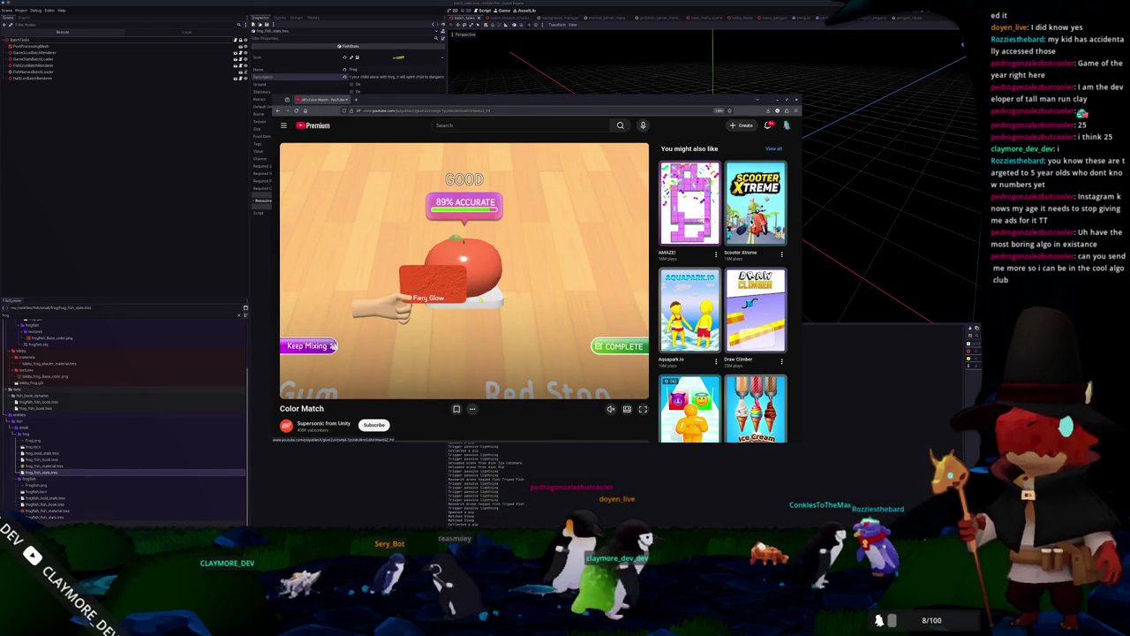
Scroll to Race Master 3D in the suggested games and confirm leaving Color Match to load it.
scroll(678, 364, down, 2)
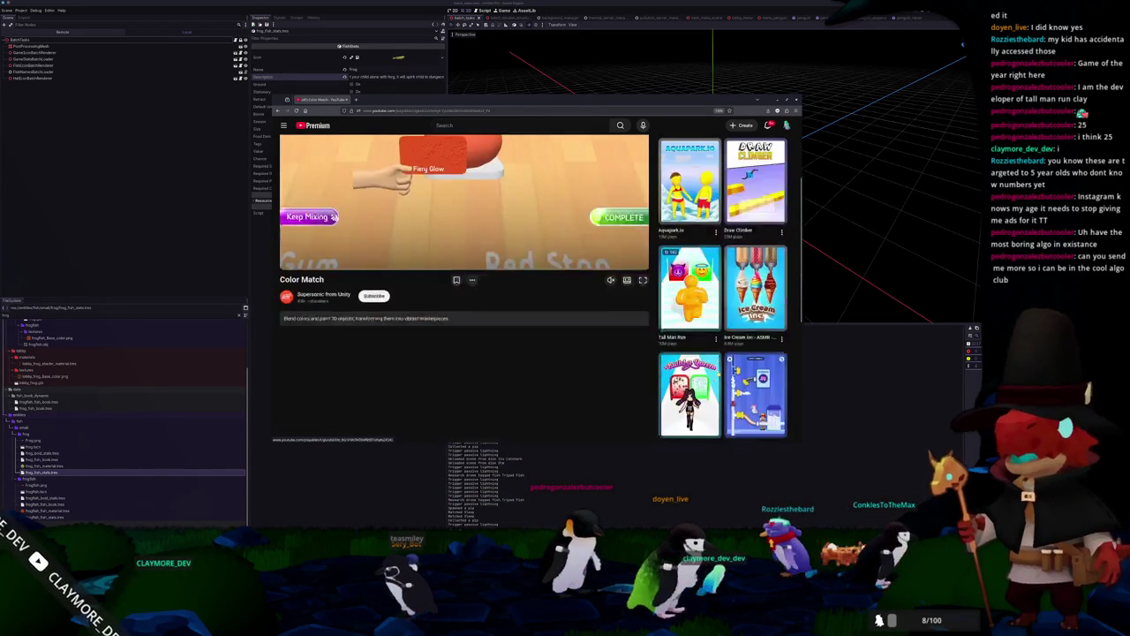
scroll(678, 365, down, 1)
scroll(621, 383, down, 2)
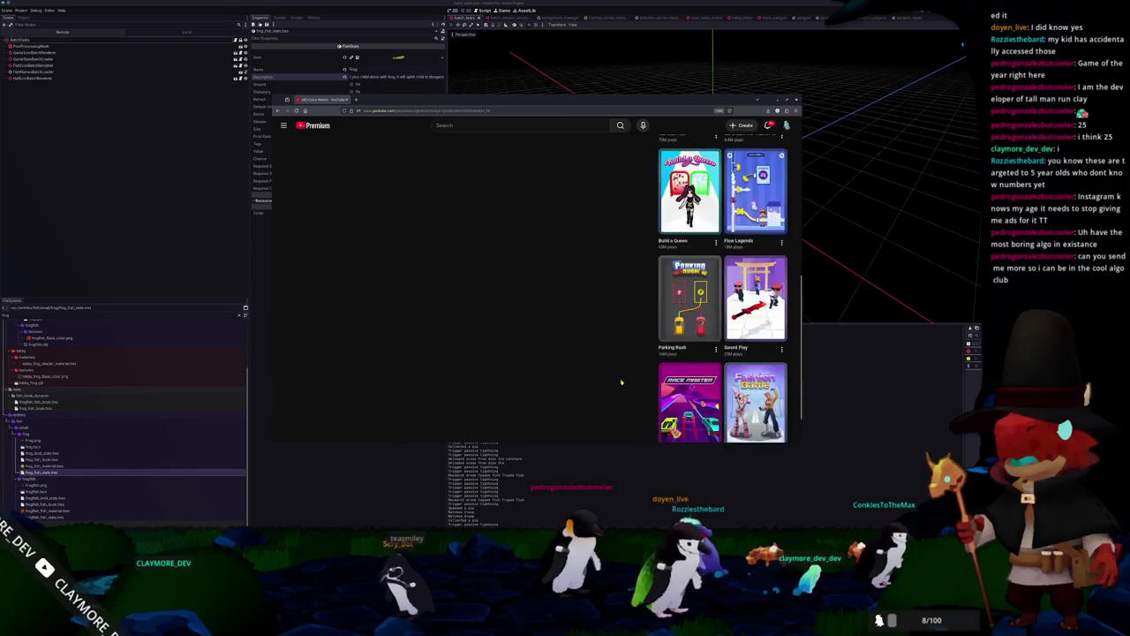
scroll(633, 370, down, 1)
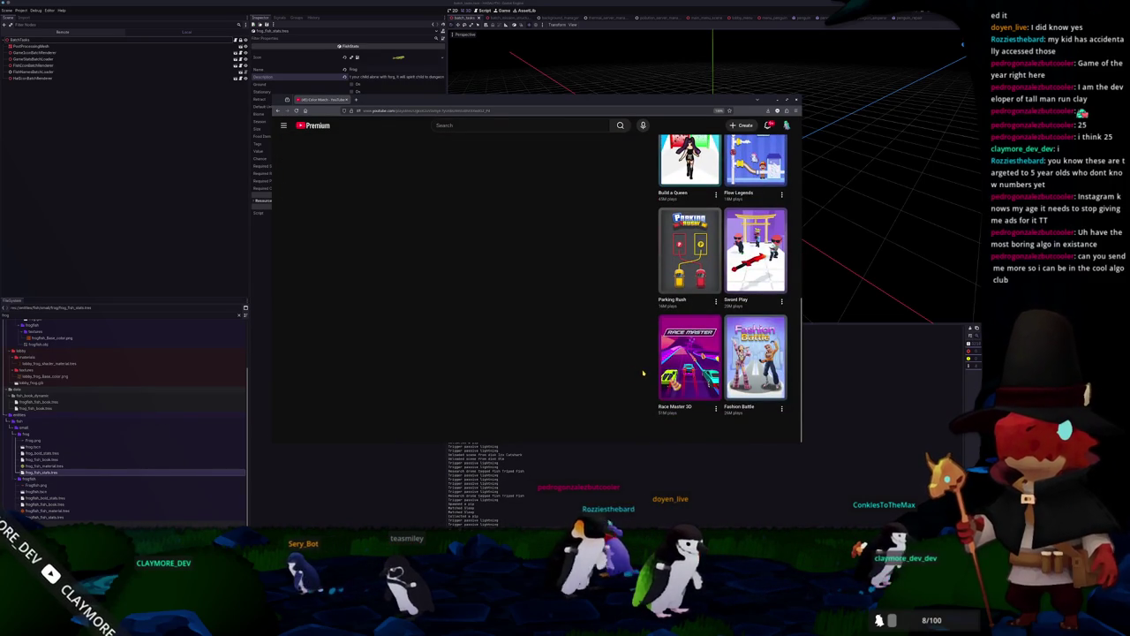
click(689, 358)
click(576, 303)
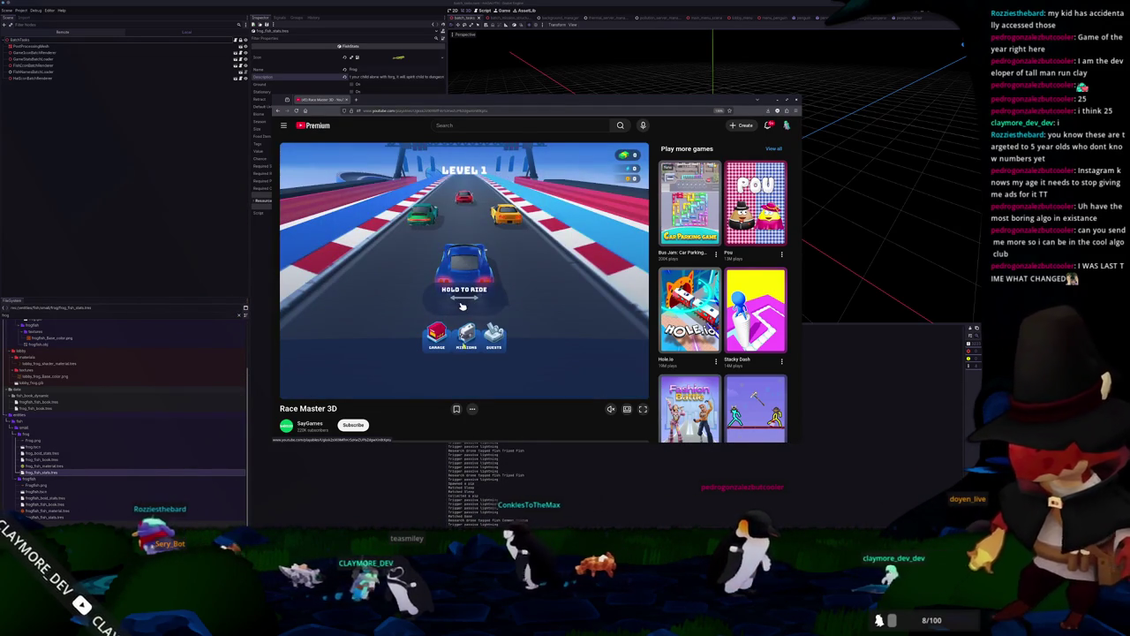
Race through Race Master 3D Level 1, then exit it and load Pou.
drag(462, 322, 495, 172)
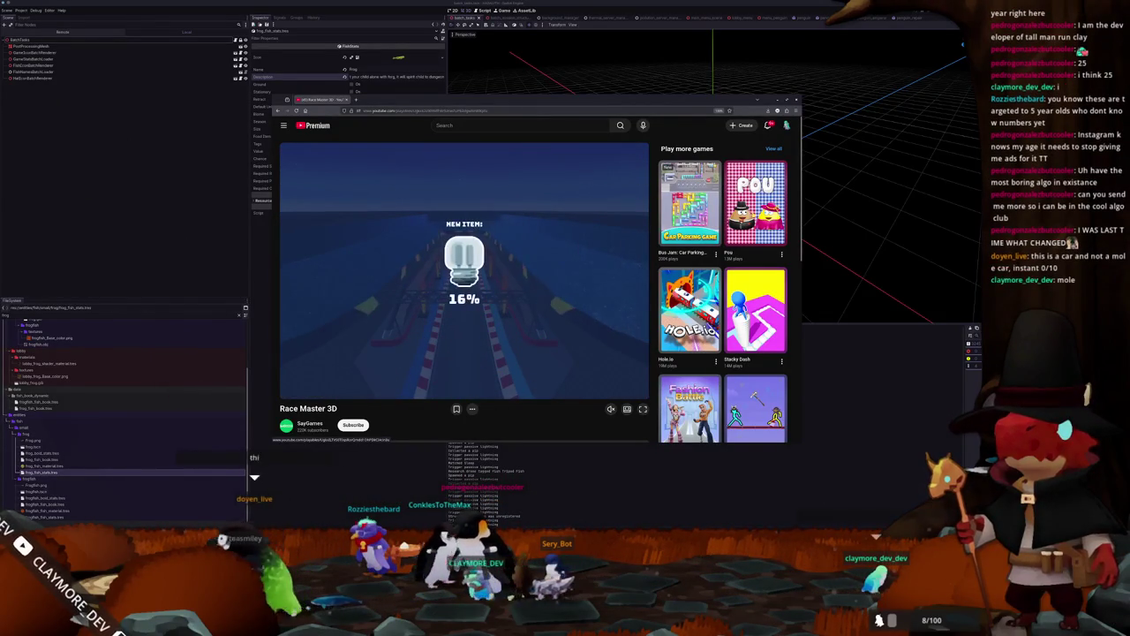
key(Escape)
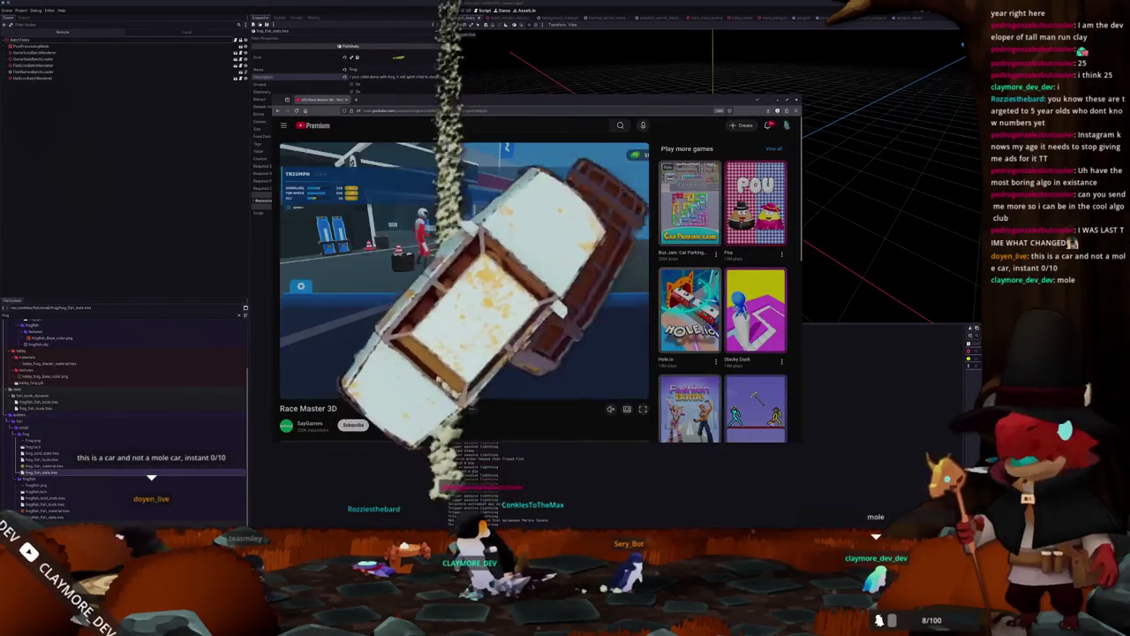
click(576, 304)
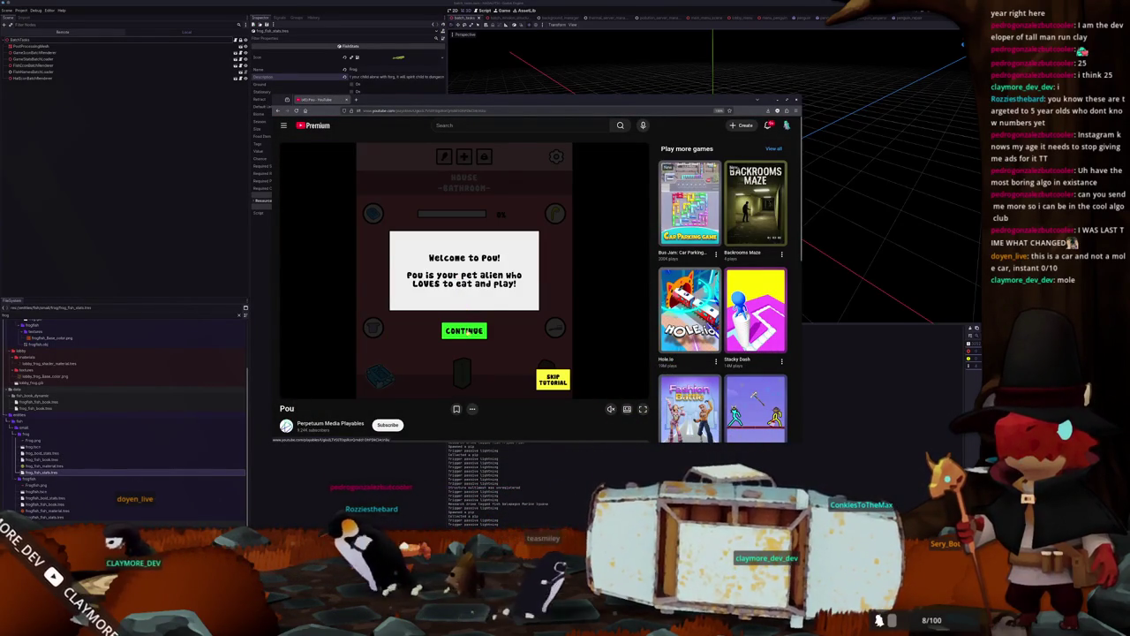
Dismiss Pou's welcome, tutorial, soap bar and 'Nicely done' messages.
click(463, 328)
click(463, 330)
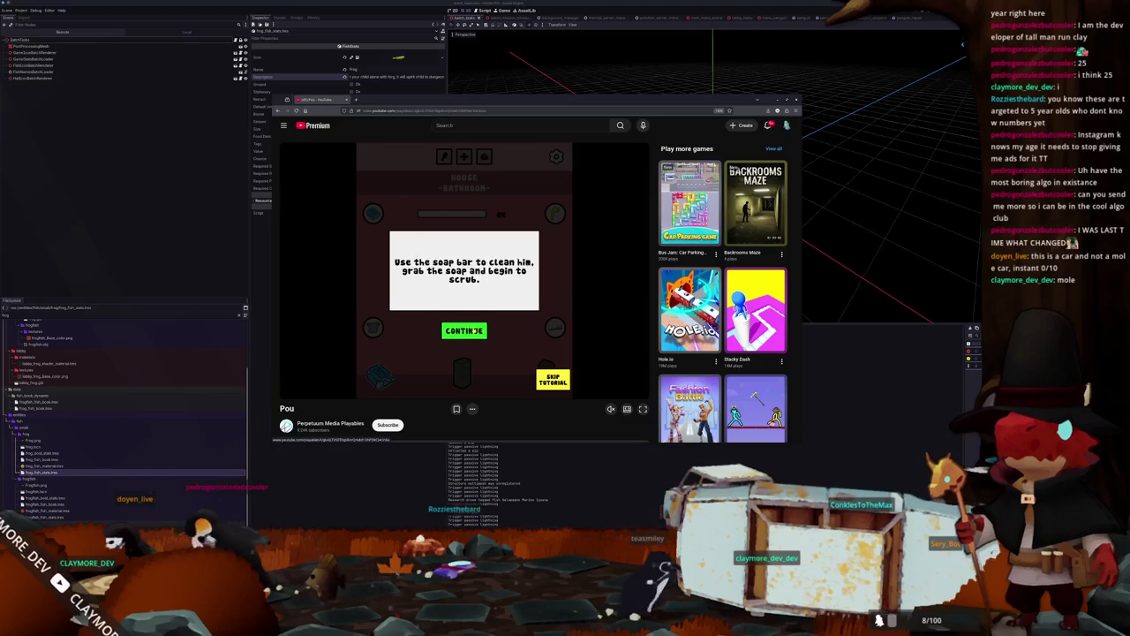
click(463, 329)
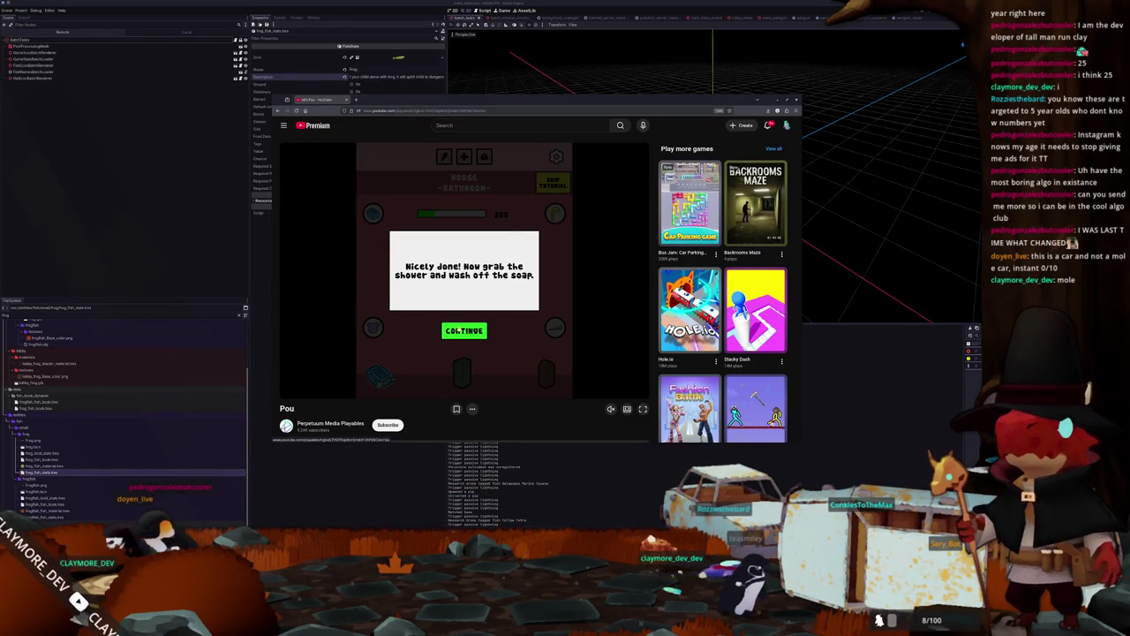
click(458, 331)
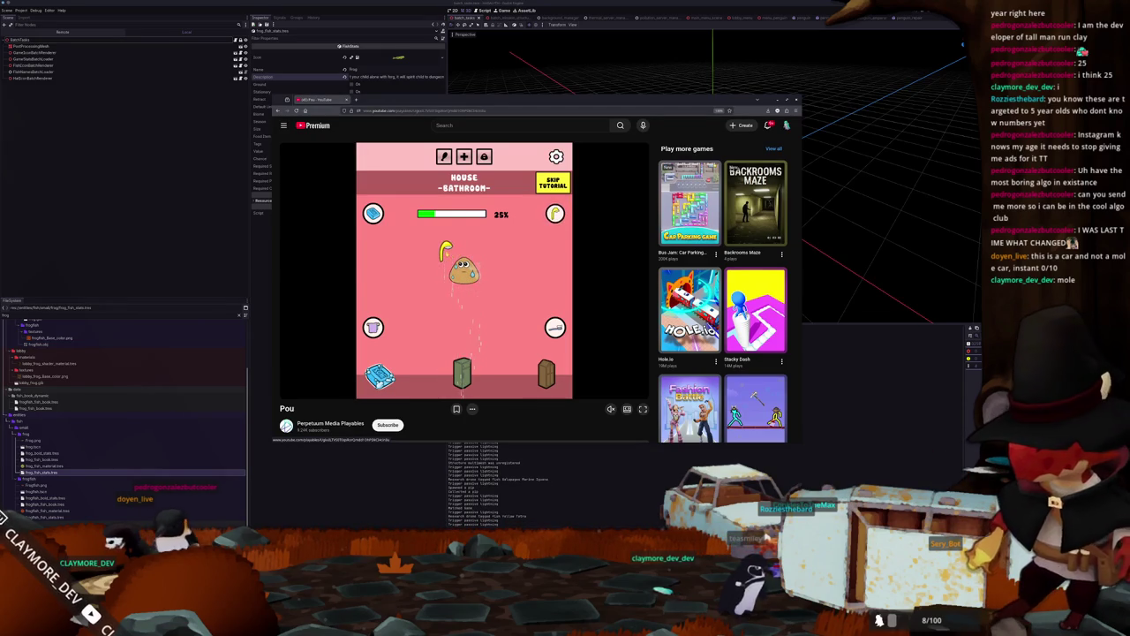
Browse down the description and suggested games, then switch from Pou to Build a Queen.
scroll(464, 283, down, 3)
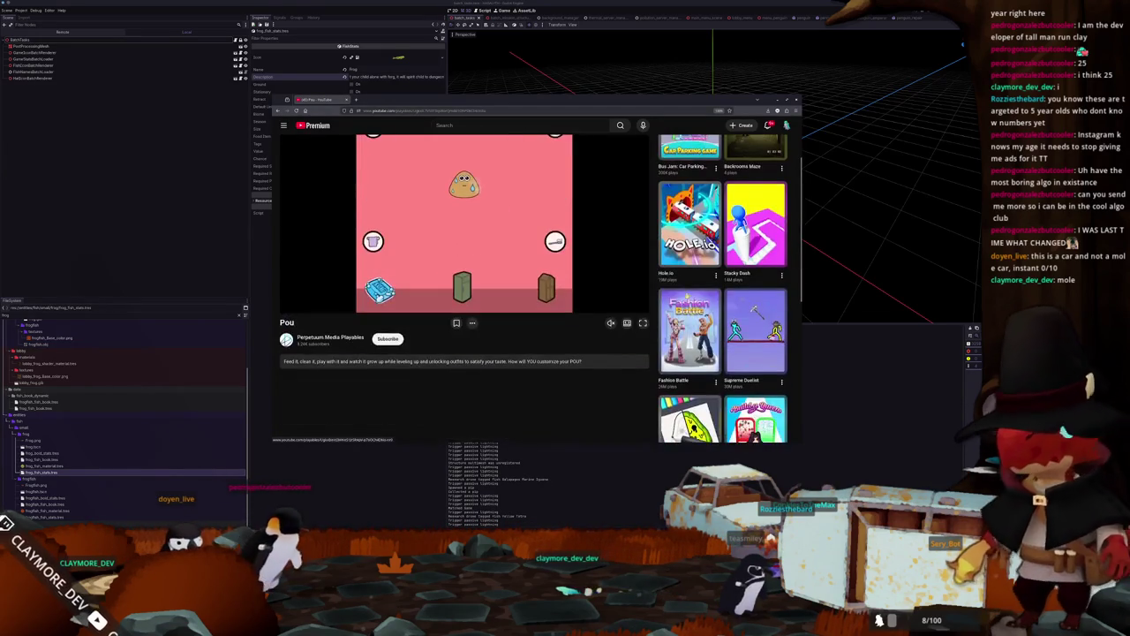
scroll(463, 283, down, 1)
scroll(464, 282, up, 2)
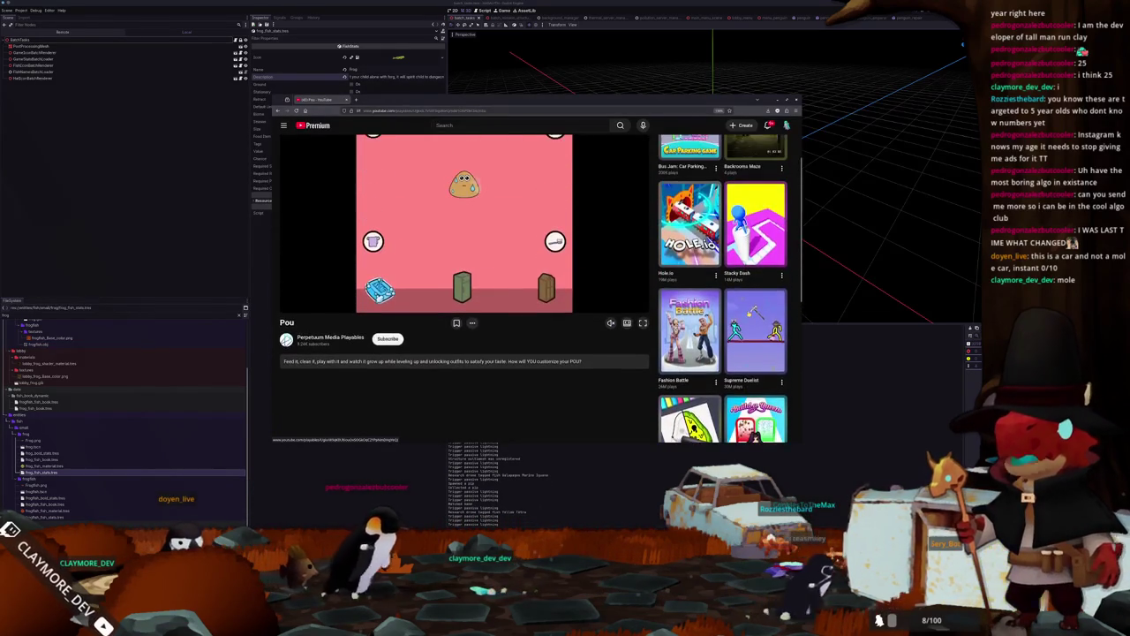
scroll(463, 283, down, 3)
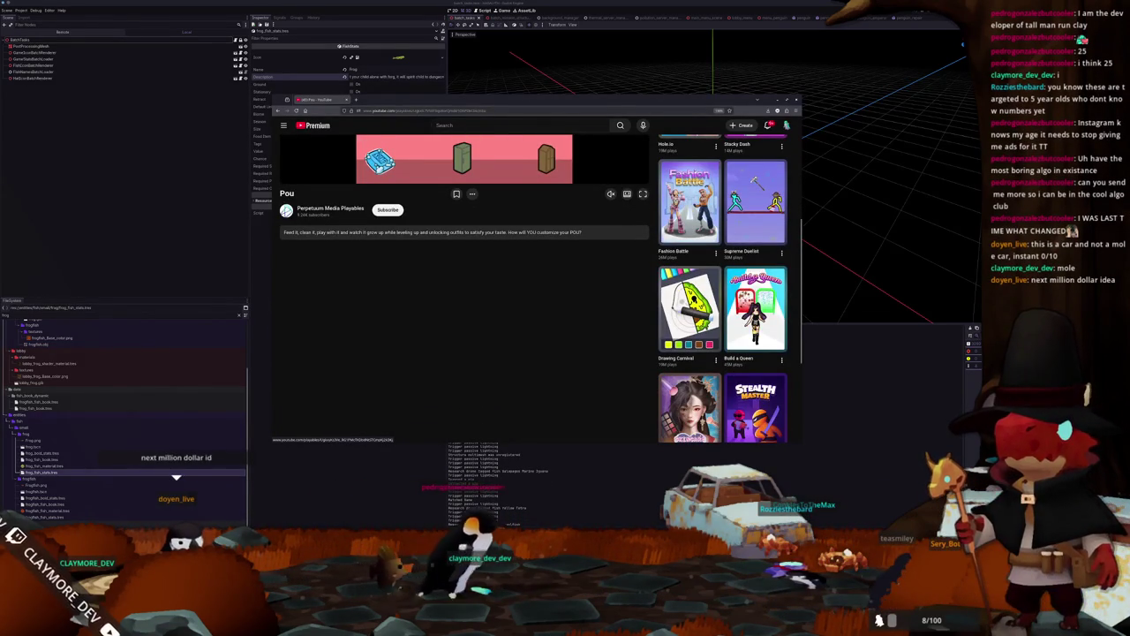
scroll(463, 283, down, 2)
scroll(464, 282, up, 2)
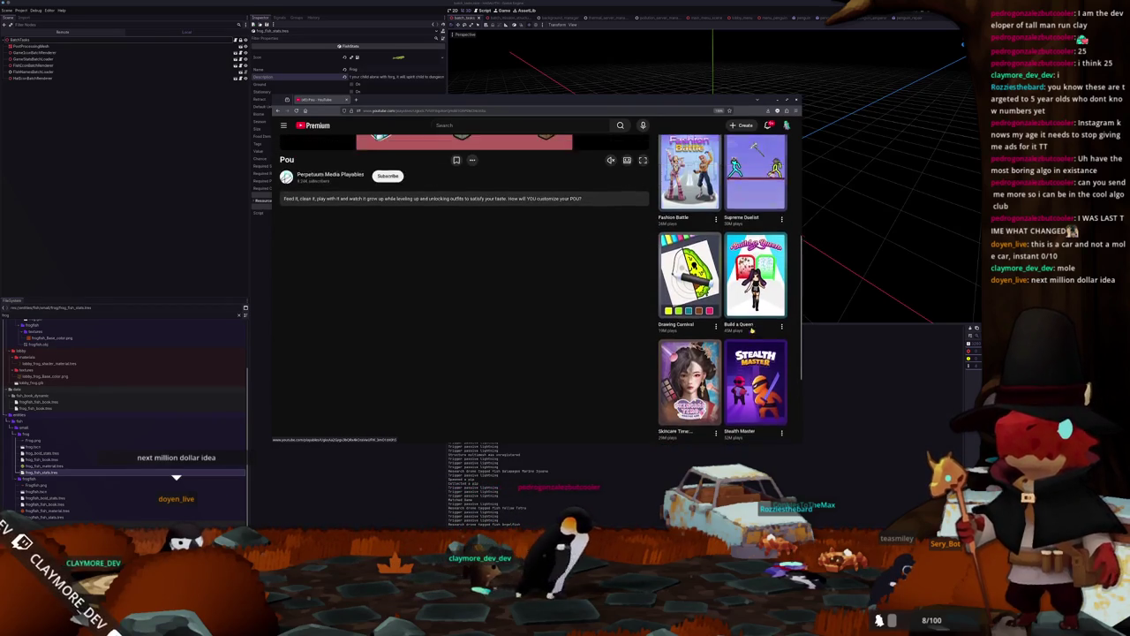
click(575, 302)
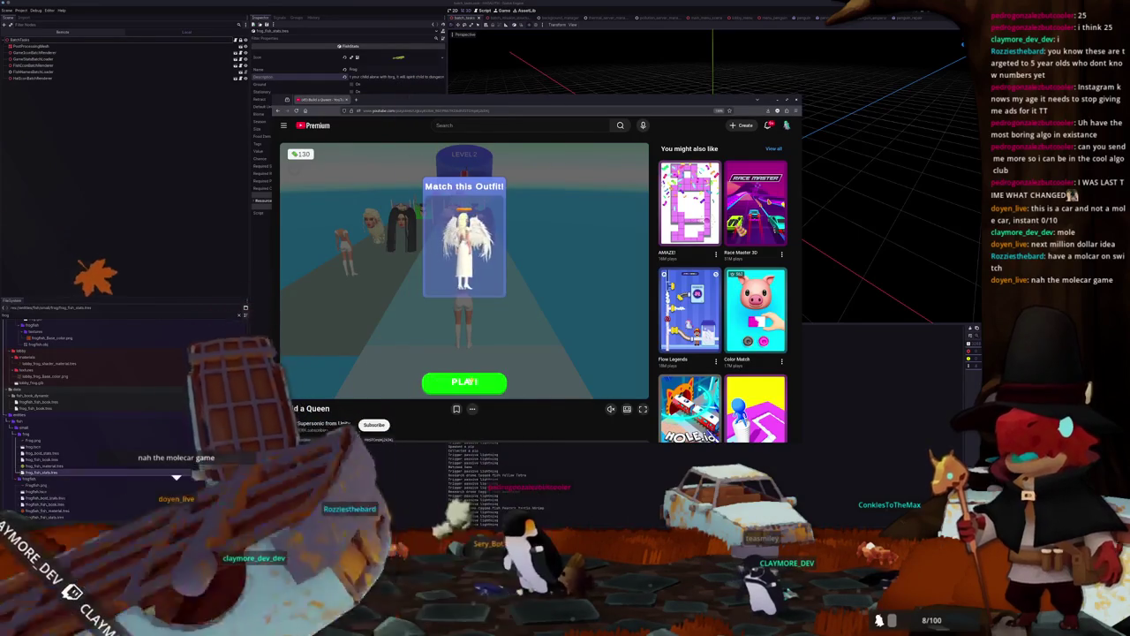
Play a Build a Queen level, then close the game tab and leave the page.
click(465, 382)
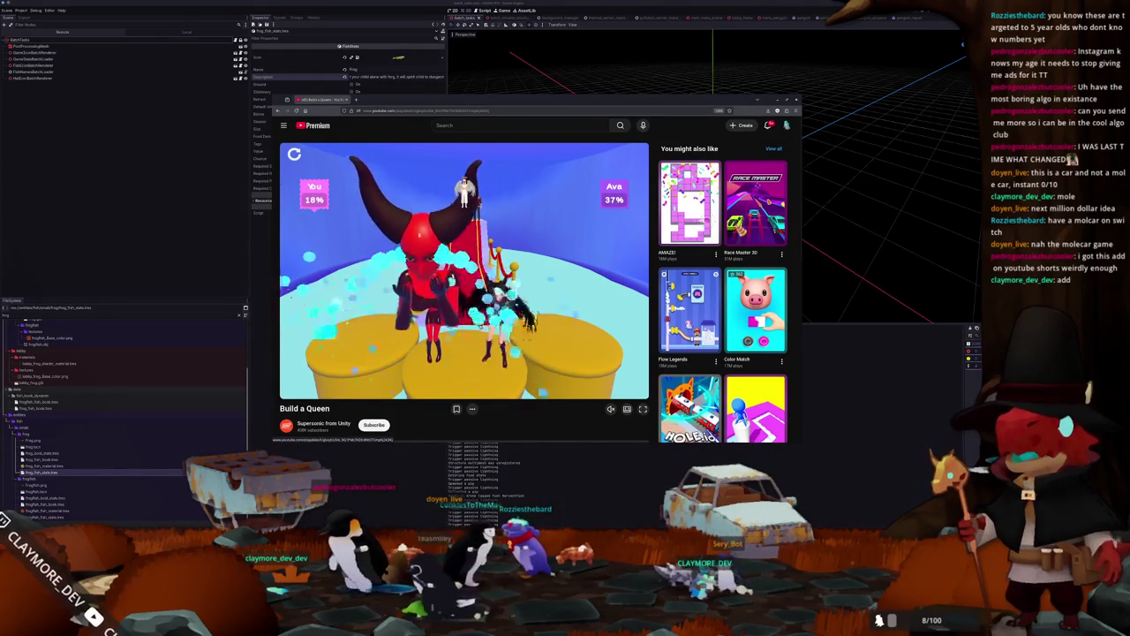
middle_click(317, 100)
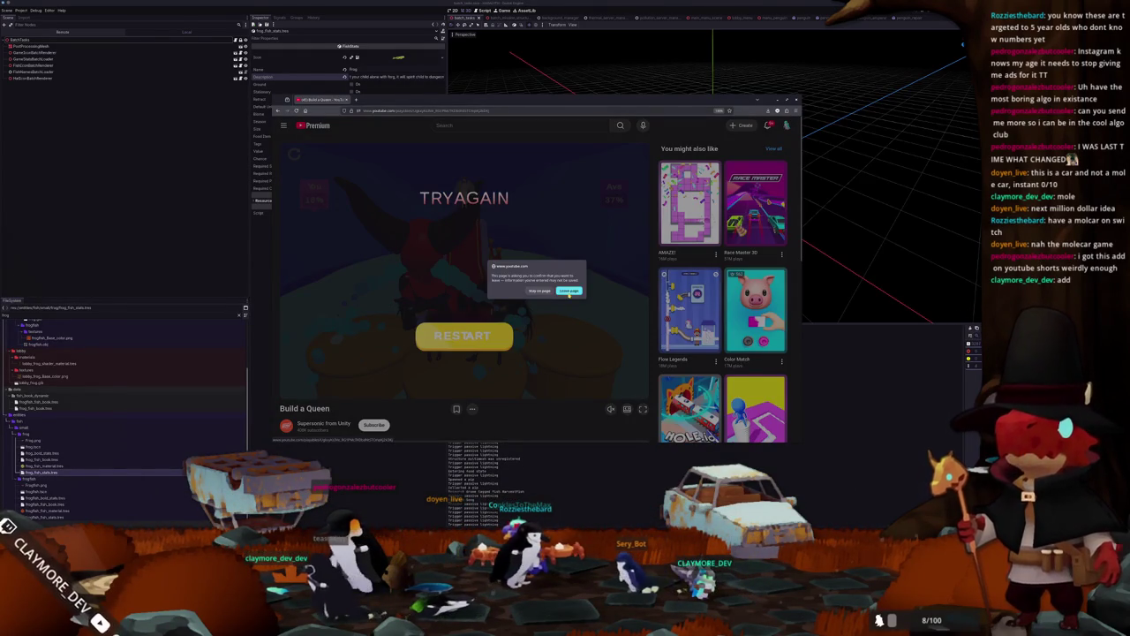
click(569, 292)
key(alt+Tab)
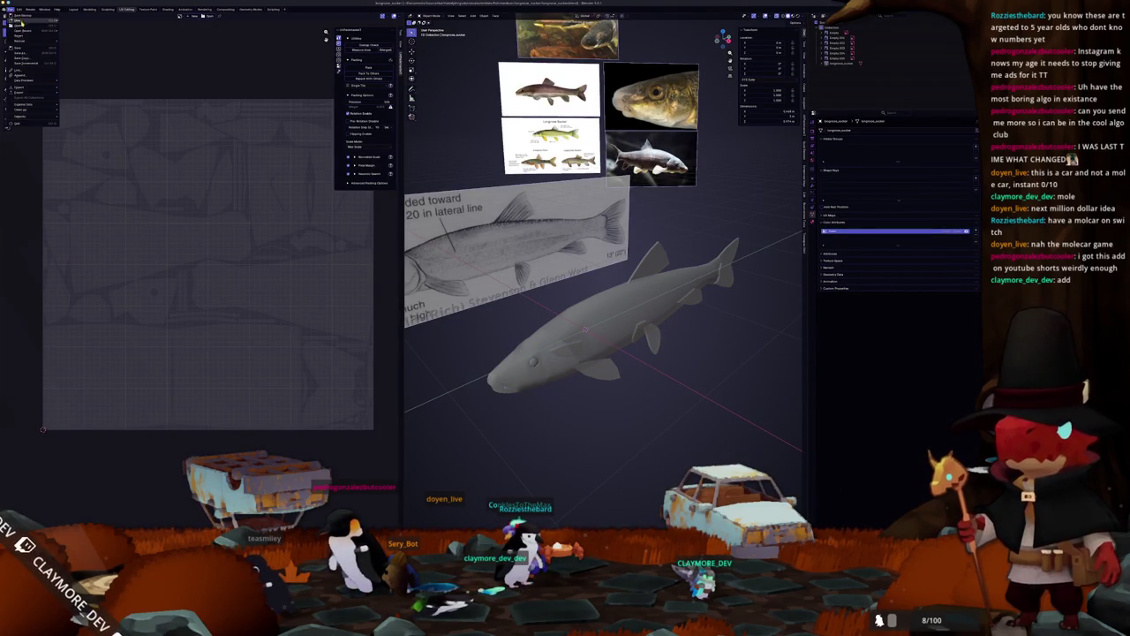
Start a new General scene and delete all its default objects.
click(75, 20)
key(a)
key(Delete)
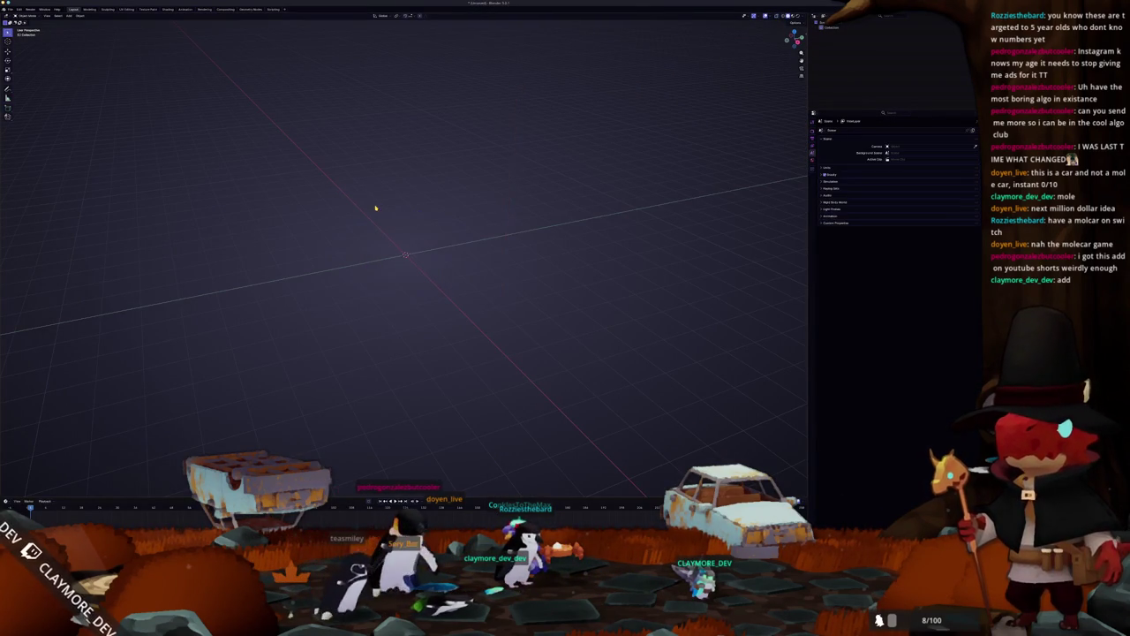
Save the empty scene as a new named file in the project's destination folder.
key(ctrl+o)
click(330, 77)
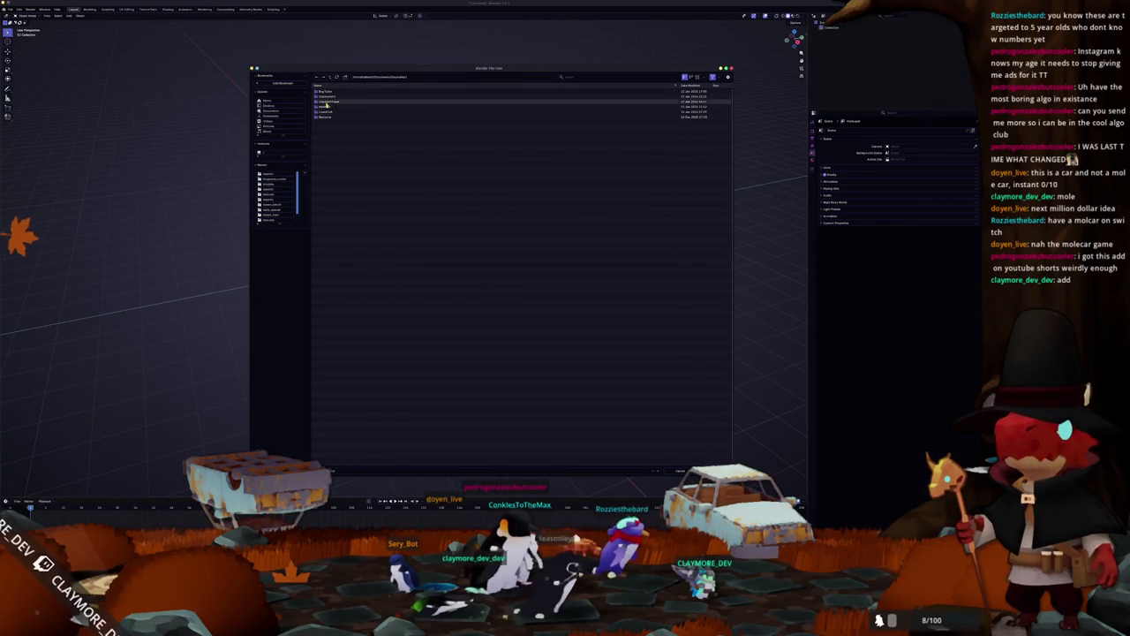
click(330, 113)
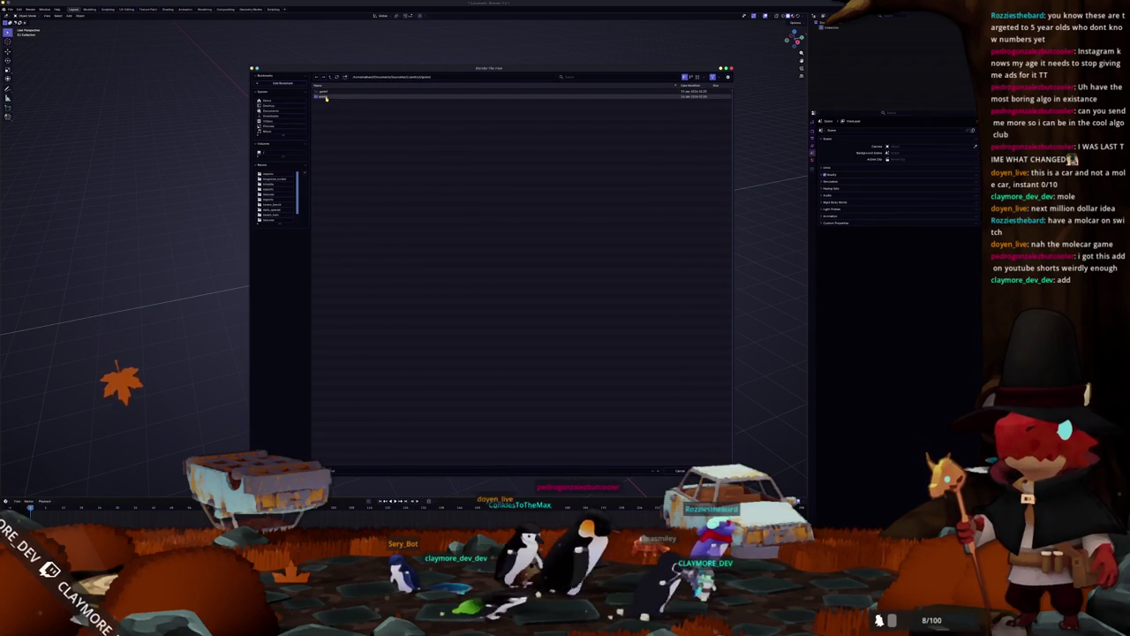
click(327, 95)
click(328, 95)
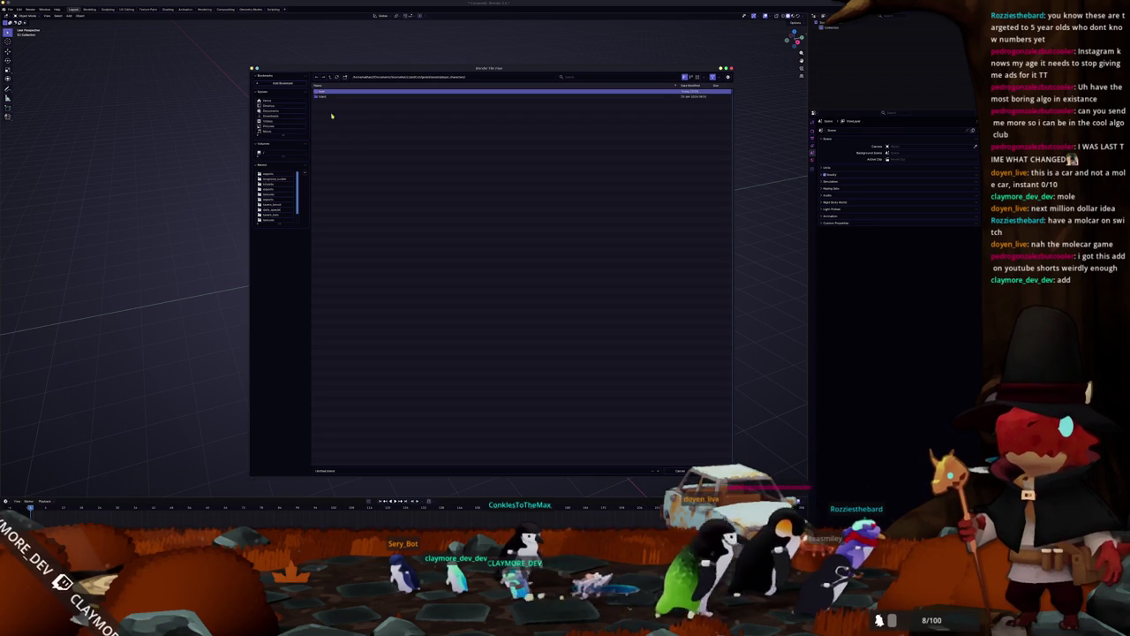
click(323, 95)
click(464, 469)
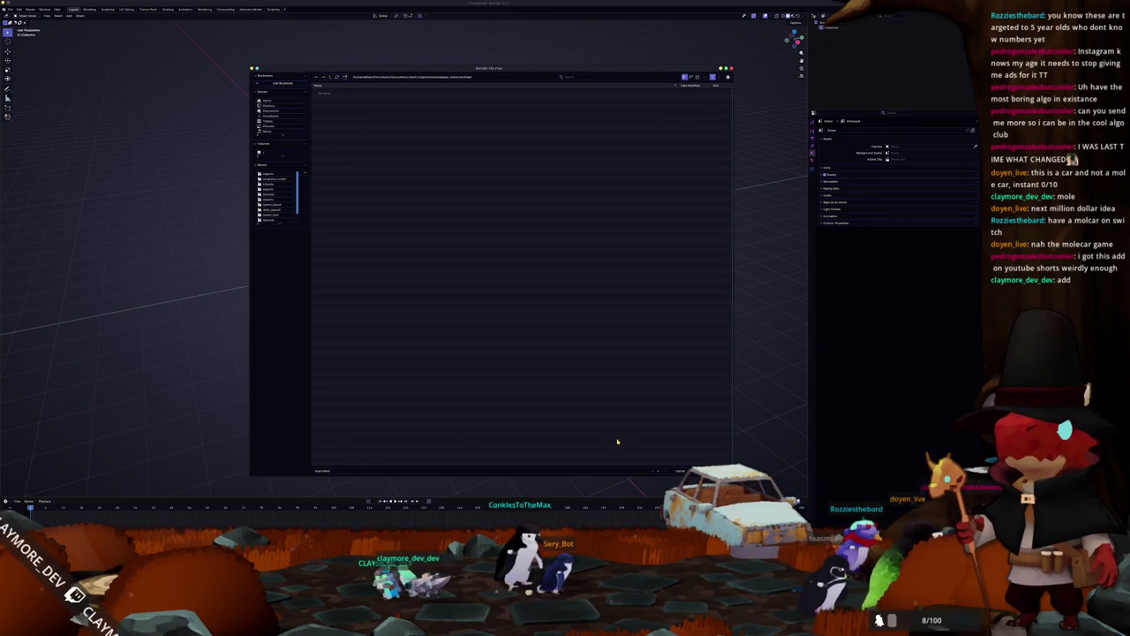
click(717, 470)
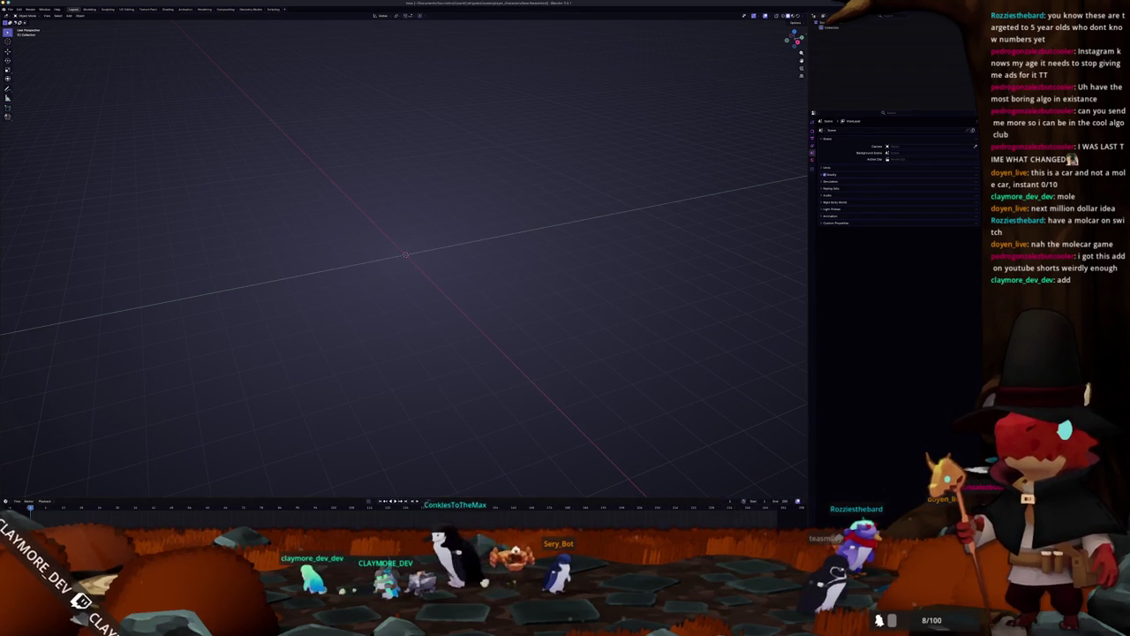
Place Dolphin beside Blender and navigate through godot/assets/player_characters into the bear folder.
key(alt+Tab)
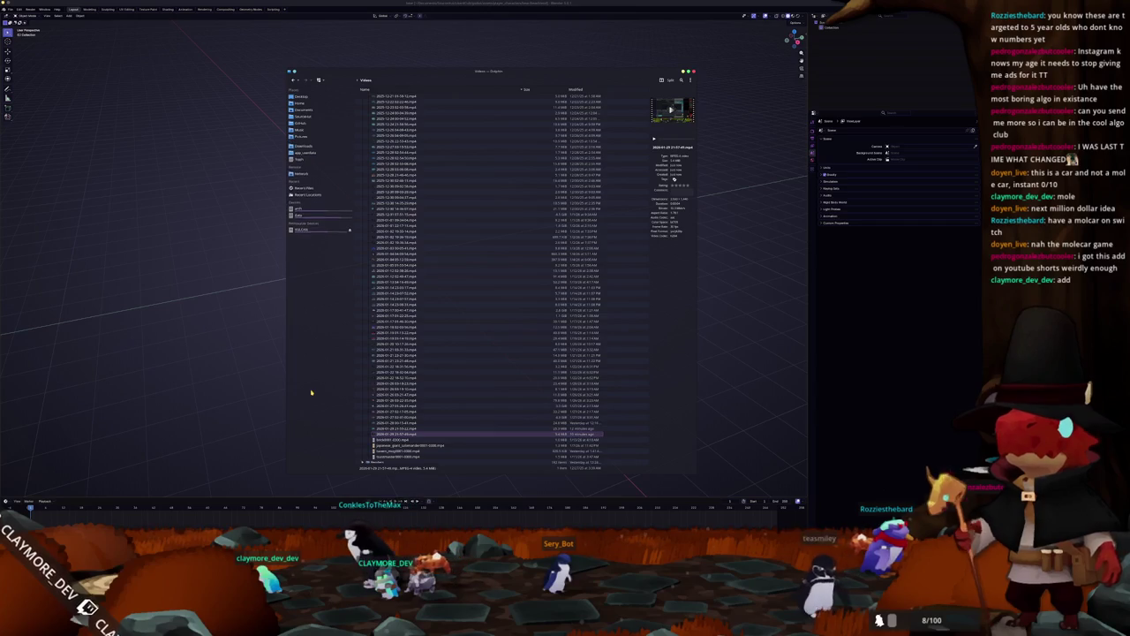
mouse_move(393, 76)
mouse_down()
mouse_move(629, 102)
mouse_move(633, 113)
mouse_up()
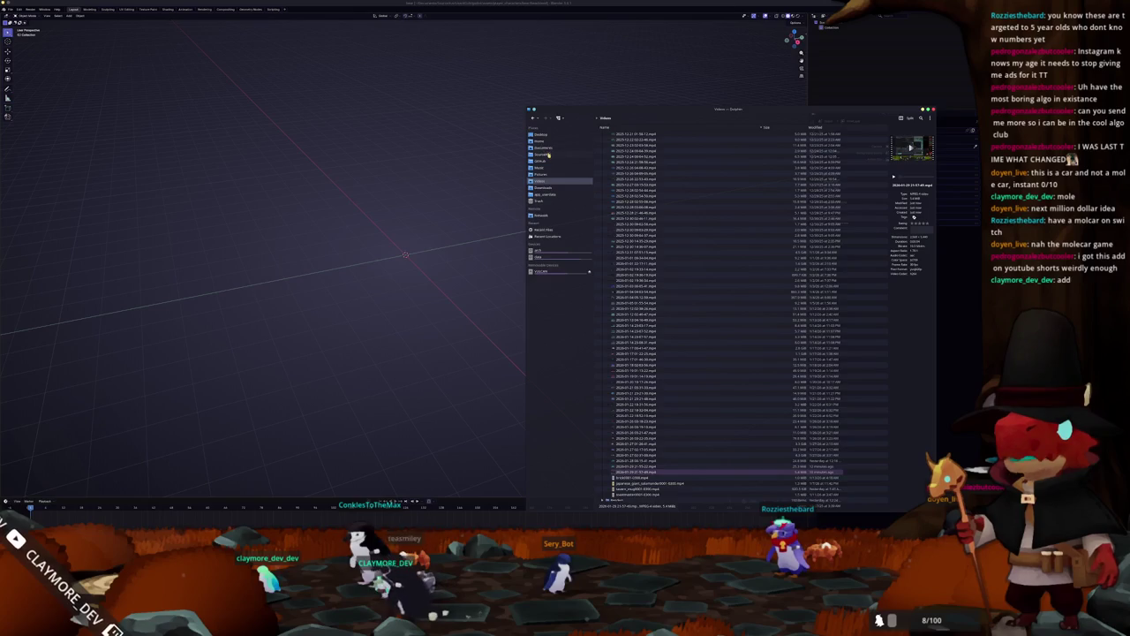
click(547, 154)
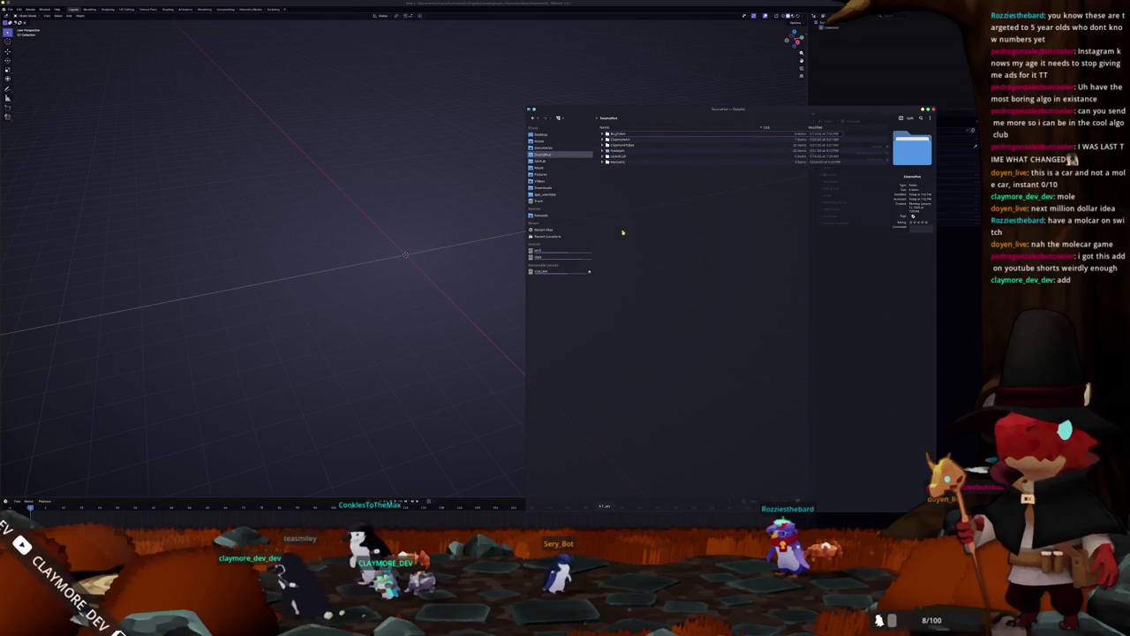
double_click(619, 160)
double_click(618, 138)
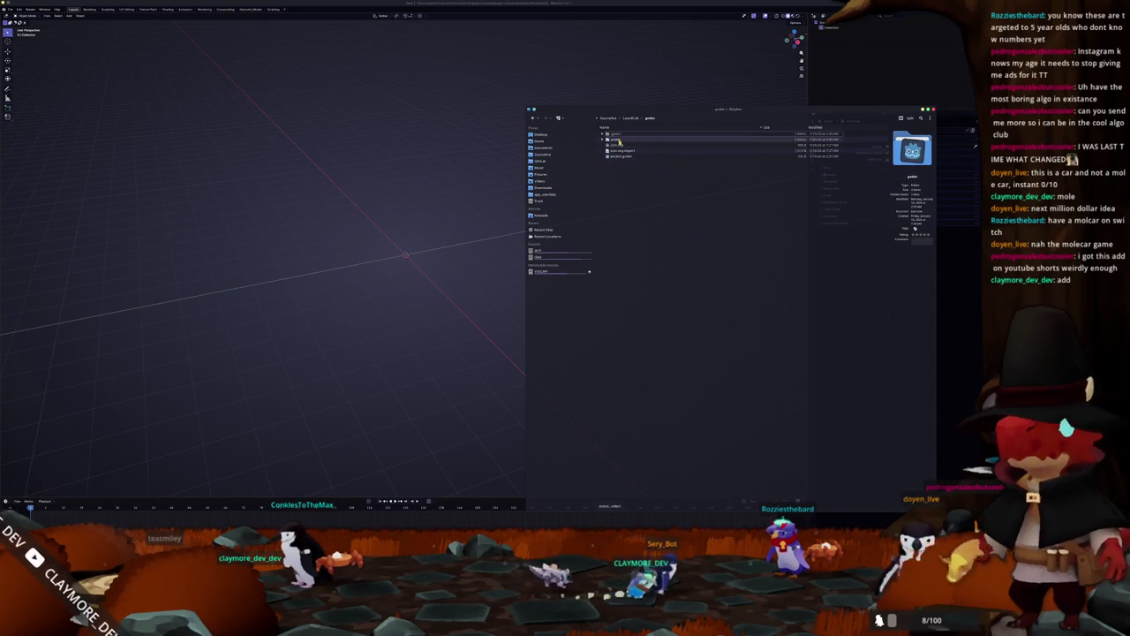
double_click(620, 138)
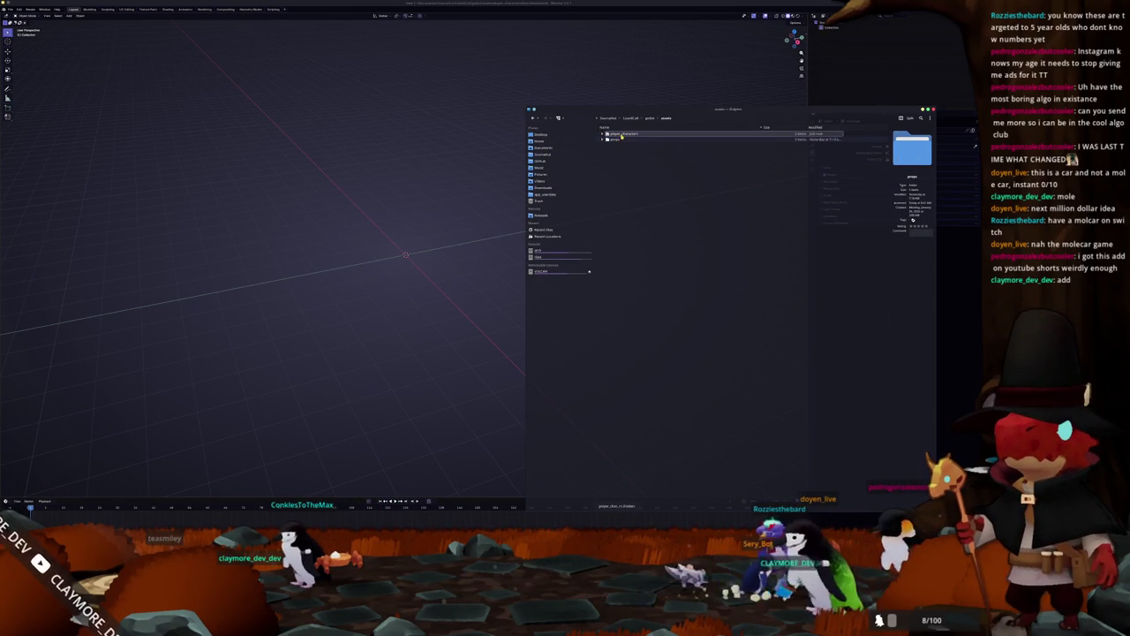
double_click(623, 135)
double_click(618, 134)
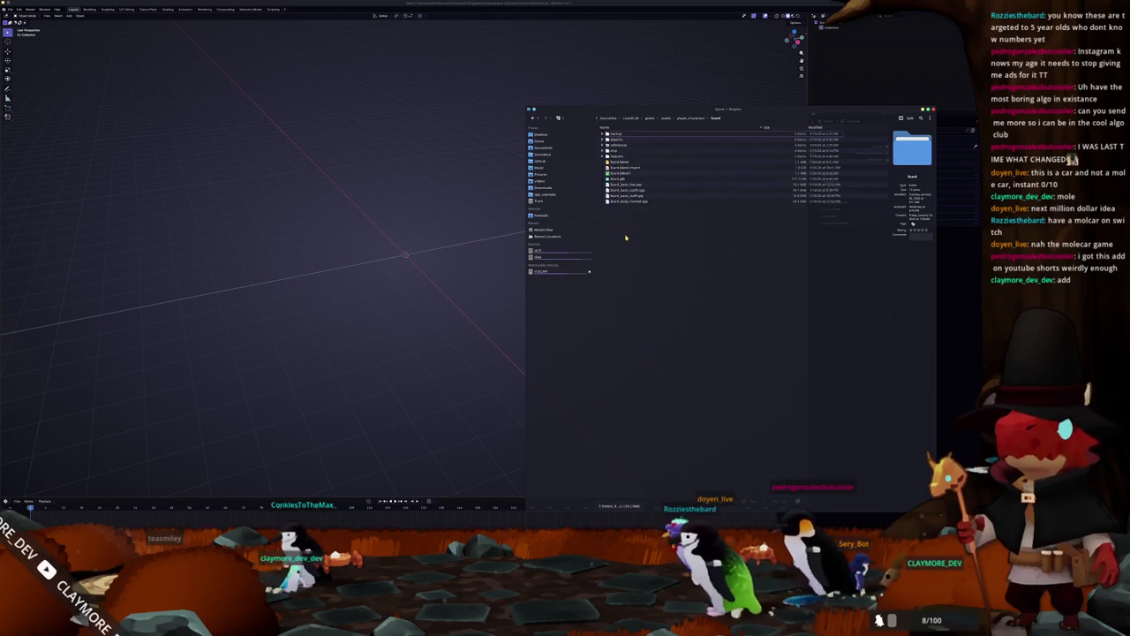
key(BackSpace)
double_click(618, 134)
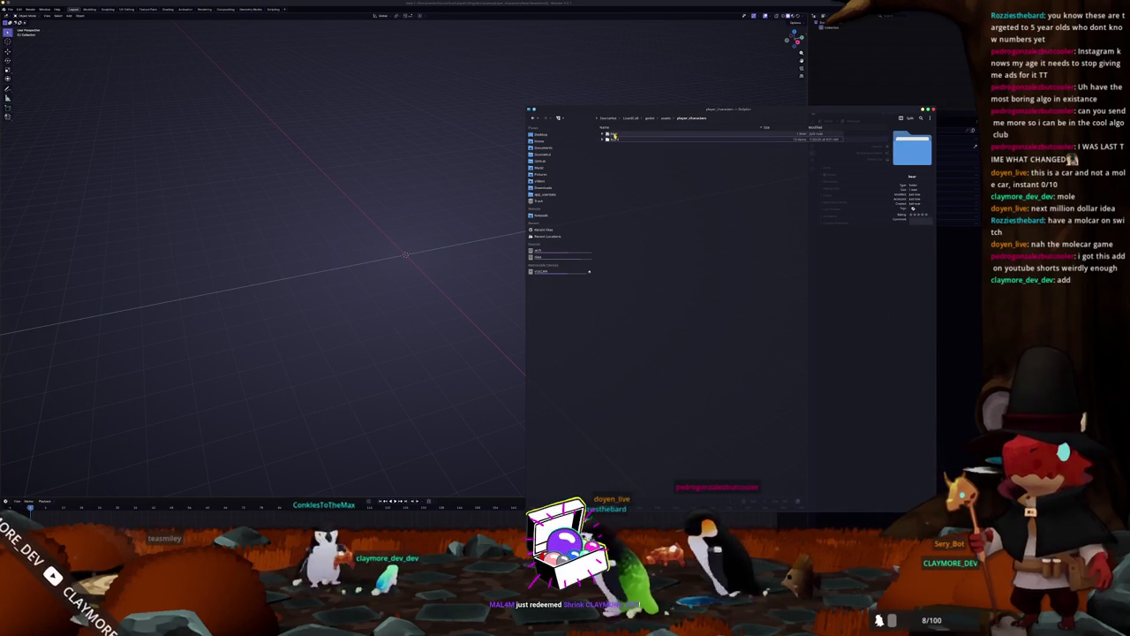
Create a new folder named references in the bear folder and open it.
right_click(636, 181)
mouse_move(662, 179)
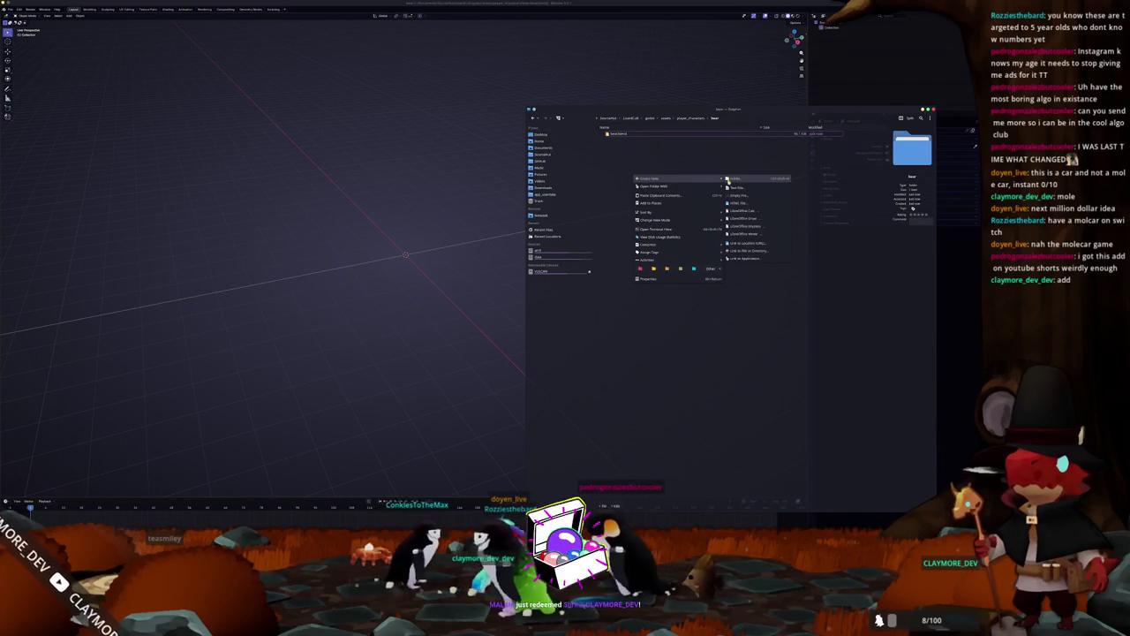
click(733, 179)
text(wizard)
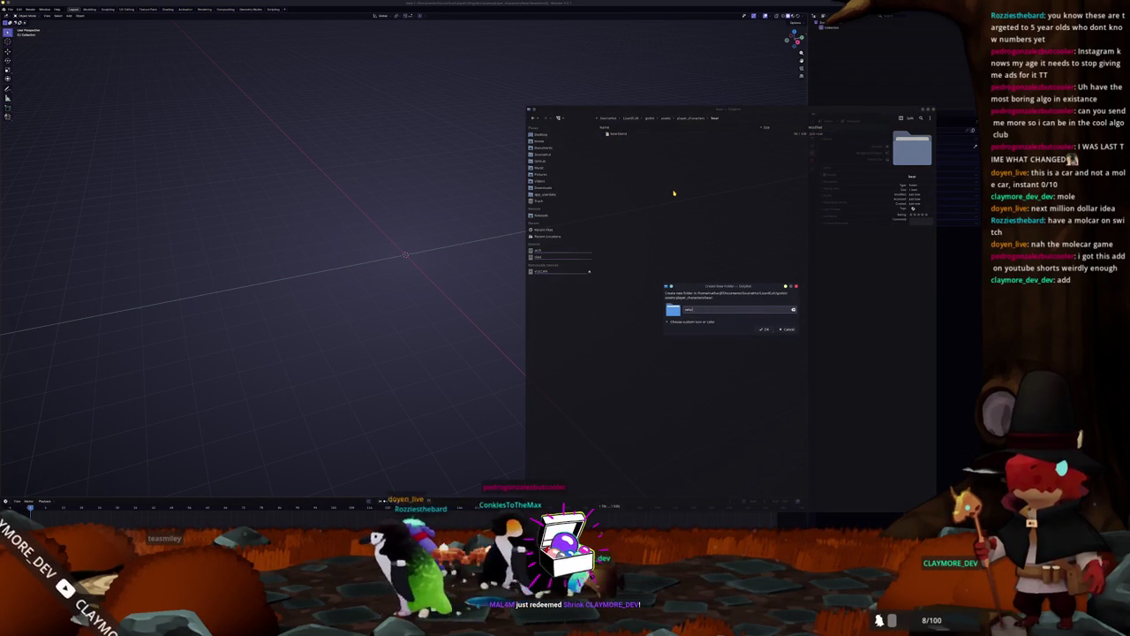
text(s)
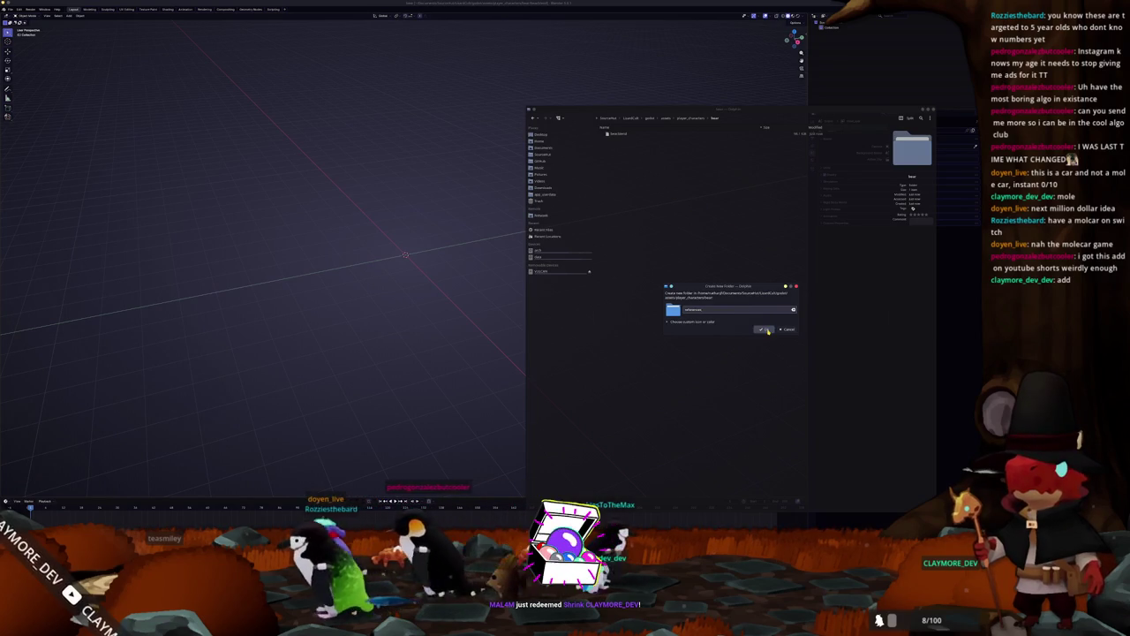
key(Return)
double_click(627, 133)
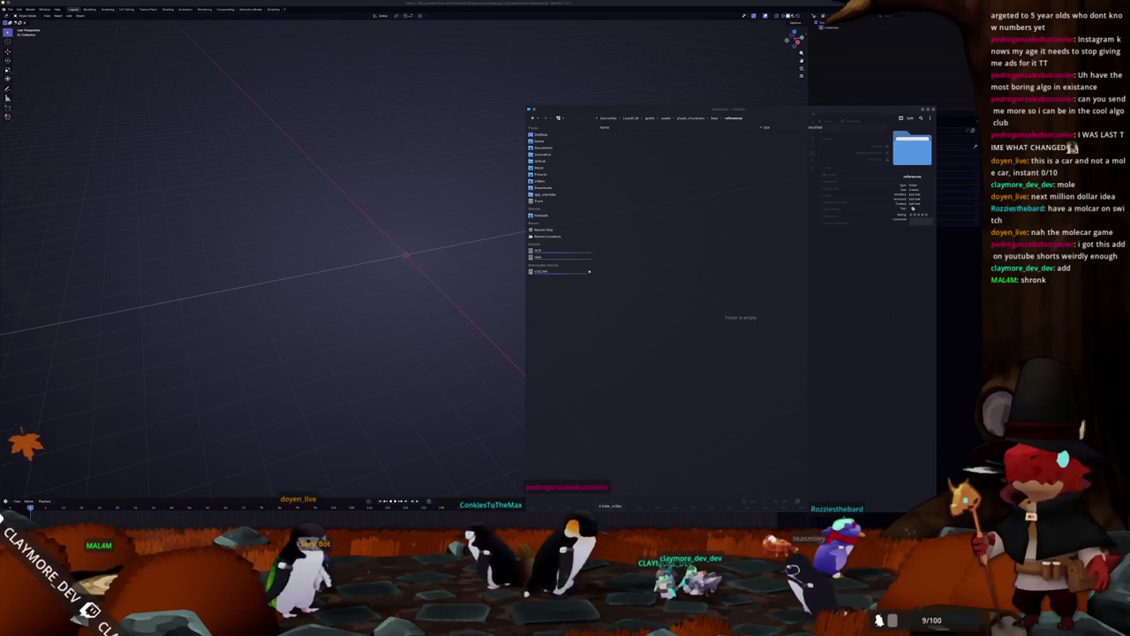
Copy beanwolfits.png into references and drag it into Blender's viewport as a reference image.
drag(786, 292, 697, 267)
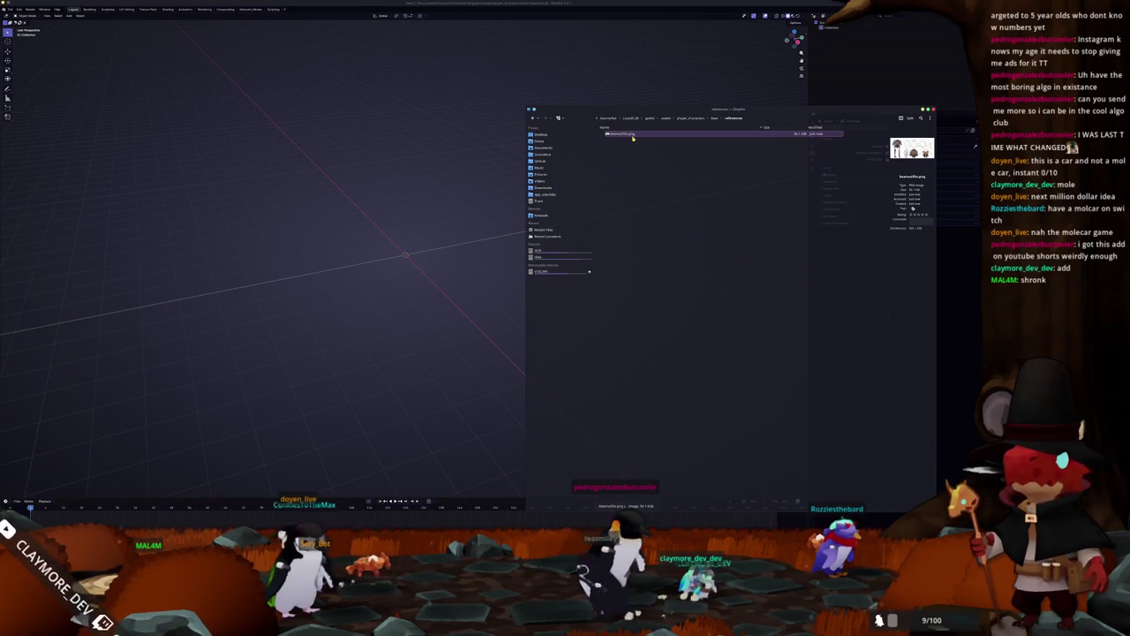
drag(634, 135, 374, 190)
scroll(419, 230, up, 3)
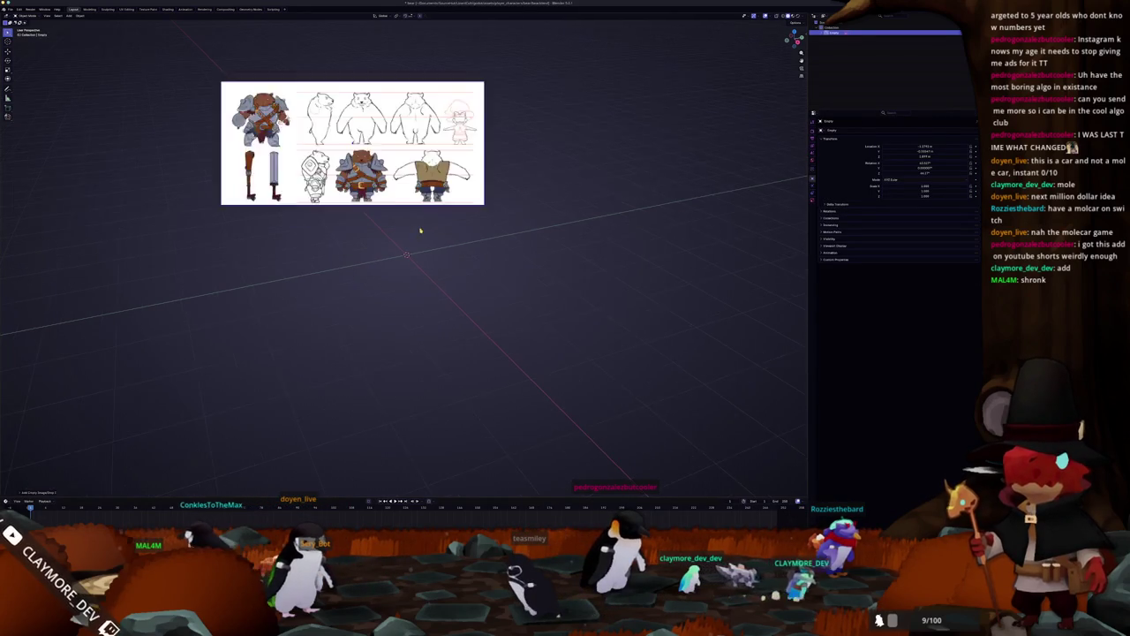
Overwrite beanwolfits.png with the updated 8.7 MiB sheet and clear the old image from the reference.
scroll(397, 204, up, 4)
shift+middle_drag(397, 204, 494, 342)
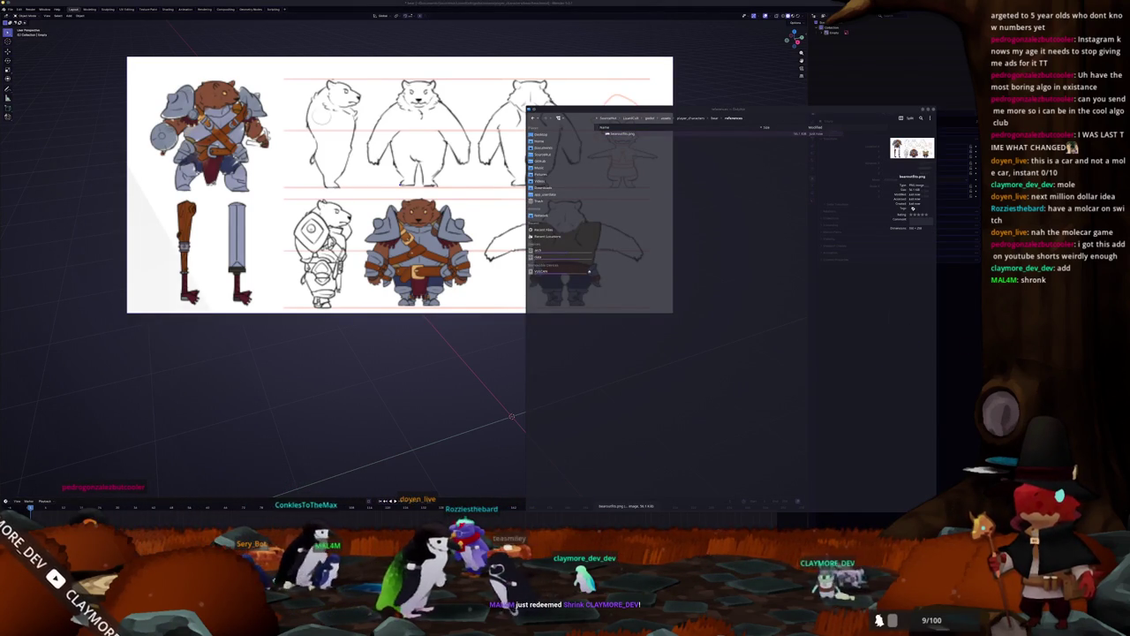
drag(911, 304, 664, 292)
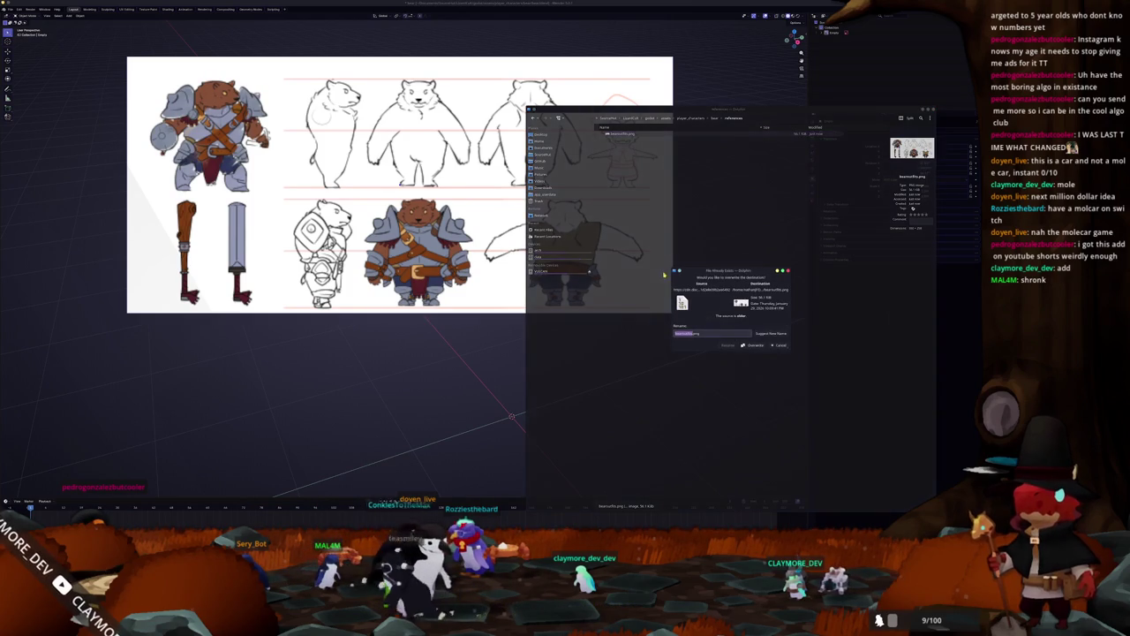
click(754, 345)
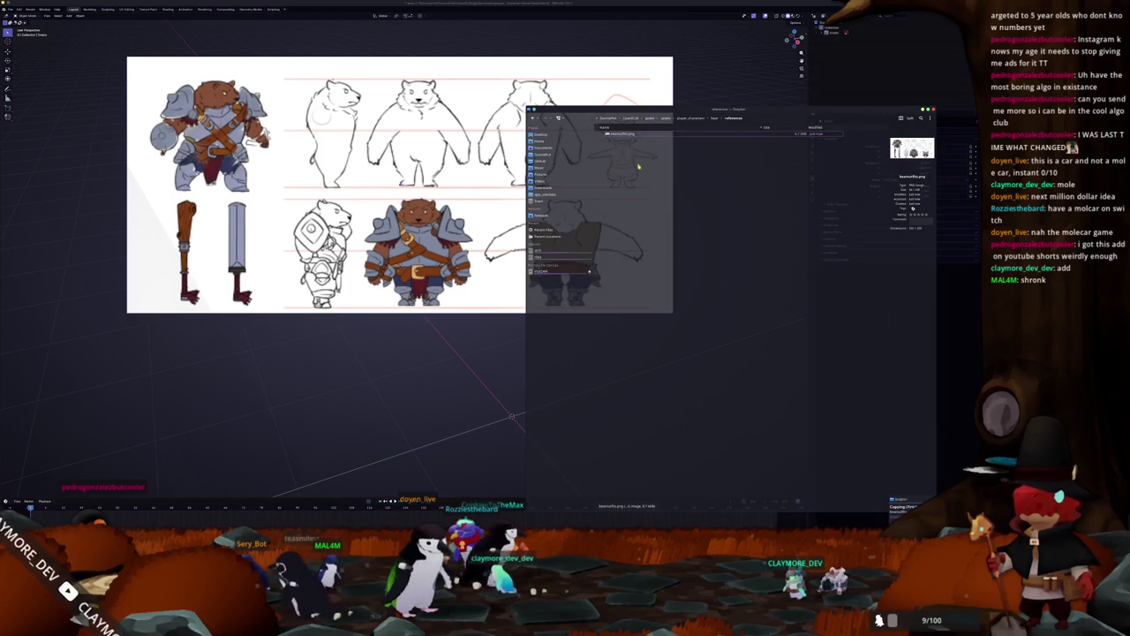
key(alt+Tab)
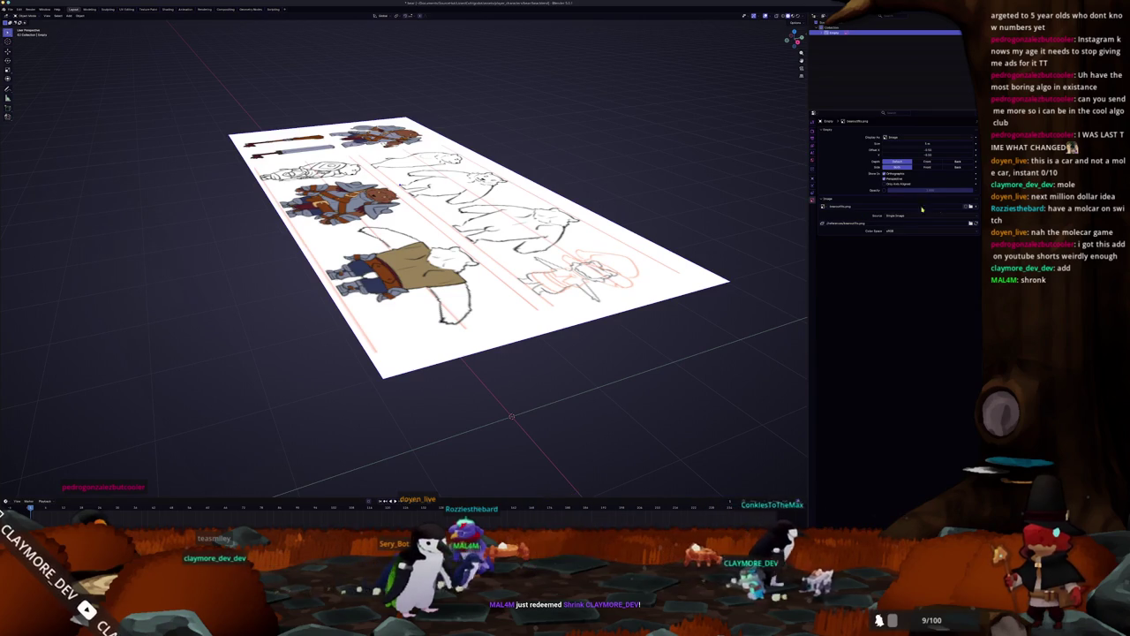
click(974, 206)
Load beanwolfits.png from the references folder onto the image plane.
click(905, 206)
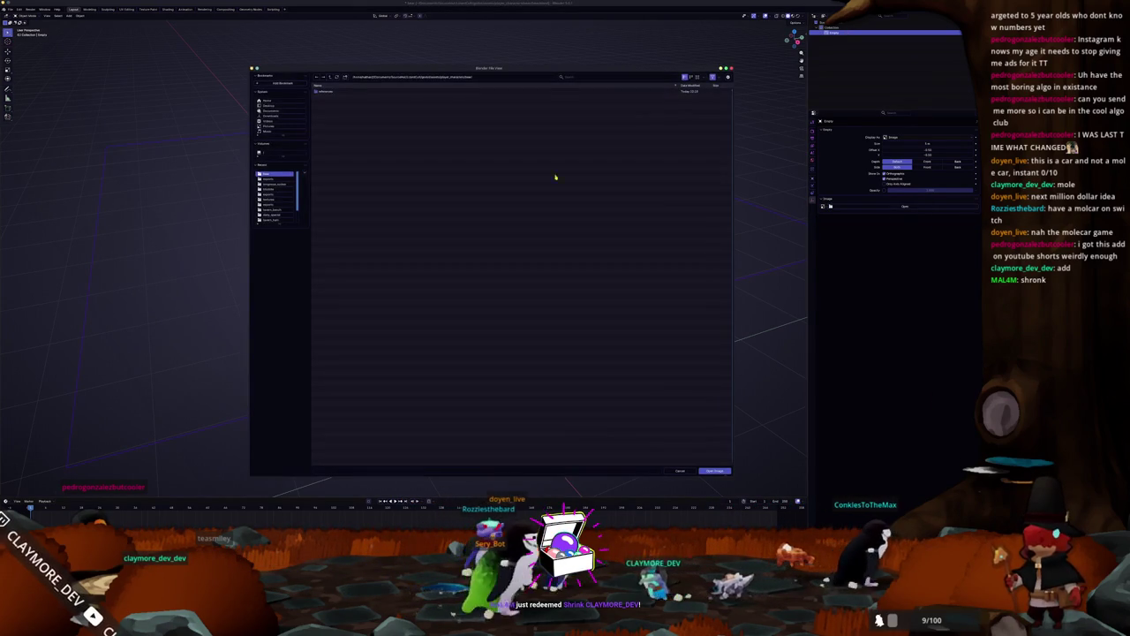
double_click(325, 91)
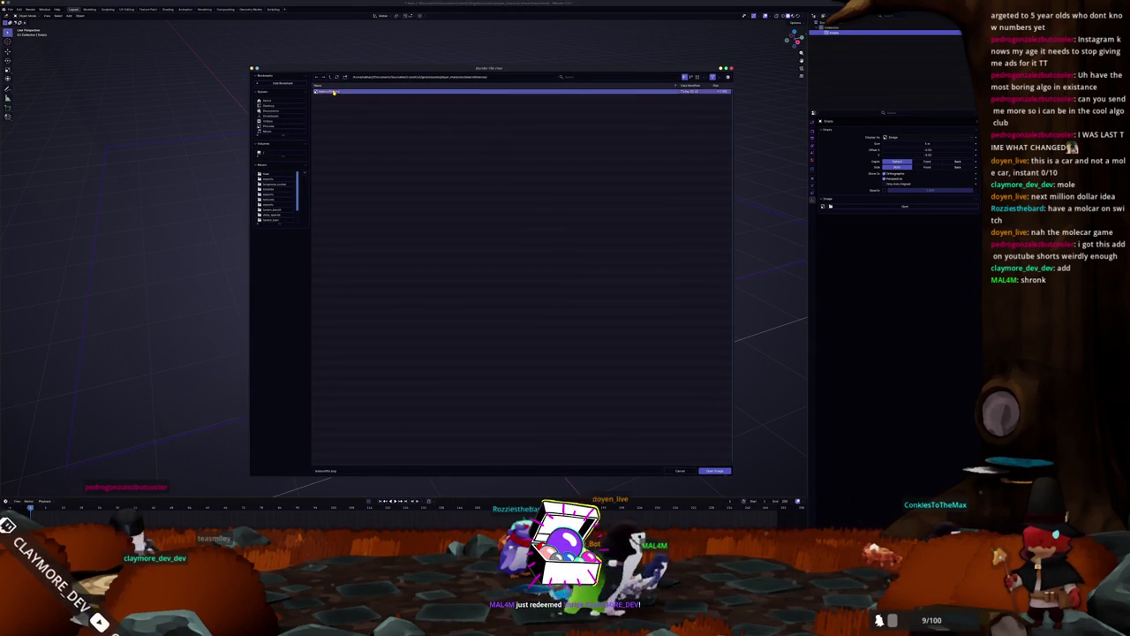
double_click(333, 92)
Switch to front view (Numpad 1) and zoom in to inspect the bear sheet.
middle_drag(341, 106, 371, 177)
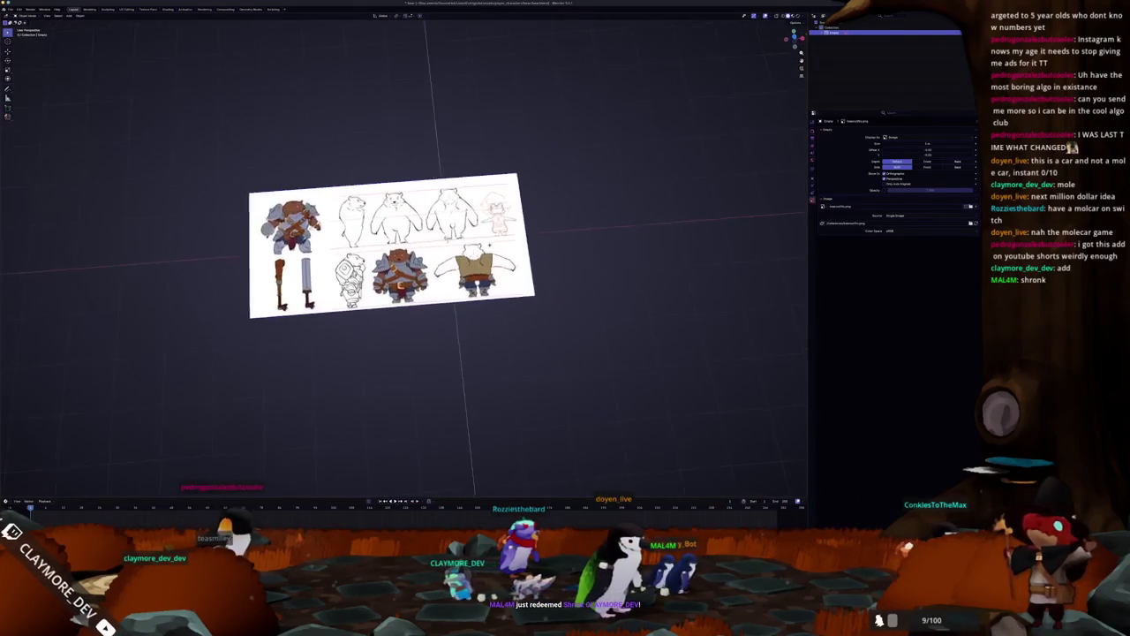
key(KP_1)
scroll(620, 212, up, 4)
scroll(621, 212, up, 5)
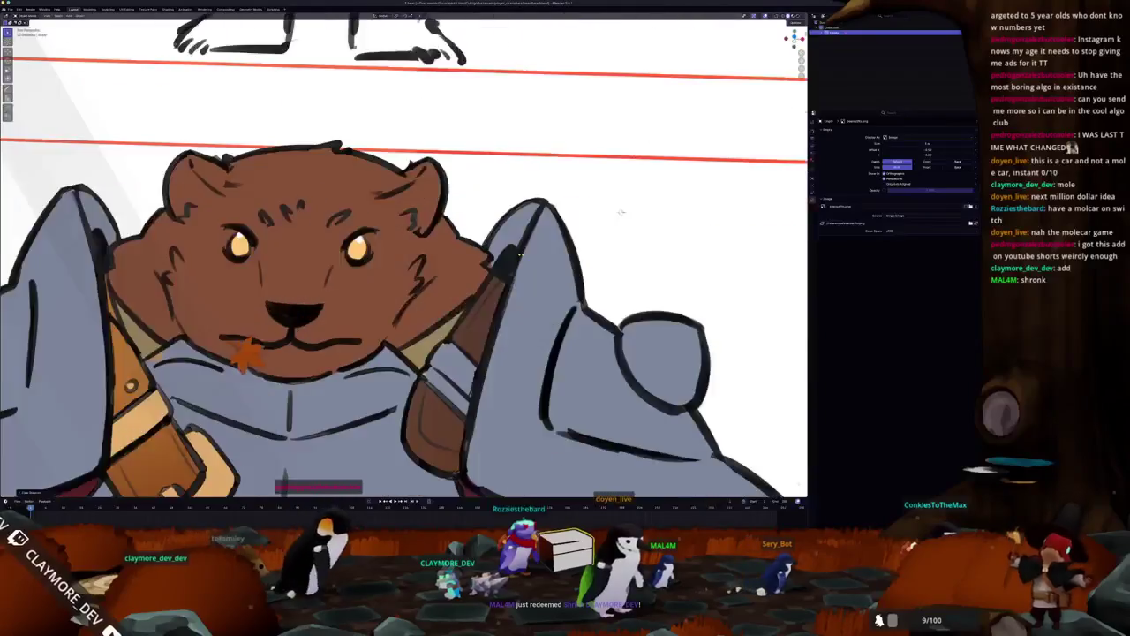
scroll(521, 254, up, 3)
scroll(521, 255, up, 4)
scroll(507, 251, down, 3)
scroll(495, 264, down, 4)
scroll(482, 284, up, 1)
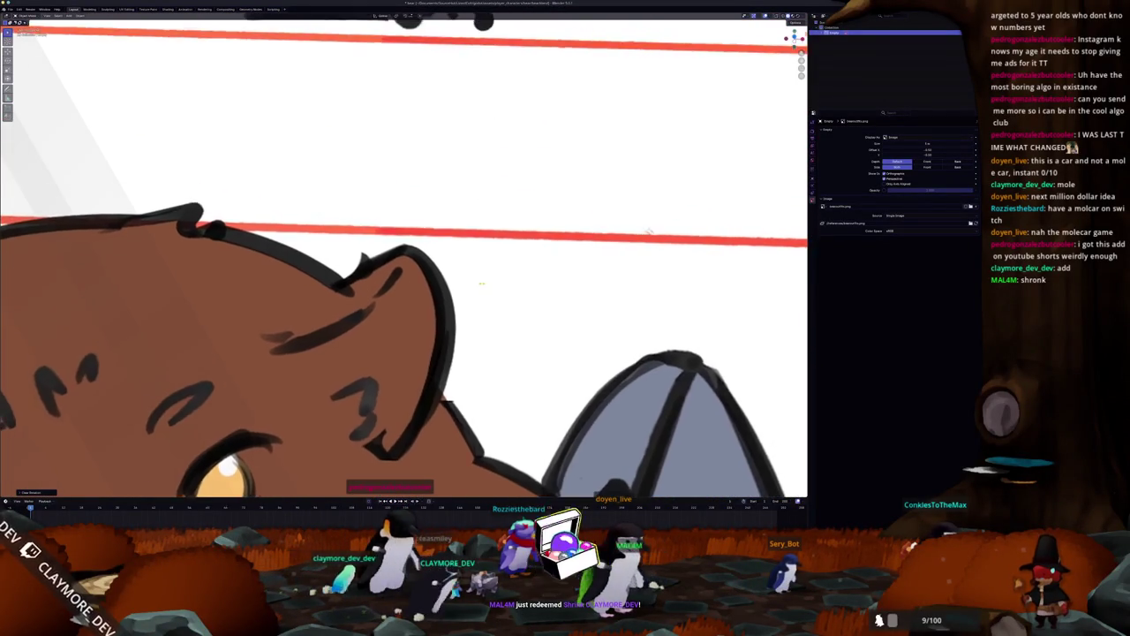
scroll(483, 284, up, 3)
scroll(468, 281, up, 2)
scroll(464, 281, down, 2)
scroll(460, 280, up, 1)
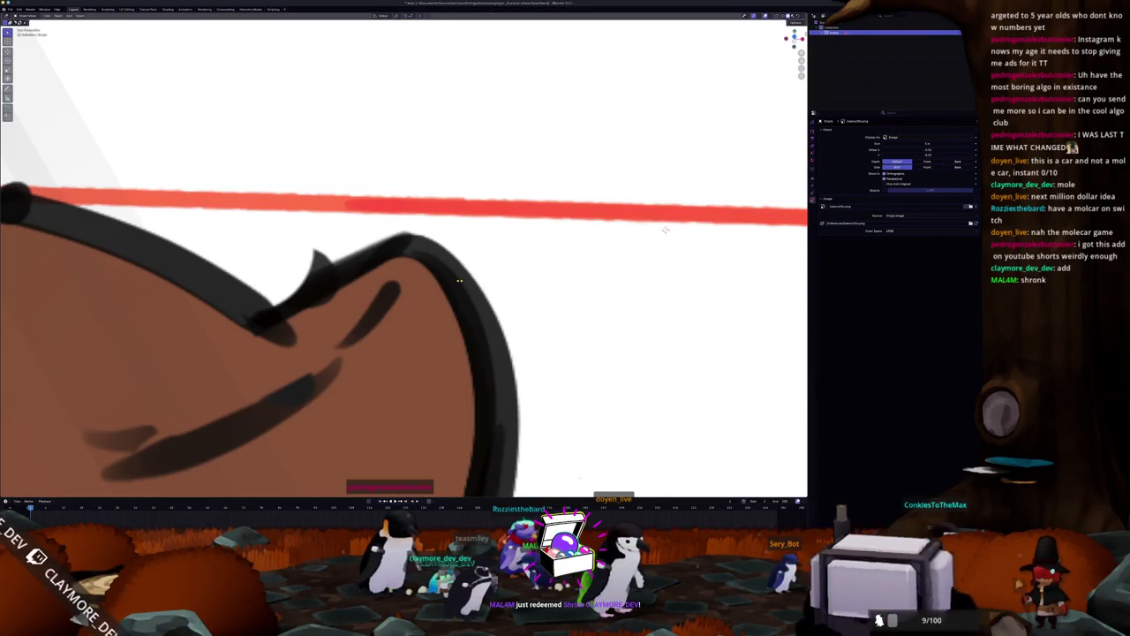
scroll(459, 280, down, 1)
scroll(459, 280, down, 4)
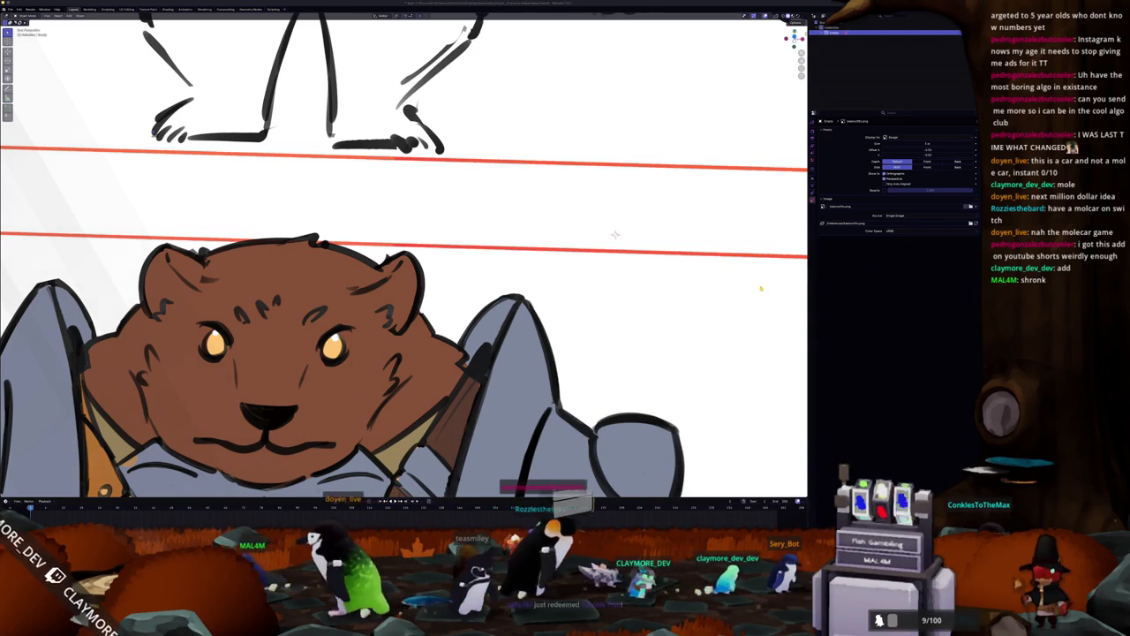
scroll(760, 288, down, 2)
Pan over to the white bear sketches and zoom in on them.
shift+middle_drag(761, 288, 295, 316)
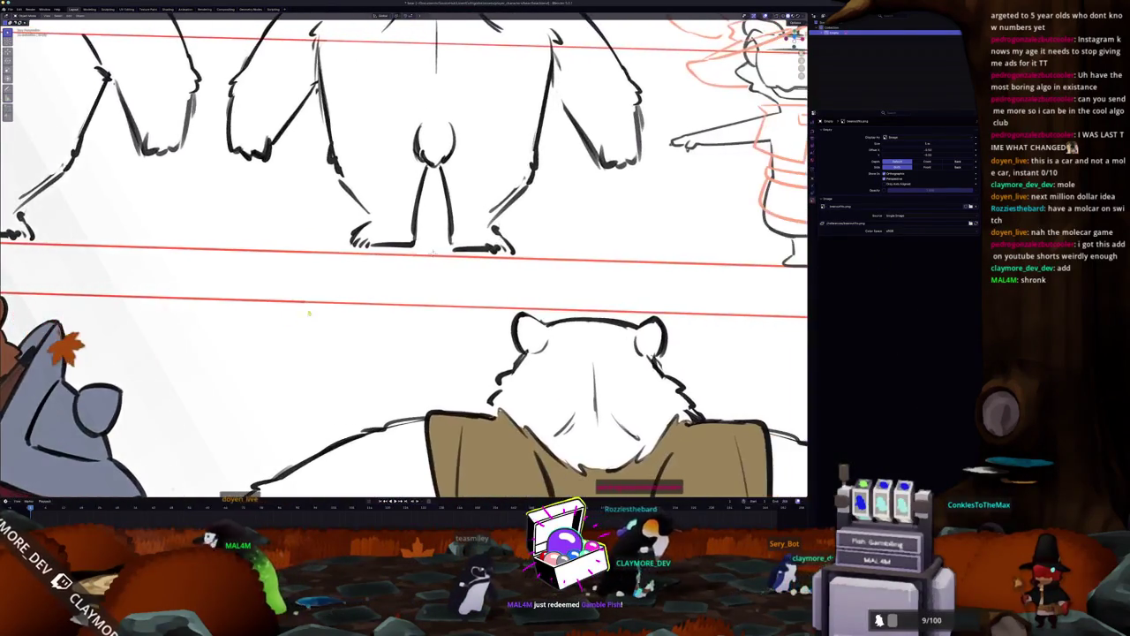
scroll(403, 297, up, 2)
scroll(421, 295, up, 3)
scroll(424, 292, up, 2)
scroll(425, 294, up, 2)
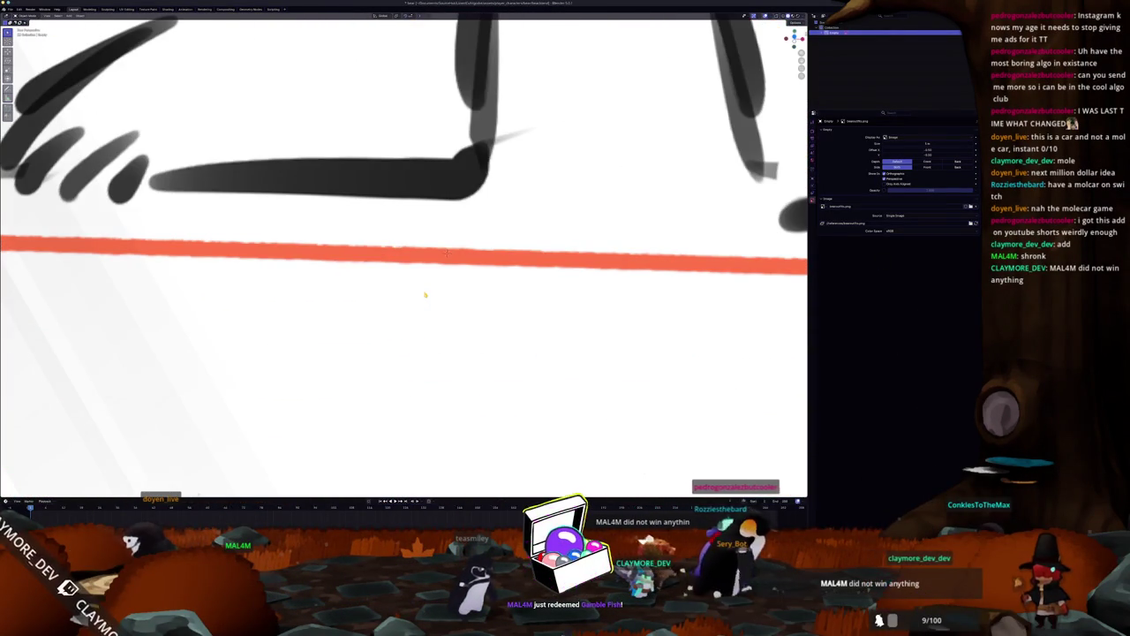
scroll(425, 294, down, 2)
scroll(427, 295, down, 2)
scroll(430, 298, down, 3)
scroll(430, 298, down, 6)
scroll(388, 354, down, 3)
scroll(389, 353, up, 1)
key(alt+Tab)
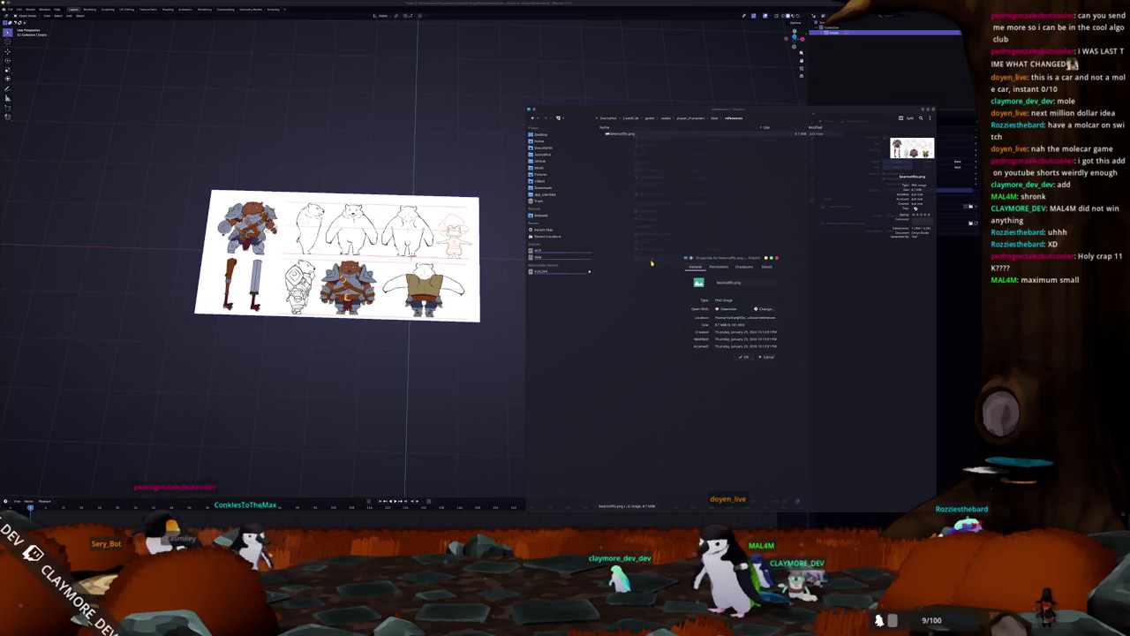
Review beanwolfits.png's Details, Checksums and General properties, then close the dialog.
click(766, 266)
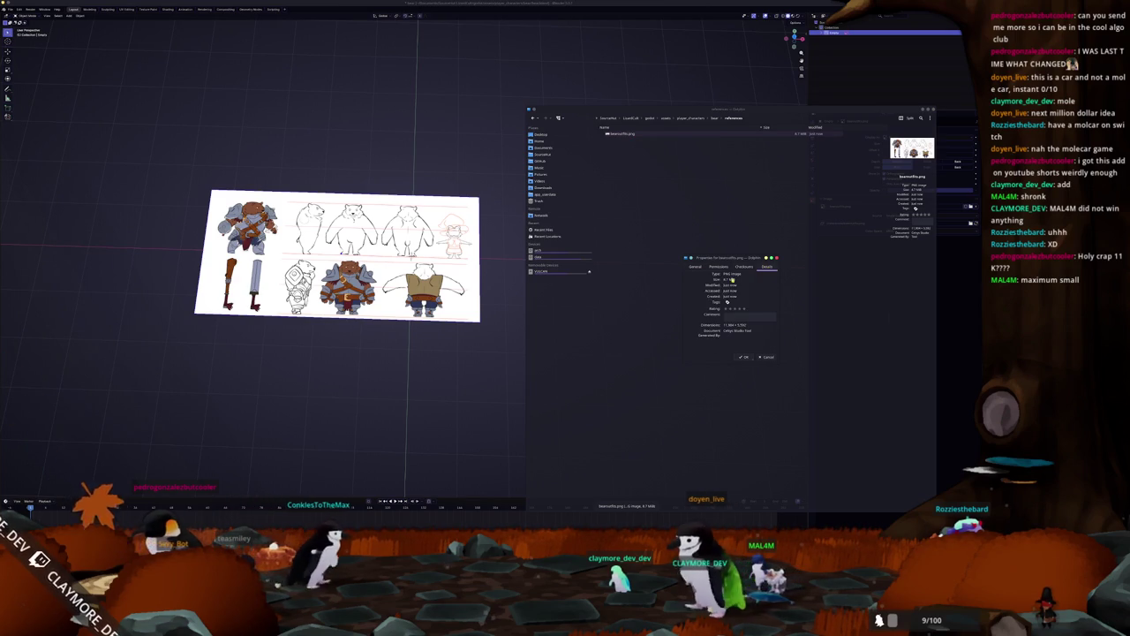
click(745, 266)
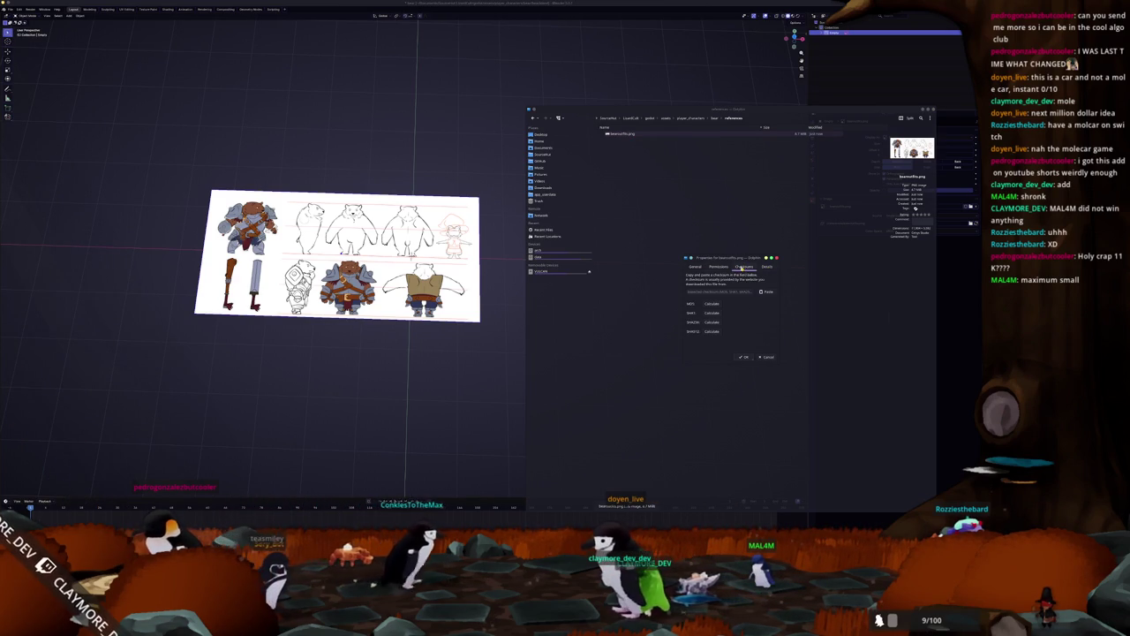
click(696, 266)
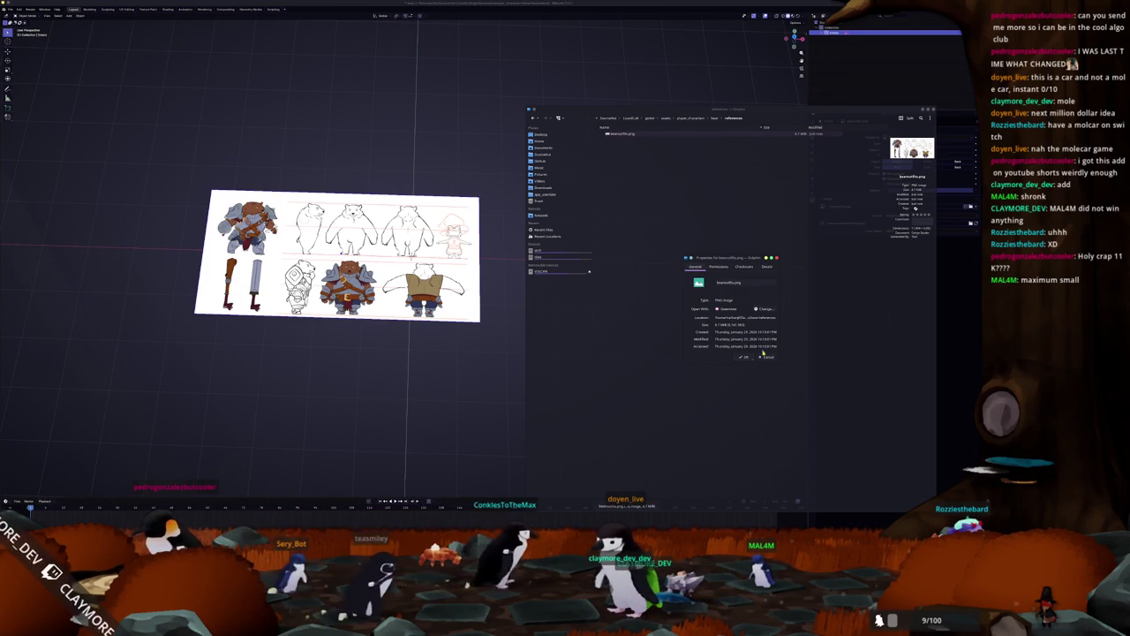
click(769, 358)
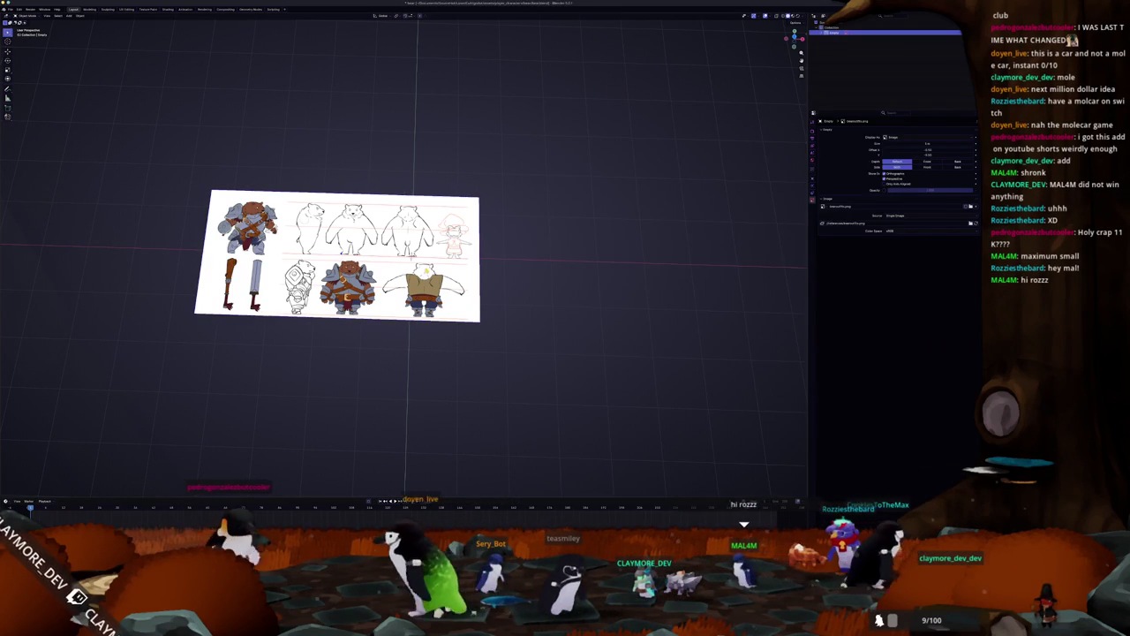
Reset the reference image's location to the origin, leave it unrotated, and start moving it upward.
key(alt+g)
text(r)
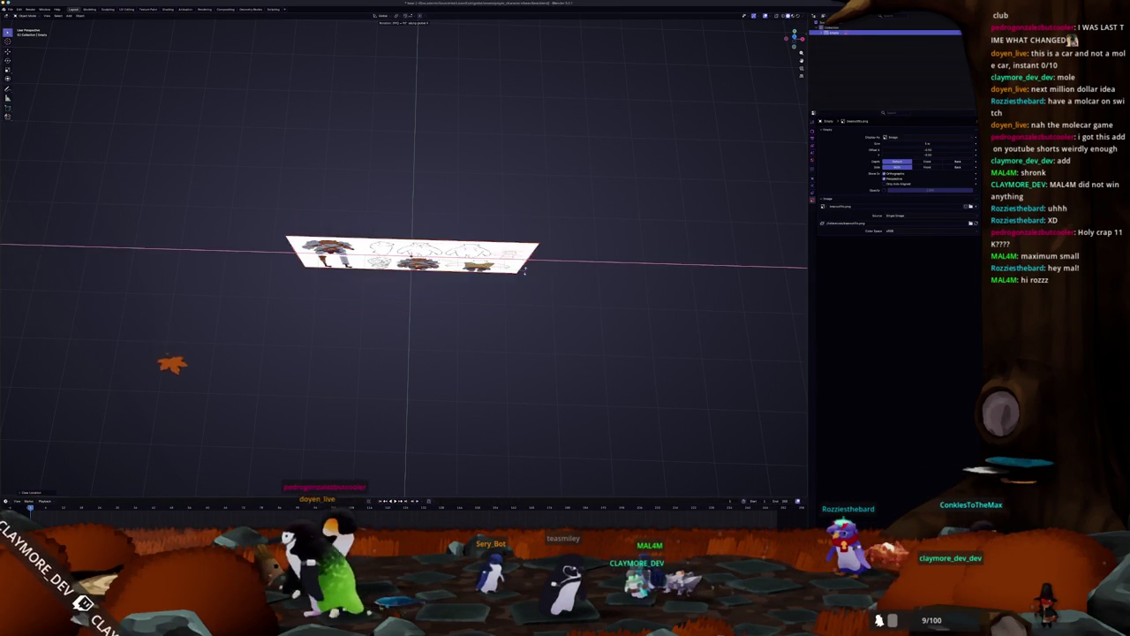
text(90)
key(BackSpace)
key(BackSpace)
key(Escape)
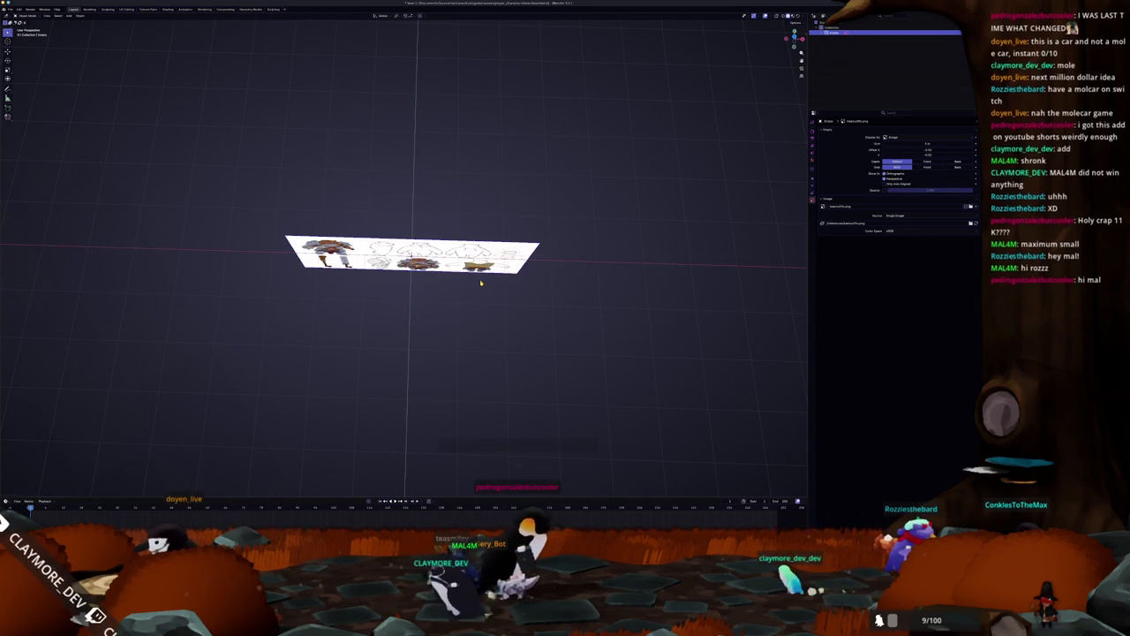
key(g)
Switch to front orthographic view, frame the reference sheet, and open the File menu.
key(KP_1)
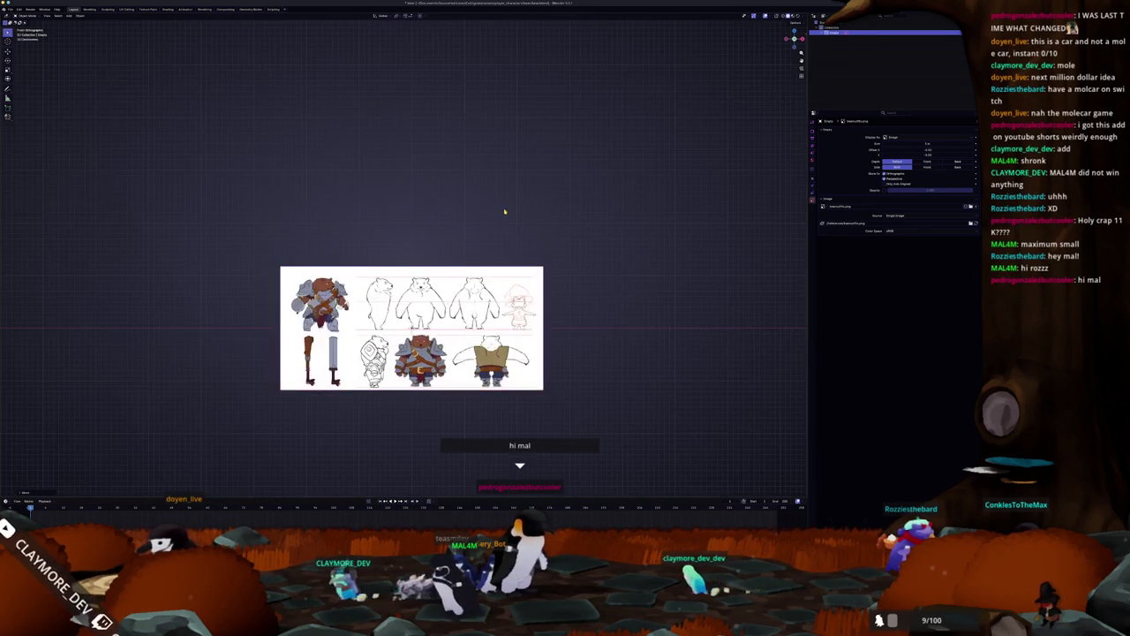
scroll(510, 201, up, 3)
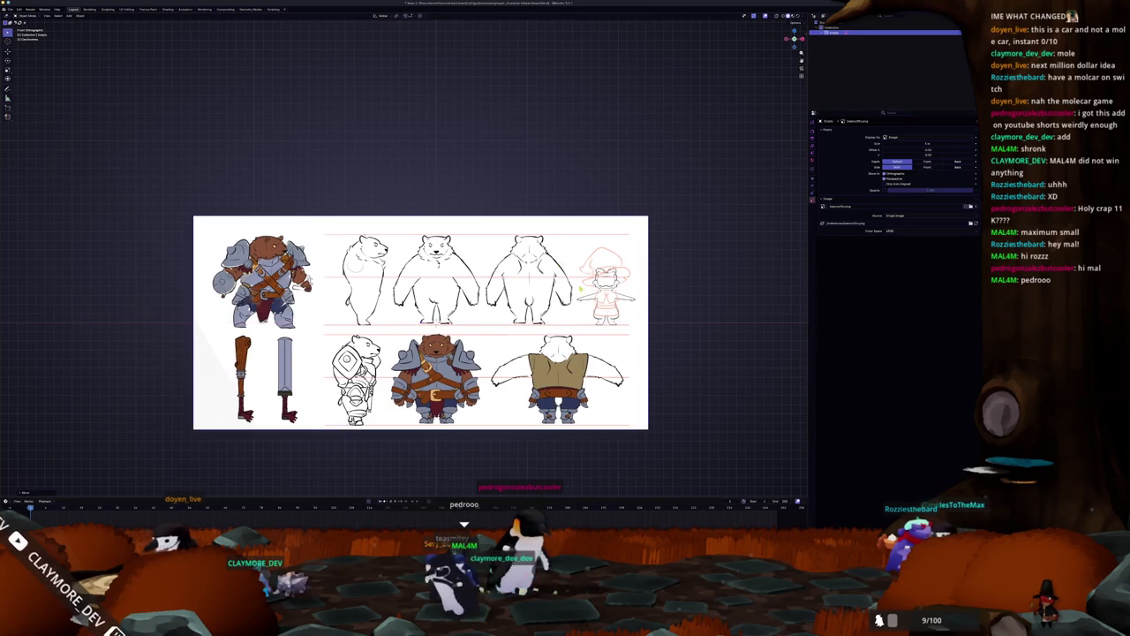
scroll(420, 322, up, 2)
scroll(459, 292, down, 1)
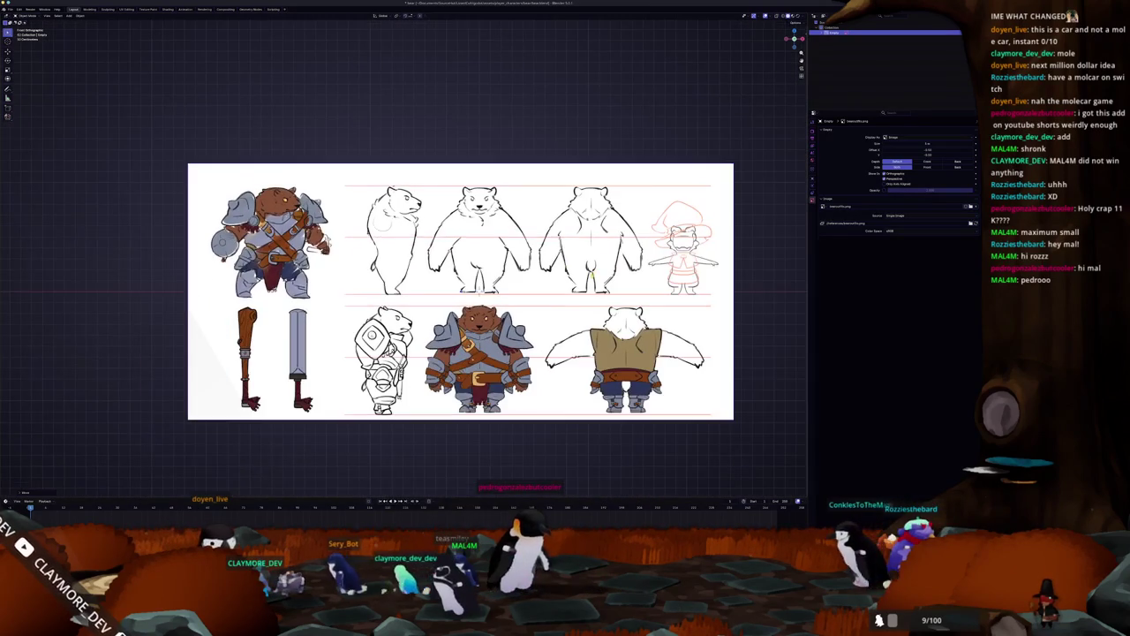
scroll(514, 297, down, 1)
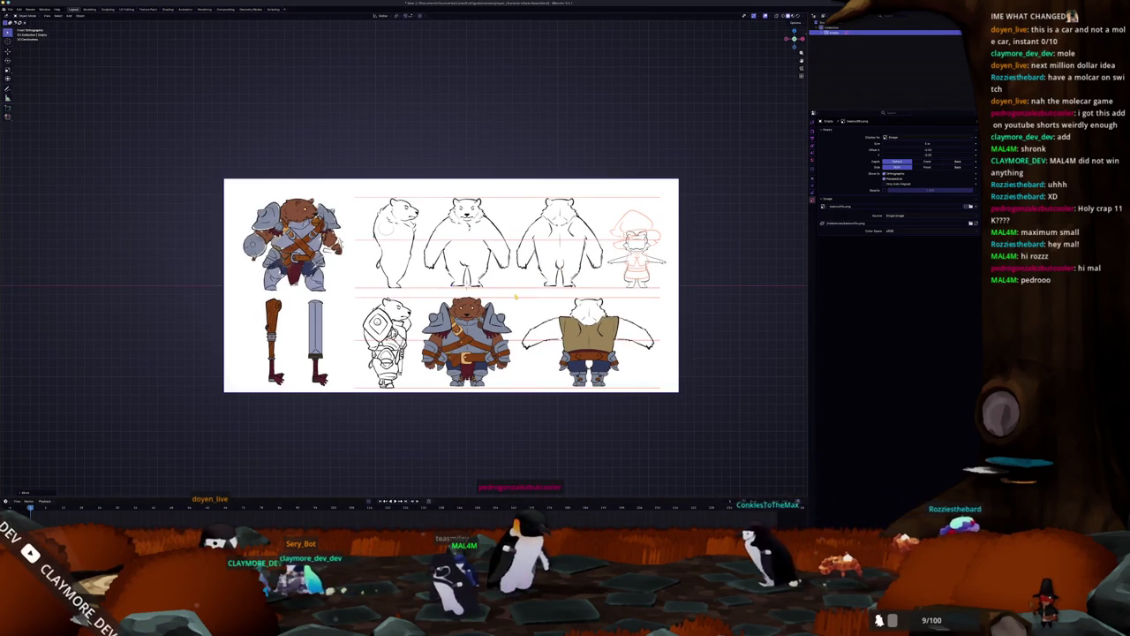
click(10, 8)
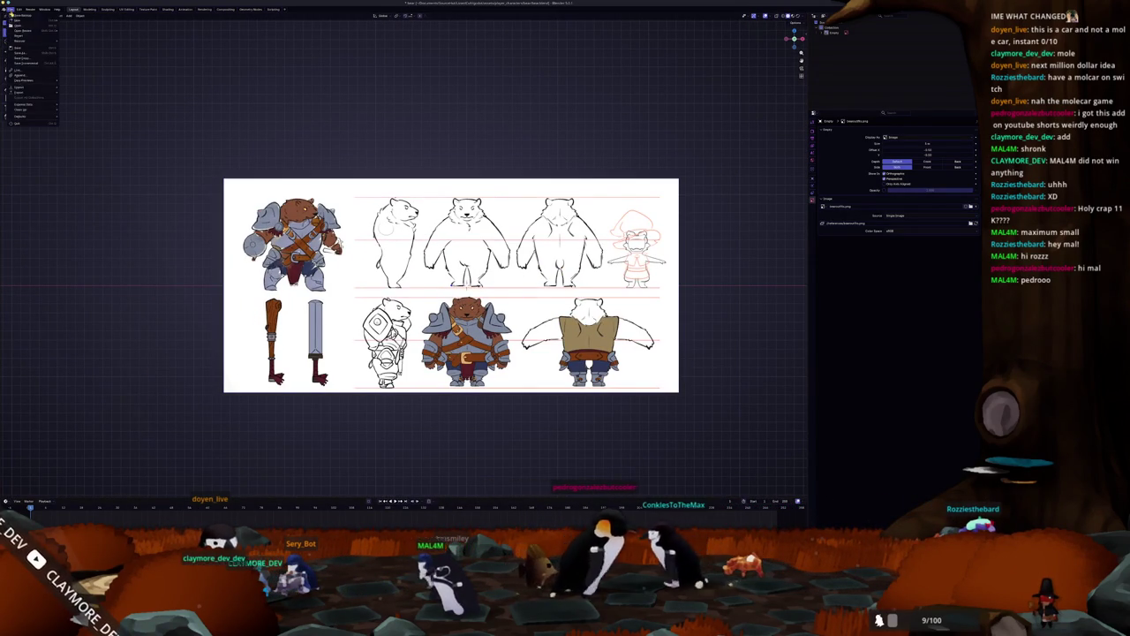
mouse_move(20, 91)
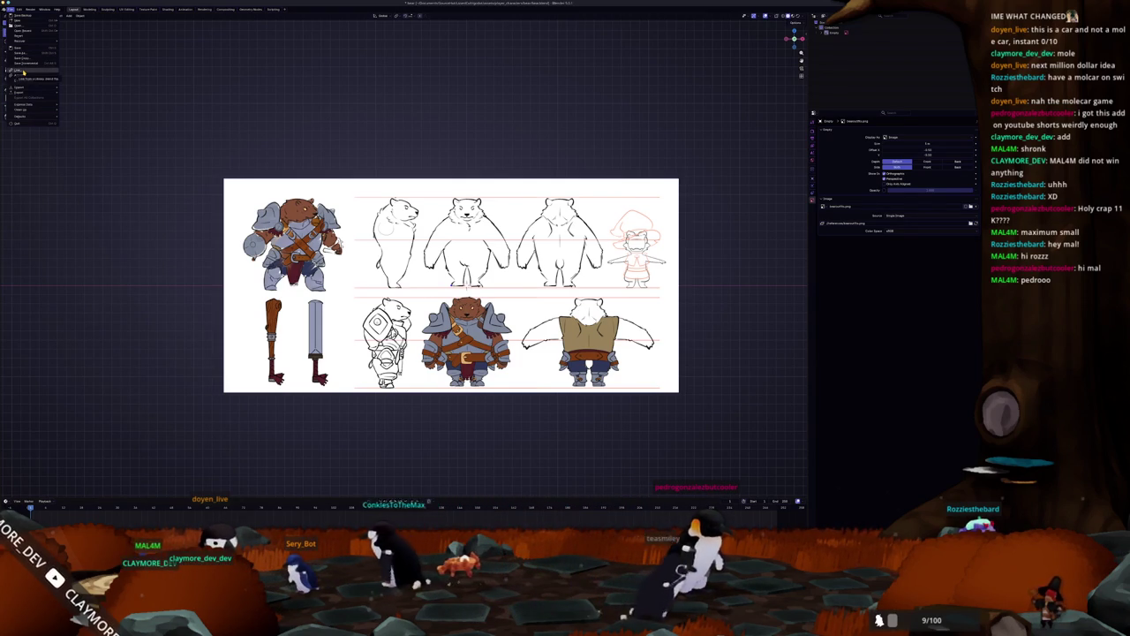
Start an Append and browse into the .blend file's object data-blocks.
click(22, 72)
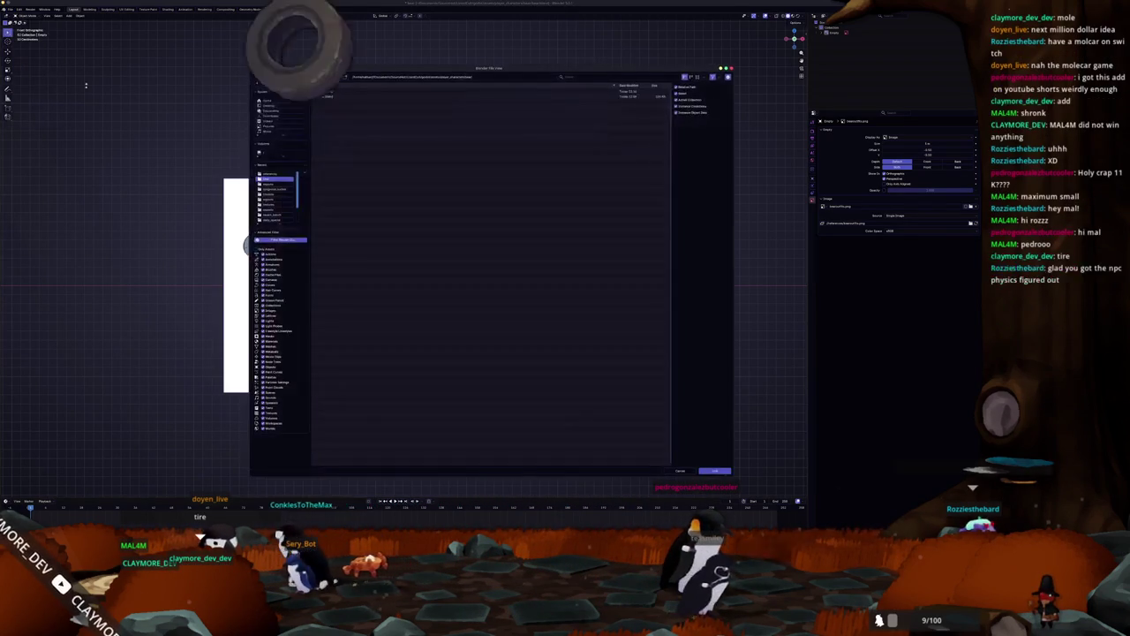
double_click(322, 96)
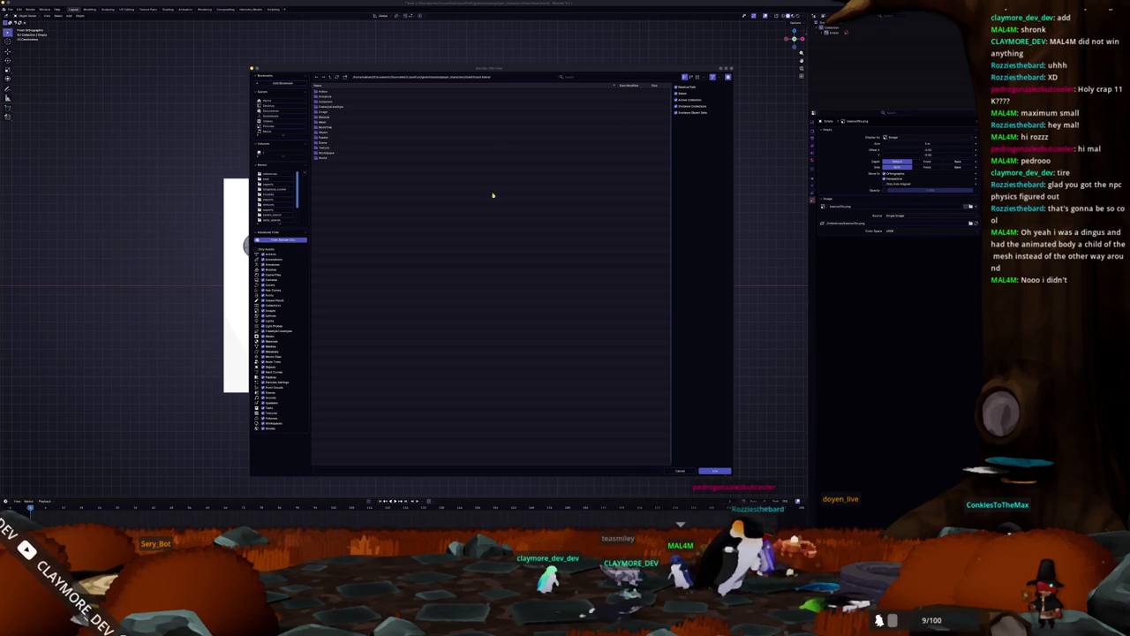
click(333, 127)
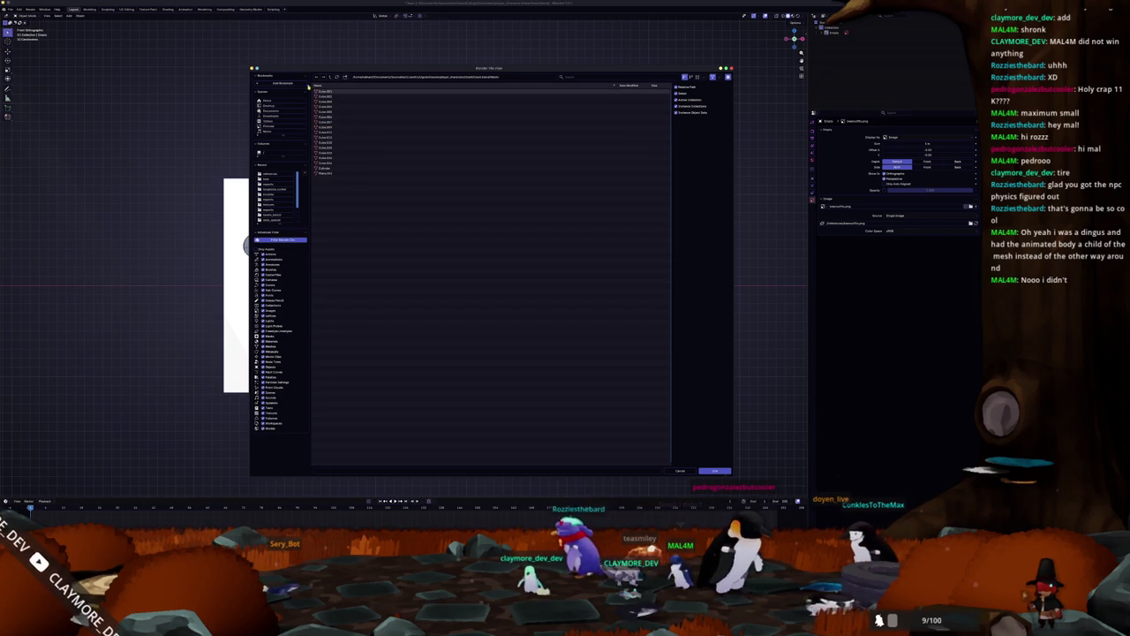
click(320, 90)
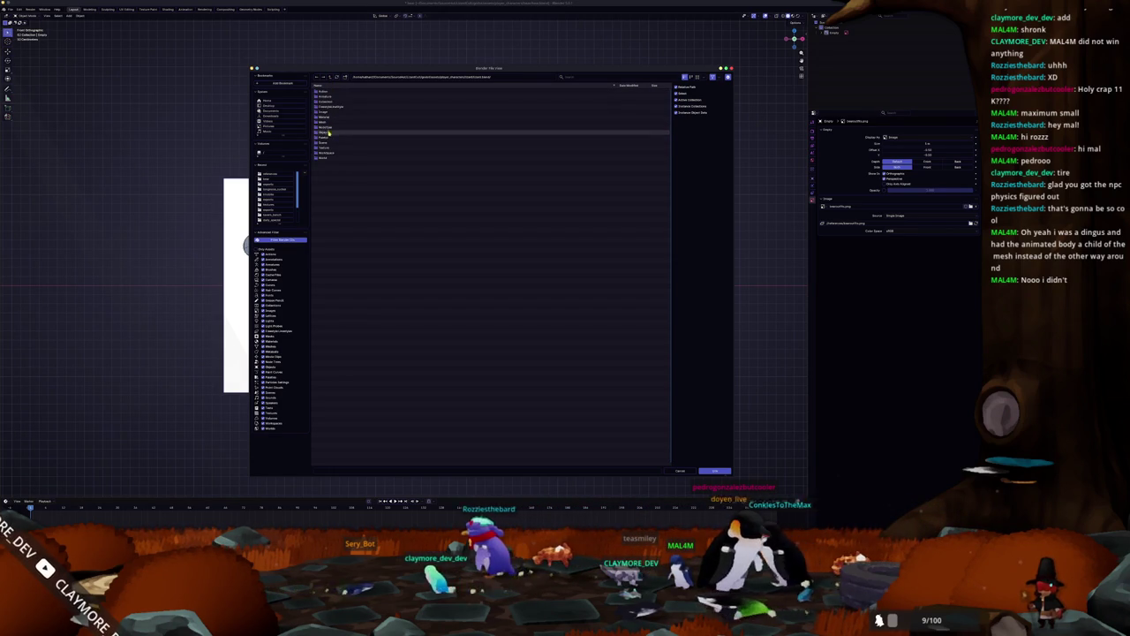
click(331, 130)
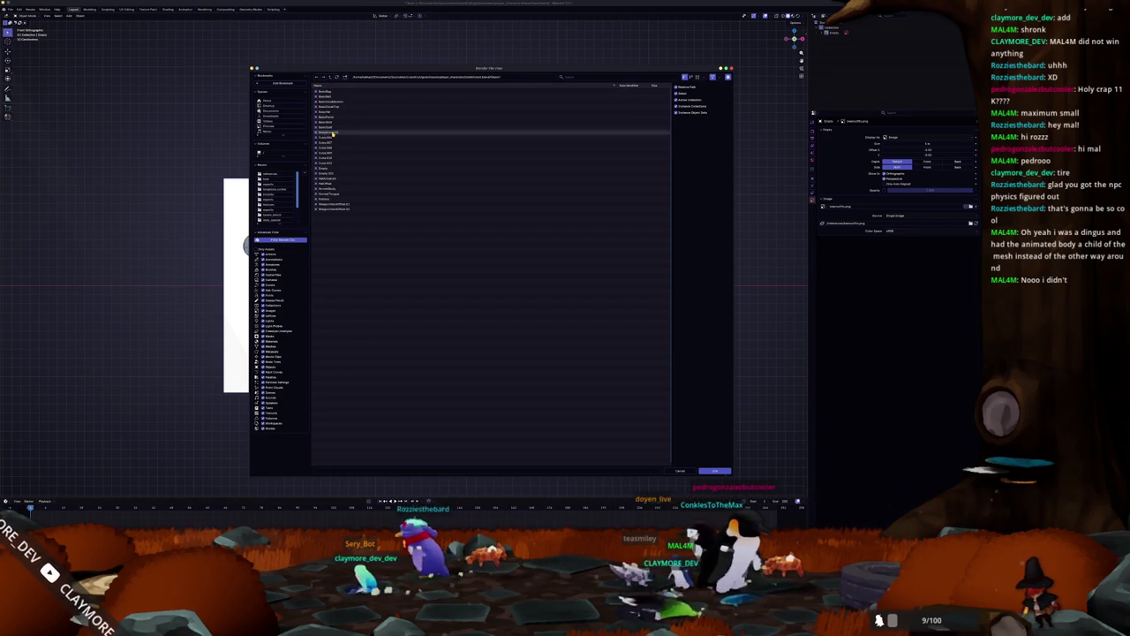
Select the needed object data-blocks in two groups and append them into the scene.
click(336, 129)
drag(335, 129, 329, 111)
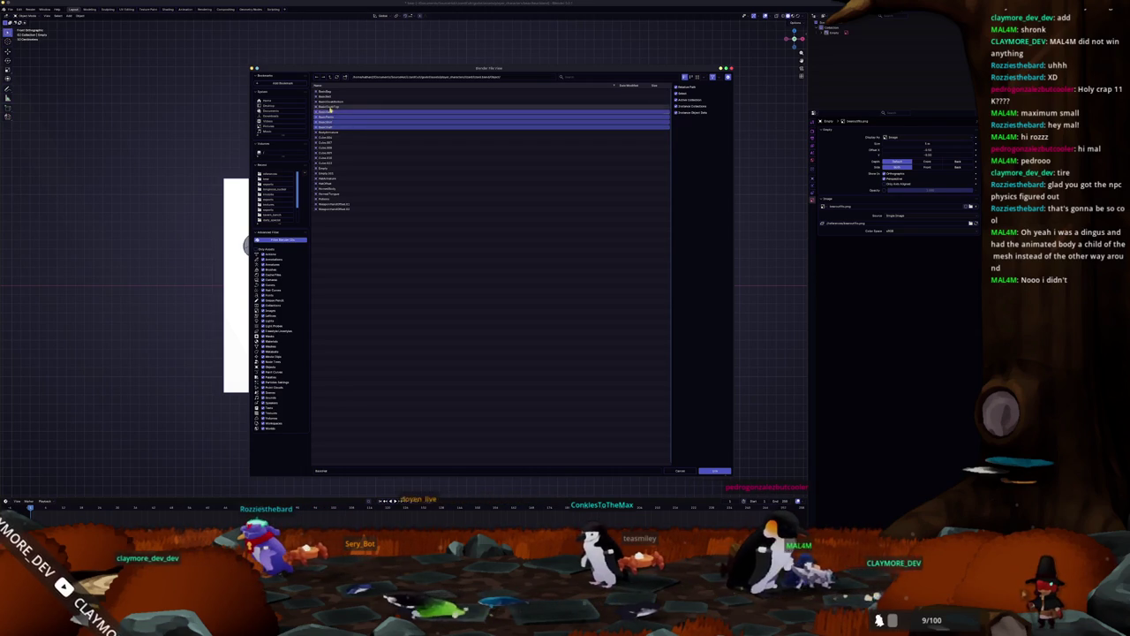
drag(329, 111, 331, 90)
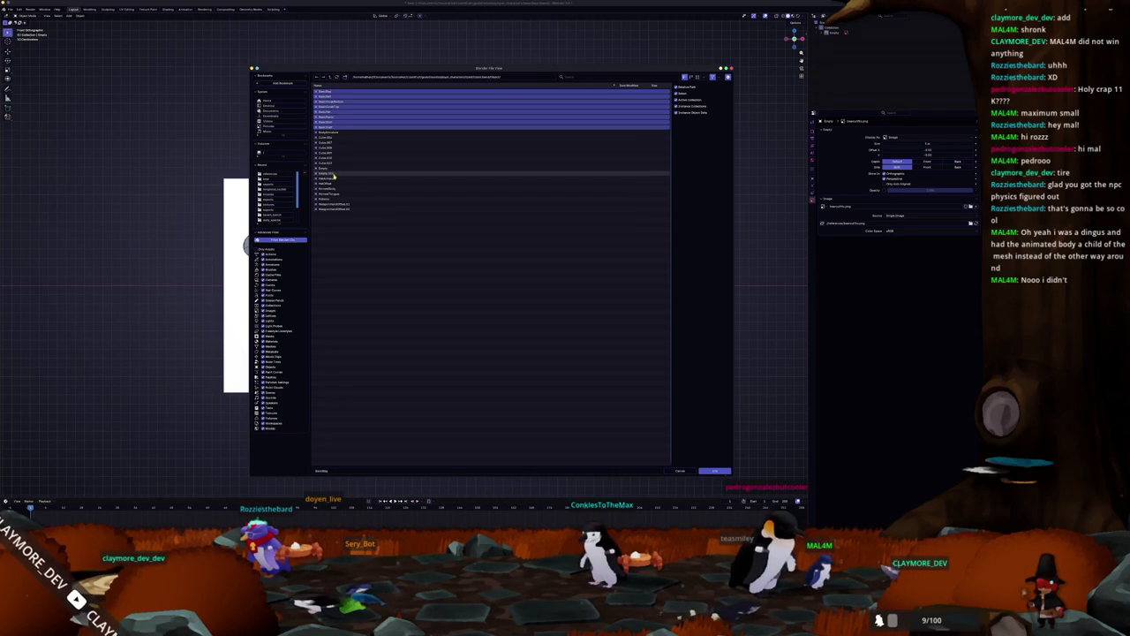
drag(337, 181, 340, 201)
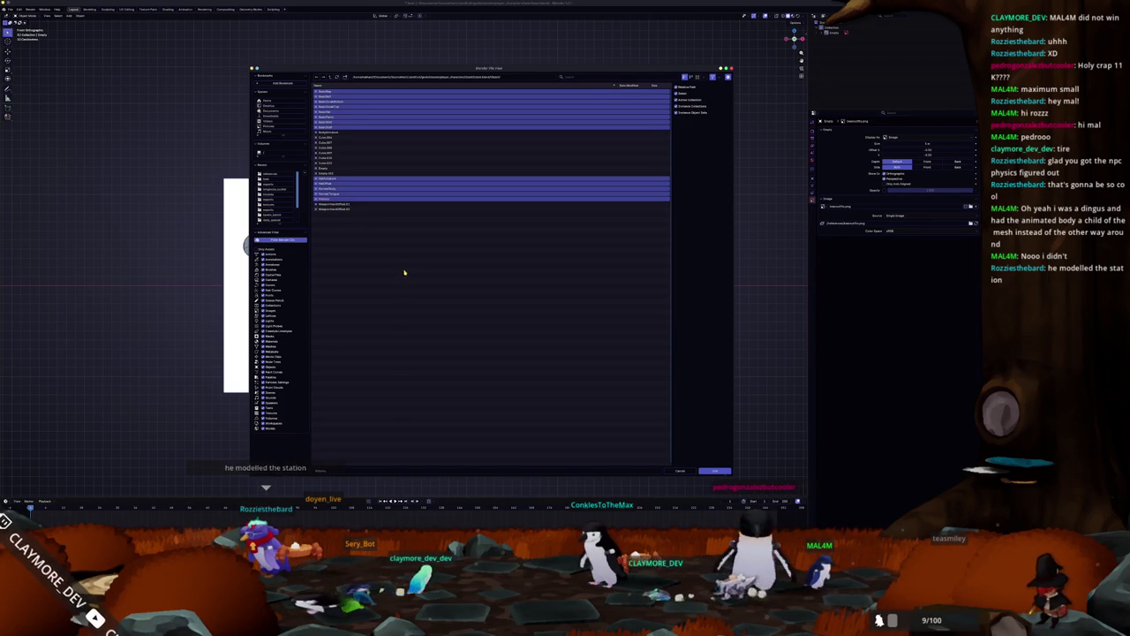
drag(337, 203, 337, 211)
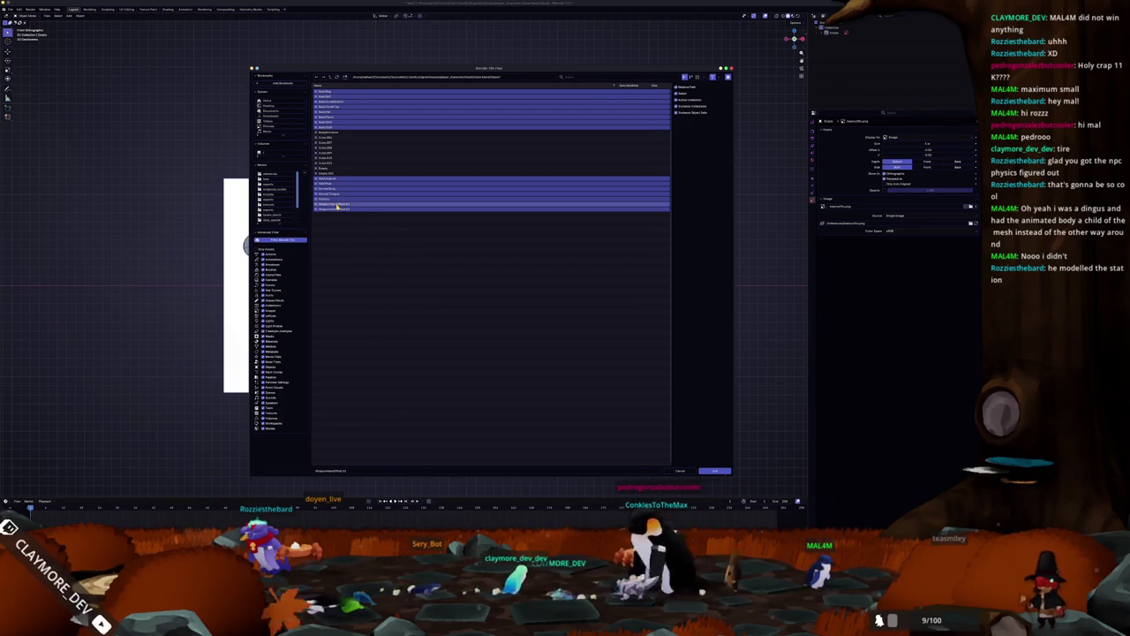
ctrl+click(342, 132)
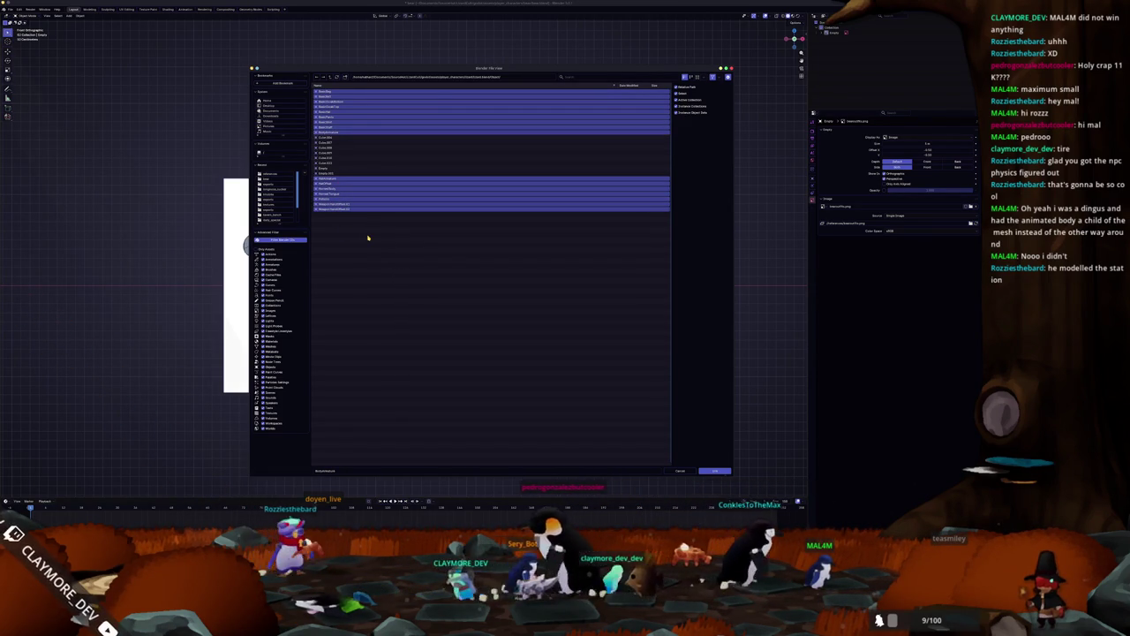
key(Return)
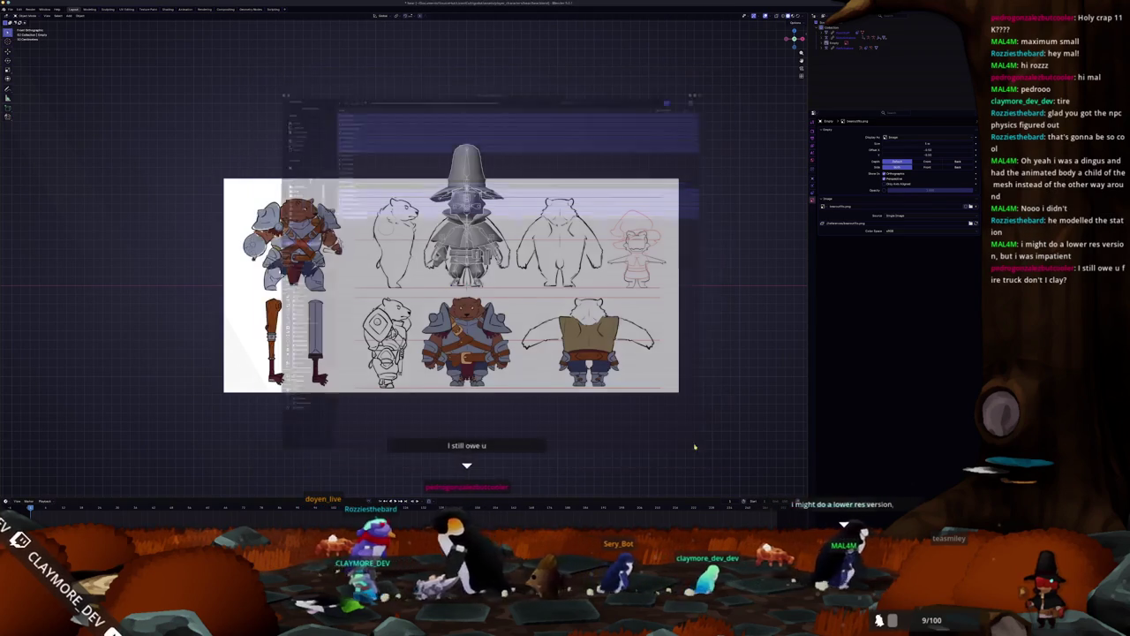
middle_drag(441, 291, 371, 265)
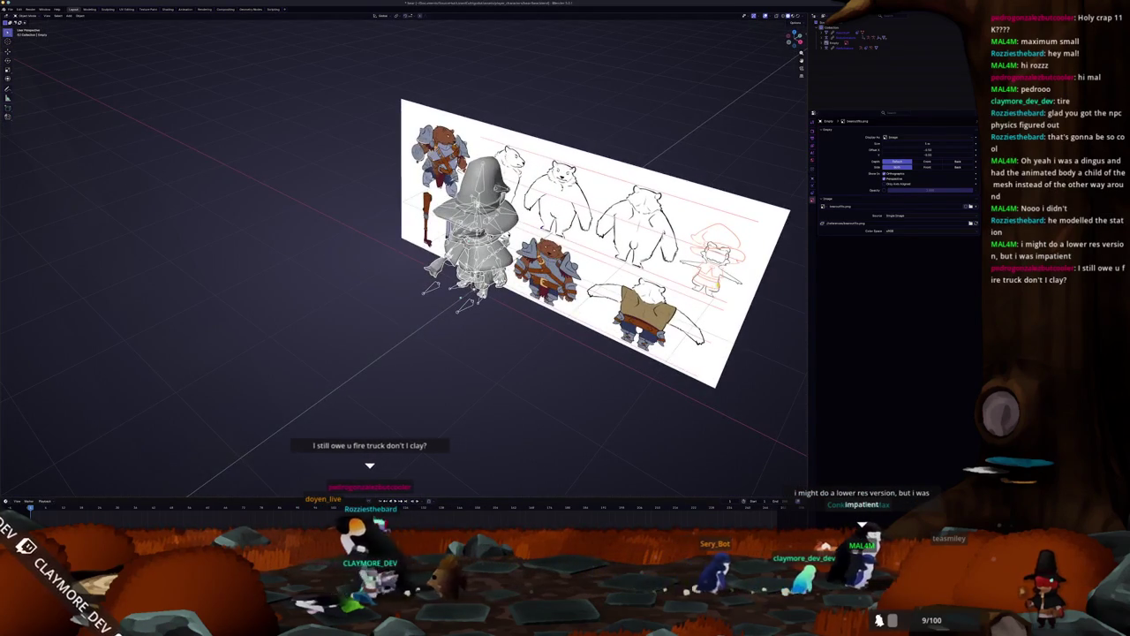
middle_drag(495, 291, 424, 300)
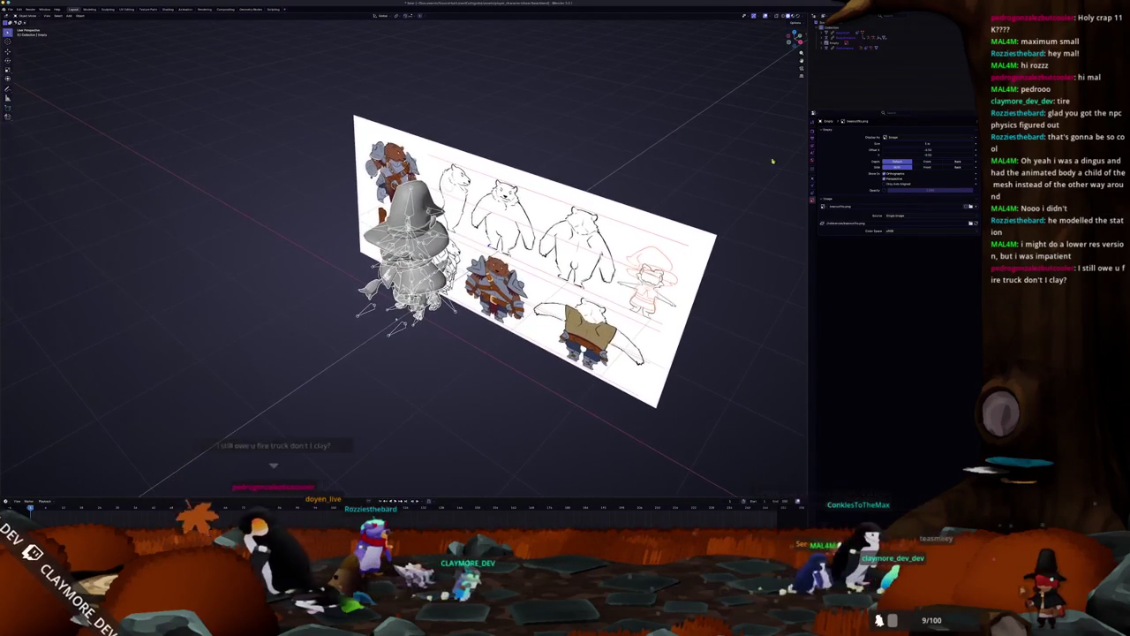
click(837, 33)
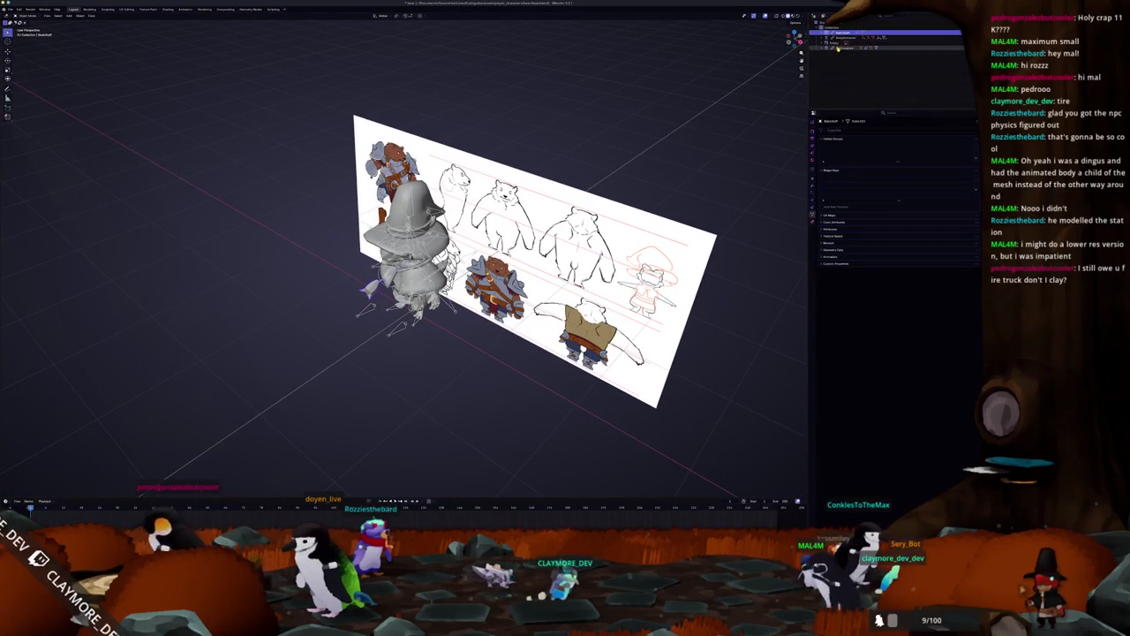
click(838, 42)
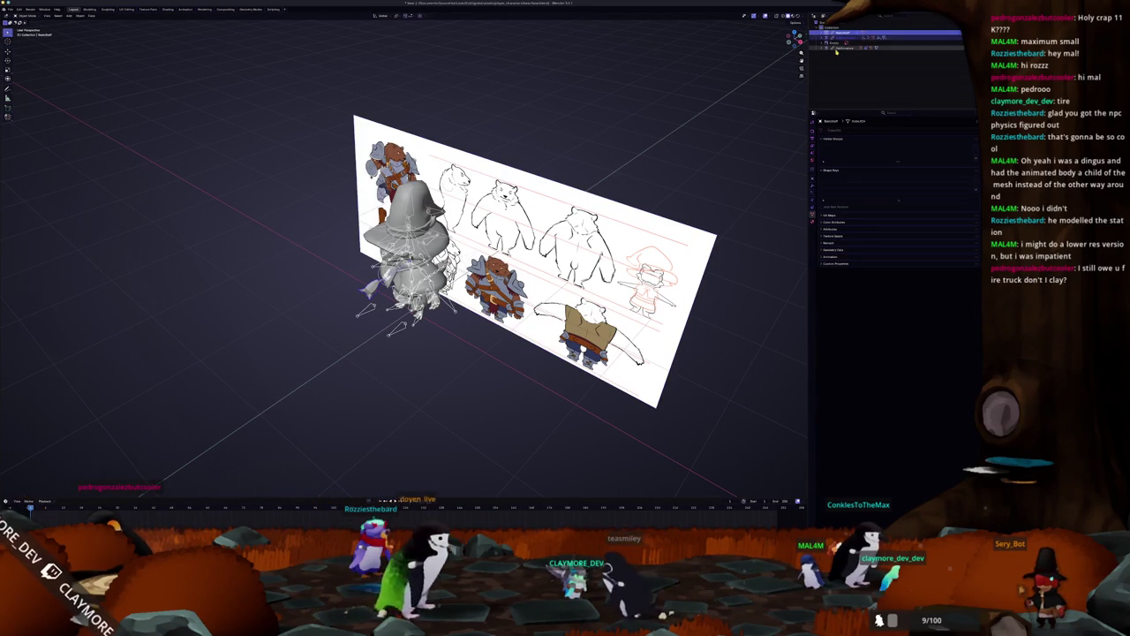
click(839, 47)
right_click(840, 51)
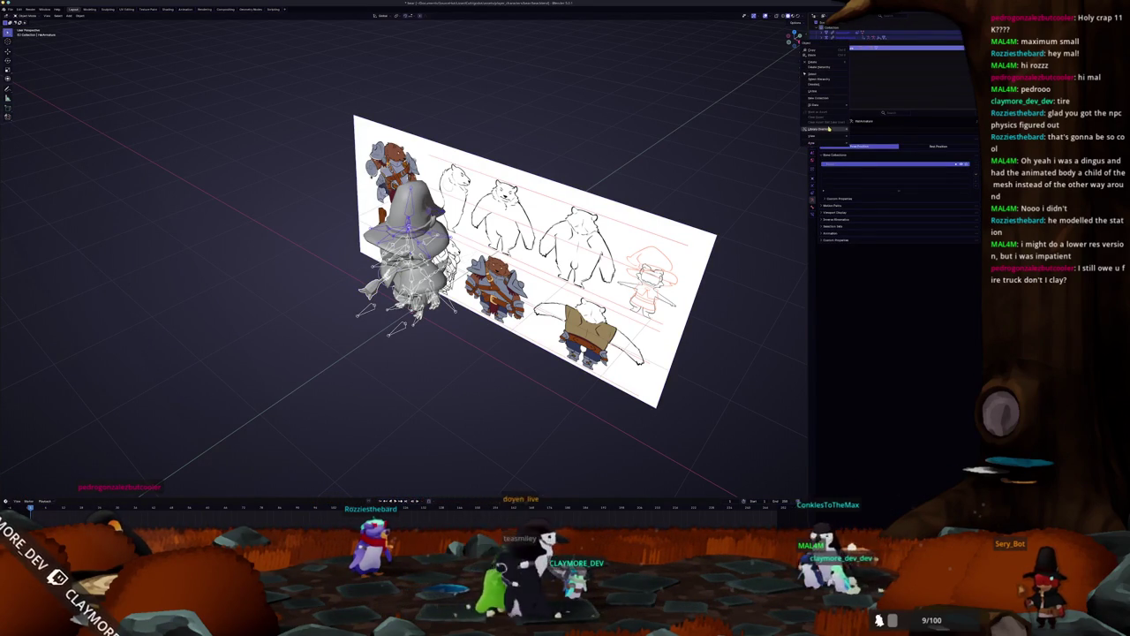
click(828, 128)
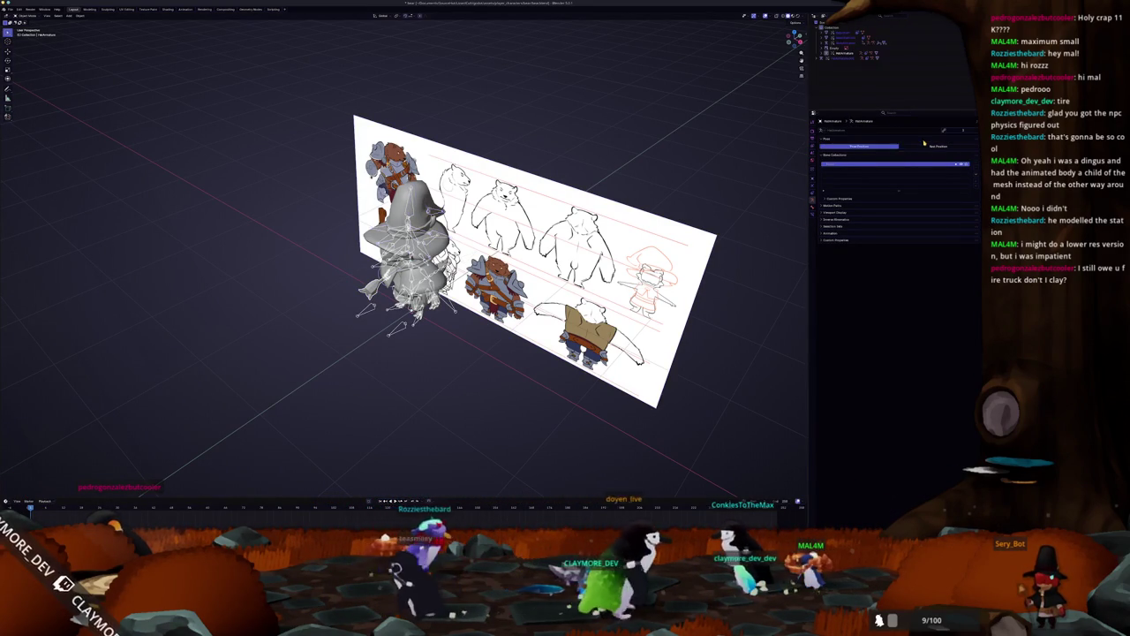
key(KP_1)
scroll(618, 181, up, 2)
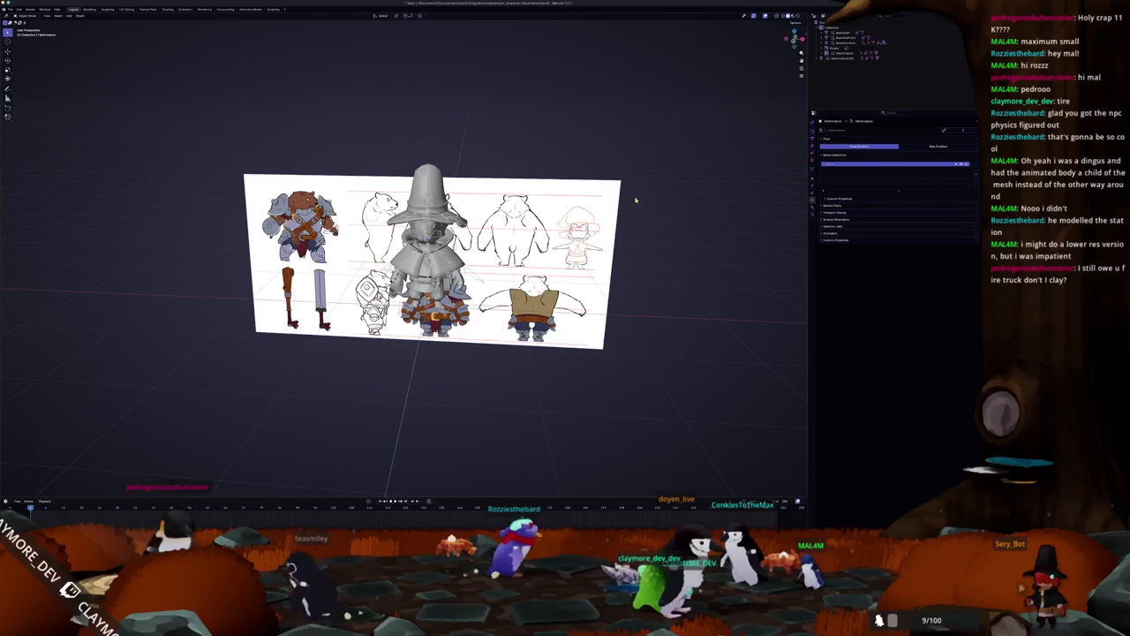
mouse_move(649, 202)
middle_down()
mouse_move(569, 204)
mouse_move(597, 212)
middle_up()
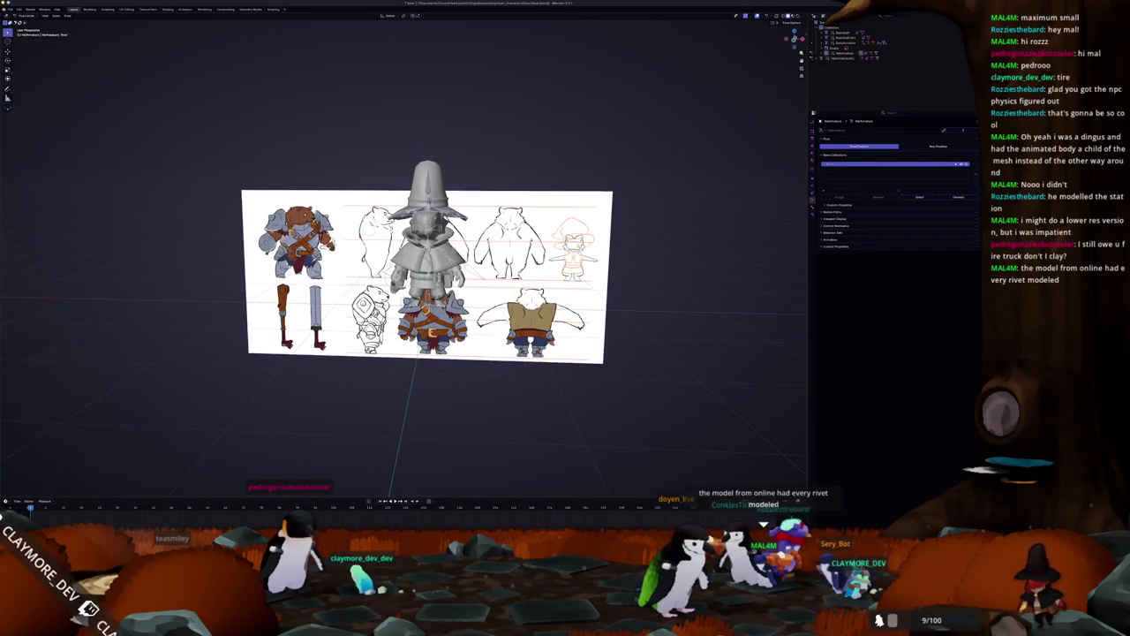
scroll(438, 283, up, 2)
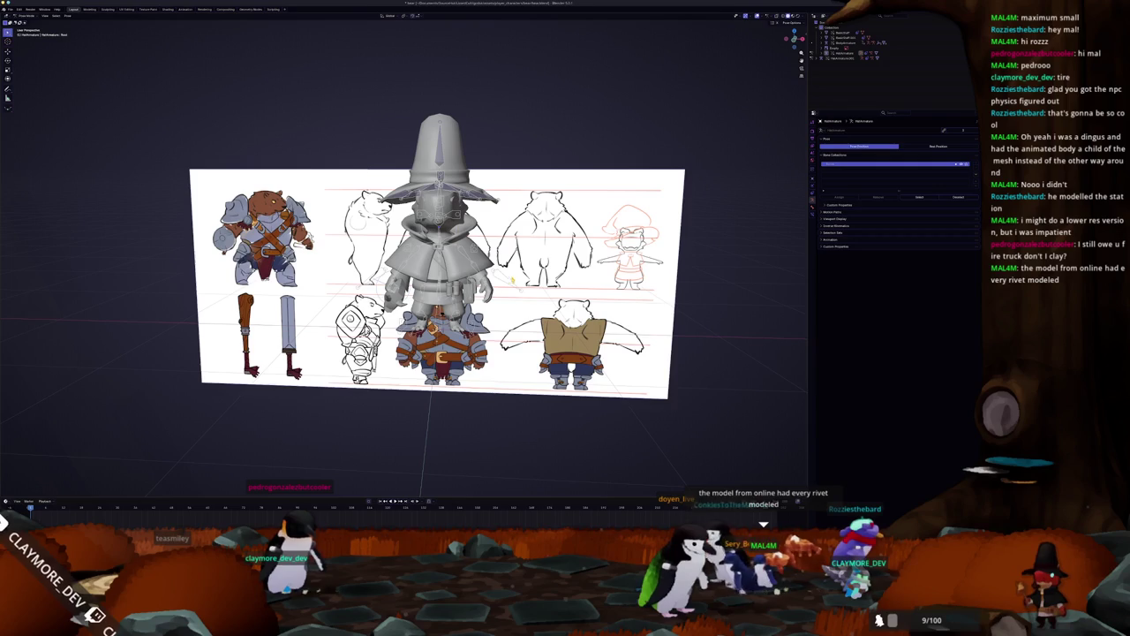
key(KP_1)
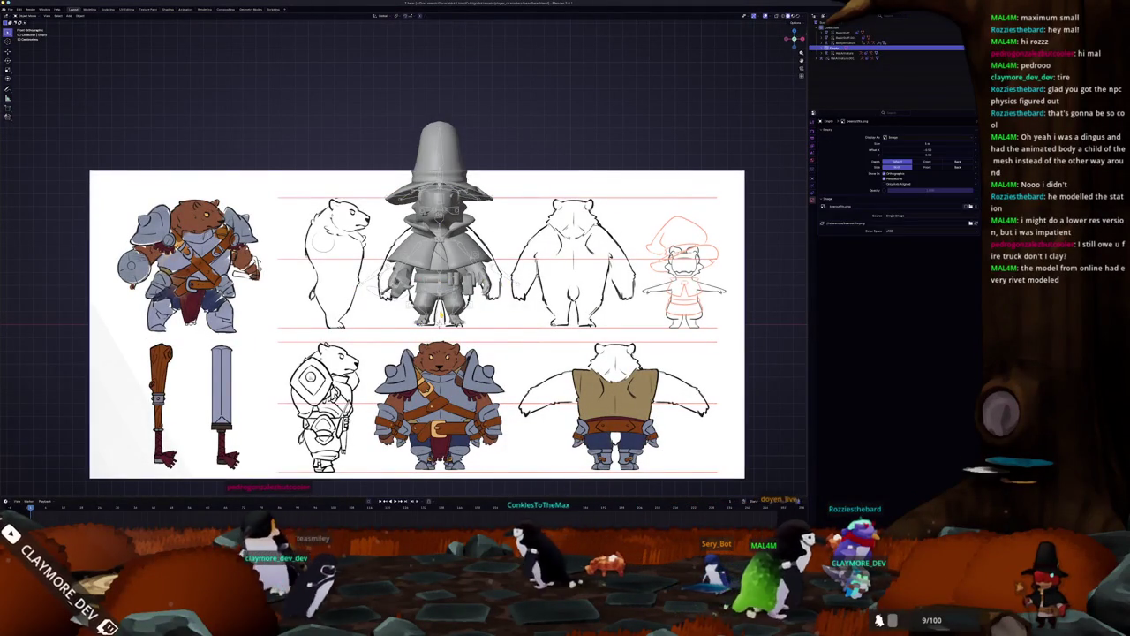
Select the character's armature and mesh, cancelling the accidental duplicate and move.
click(847, 42)
middle_drag(415, 336, 477, 318)
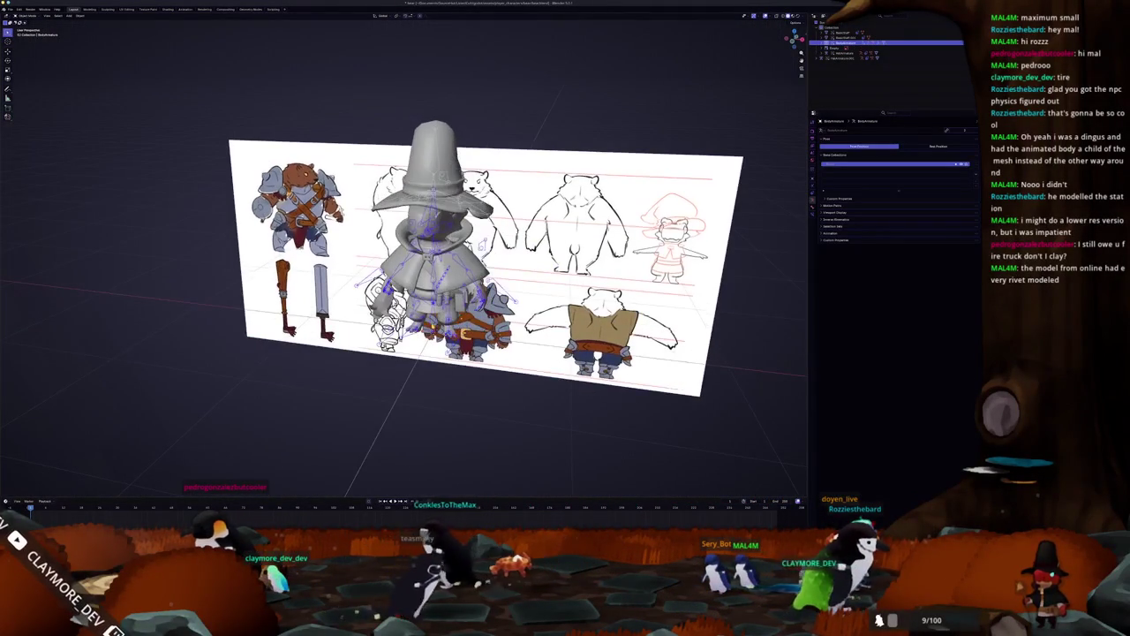
key(shift+d)
key(Escape)
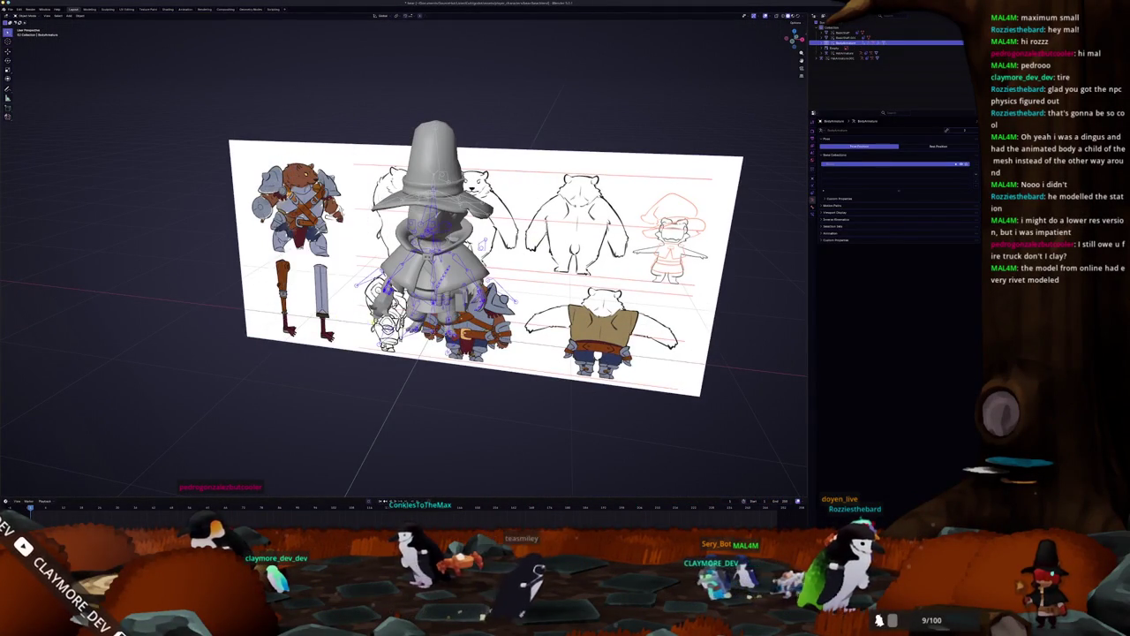
click(844, 53)
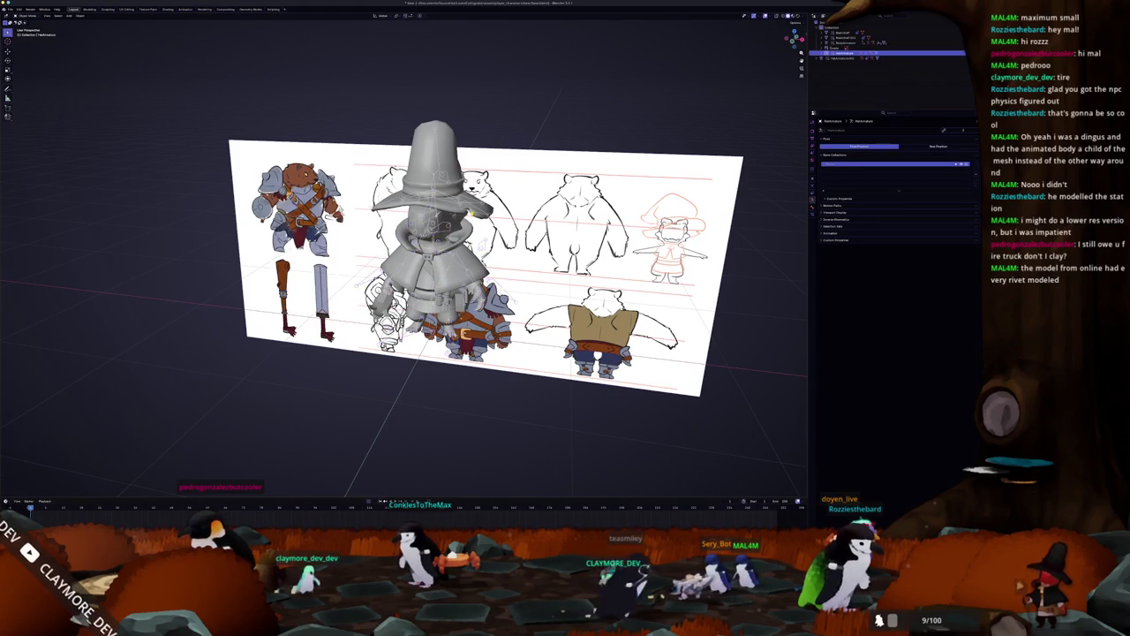
click(843, 34)
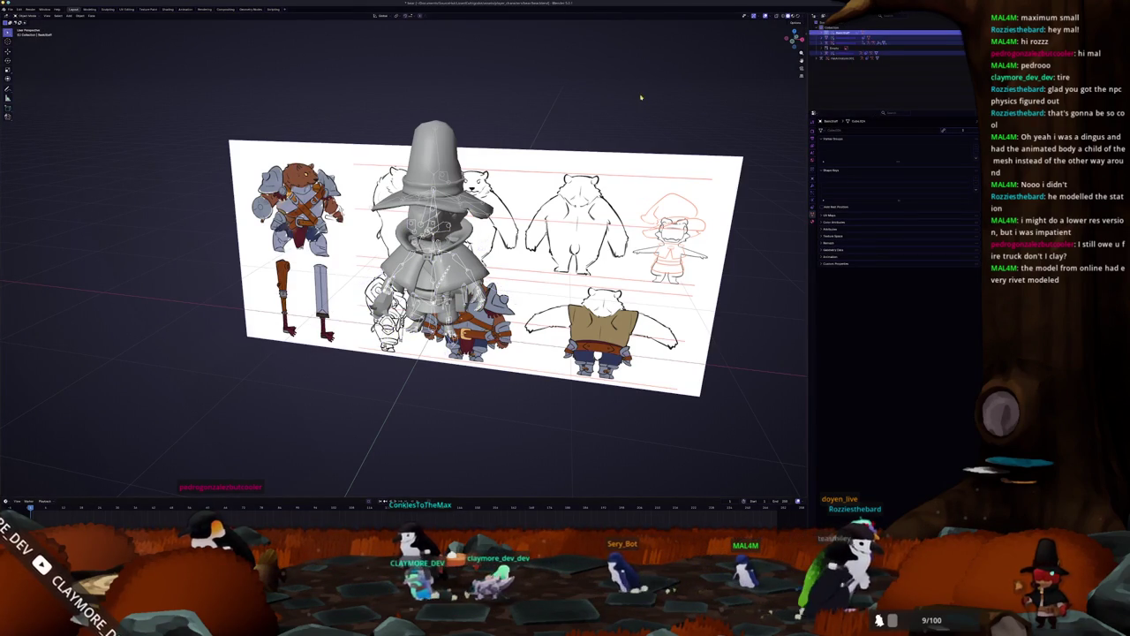
key(g)
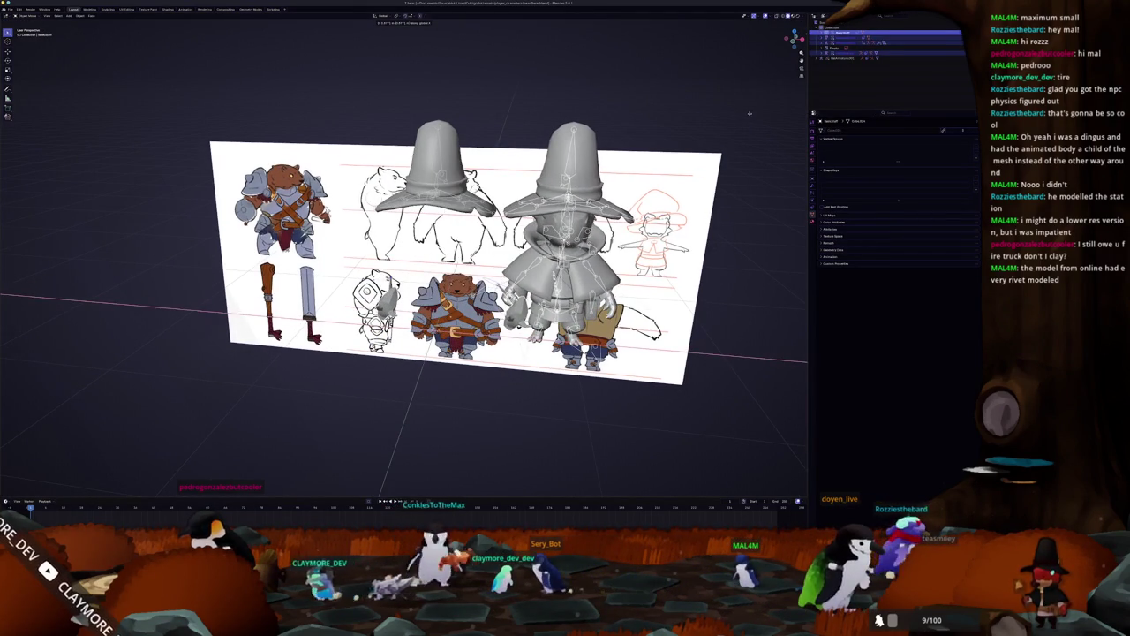
right_click(749, 113)
Delete the HeroArmature and another unneeded object from the Outliner.
click(845, 42)
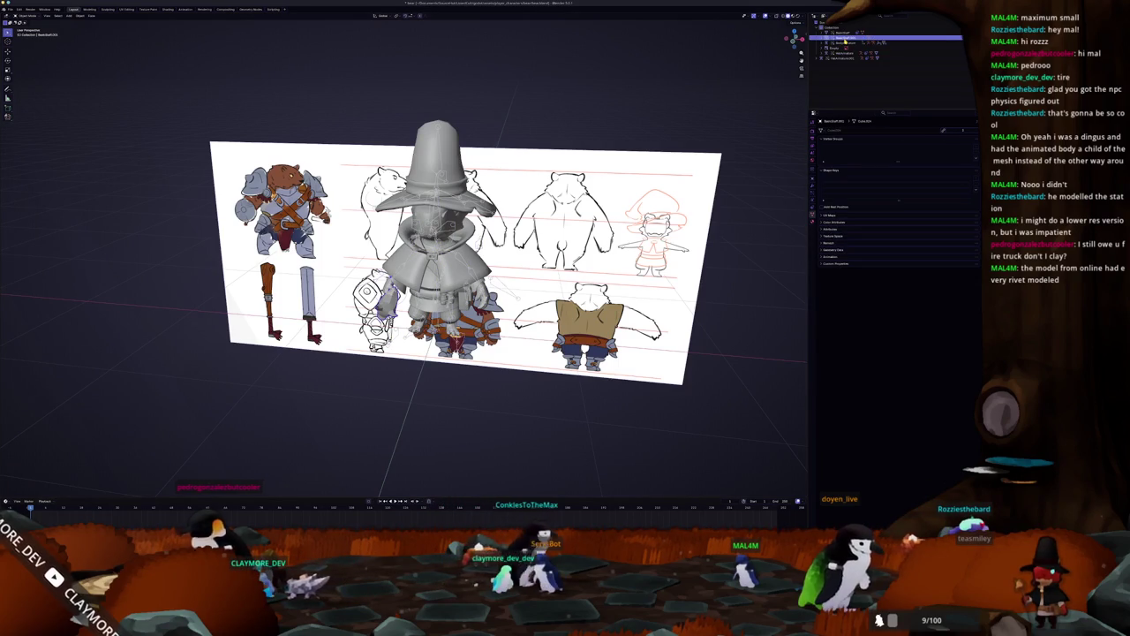
right_click(845, 40)
click(845, 40)
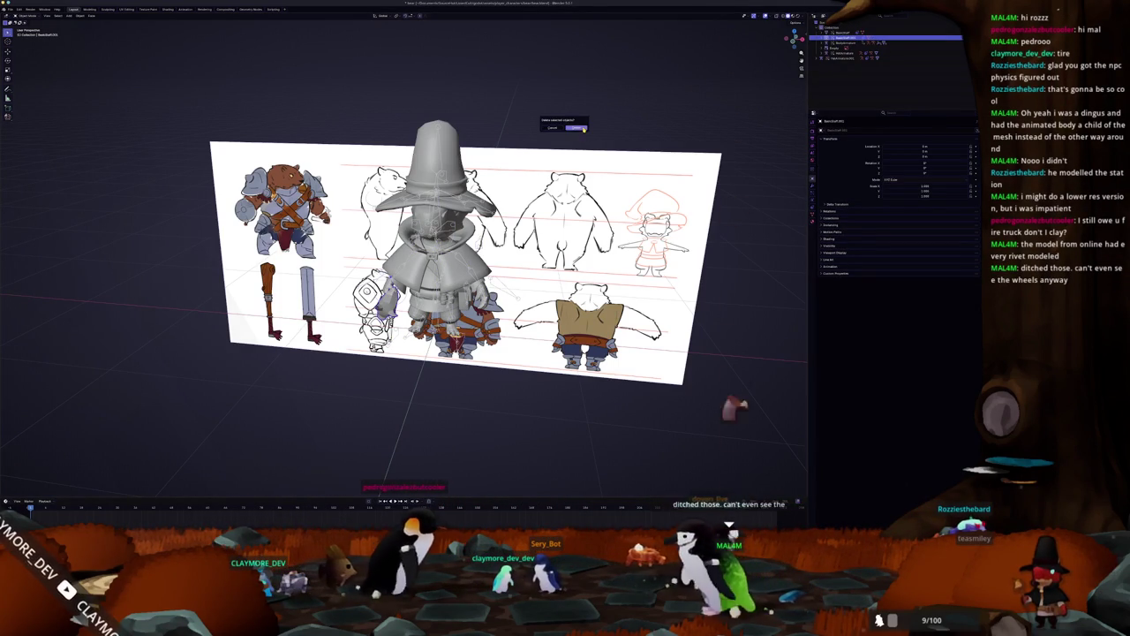
middle_drag(629, 102, 550, 159)
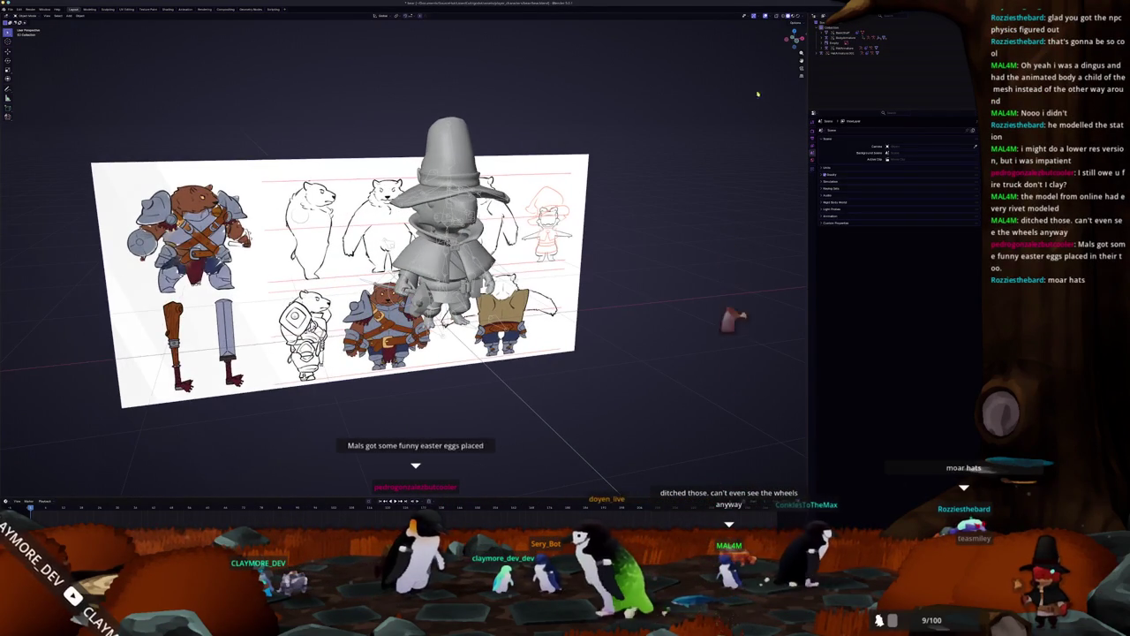
click(844, 48)
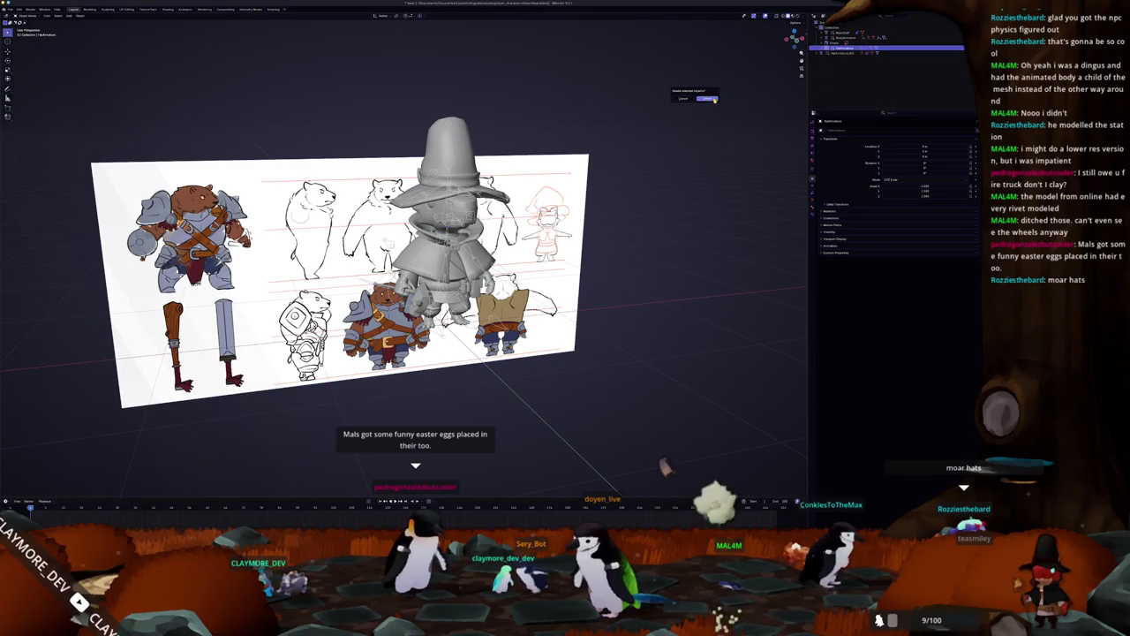
click(711, 98)
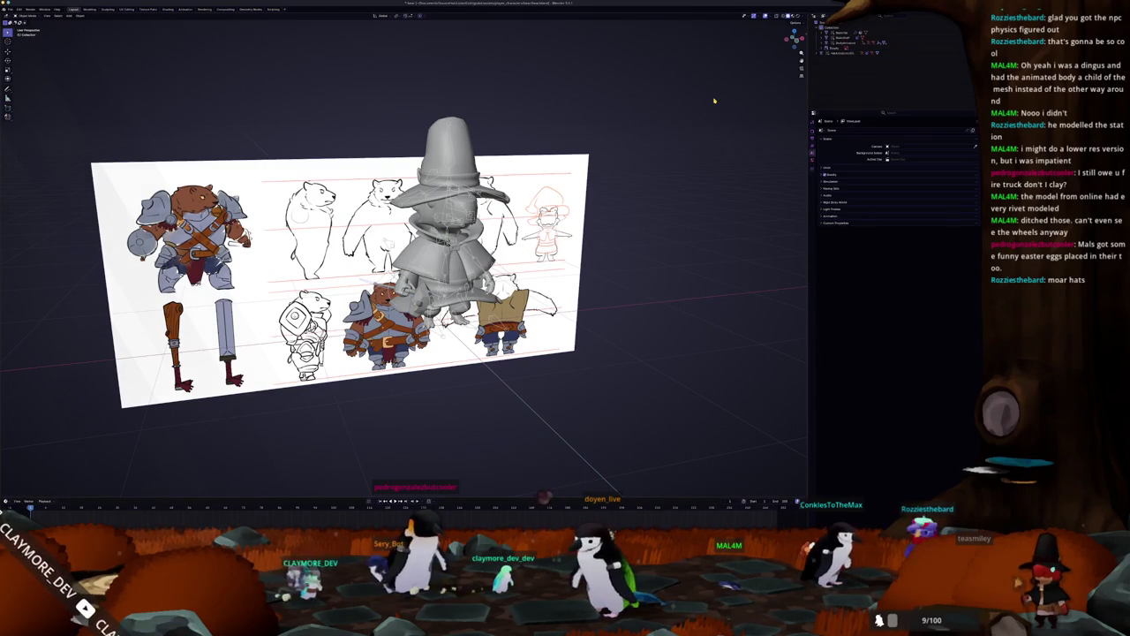
click(841, 32)
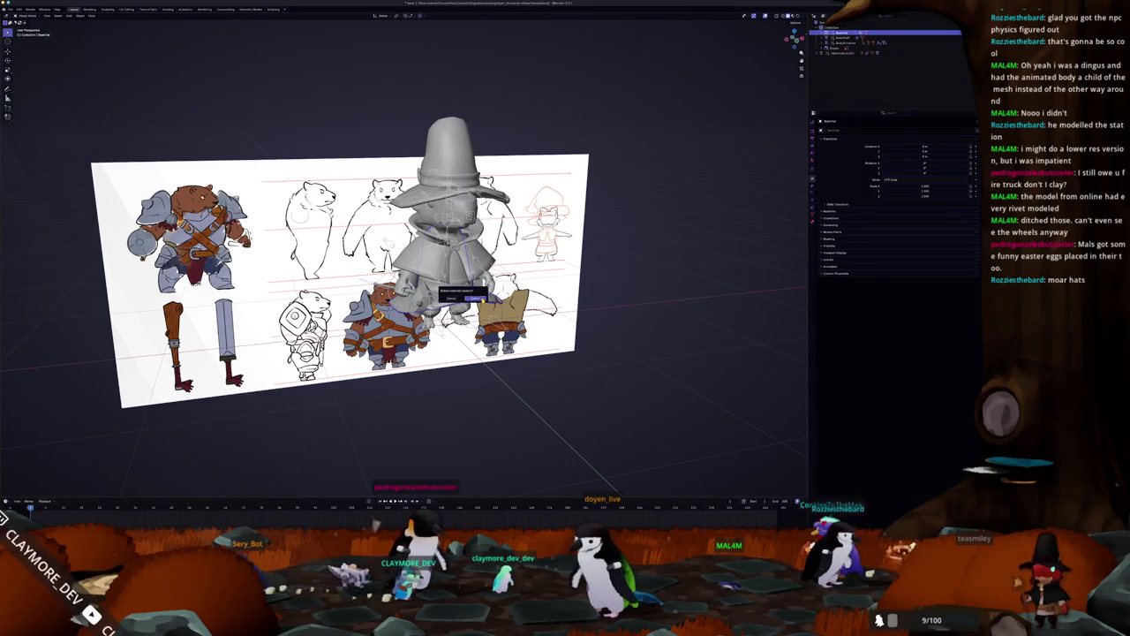
click(476, 299)
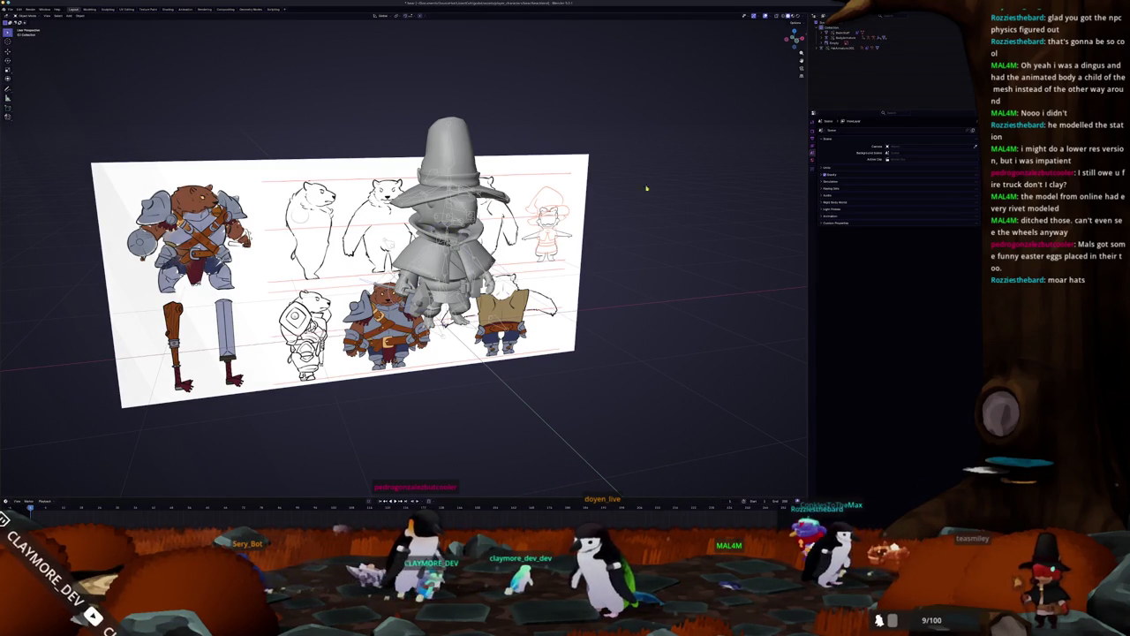
Check the wizard hat by hiding and restoring it, then remove another listed object.
click(848, 46)
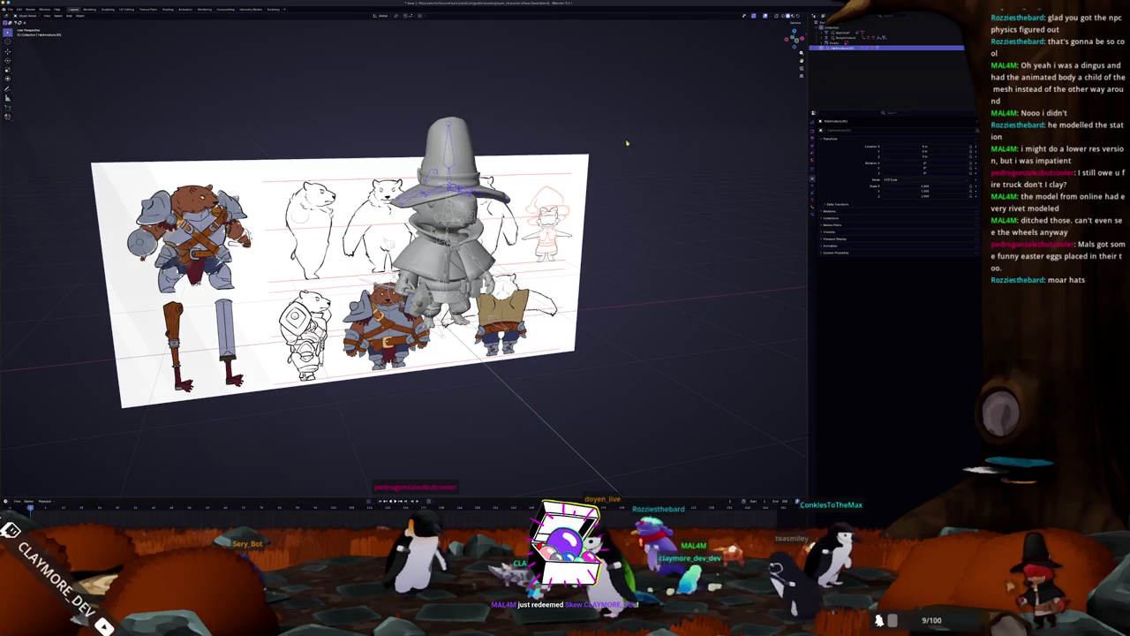
click(717, 115)
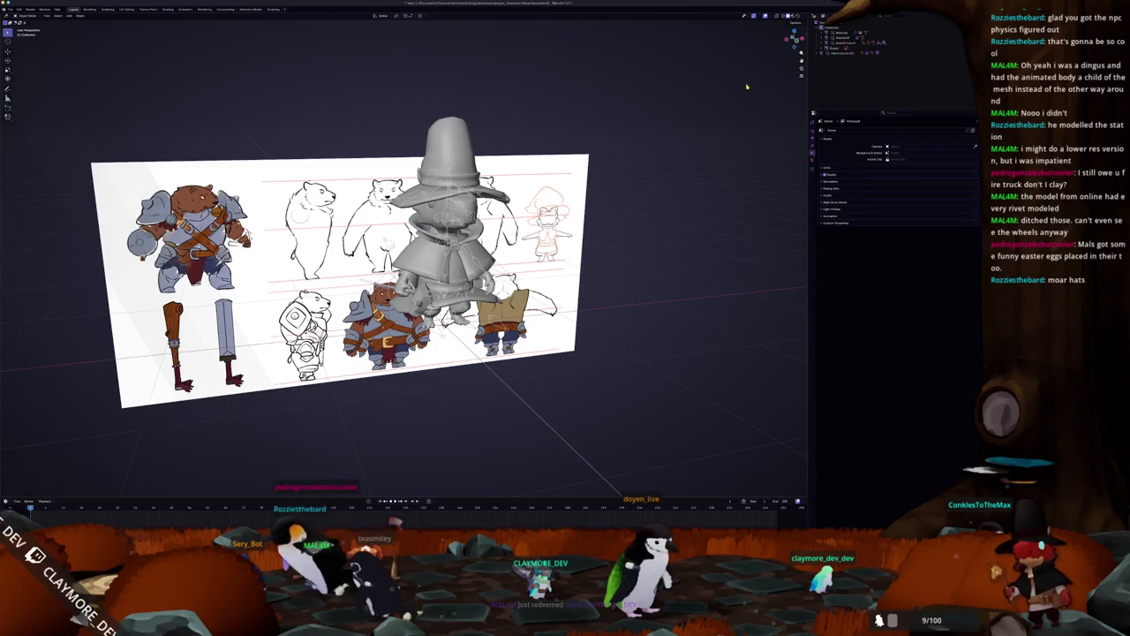
key(Delete)
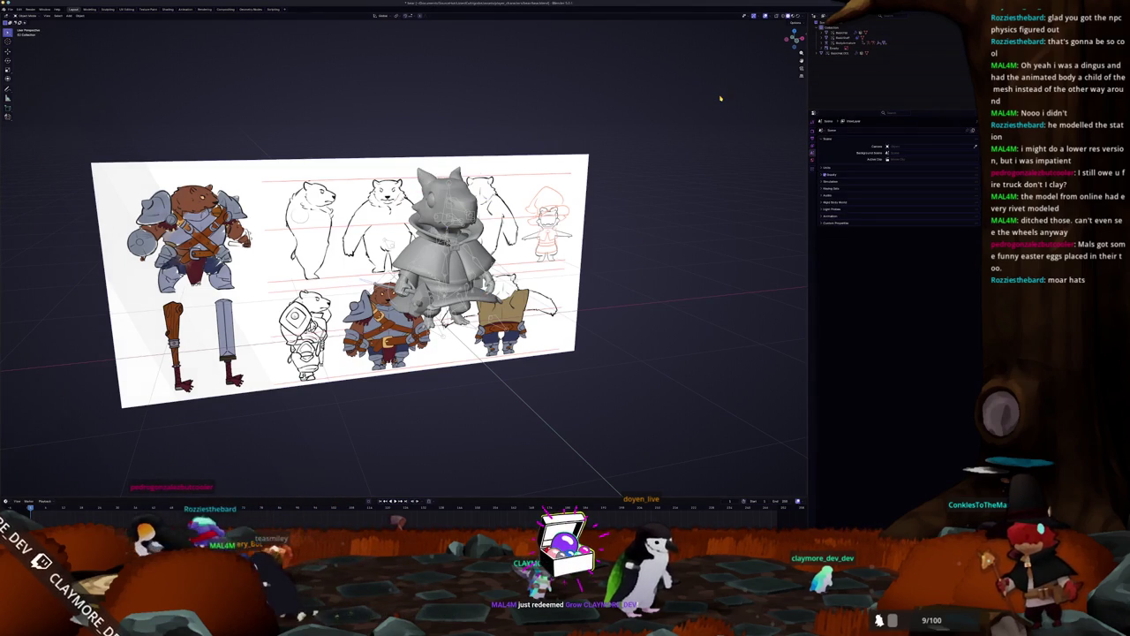
key(ctrl+z)
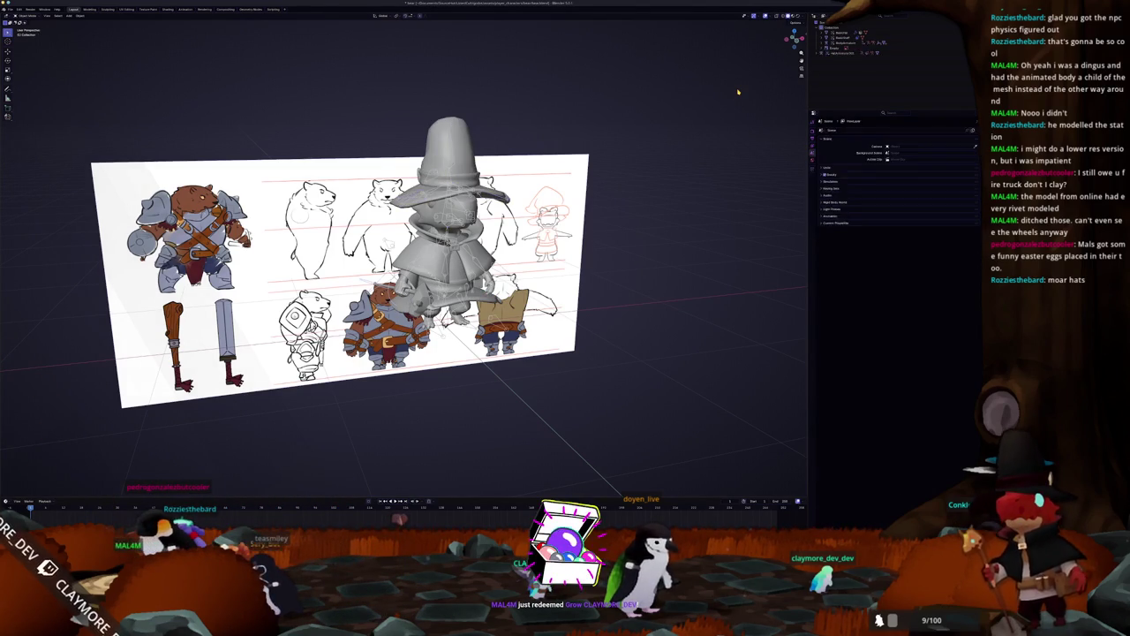
key(ctrl+z)
key(ctrl+z)
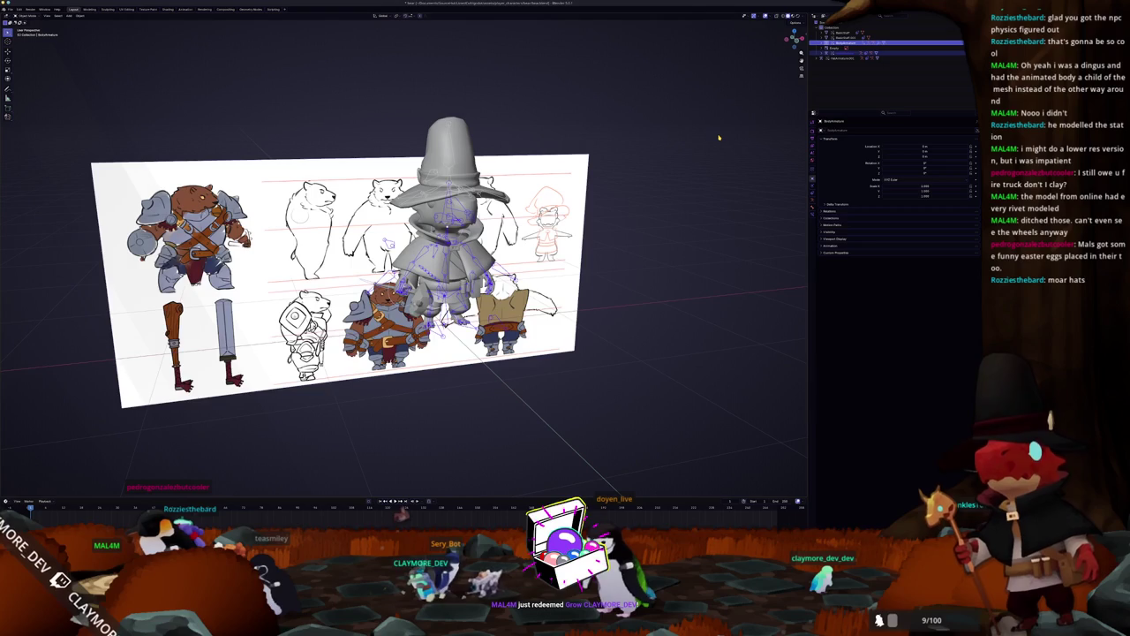
key(ctrl+z)
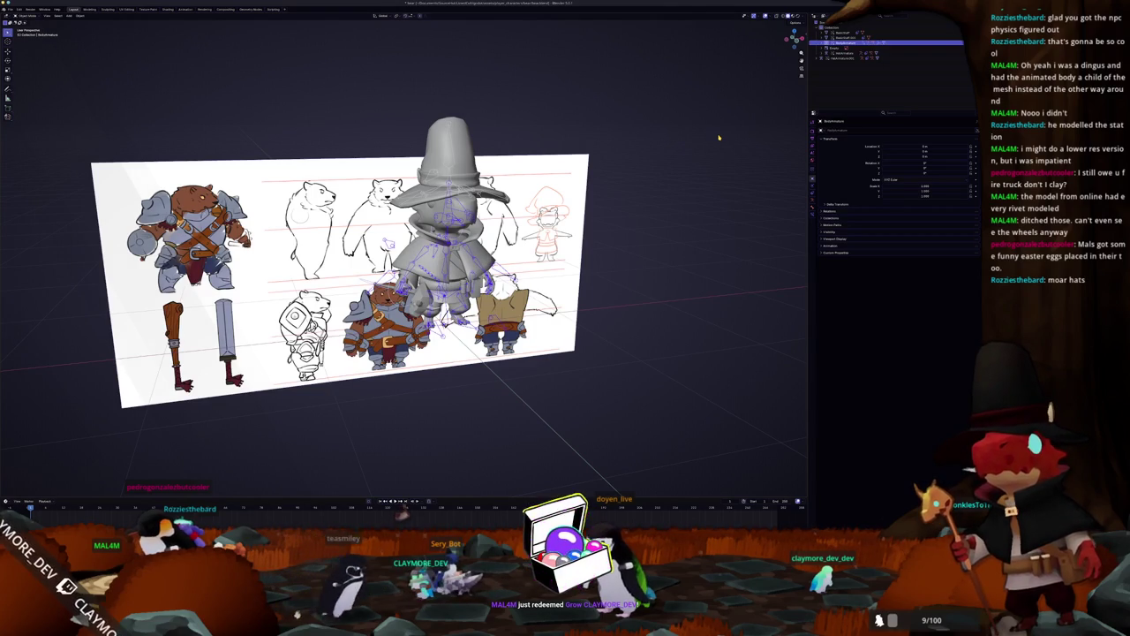
click(823, 55)
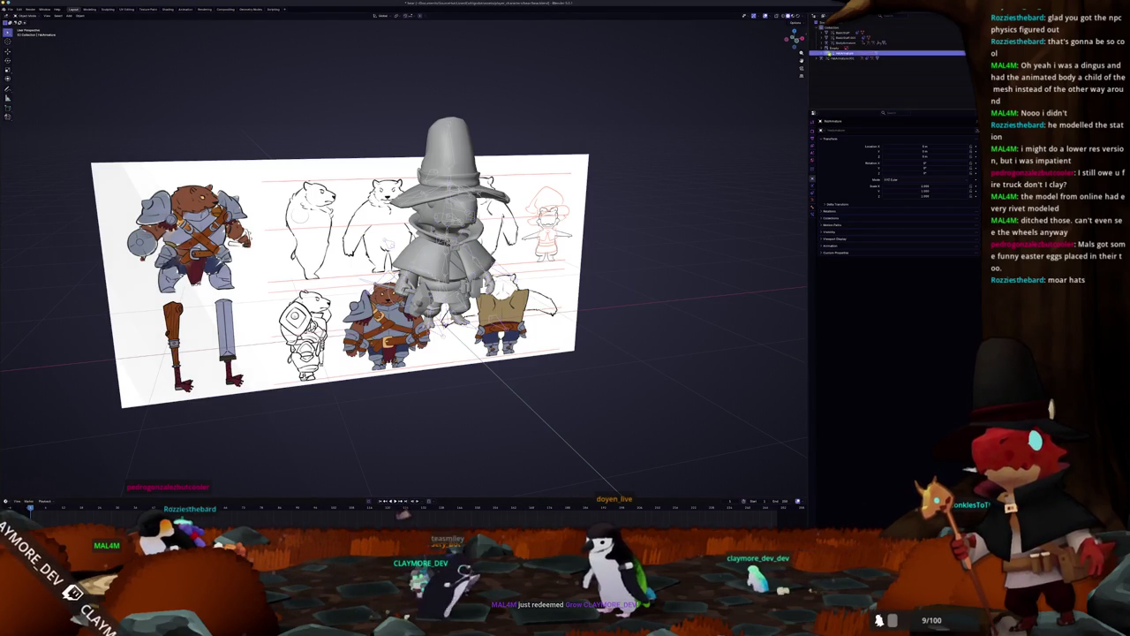
key(Delete)
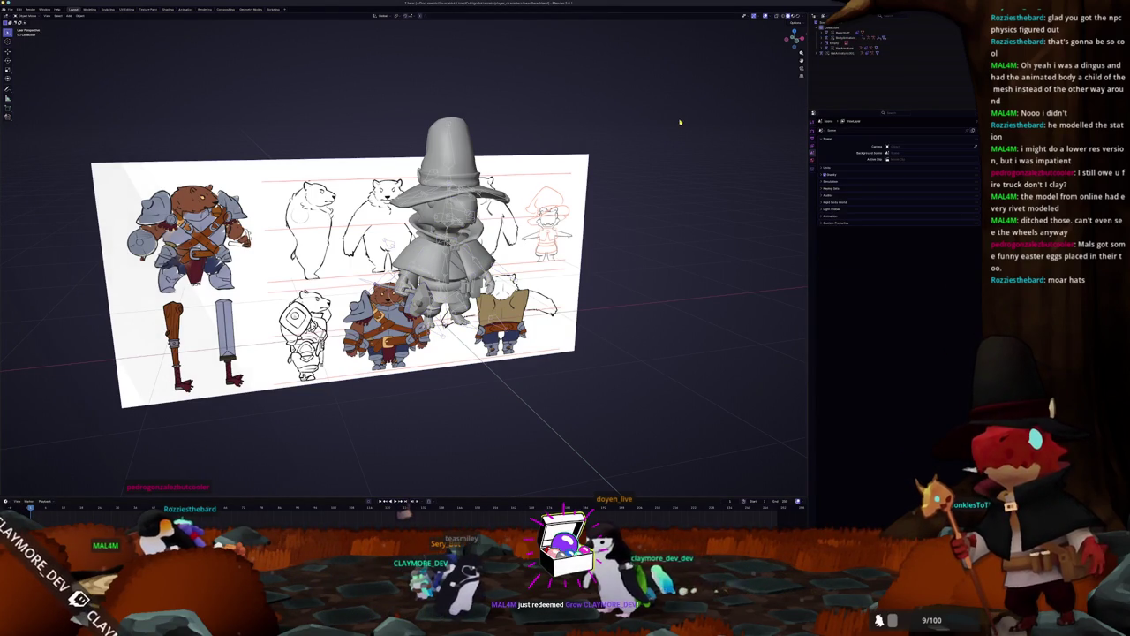
click(841, 55)
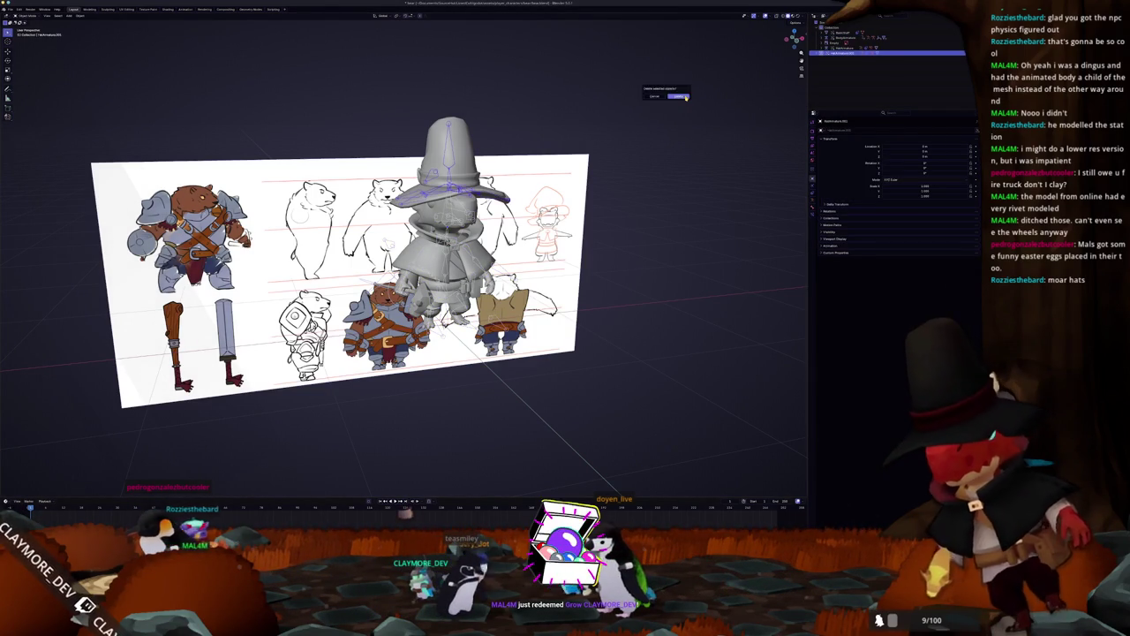
Expand the armature's children, delete the next unneeded object, and select the character armature.
click(843, 52)
click(842, 50)
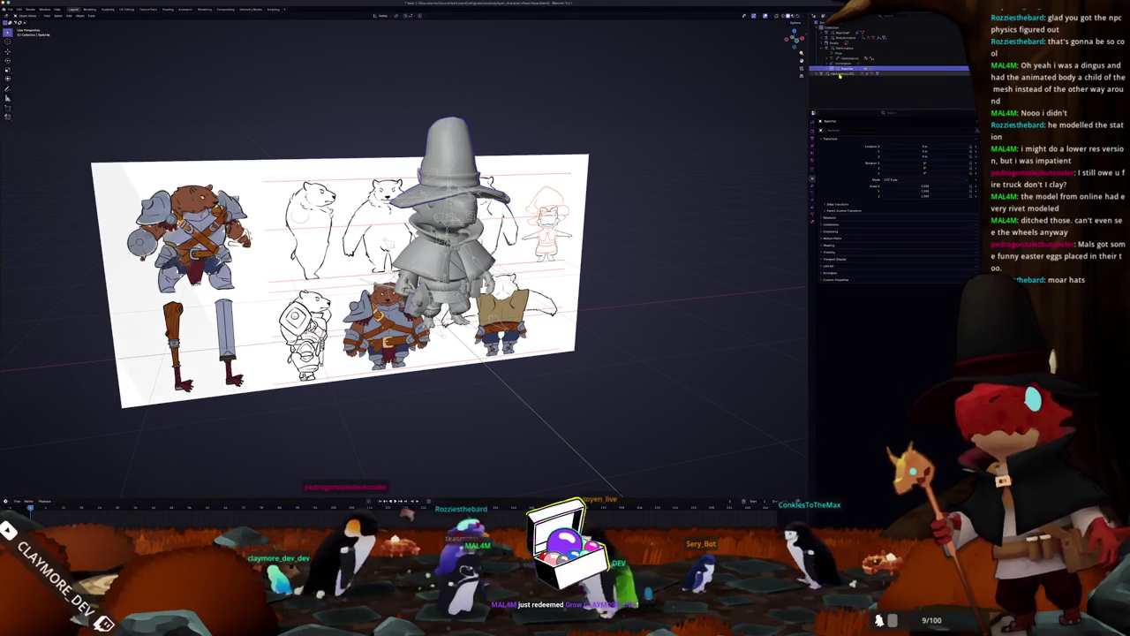
click(840, 74)
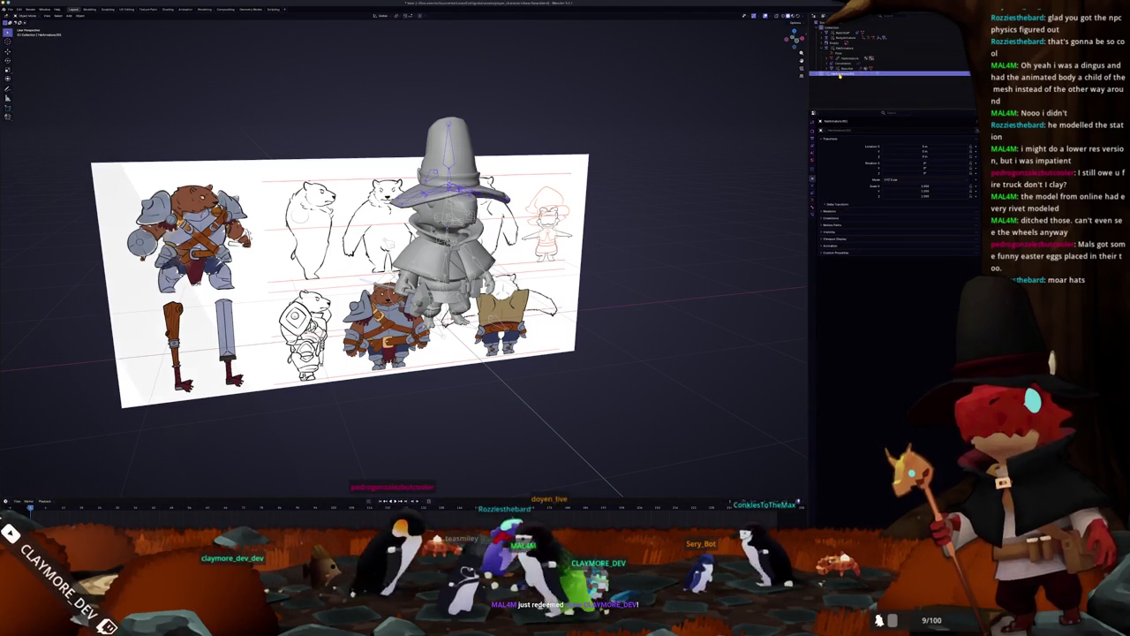
click(744, 103)
click(839, 74)
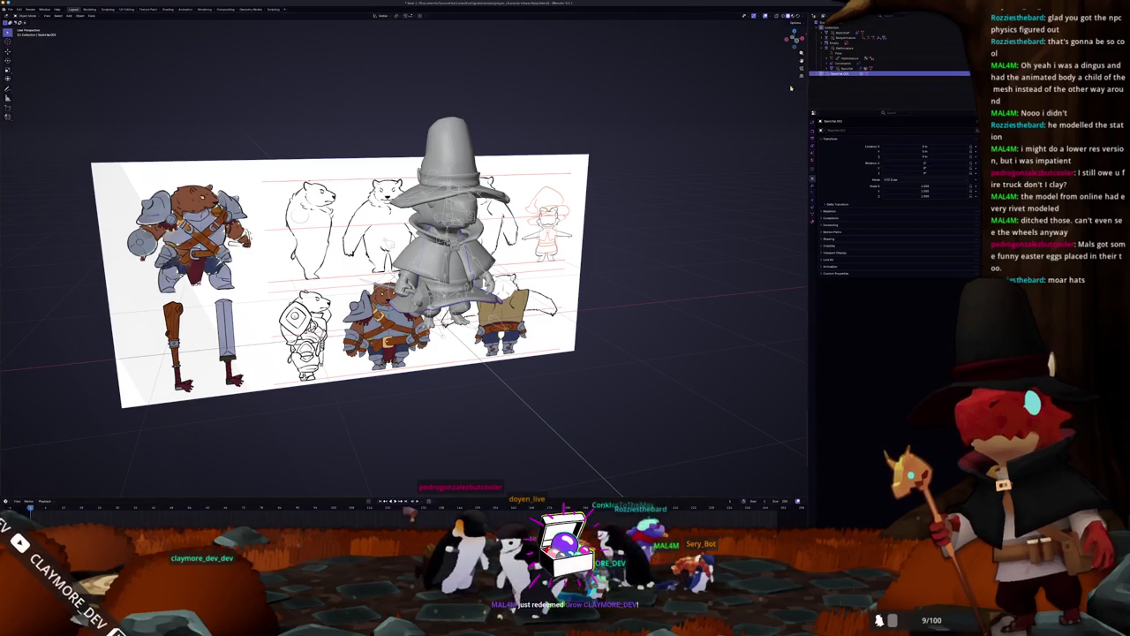
click(715, 101)
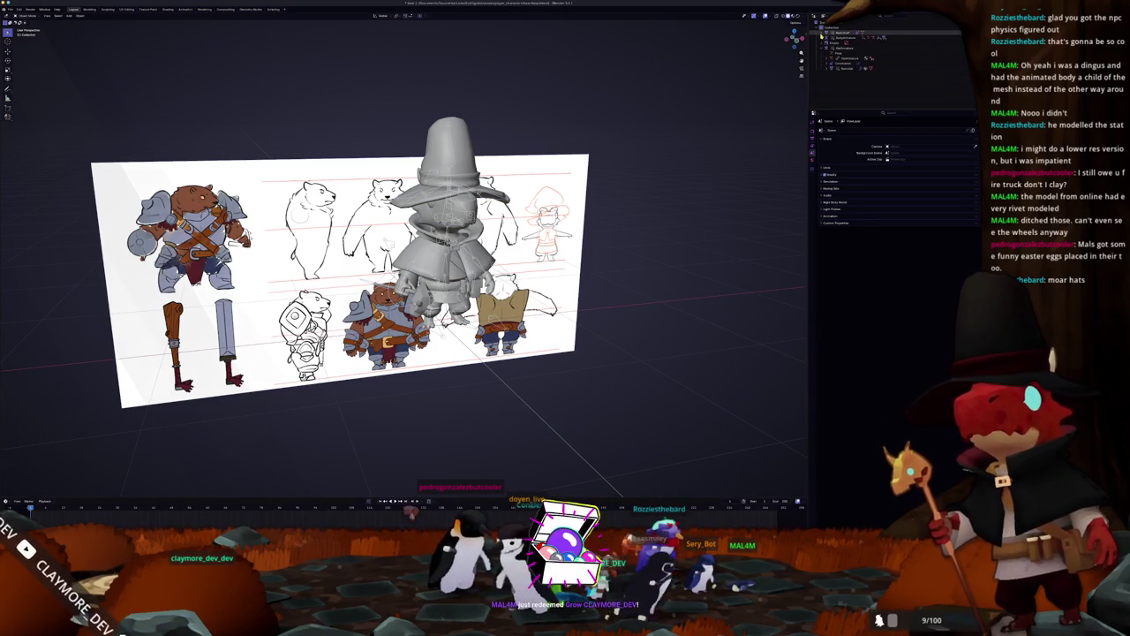
click(826, 40)
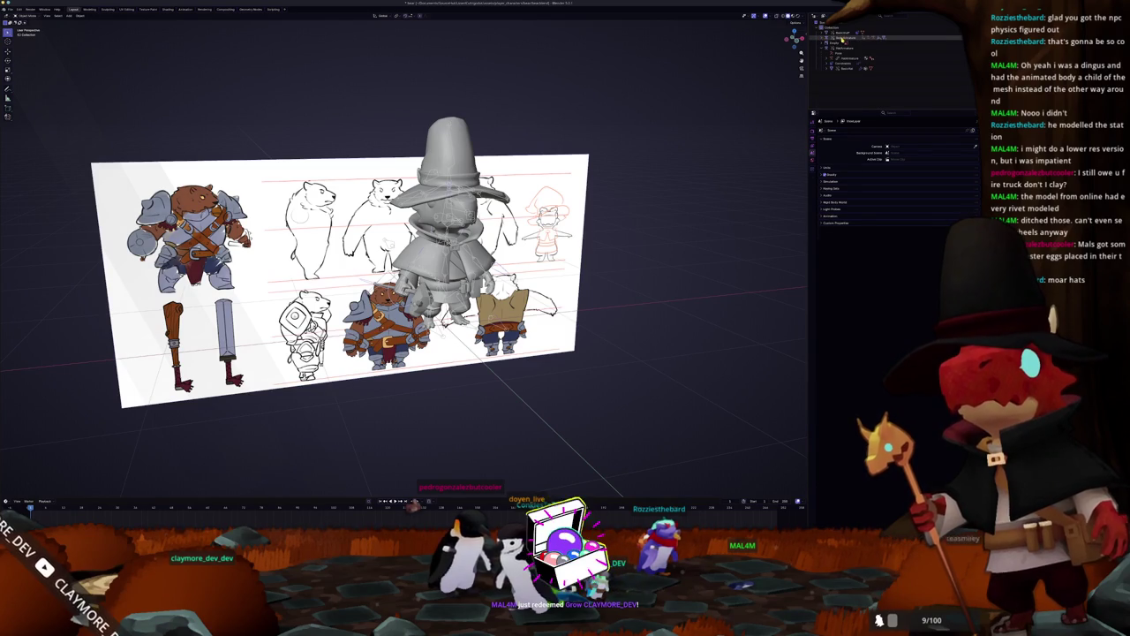
click(843, 39)
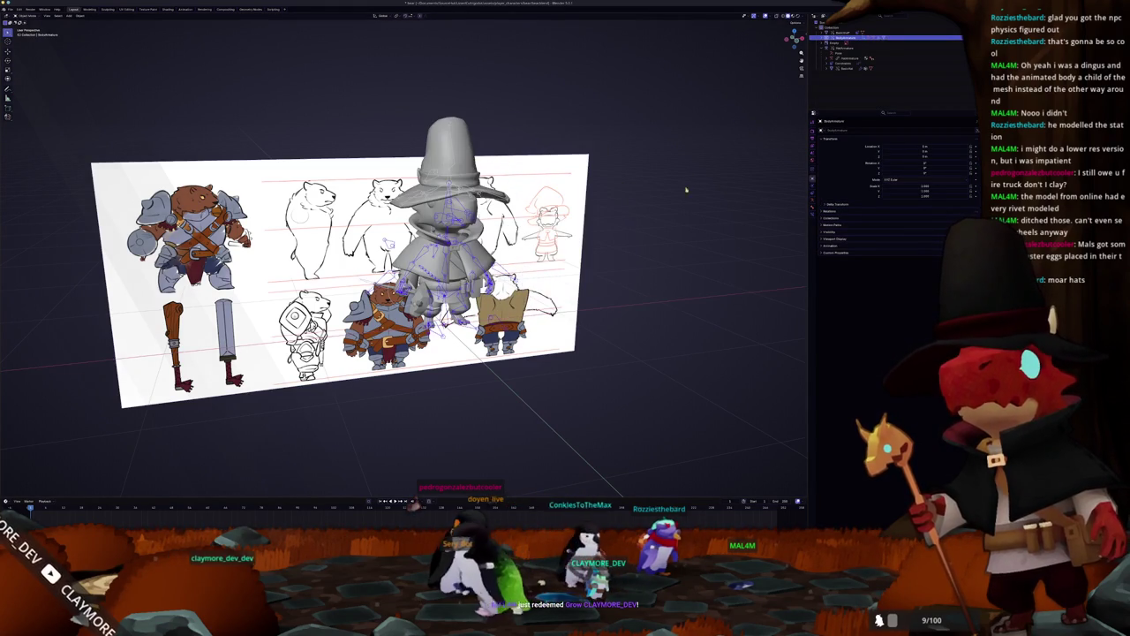
Select the hat mesh and other character parts, expanding their hierarchy in the Outliner.
middle_drag(628, 176, 609, 181)
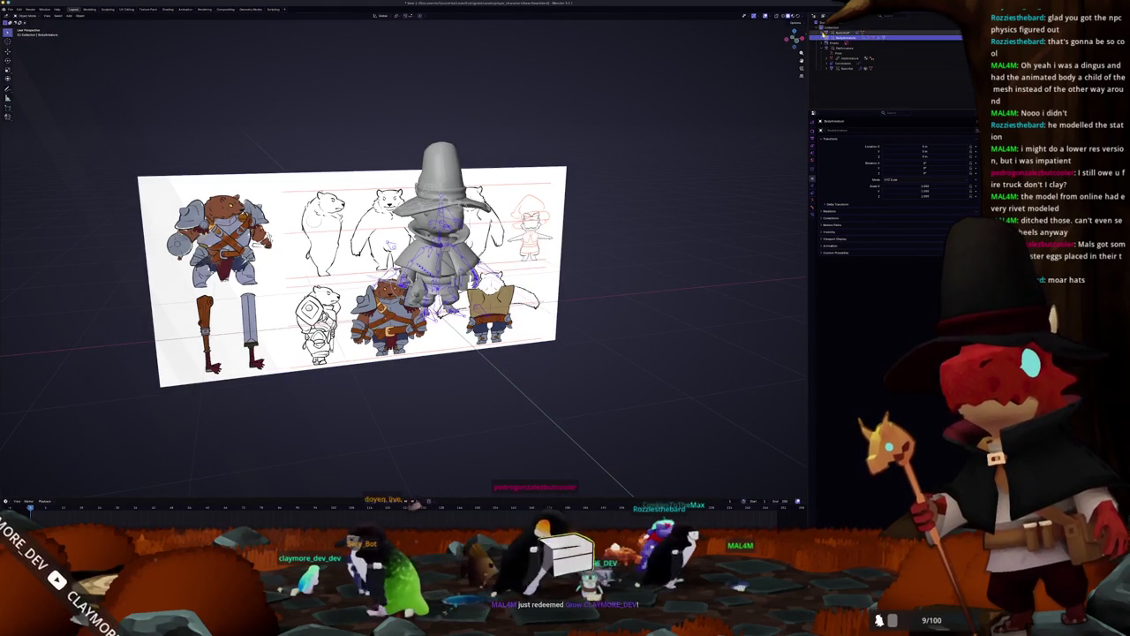
click(824, 36)
click(848, 83)
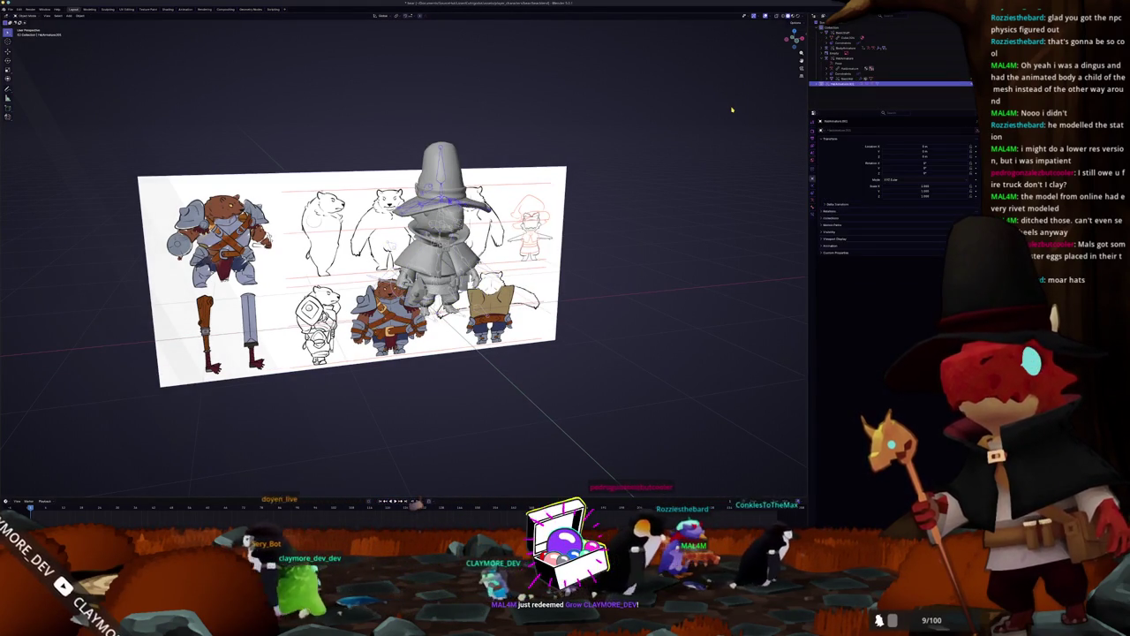
click(716, 142)
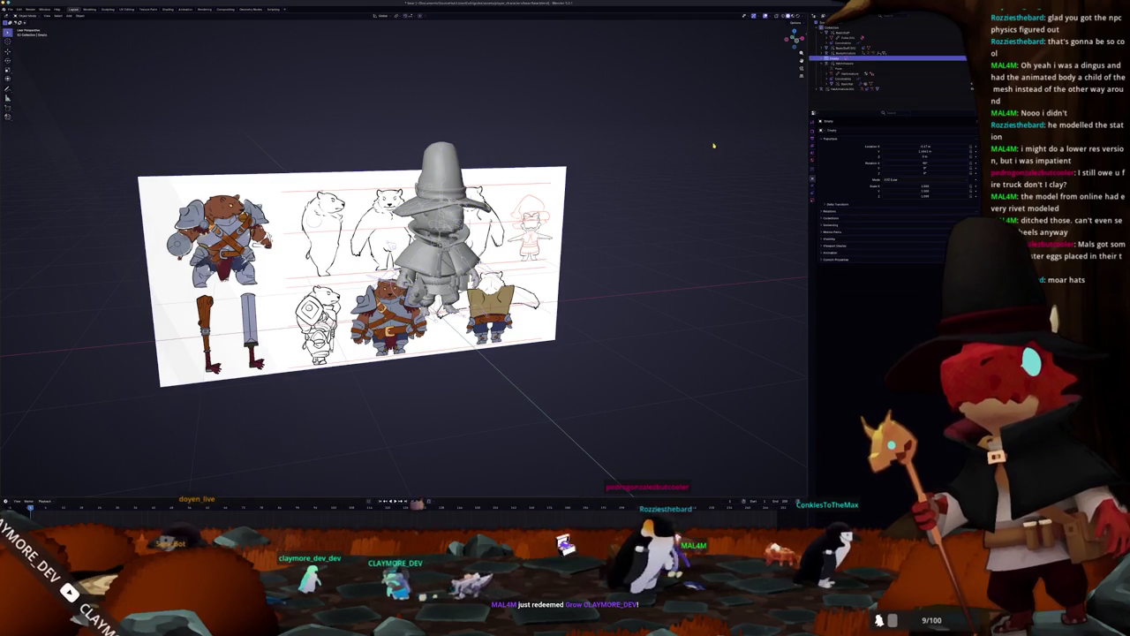
click(848, 46)
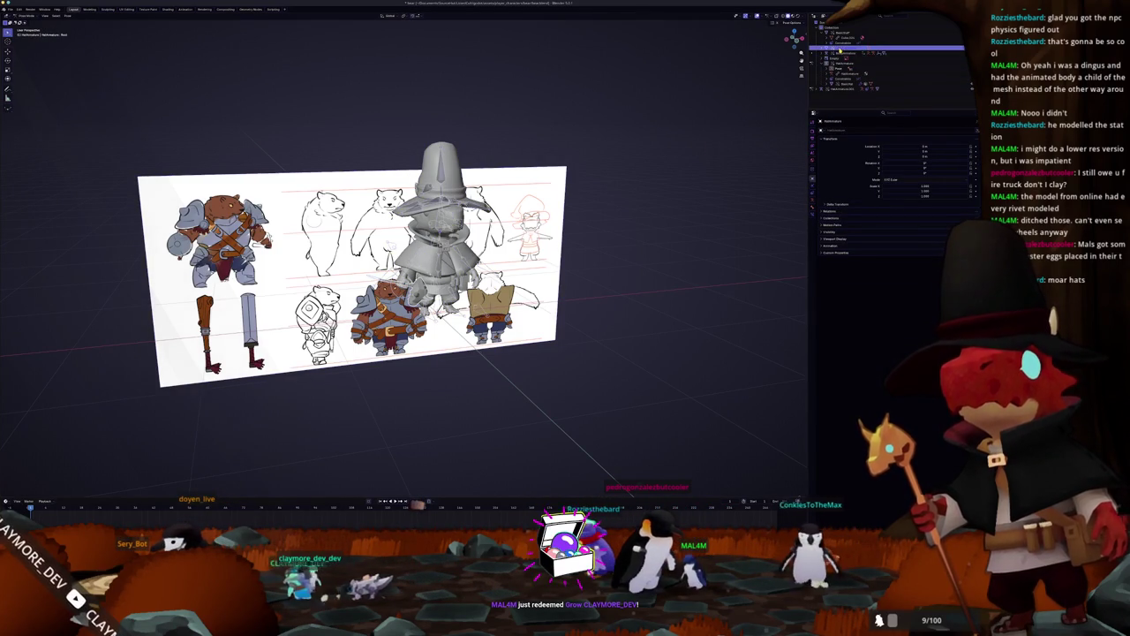
click(825, 47)
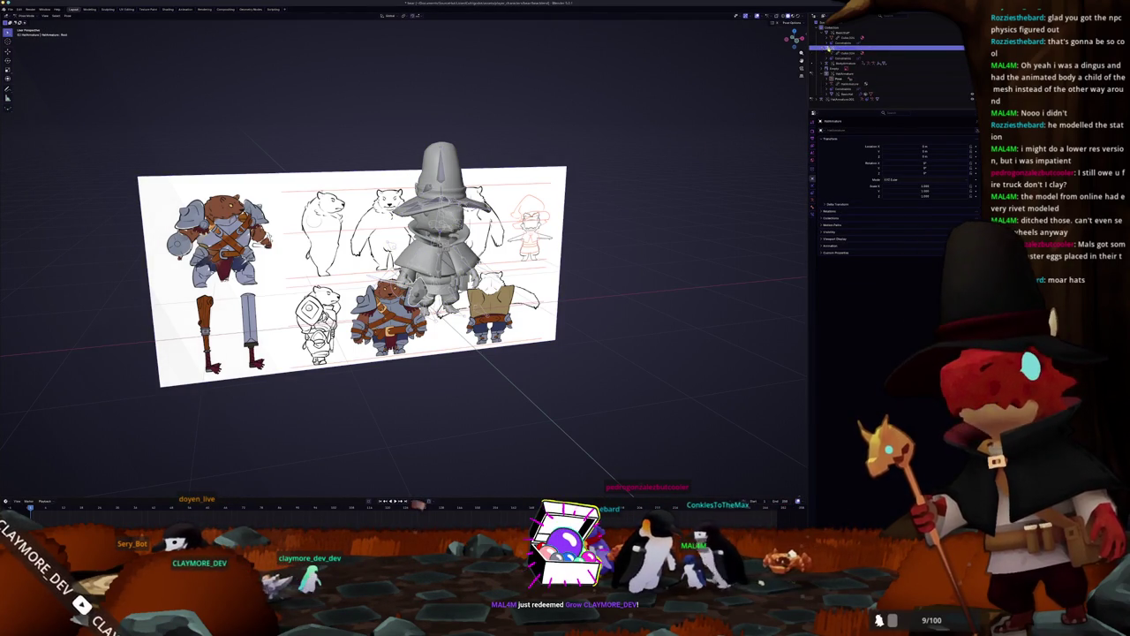
click(843, 38)
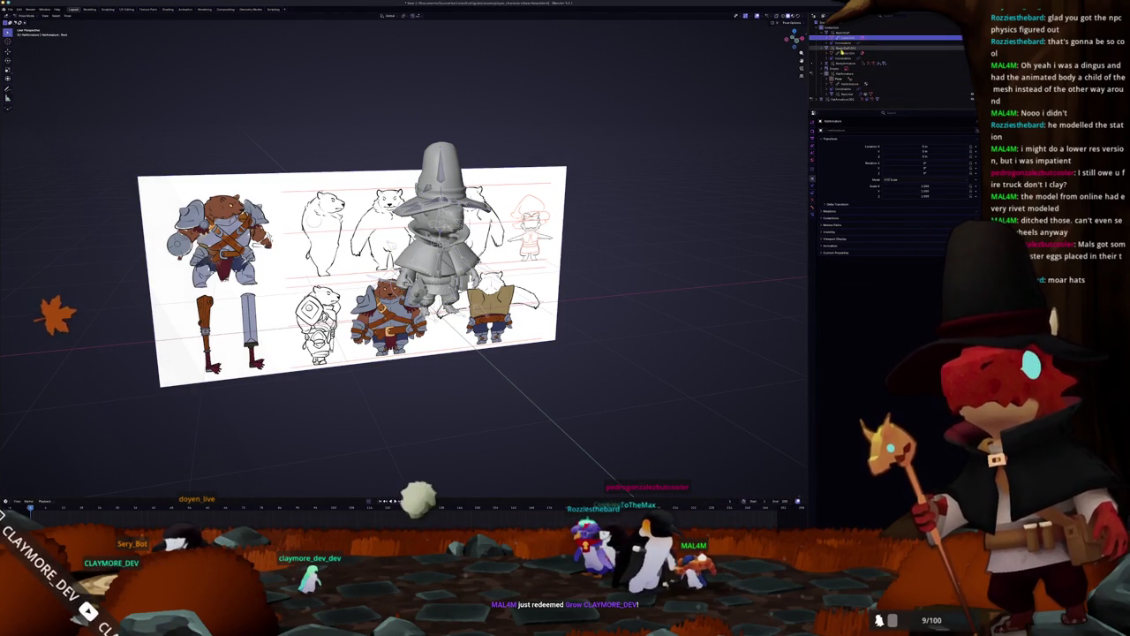
click(845, 48)
click(843, 50)
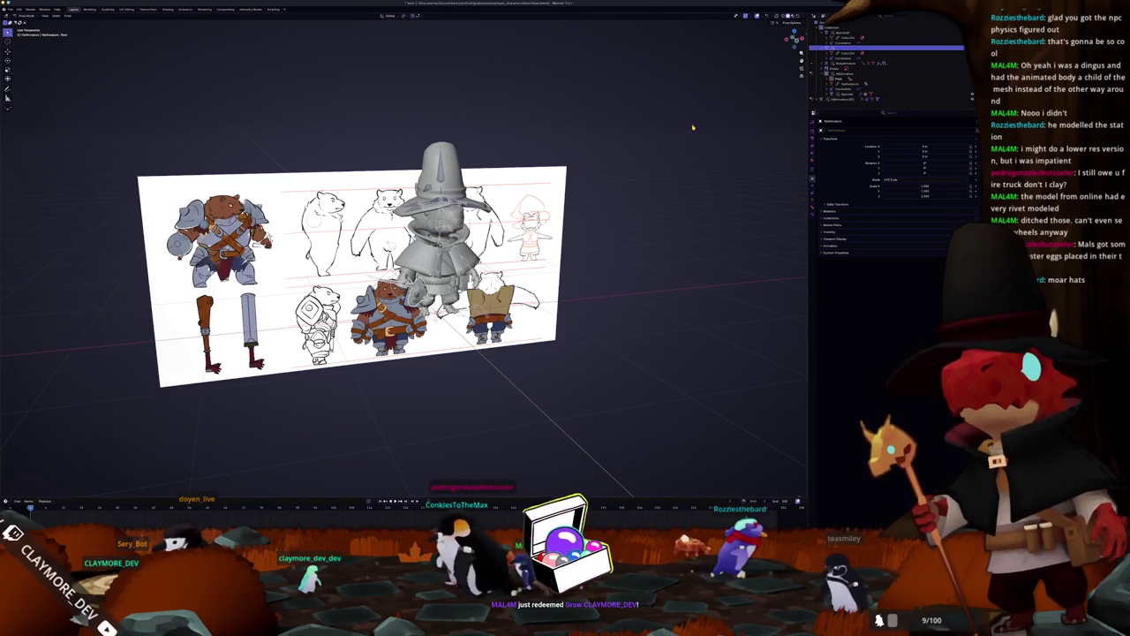
Collapse the hierarchy, select a character part, and orbit to a side view of character and board.
scroll(680, 152, up, 2)
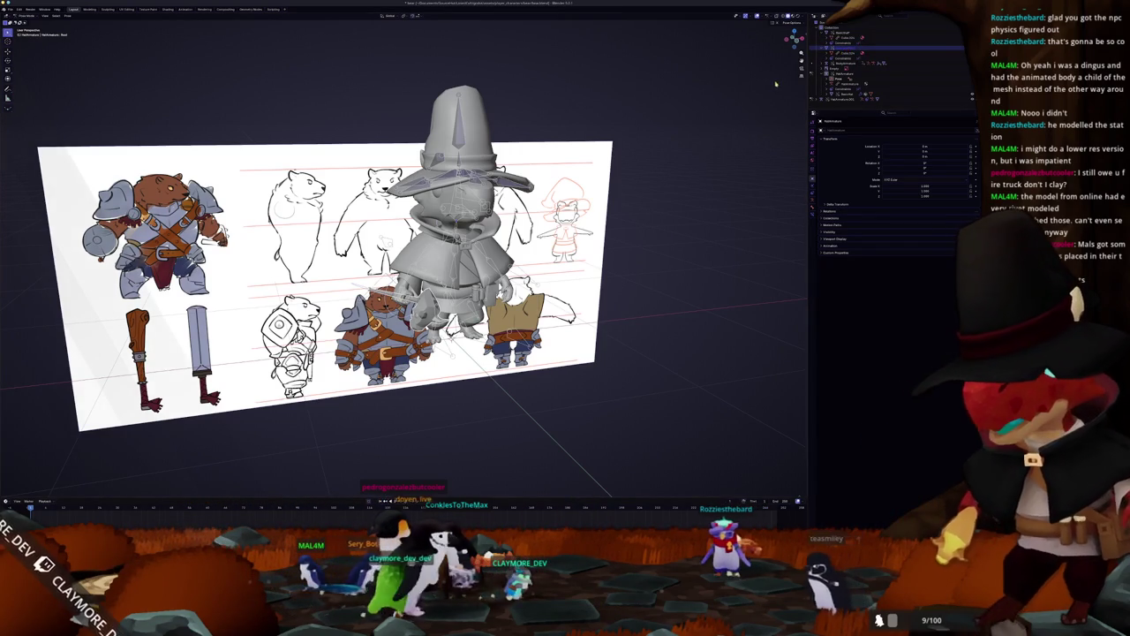
click(844, 51)
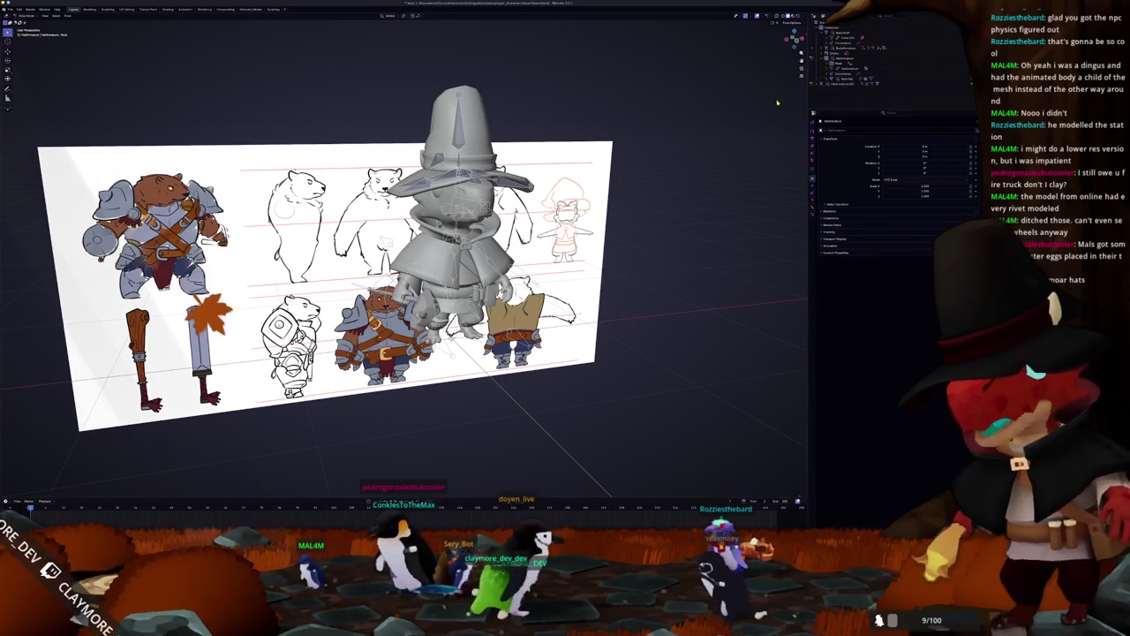
scroll(734, 134, up, 1)
click(843, 58)
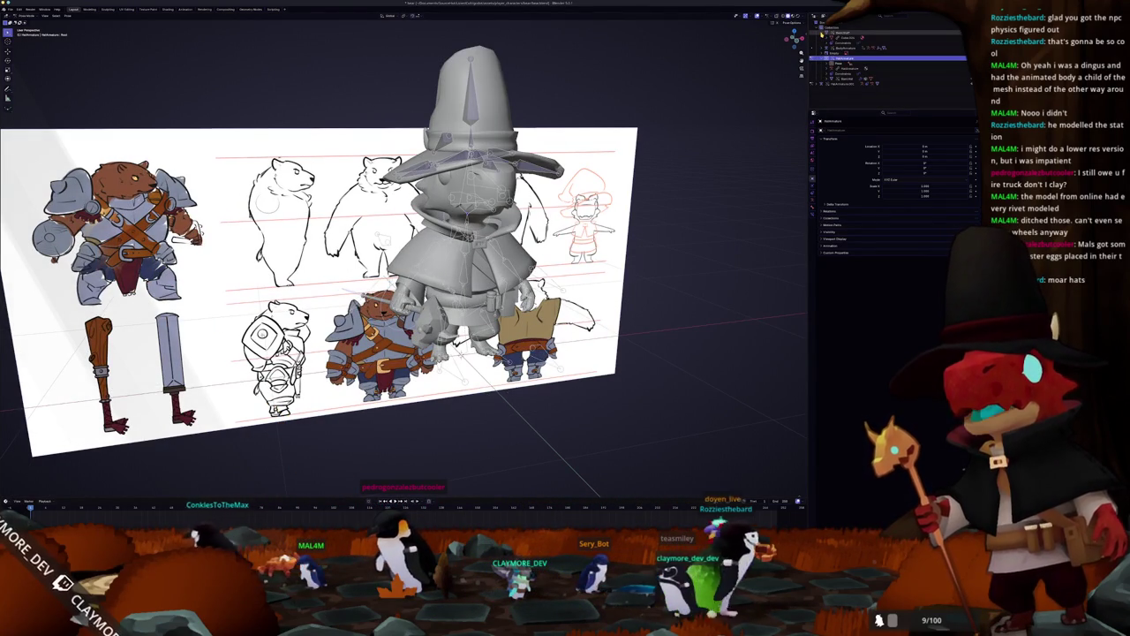
click(847, 47)
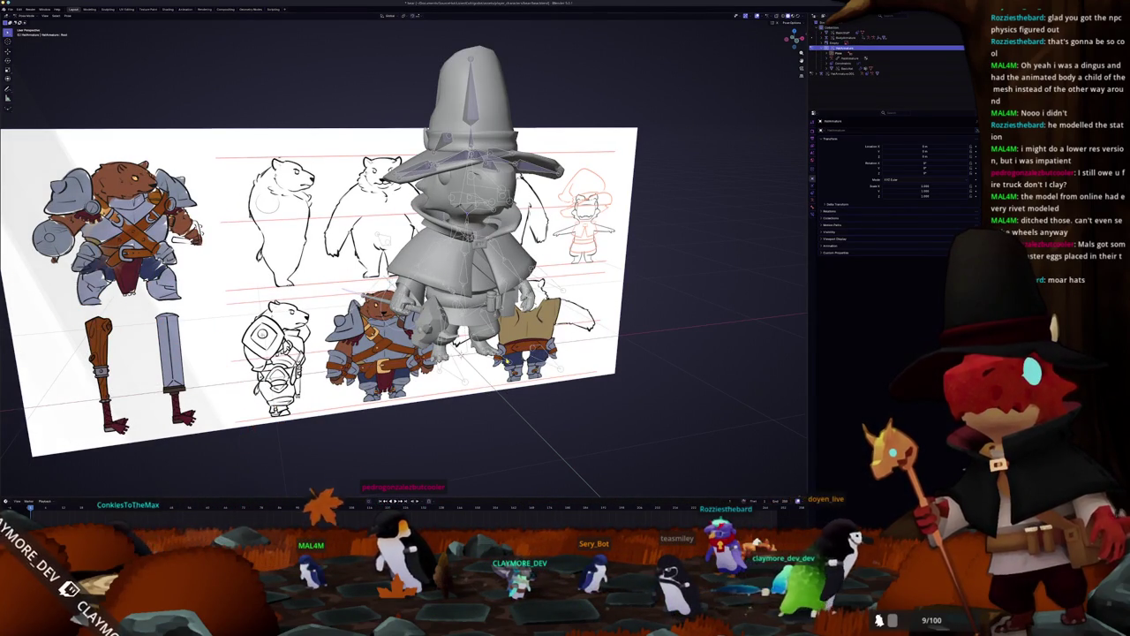
middle_drag(397, 265, 309, 265)
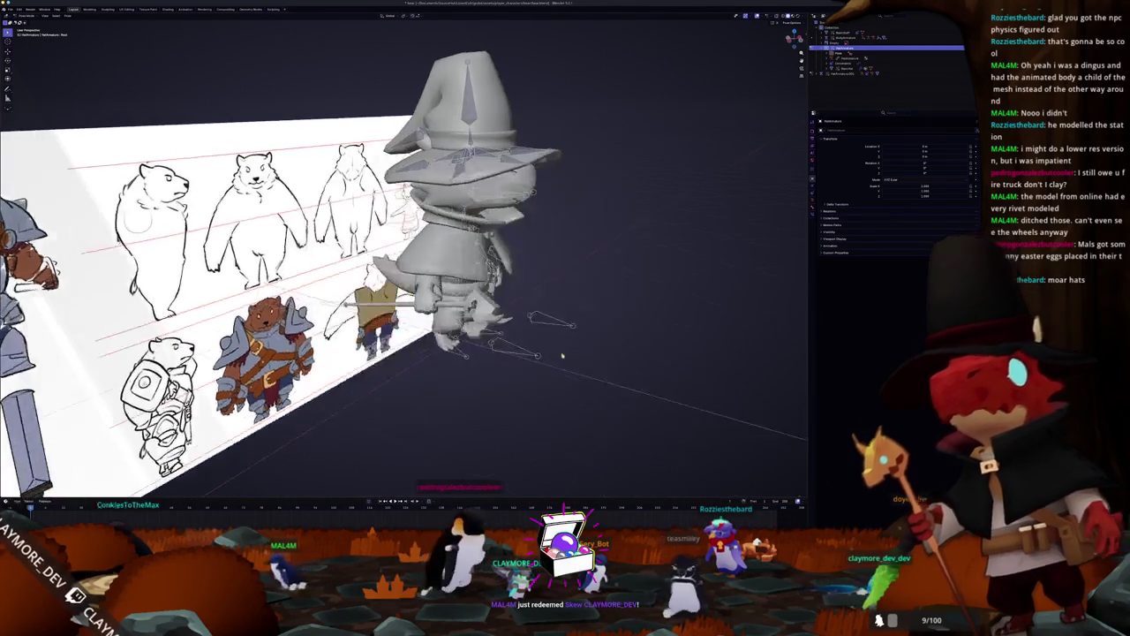
Move the character rig clear of the board and hide the loose axe and large hat.
click(558, 323)
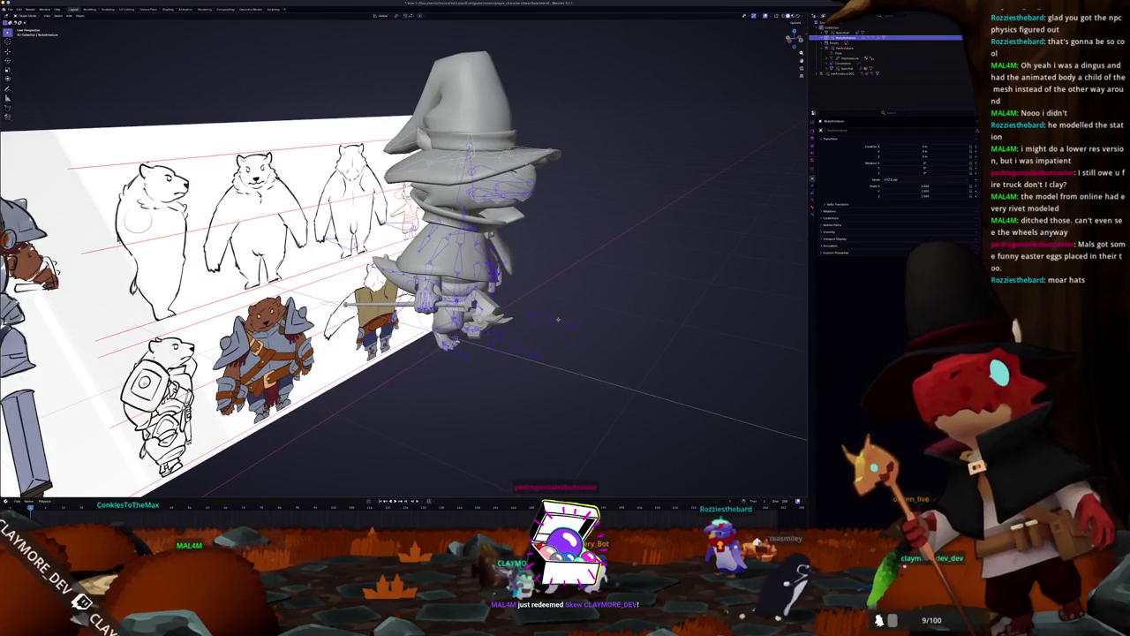
key(g)
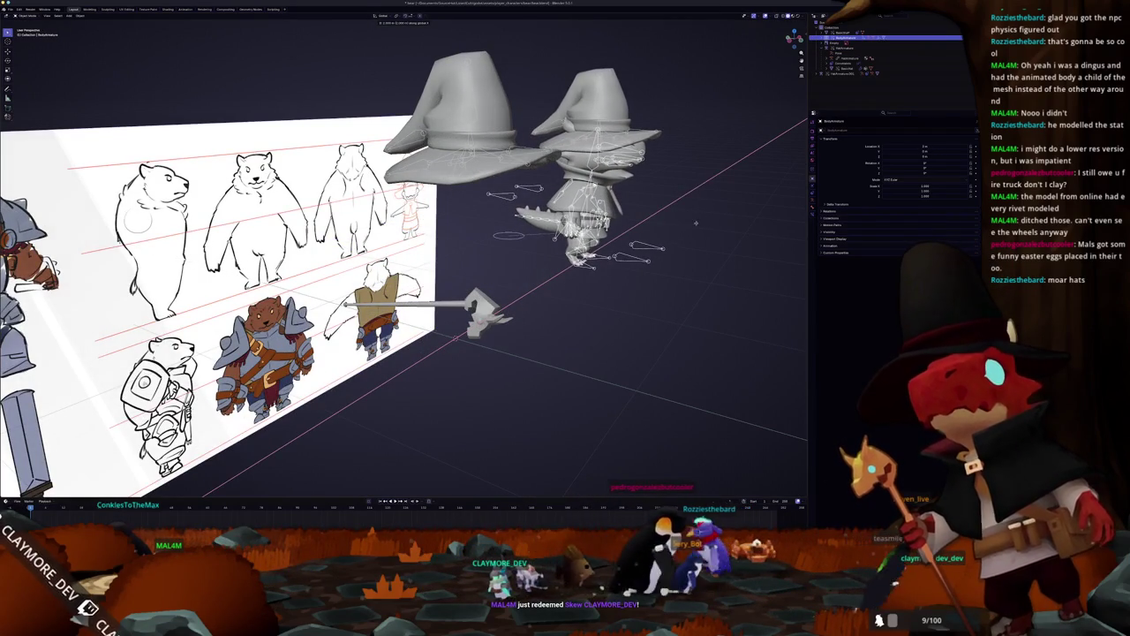
click(481, 311)
key(Delete)
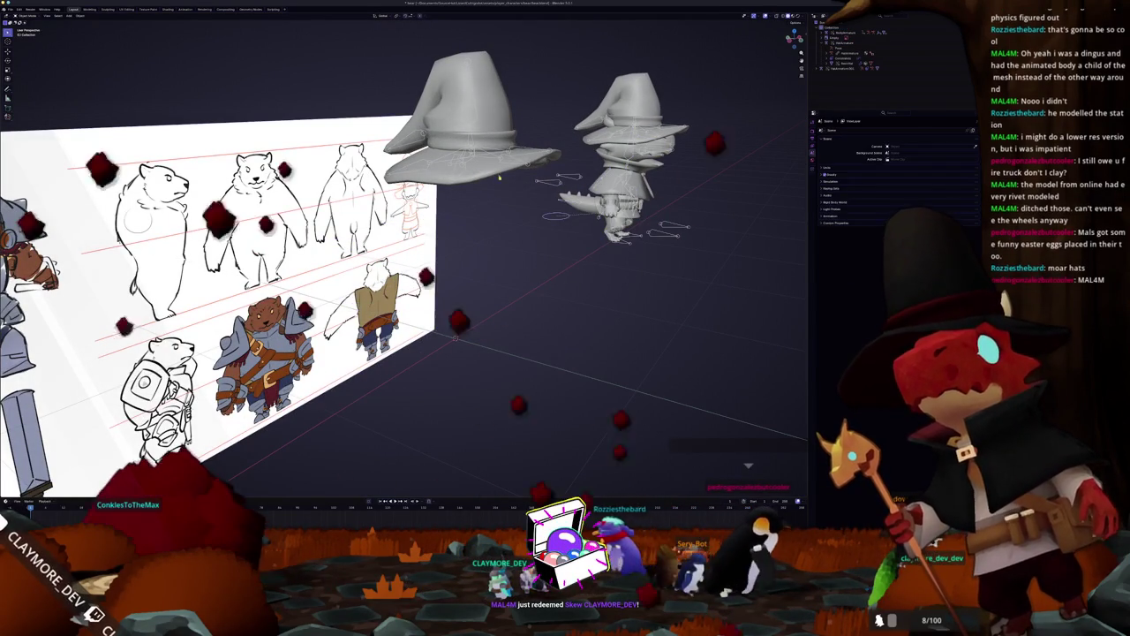
click(489, 128)
key(Delete)
middle_drag(488, 128, 517, 208)
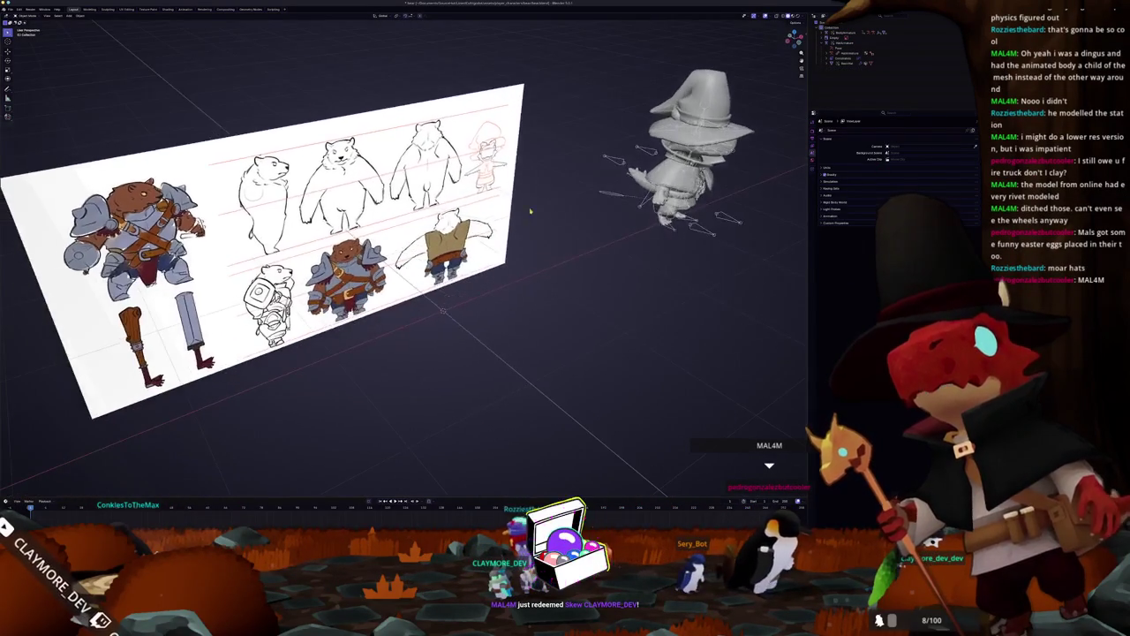
In front orthographic view, select the reference image plane and scale it up.
key(KP_1)
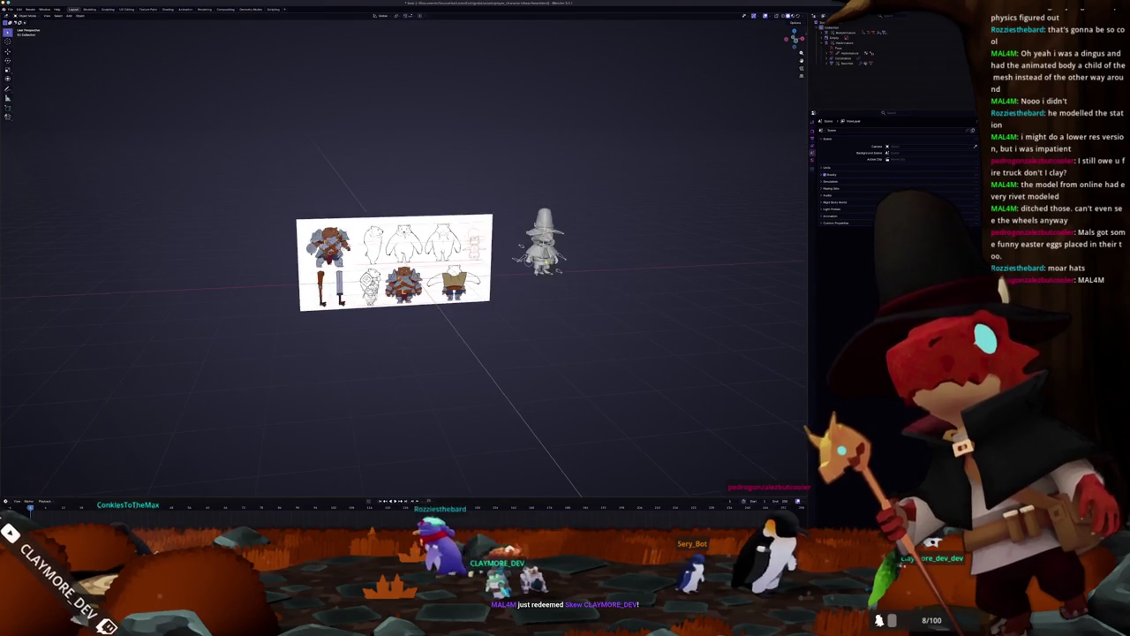
click(848, 37)
key(KP_1)
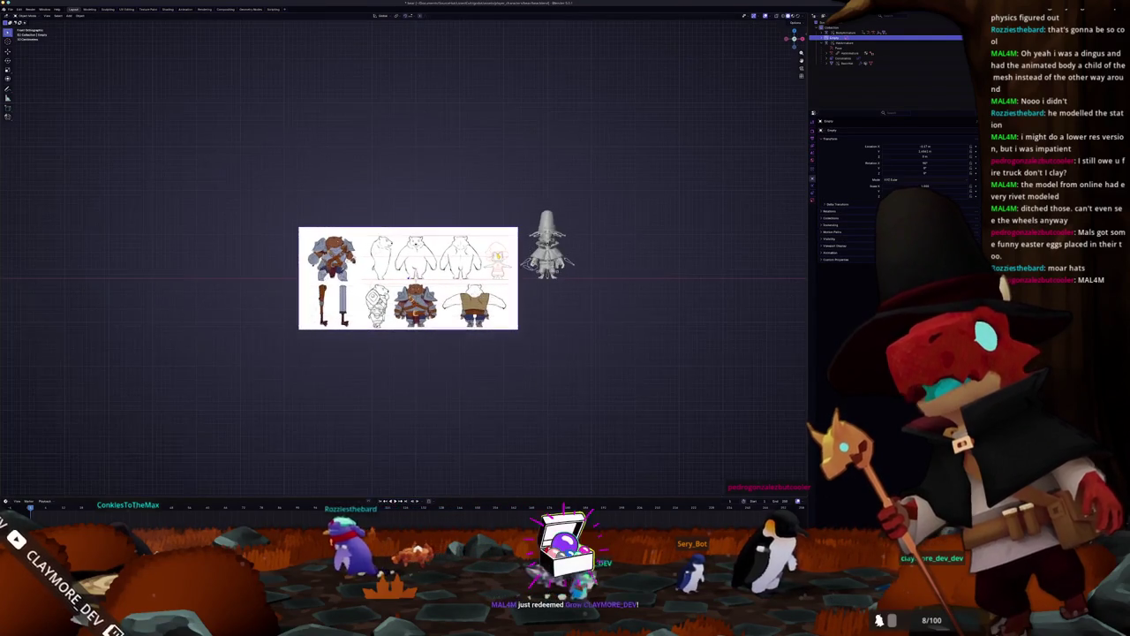
scroll(404, 258, up, 2)
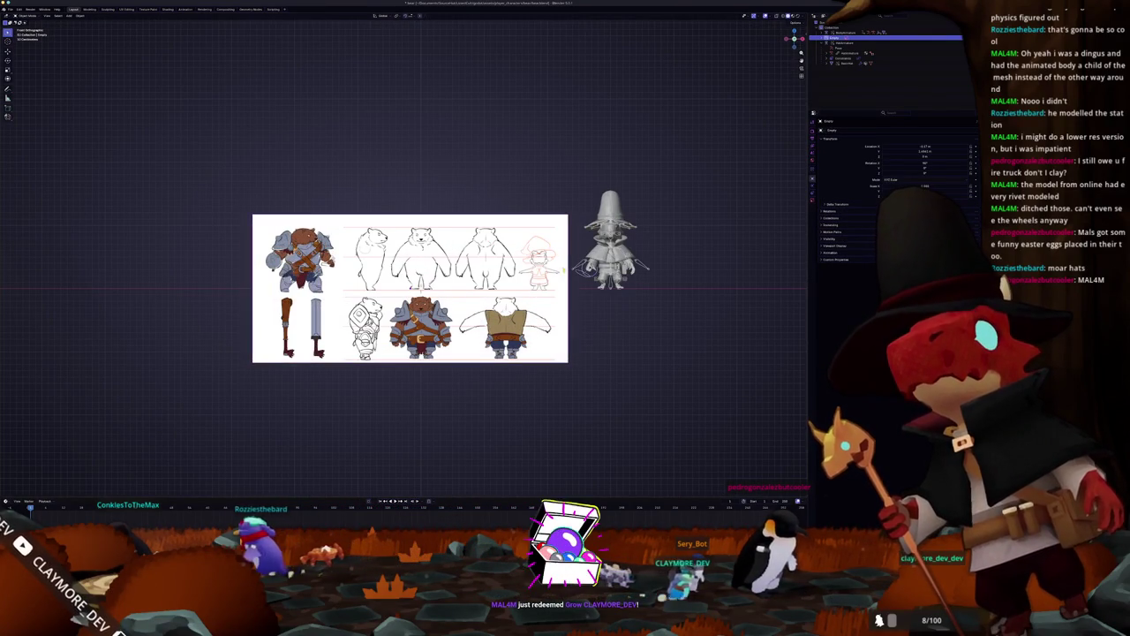
key(s)
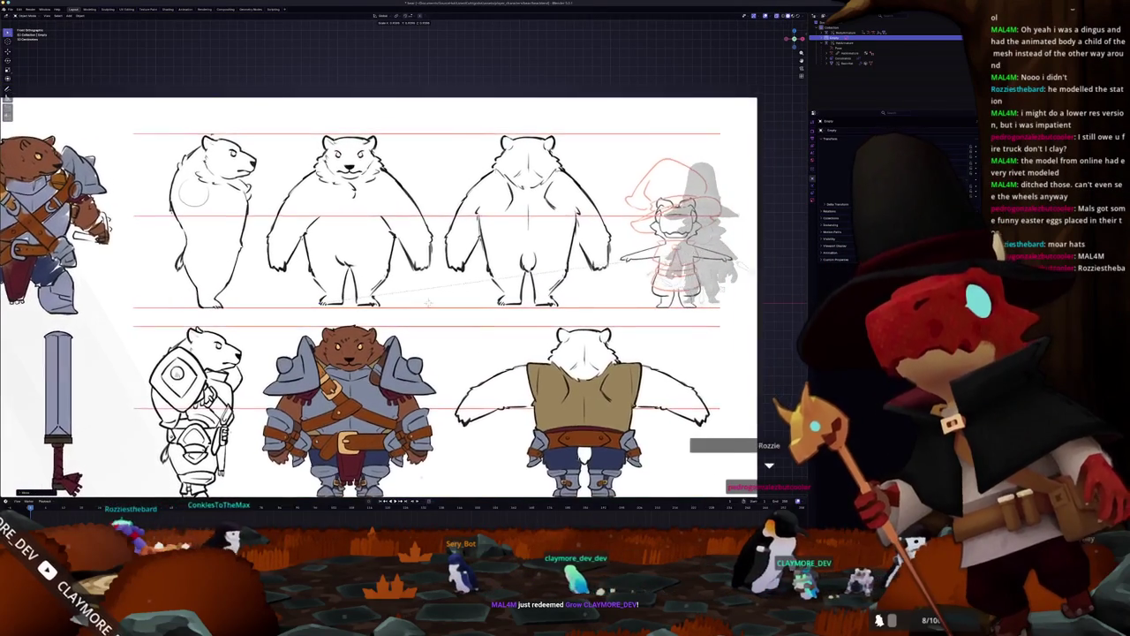
Slide the reference sheet along X and rescale it to match the character.
key(g)
key(x)
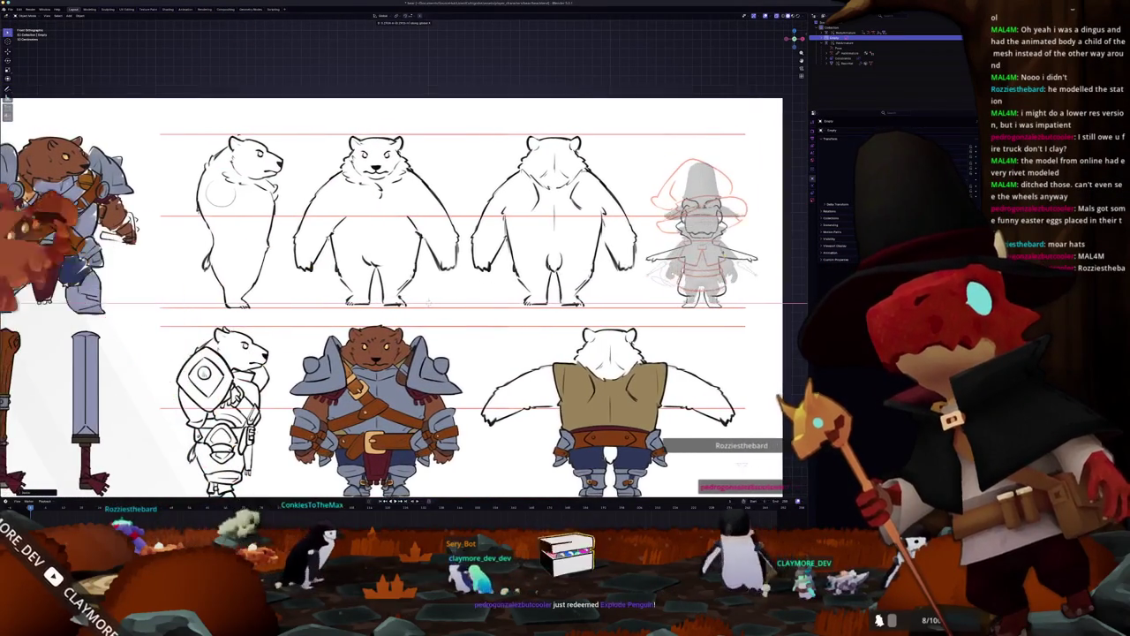
click(784, 239)
scroll(784, 238, up, 4)
mouse_move(784, 239)
middle_down()
mouse_move(691, 234)
mouse_move(746, 243)
middle_up()
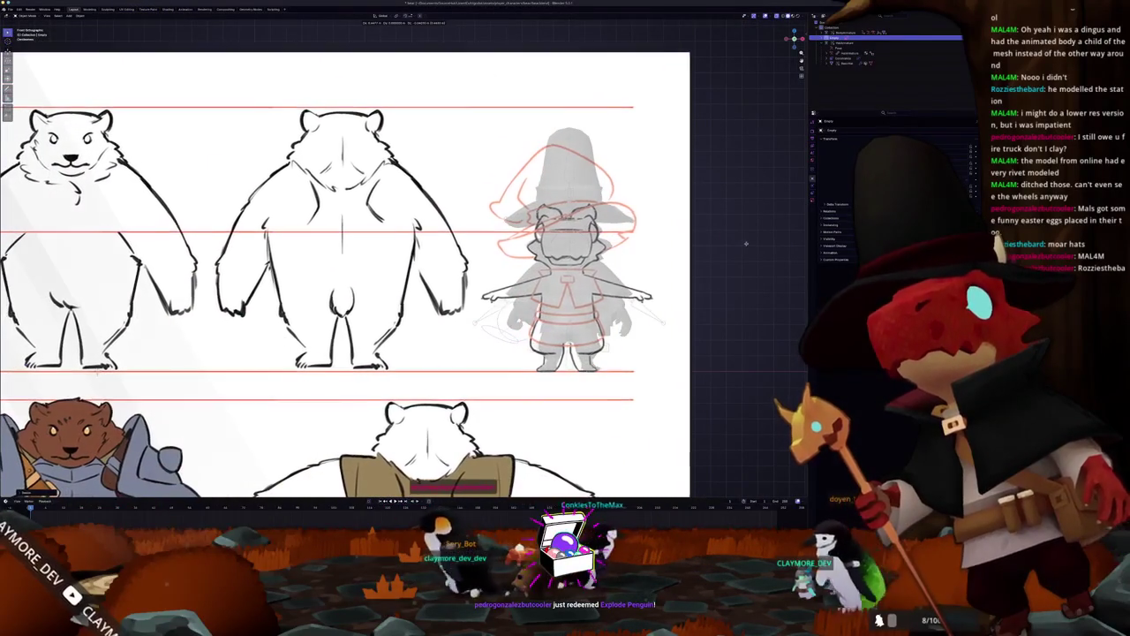
scroll(746, 243, up, 2)
scroll(749, 247, up, 1)
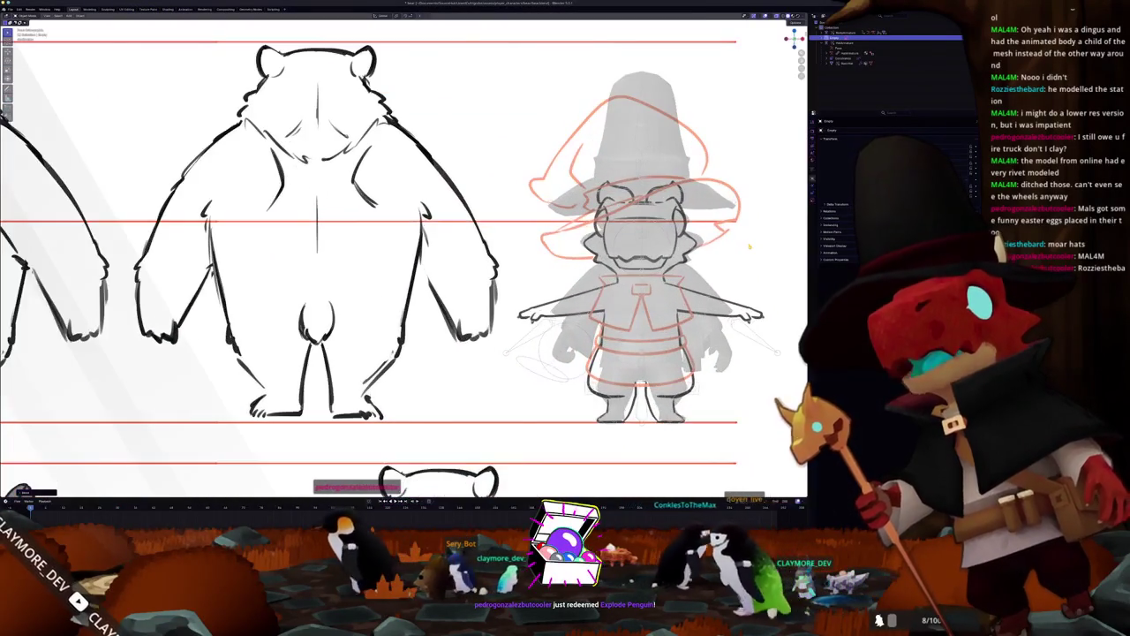
key(s)
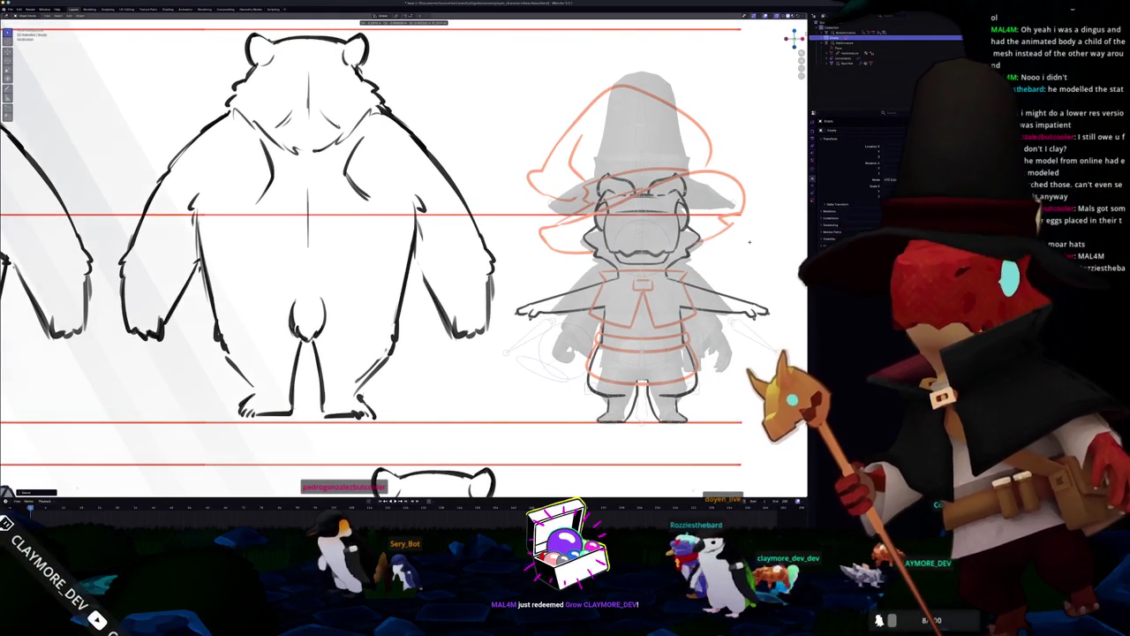
click(750, 241)
scroll(731, 247, down, 2)
middle_drag(730, 248, 706, 250)
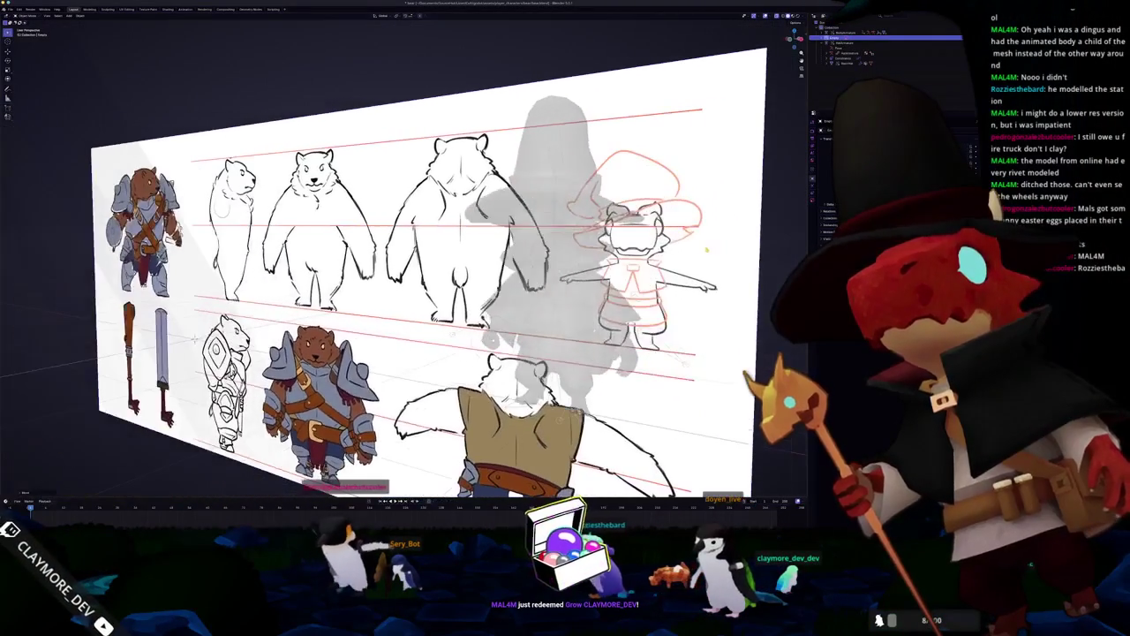
Turn on X-ray in front view so the grid shows through the reference sheet.
key(alt+z)
key(alt+z)
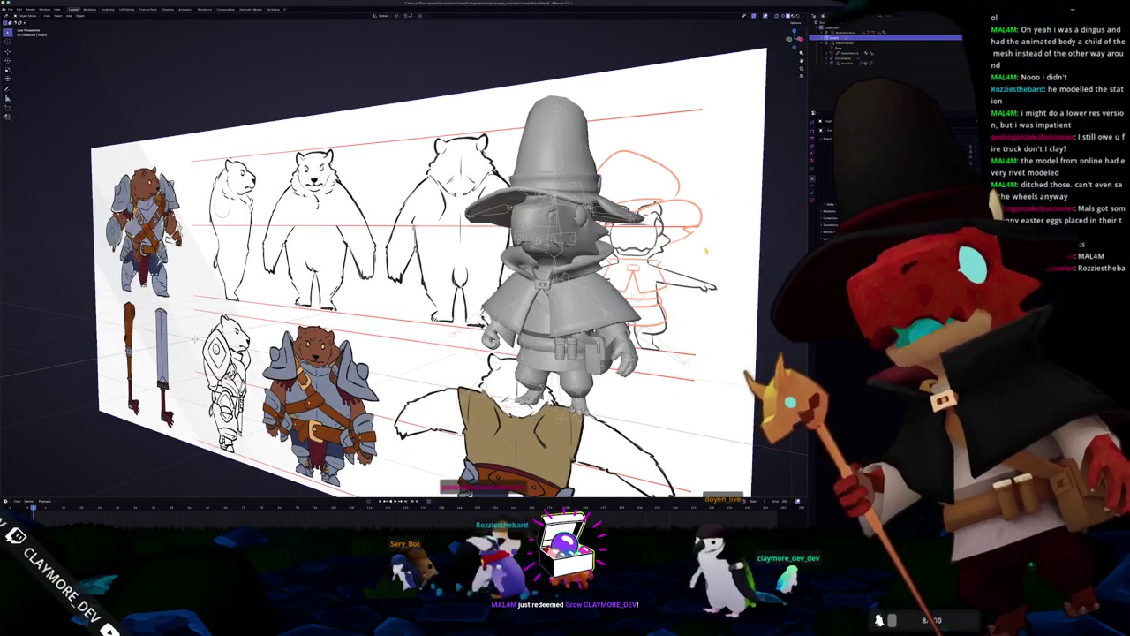
key(KP_1)
scroll(720, 234, down, 3)
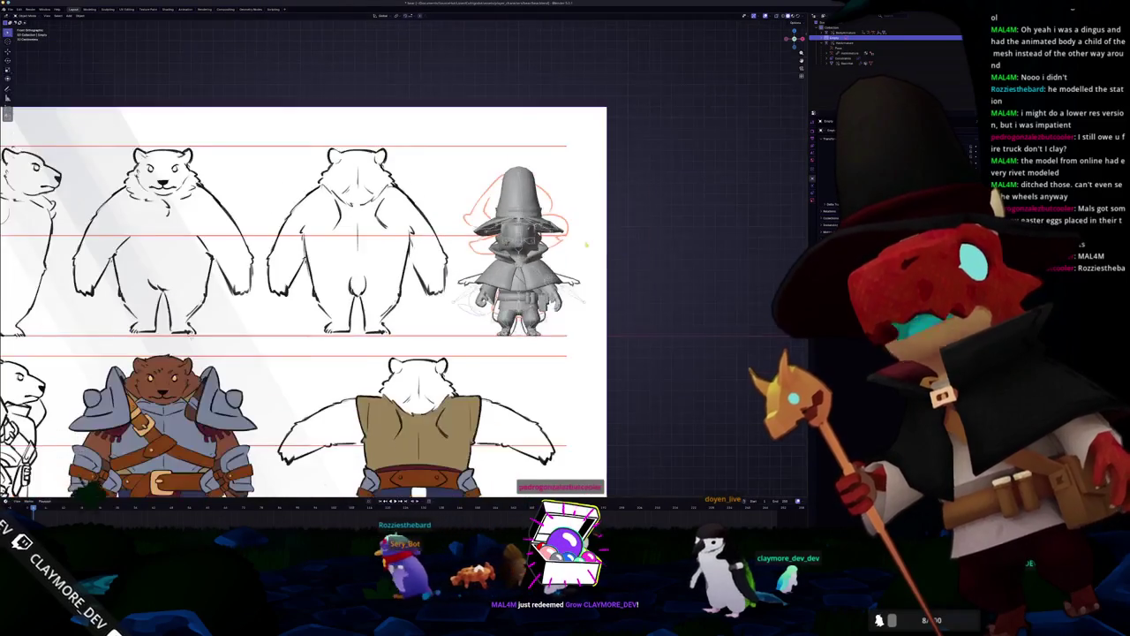
scroll(403, 265, down, 3)
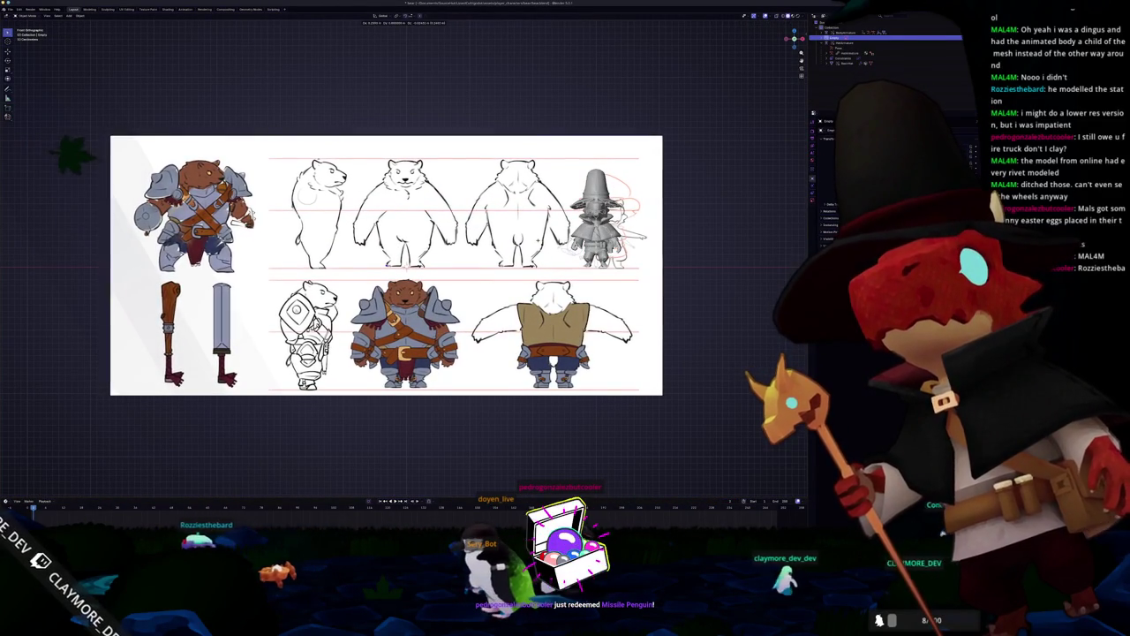
scroll(291, 212, up, 2)
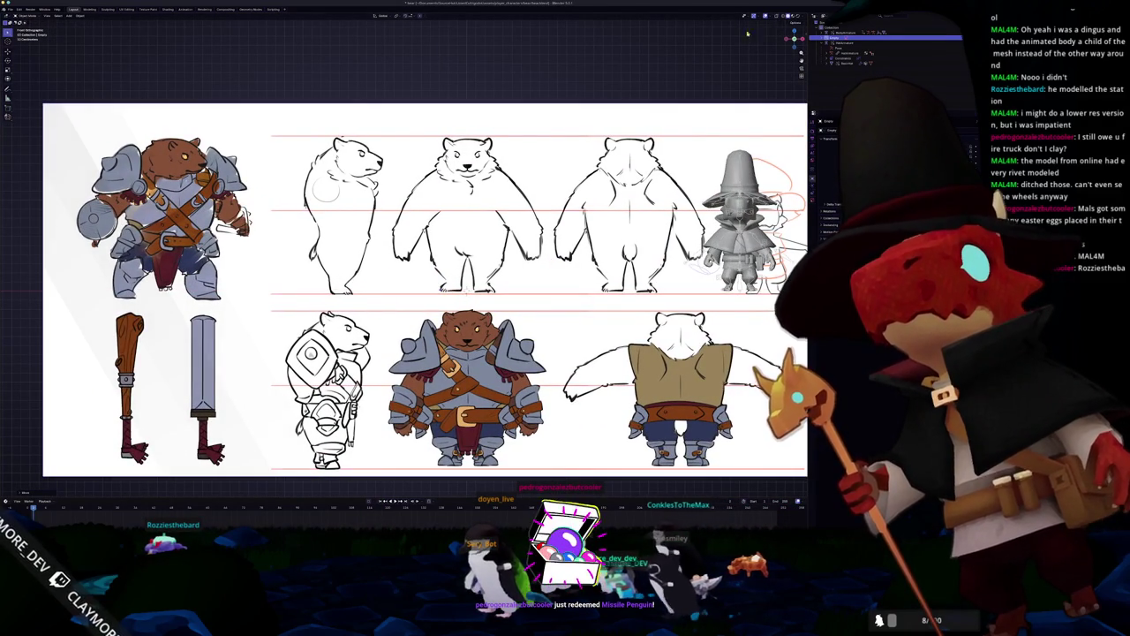
click(794, 16)
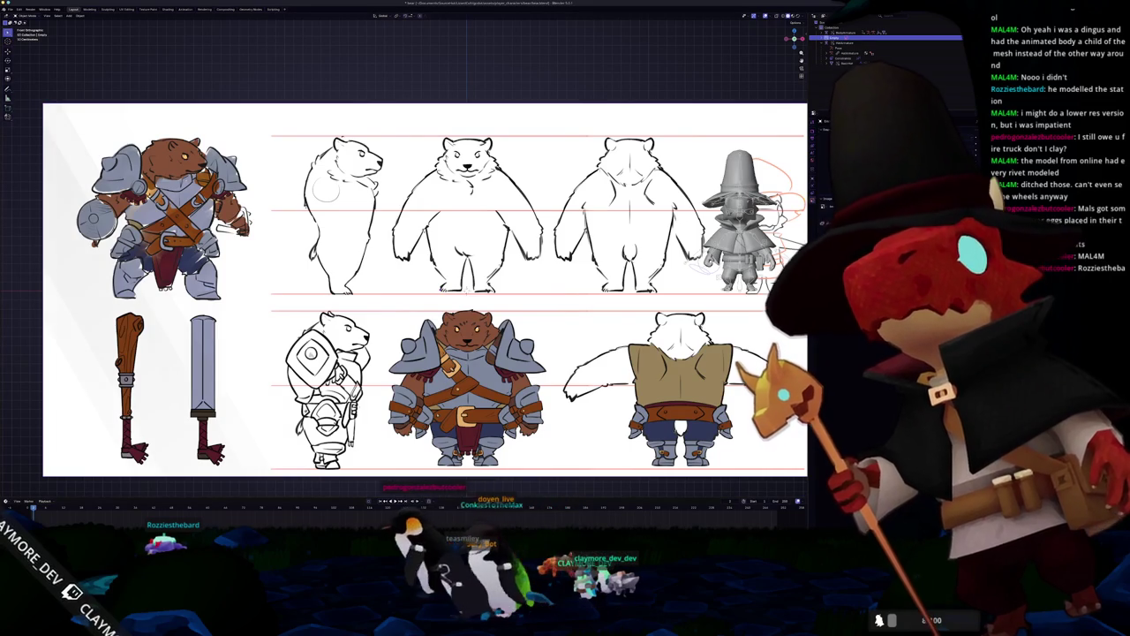
key(alt+a)
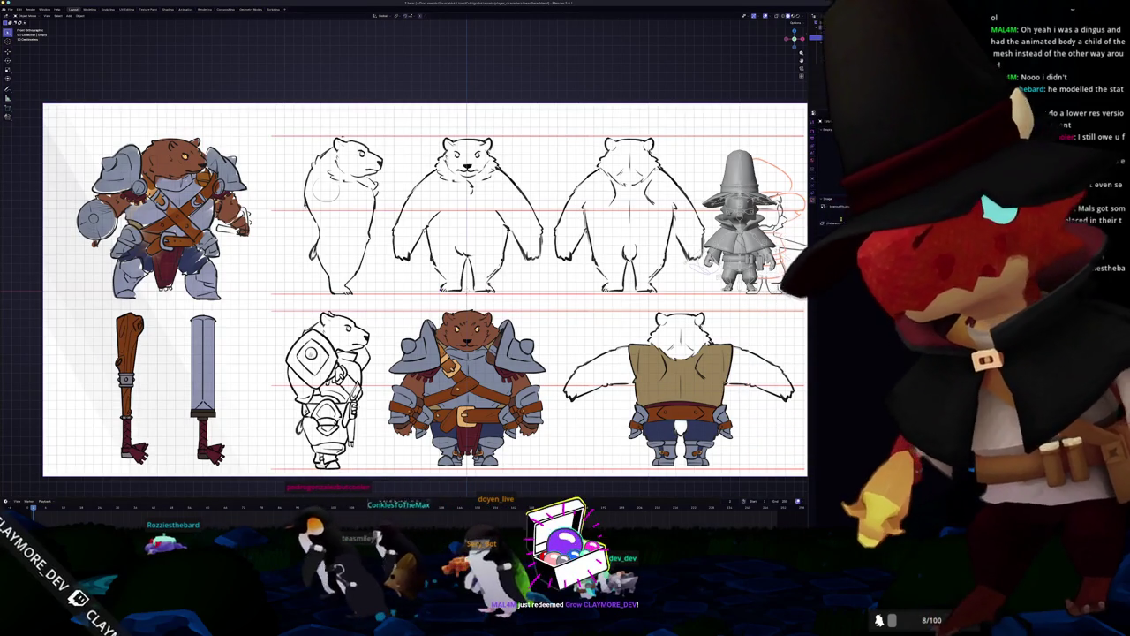
key(alt+z)
scroll(652, 239, up, 1)
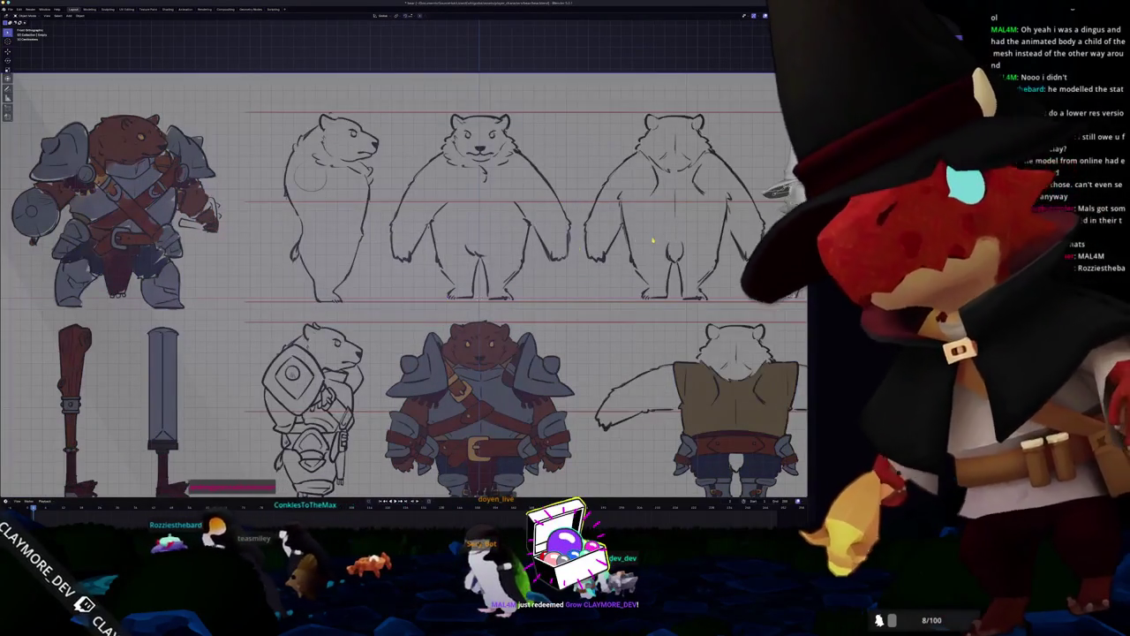
scroll(652, 240, down, 1)
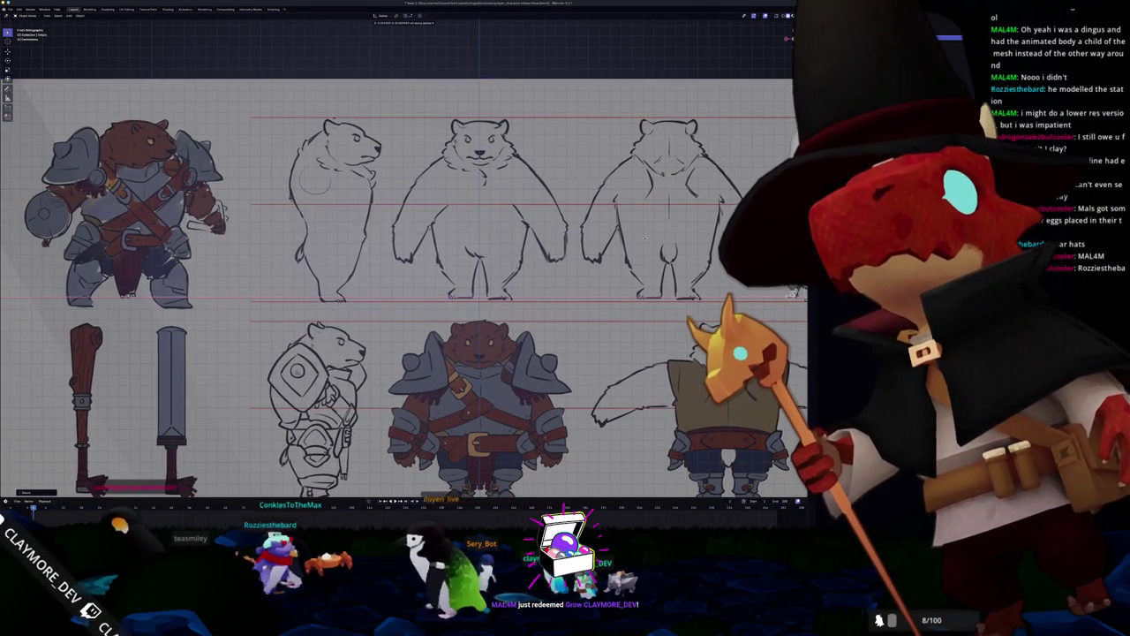
scroll(645, 239, up, 1)
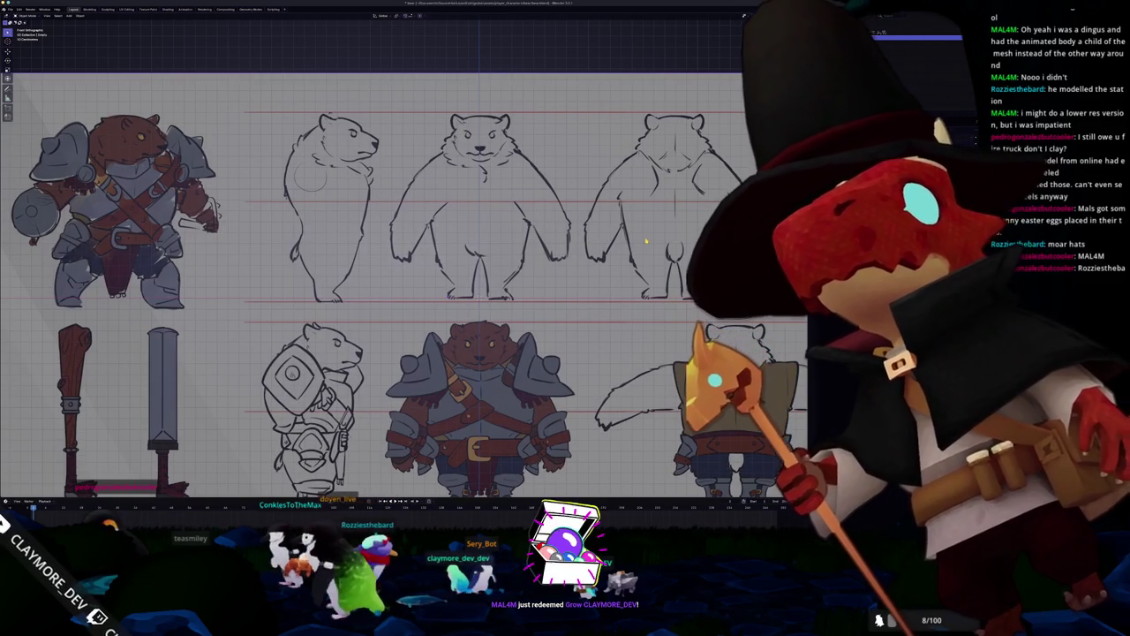
Add a cube and move it up along Z over the bear's torso.
scroll(640, 240, down, 4)
key(ctrl+a)
click(629, 242)
key(shift+a)
click(662, 243)
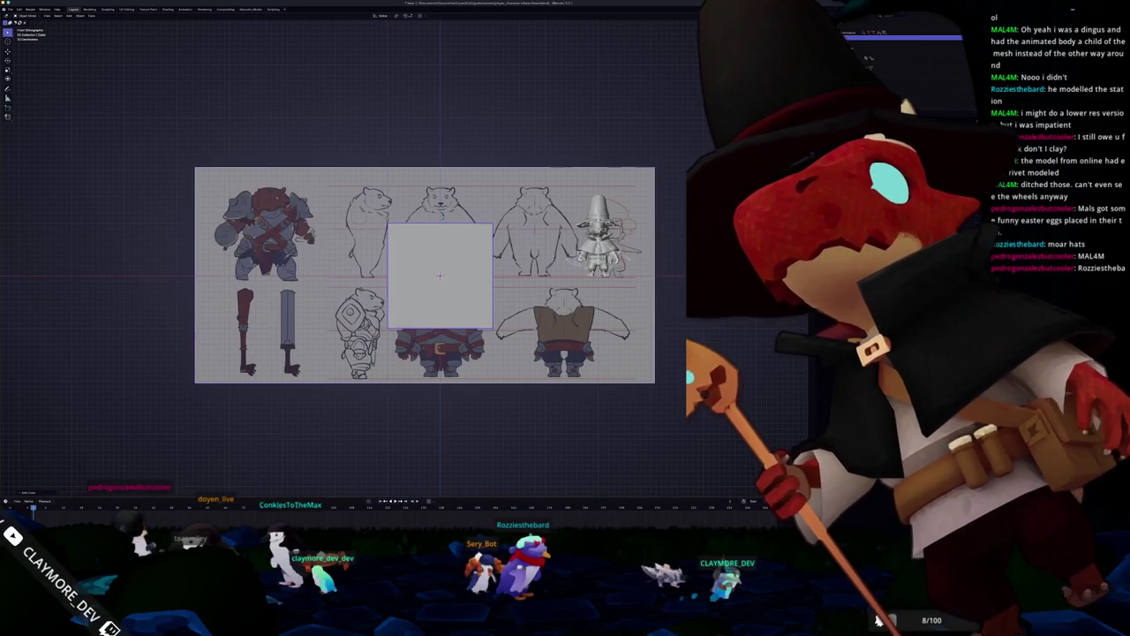
key(g)
key(z)
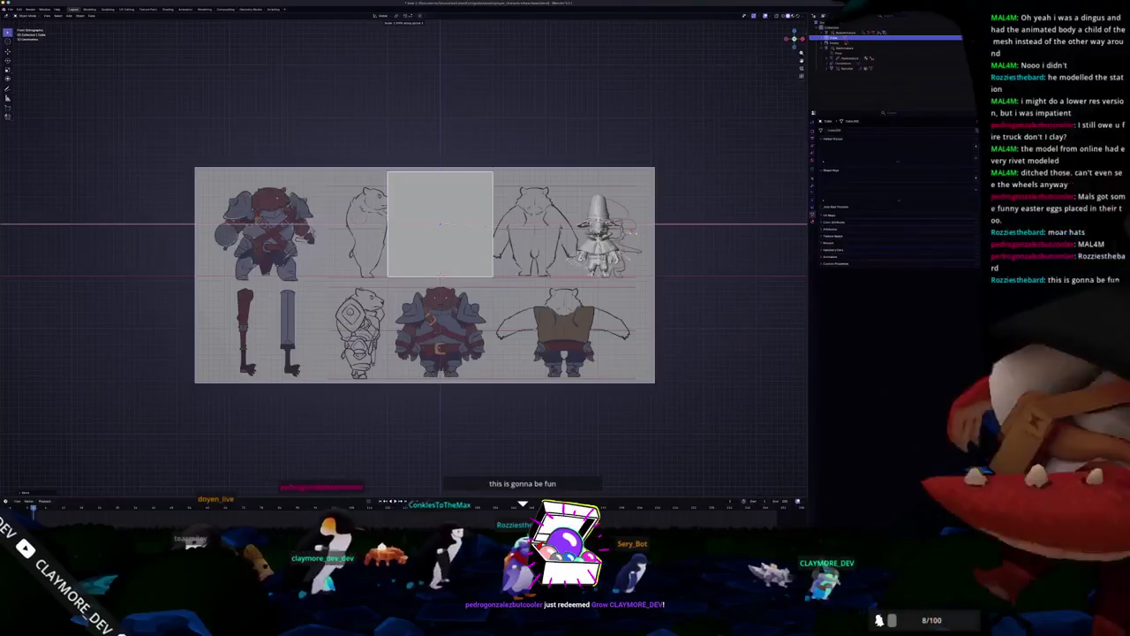
Scale the cube along X and overall to fit the front-view bear's torso.
key(s)
key(x)
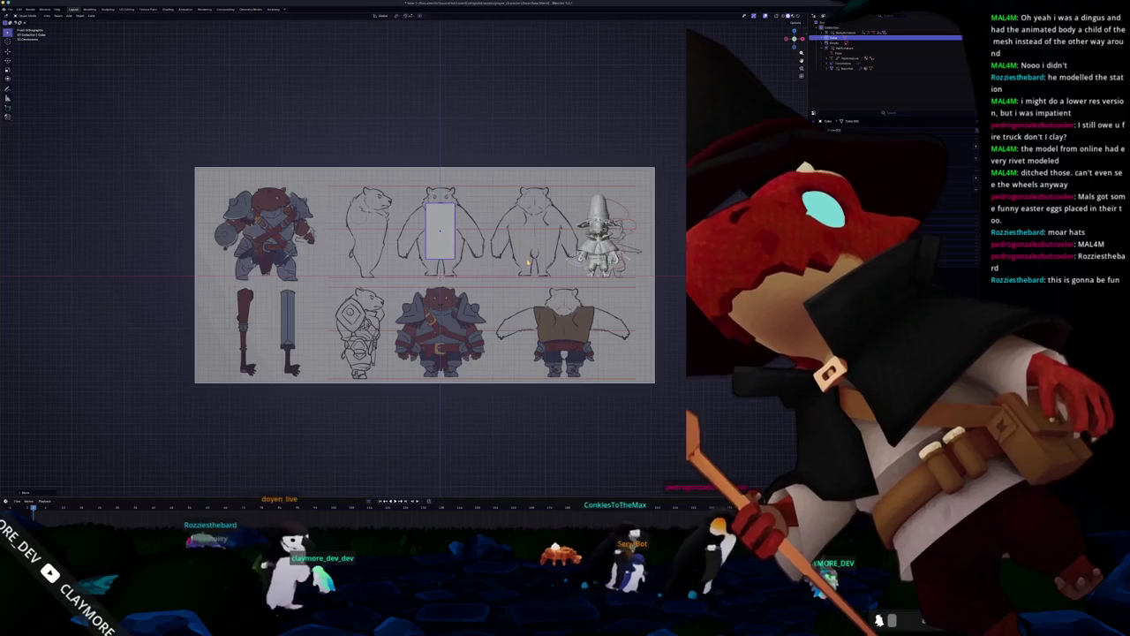
scroll(441, 256, up, 3)
key(s)
key(x)
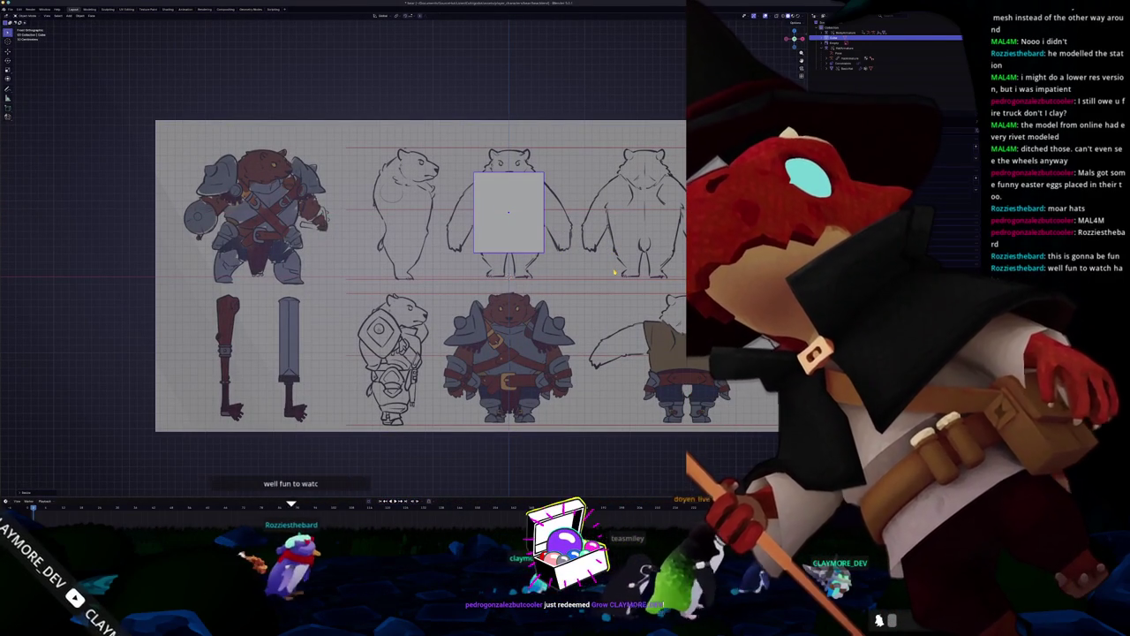
key(s)
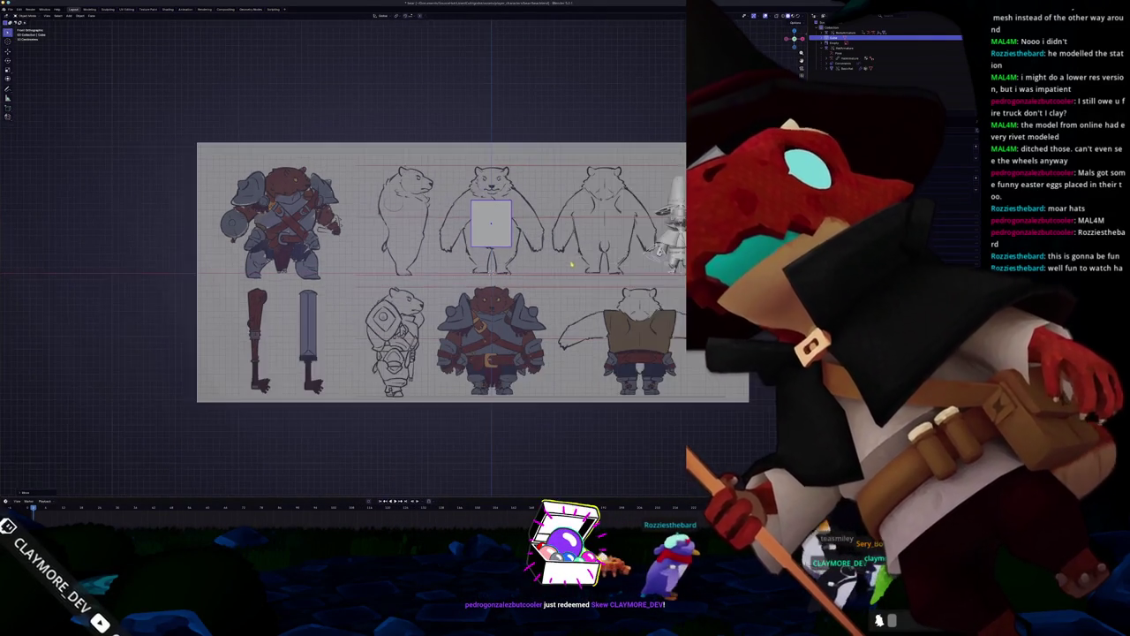
scroll(571, 265, up, 1)
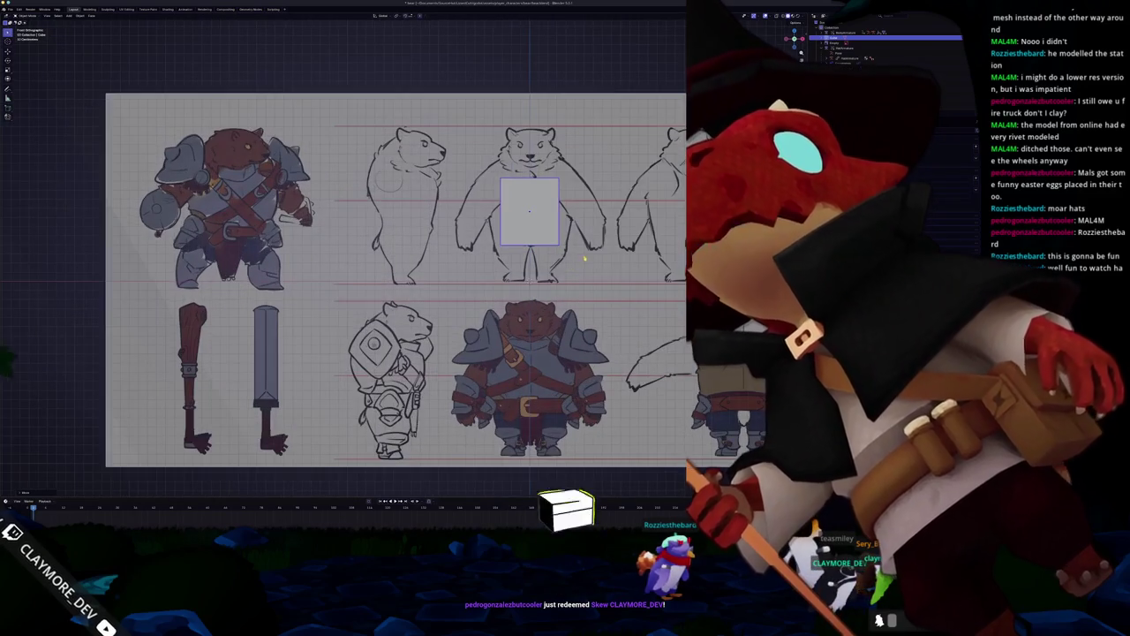
scroll(565, 269, up, 1)
scroll(552, 275, up, 1)
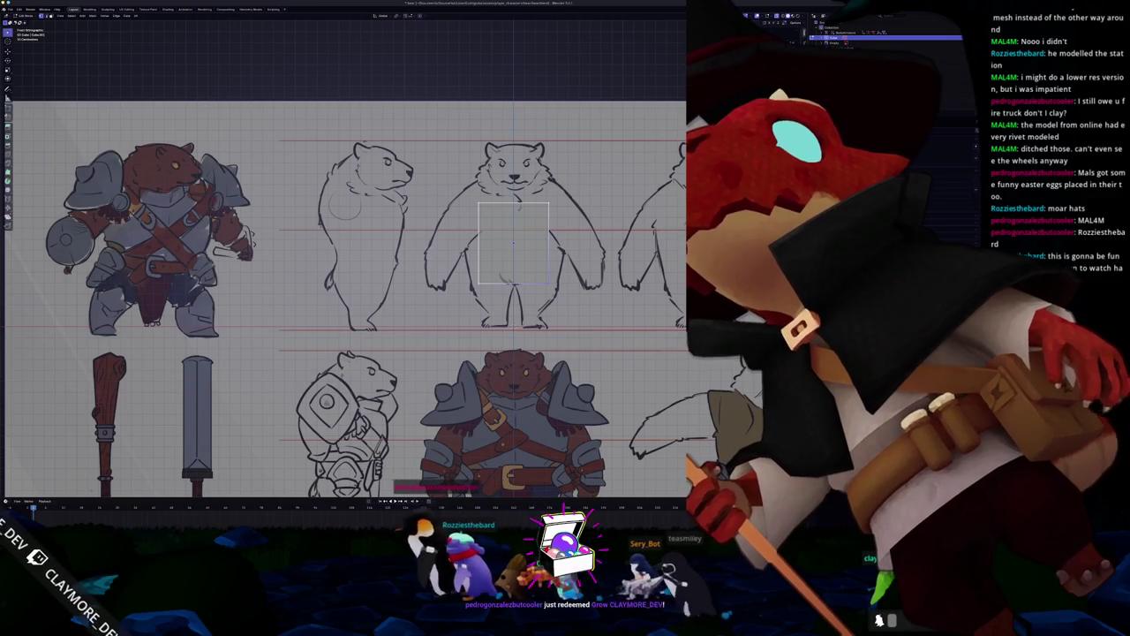
scroll(471, 203, up, 3)
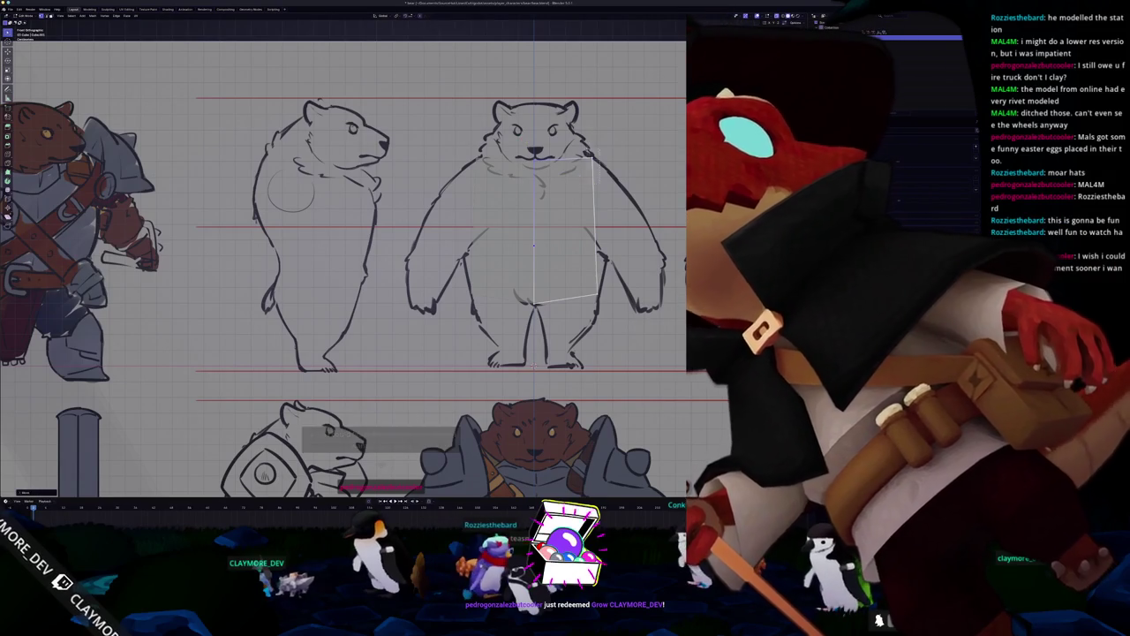
Enter Edit Mode on the torso block and select its bottom vertex.
scroll(322, 269, down, 2)
scroll(322, 269, down, 1)
scroll(322, 269, down, 1)
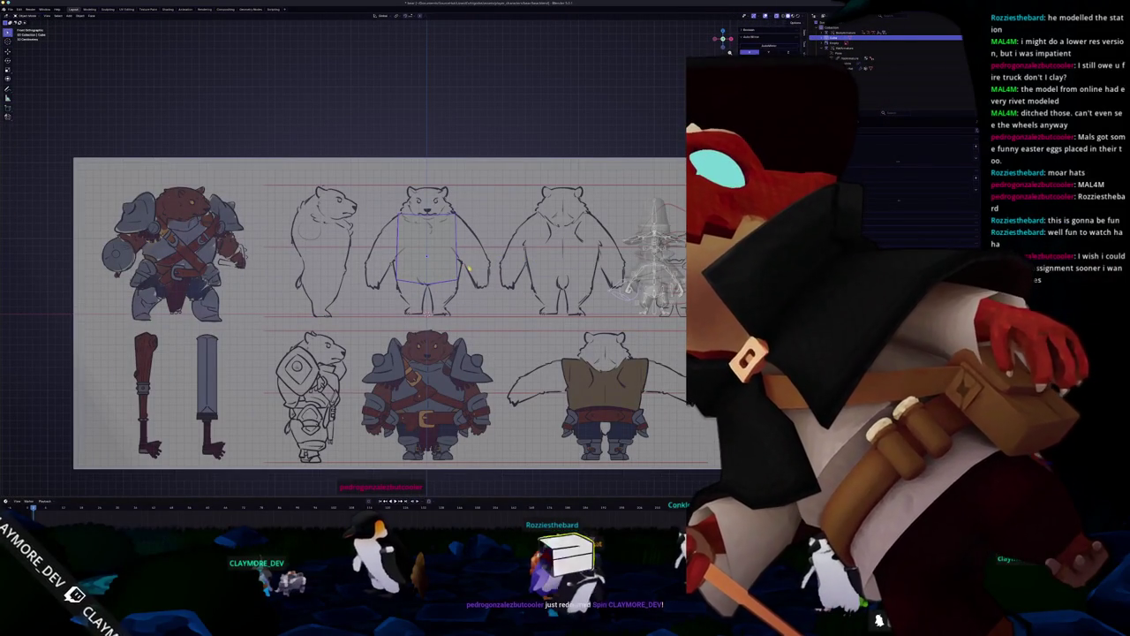
scroll(472, 270, up, 2)
scroll(493, 256, up, 1)
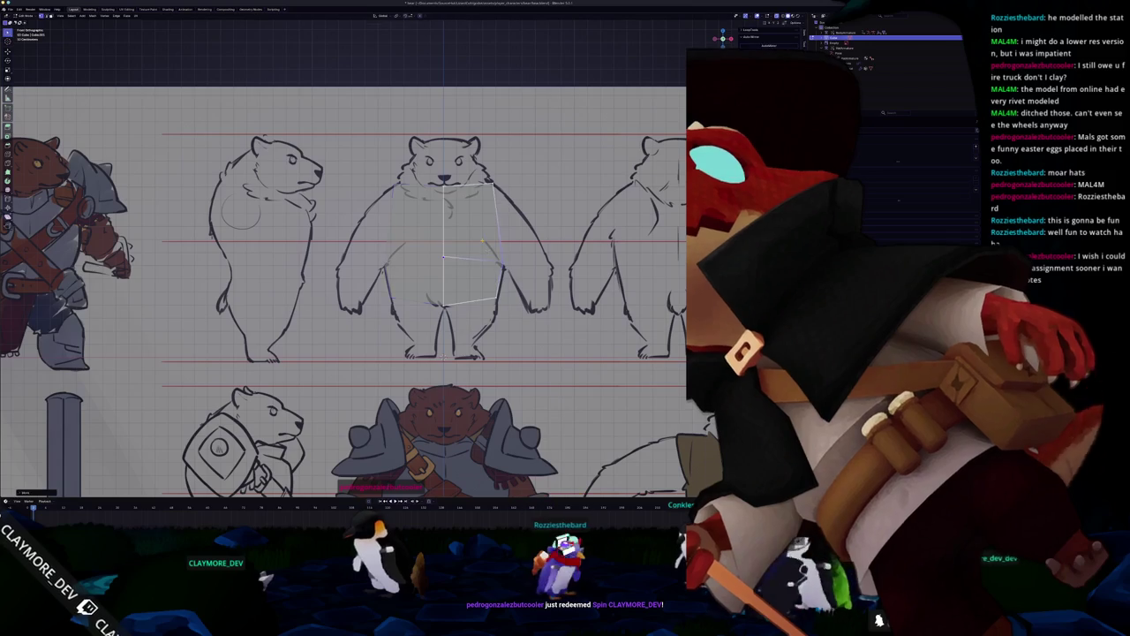
key(Tab)
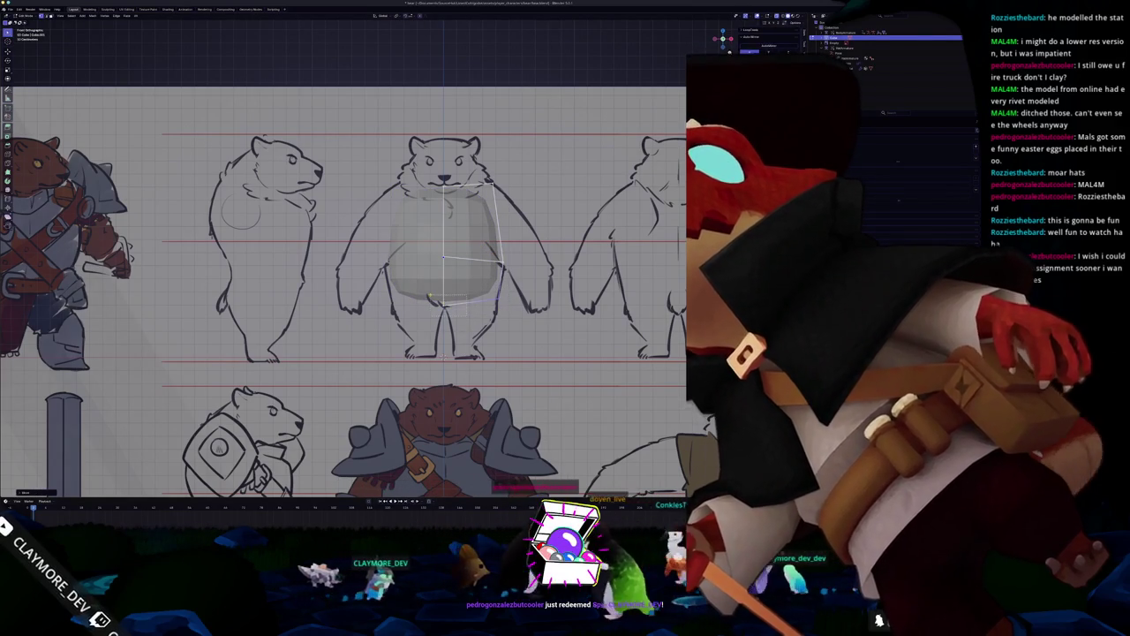
click(442, 303)
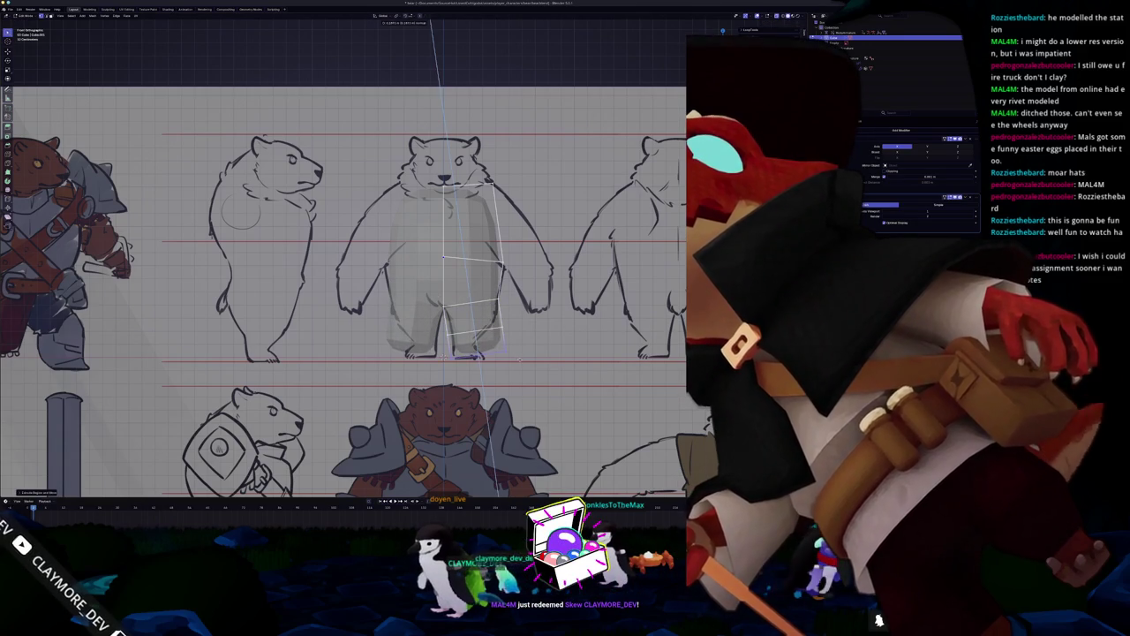
scroll(377, 439, up, 1)
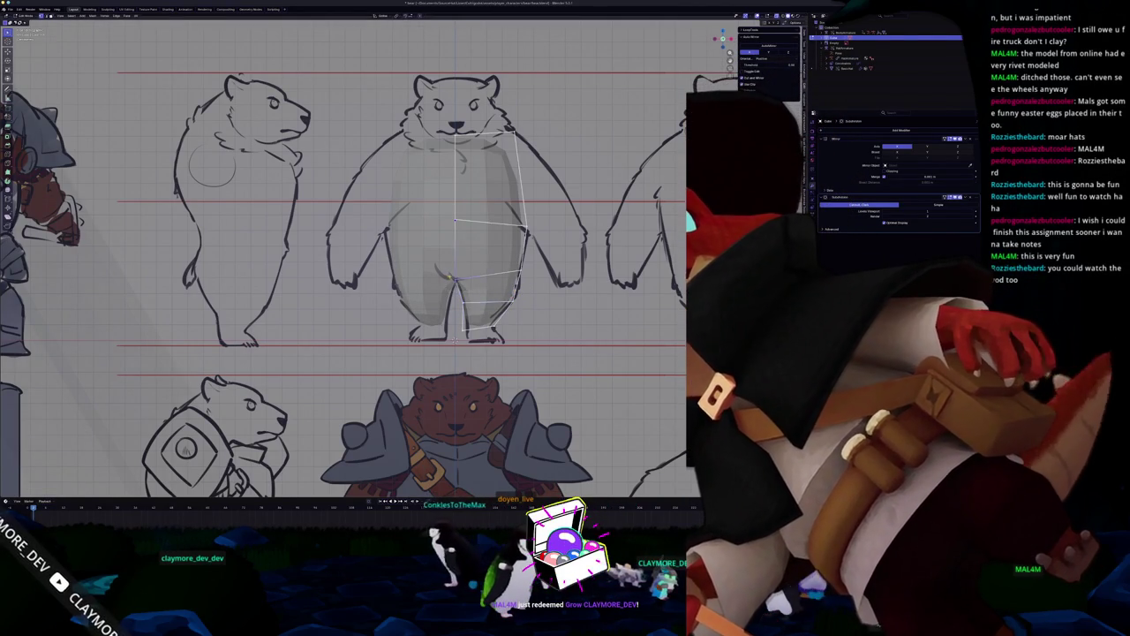
Remove the old lower leg geometry and extrude a new leg down from the hip edge.
scroll(406, 254, up, 1)
scroll(407, 253, up, 3)
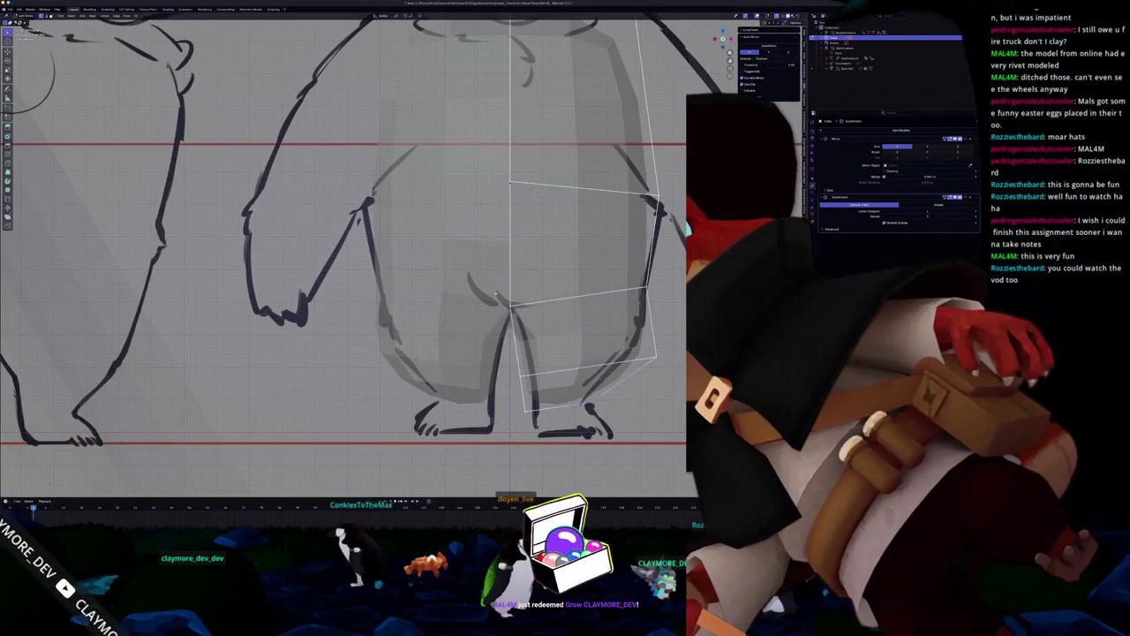
key(ctrl+z)
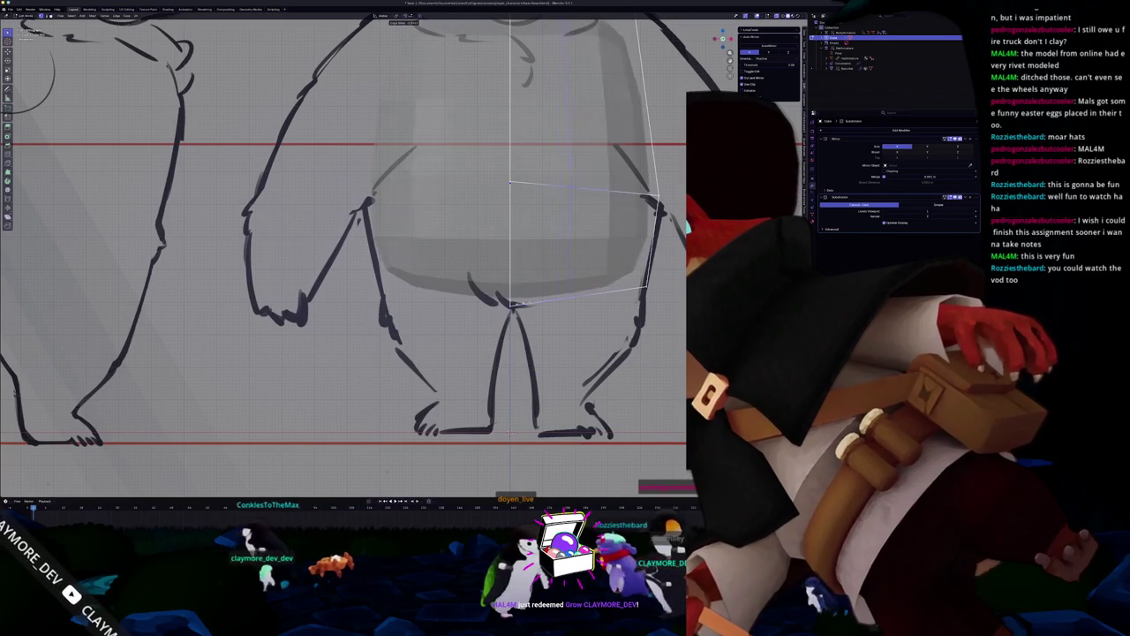
key(g)
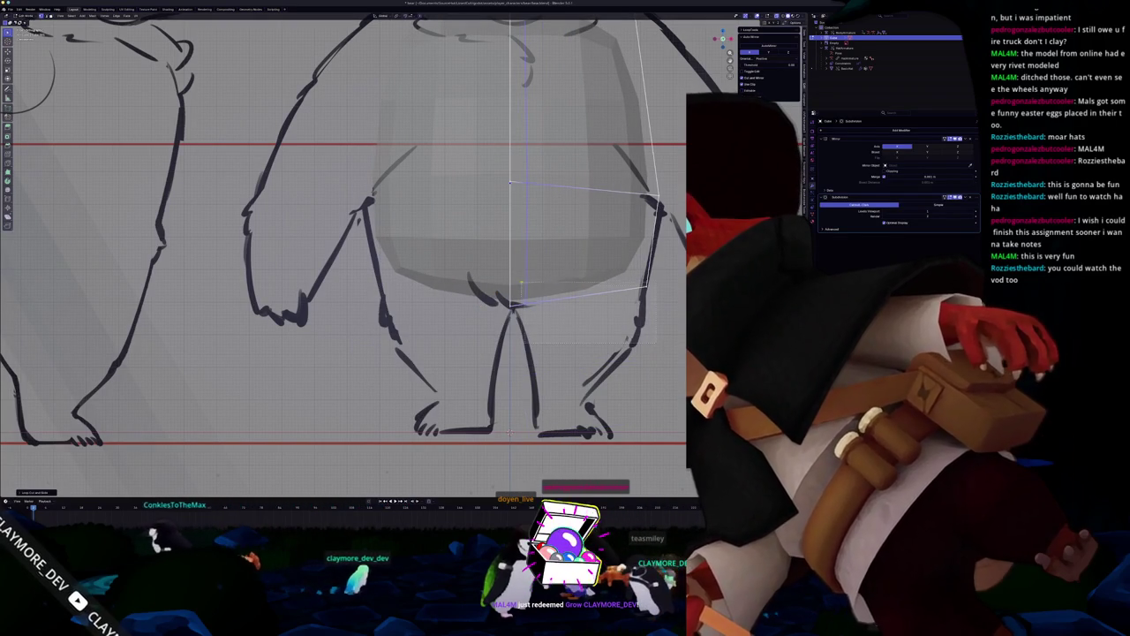
key(e)
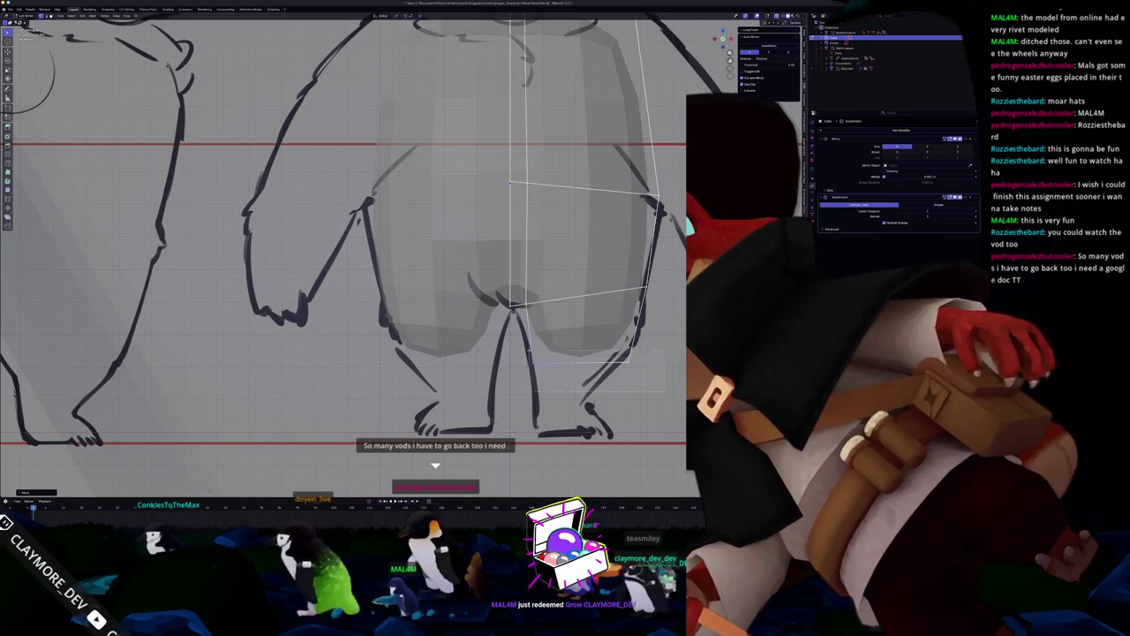
Try extending the leg further toward the feet, then undo the extra extension.
scroll(153, 275, down, 1)
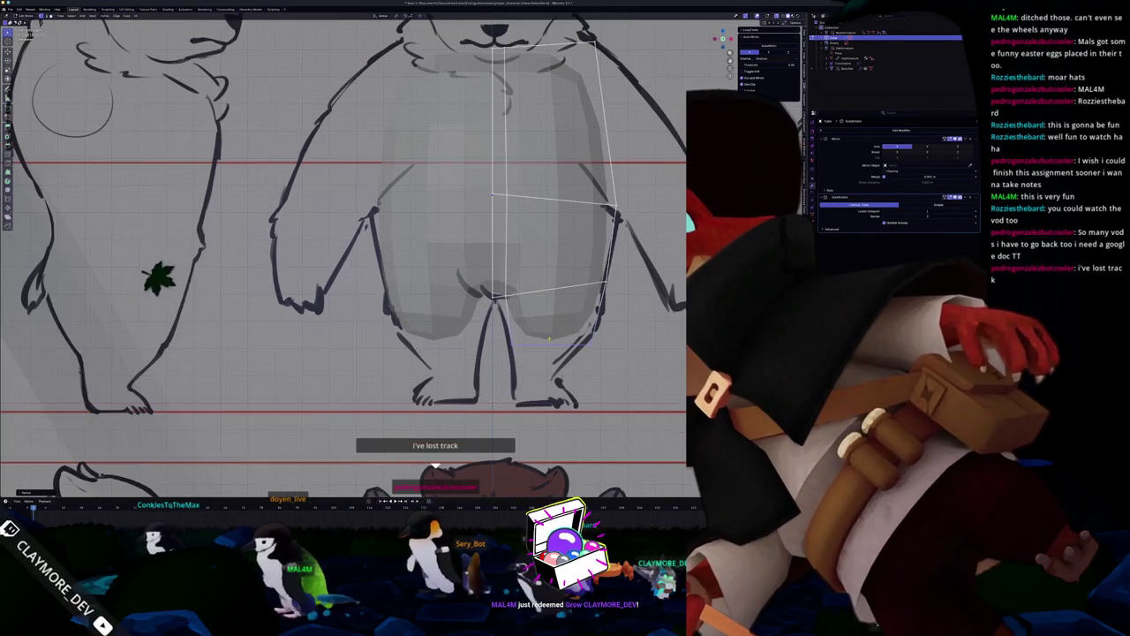
scroll(88, 256, up, 2)
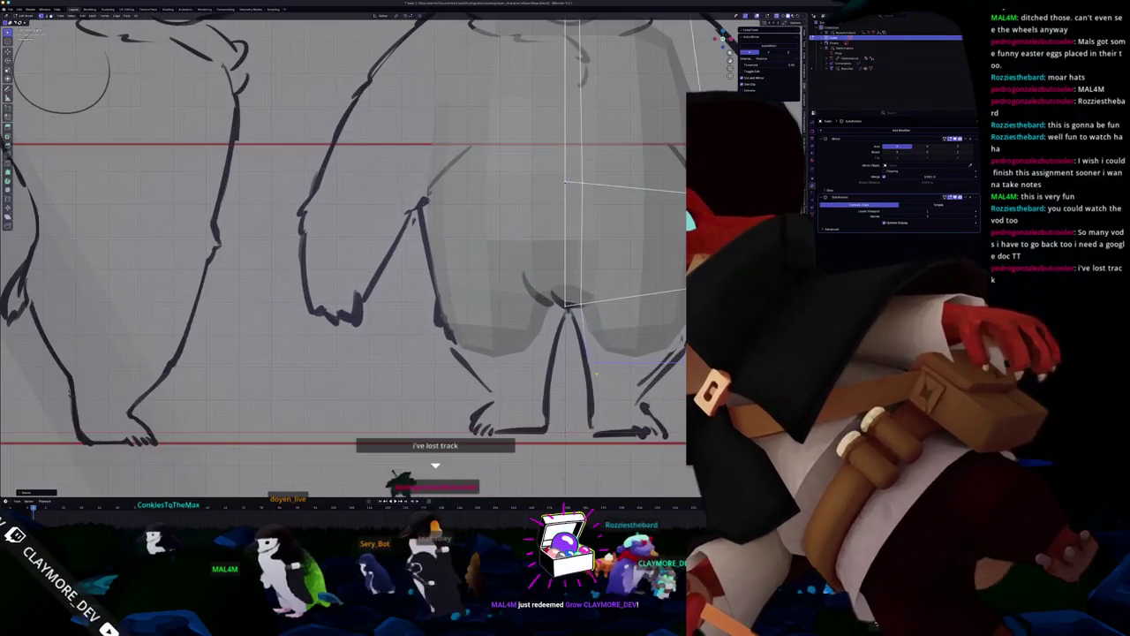
key(e)
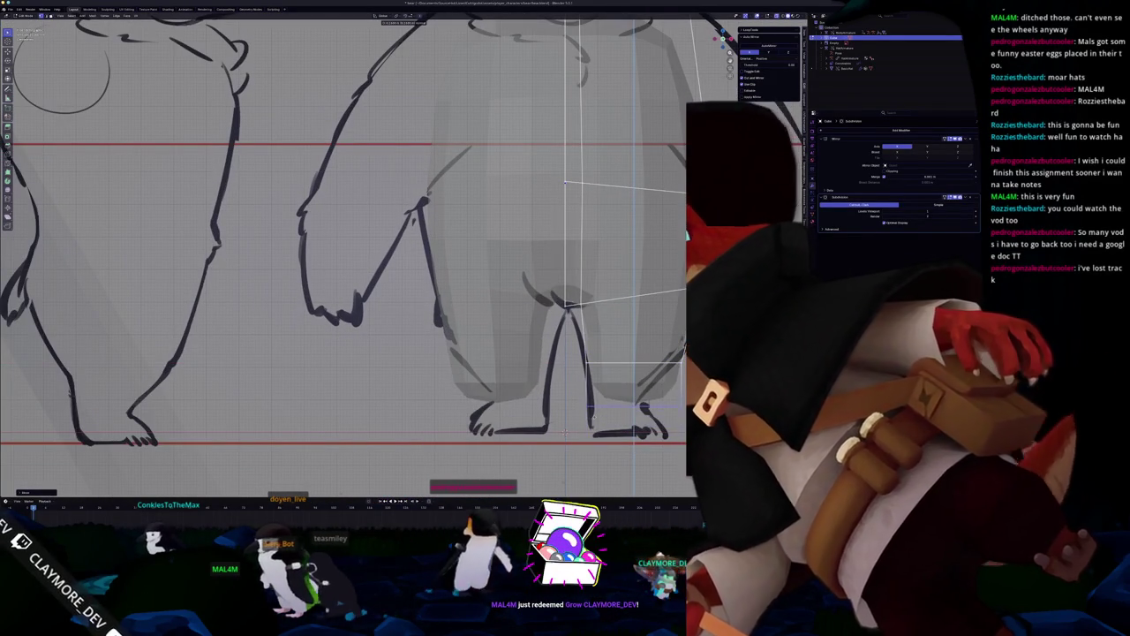
click(593, 417)
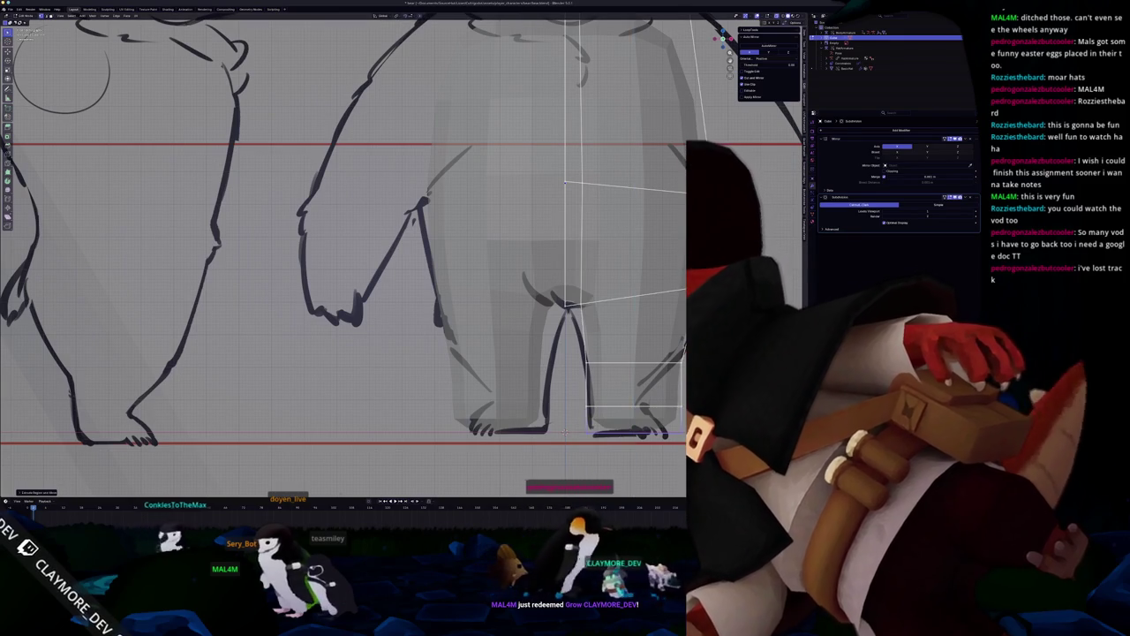
key(ctrl+z)
Scale the lower leg faces along X to follow the belly outline, undoing a failed lengthening.
key(s)
key(x)
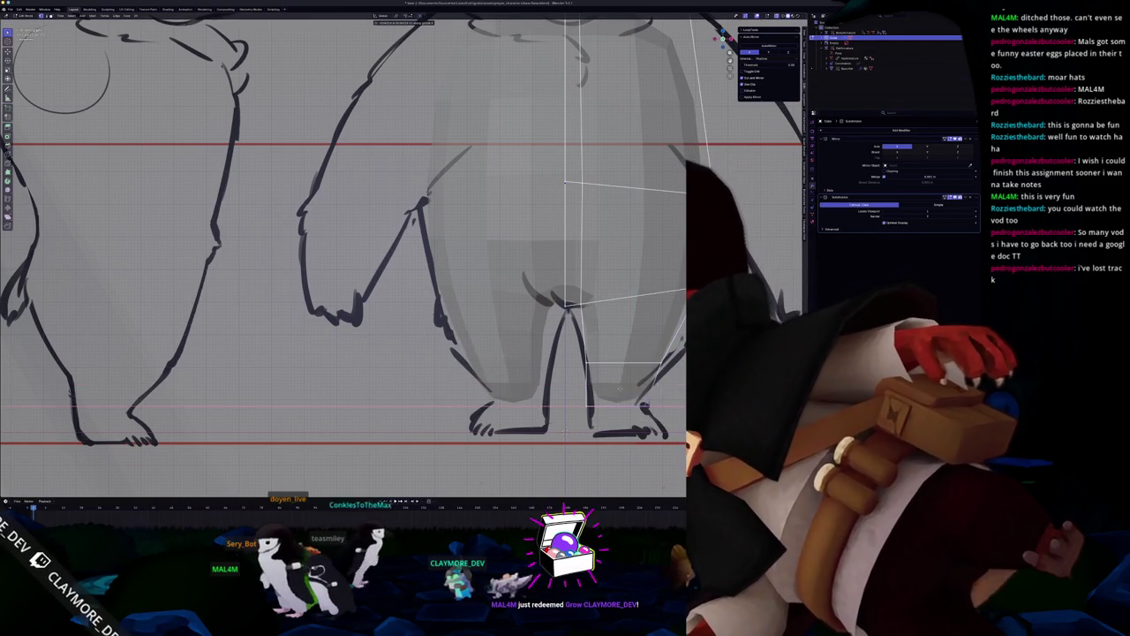
key(Return)
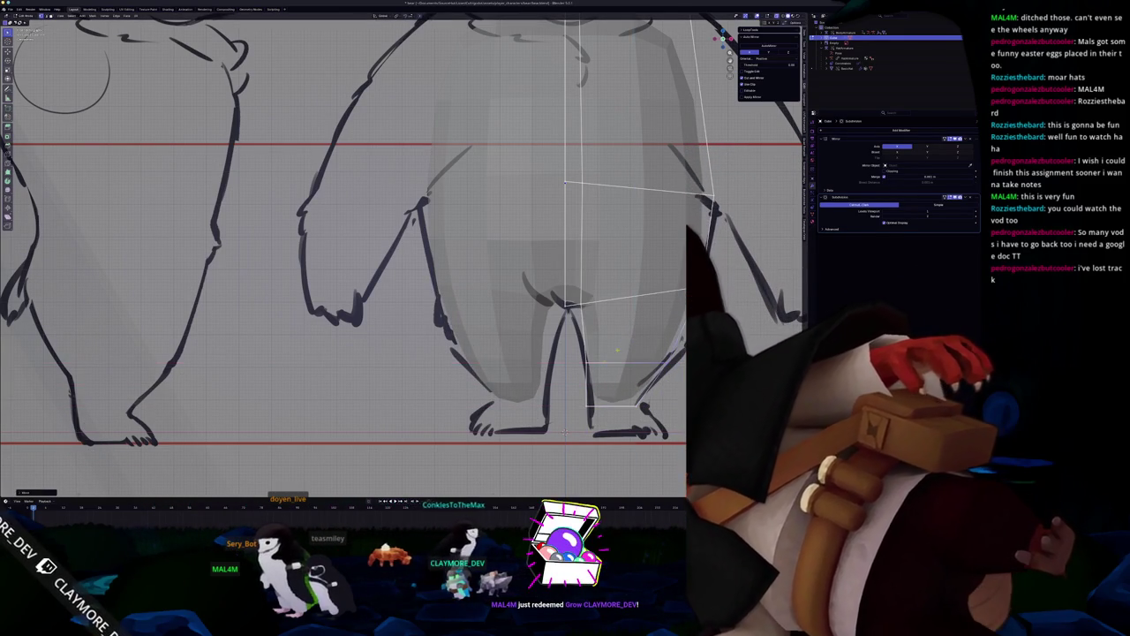
key(s)
key(x)
scroll(559, 490, down, 1)
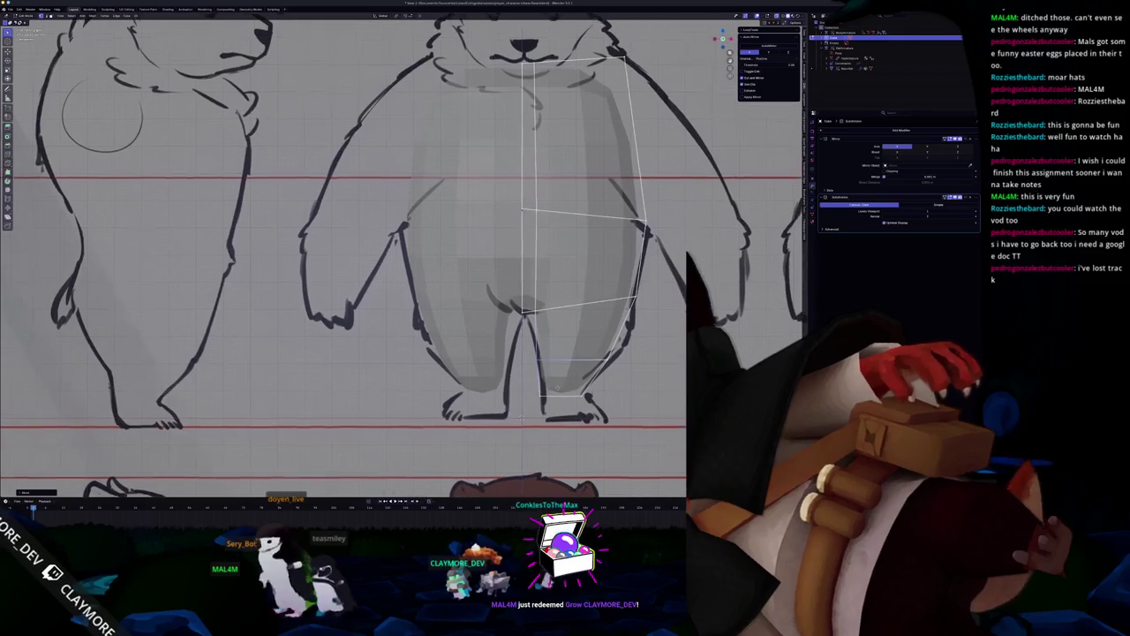
key(g)
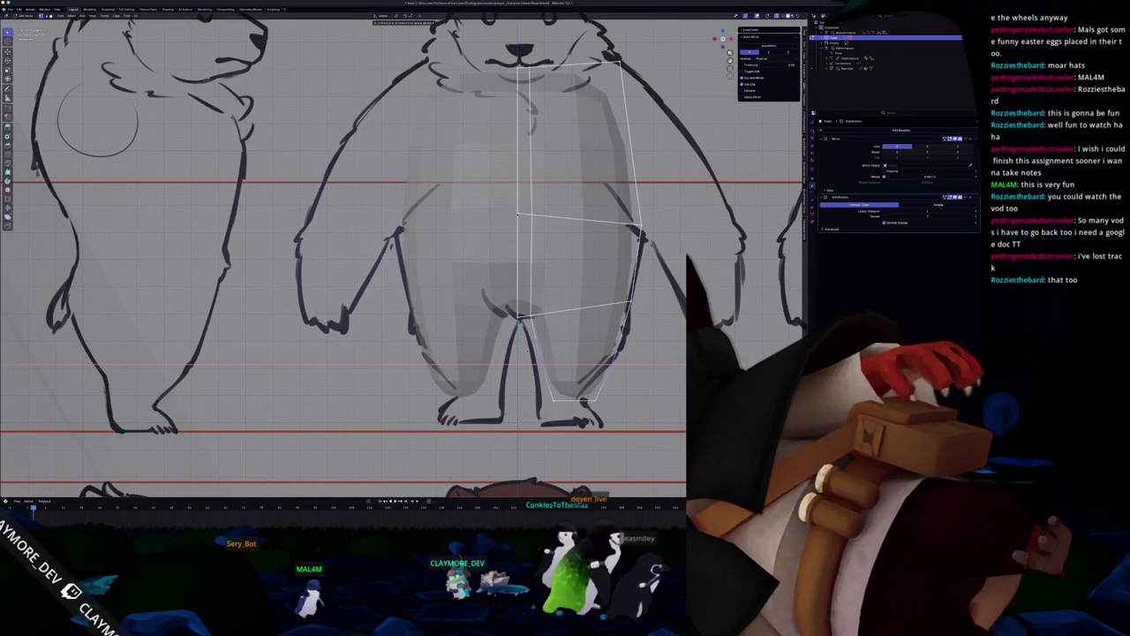
key(ctrl+z)
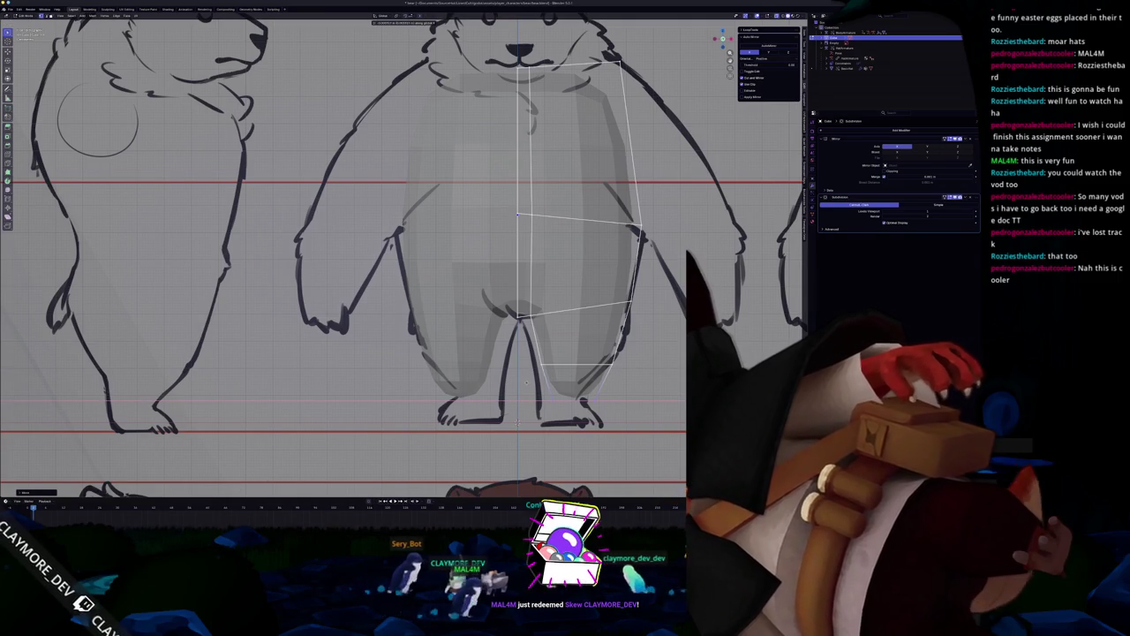
scroll(528, 381, down, 4)
scroll(527, 382, up, 2)
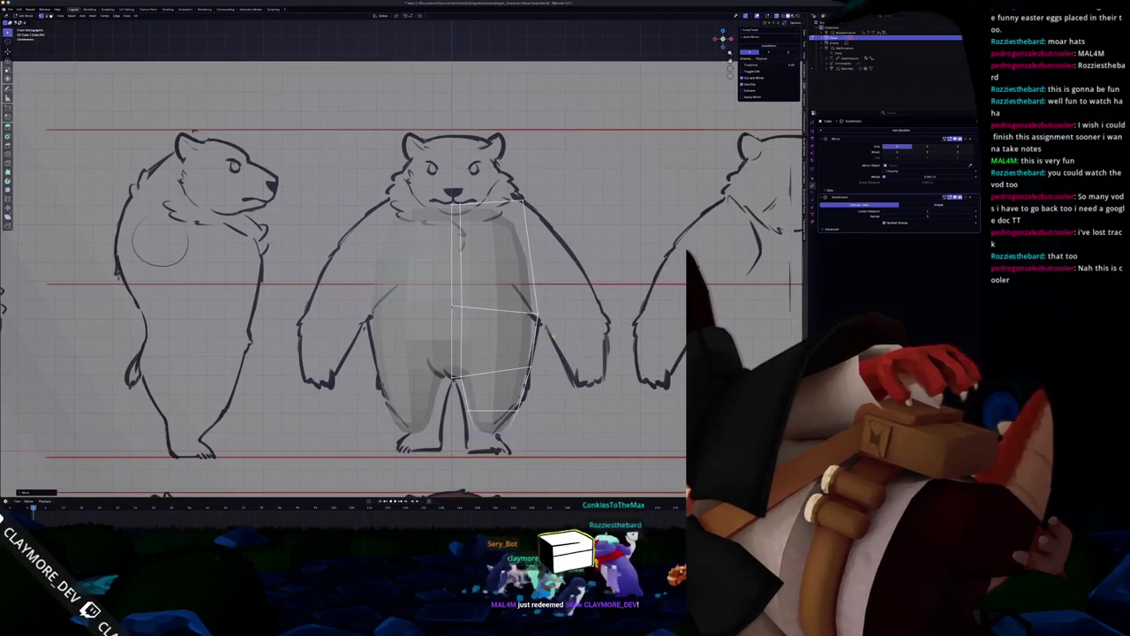
Raise a side vertex of the middle loop and extrude the side faces outward into broad arms.
key(g)
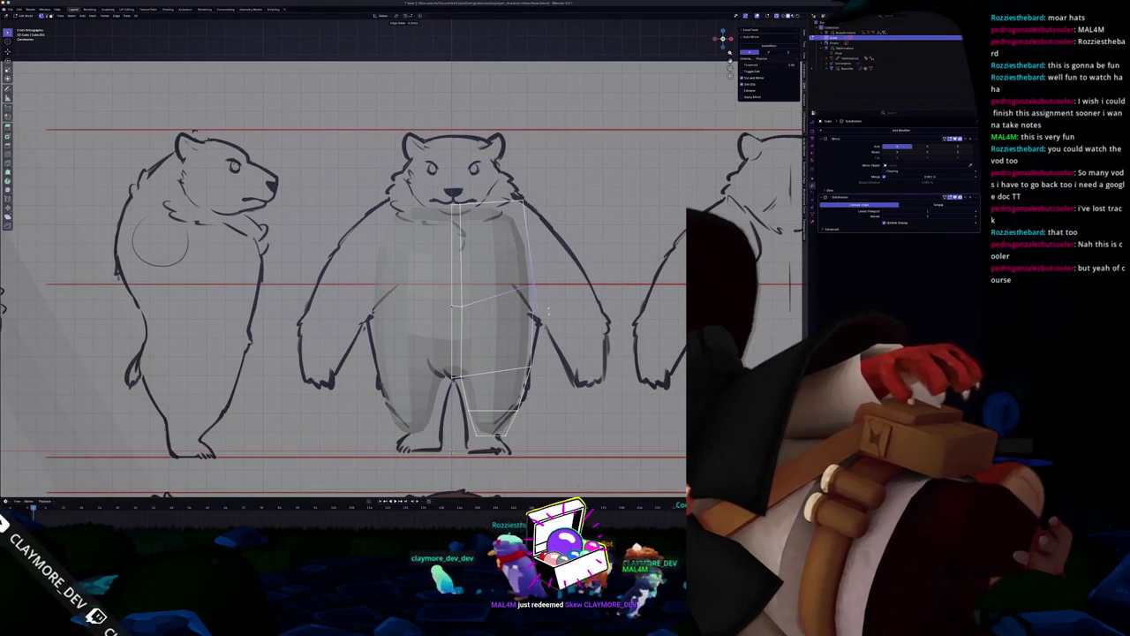
scroll(548, 311, down, 2)
scroll(547, 311, down, 1)
scroll(548, 310, up, 2)
shift+middle_drag(446, 353, 448, 380)
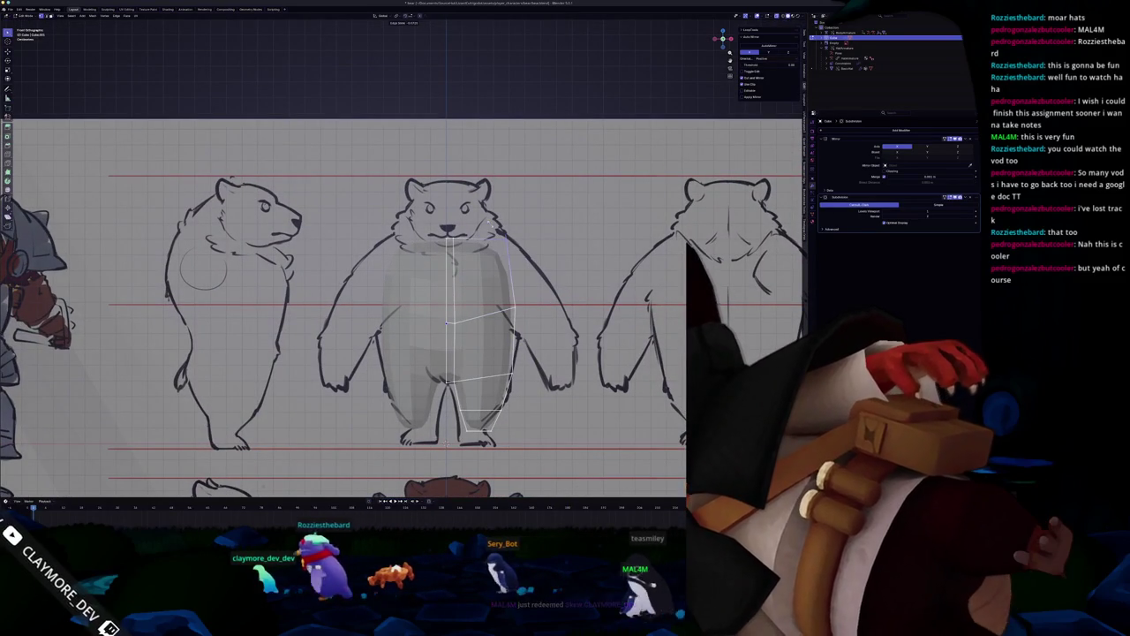
key(e)
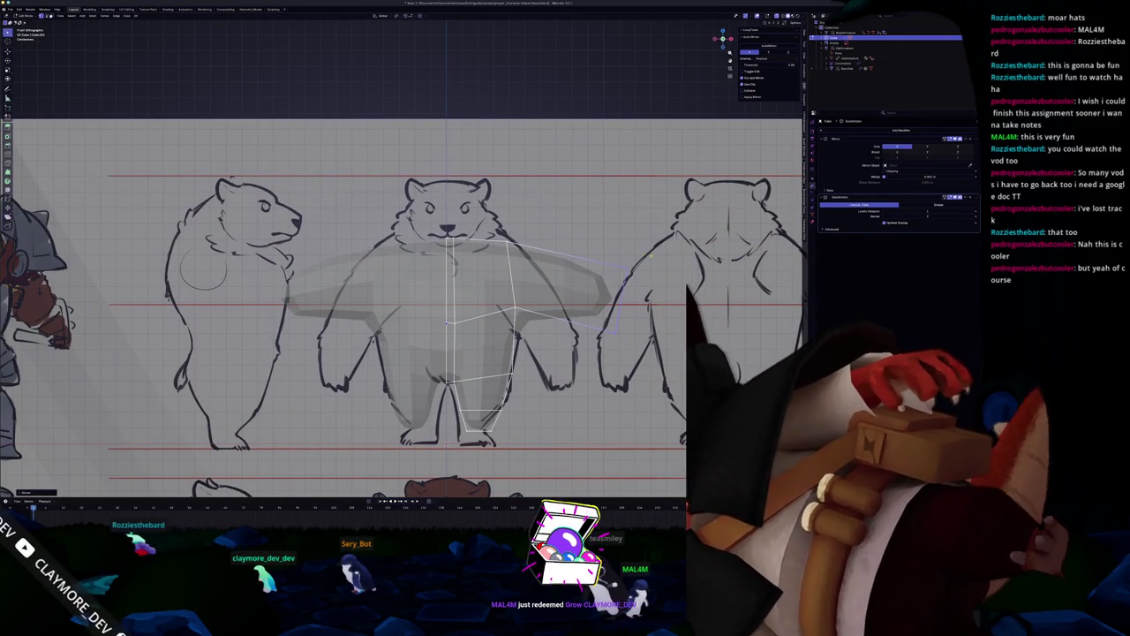
key(s)
scroll(644, 273, down, 2)
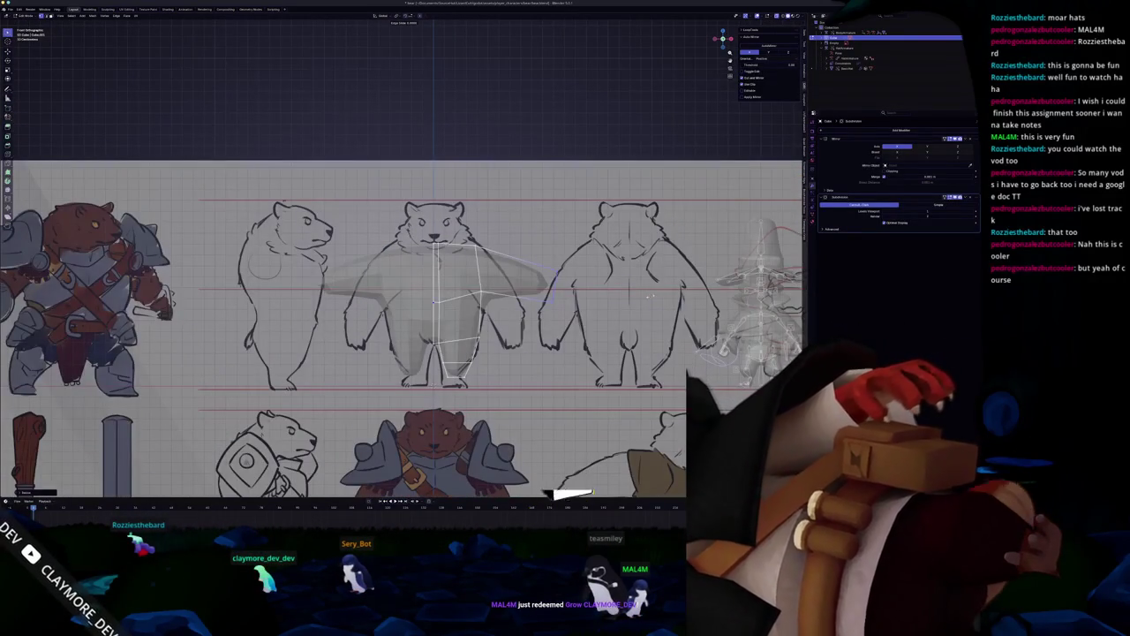
scroll(614, 319, down, 1)
Add a new mesh object from the Shift+A menu and start circle-selecting mesh parts.
key(shift+a)
click(550, 318)
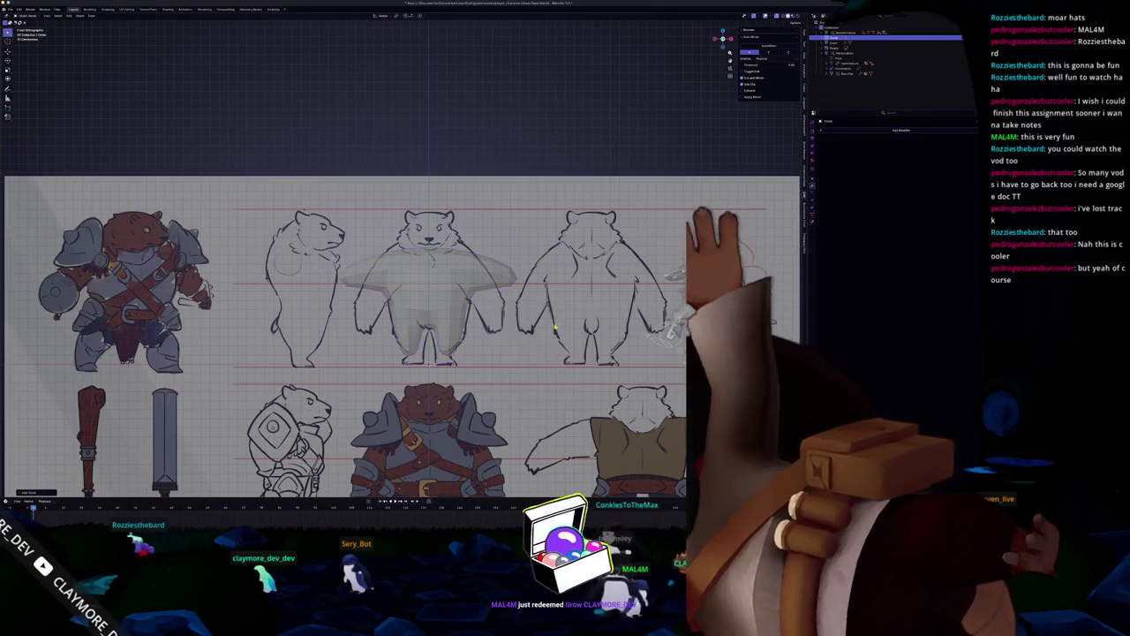
scroll(566, 322, down, 2)
scroll(461, 262, up, 1)
scroll(461, 262, up, 2)
key(c)
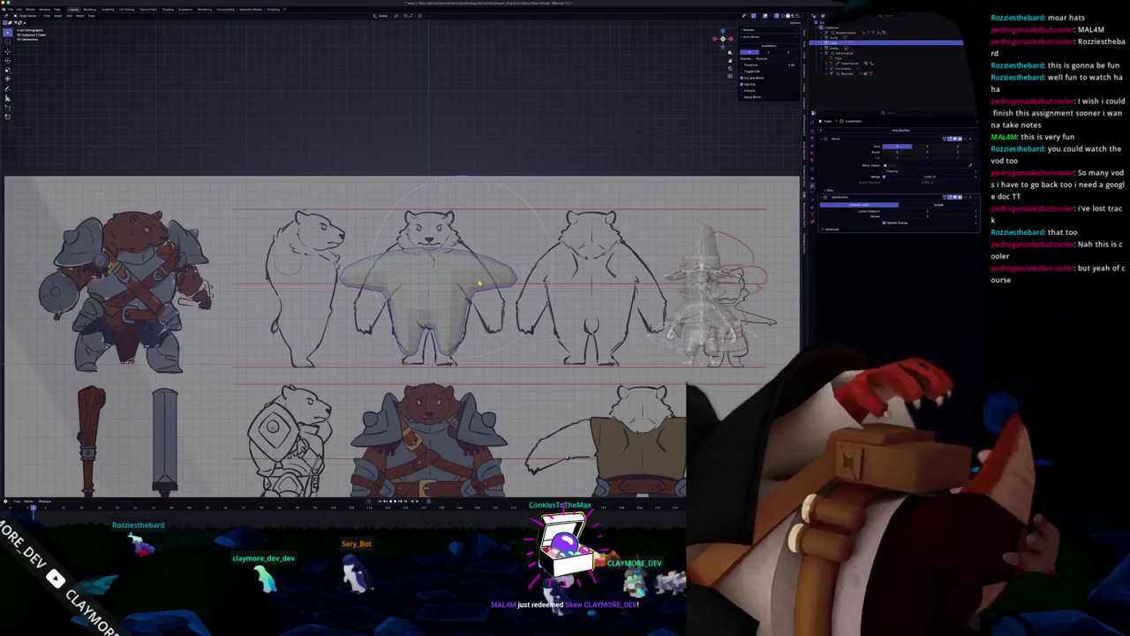
Select the body mesh, enter Edit Mode and recentre the view on the front bear sketch.
key(Tab)
scroll(477, 281, up, 2)
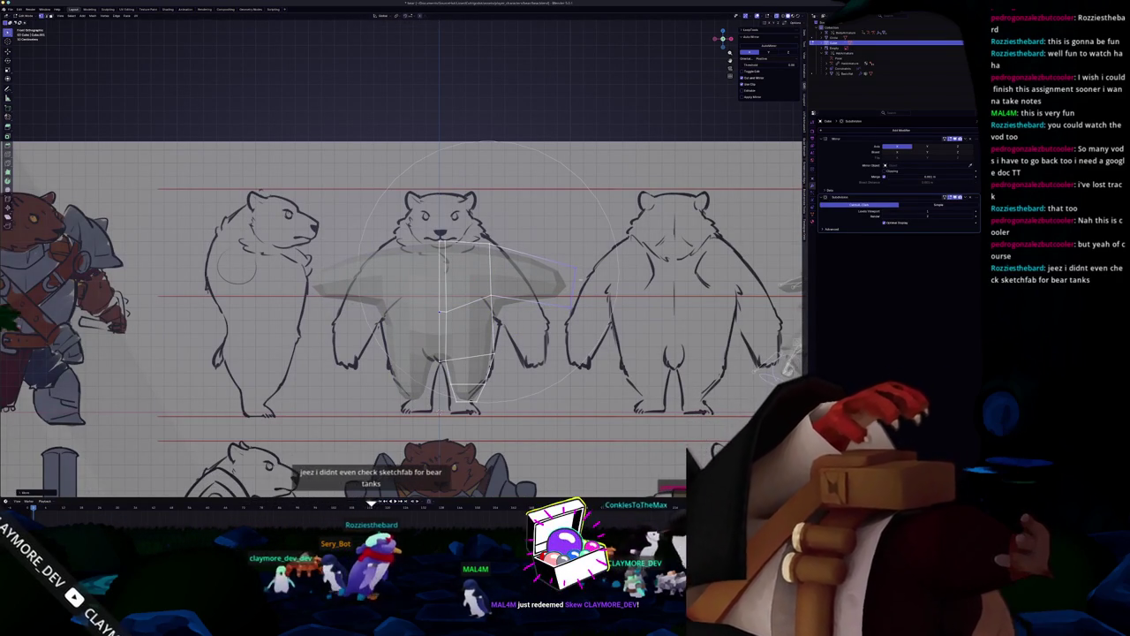
key(Tab)
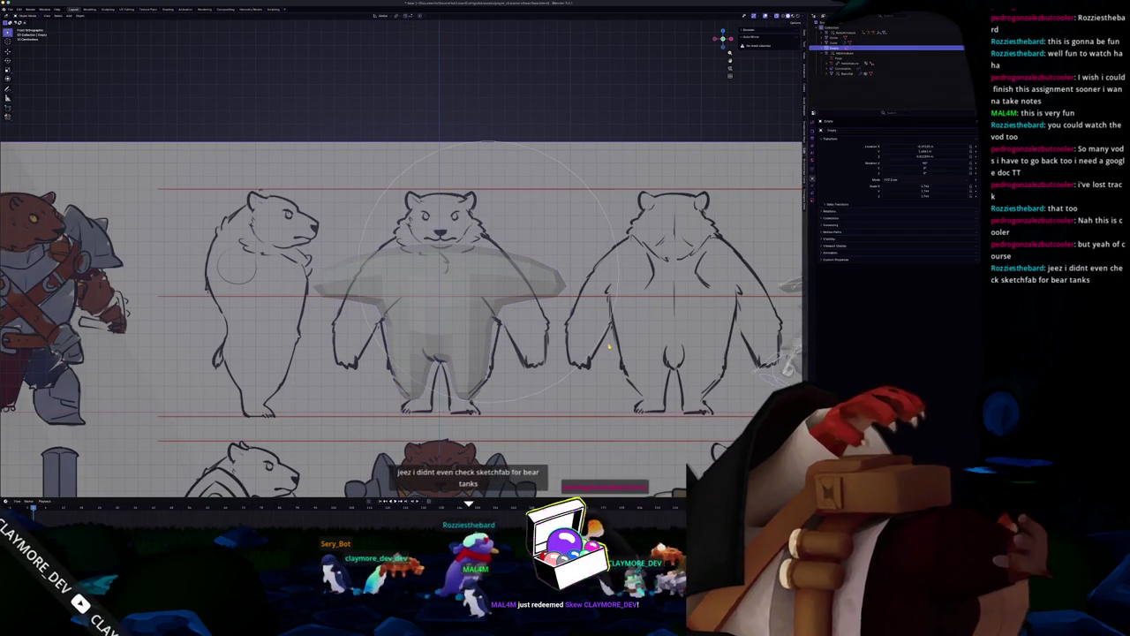
click(606, 347)
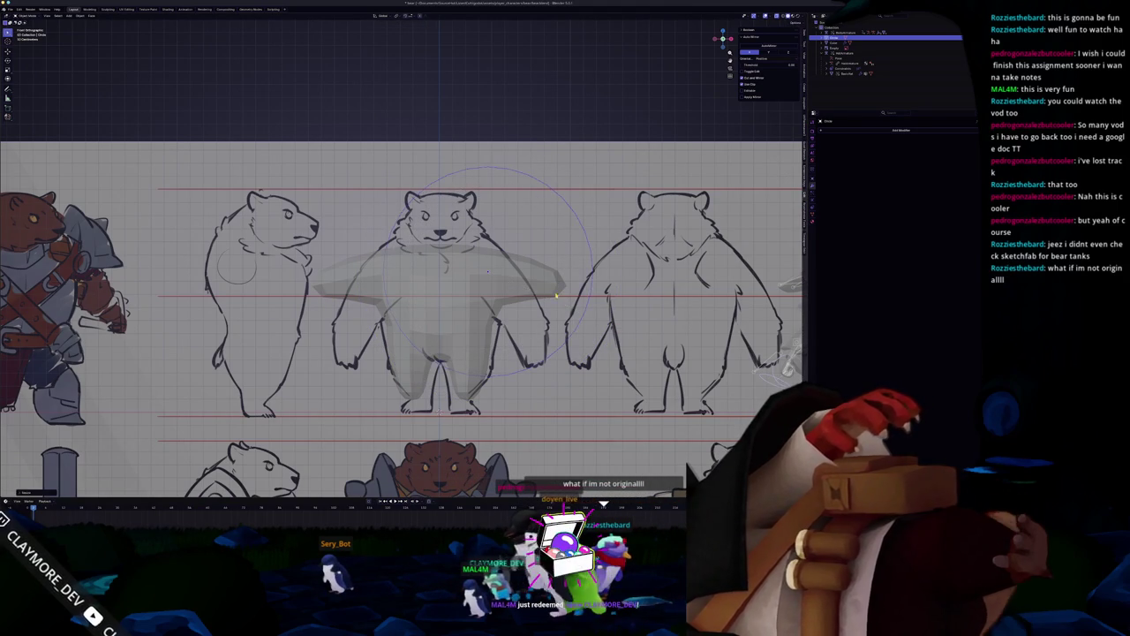
key(Tab)
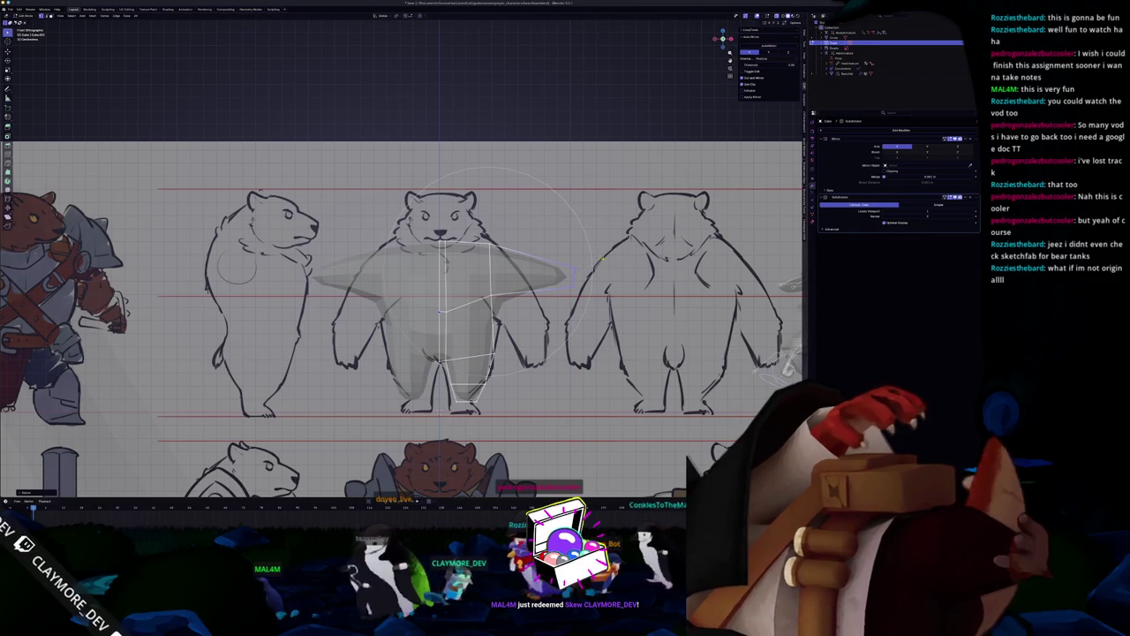
mouse_move(442, 309)
shift+middle_down()
mouse_move(484, 334)
mouse_move(536, 265)
shift+middle_up()
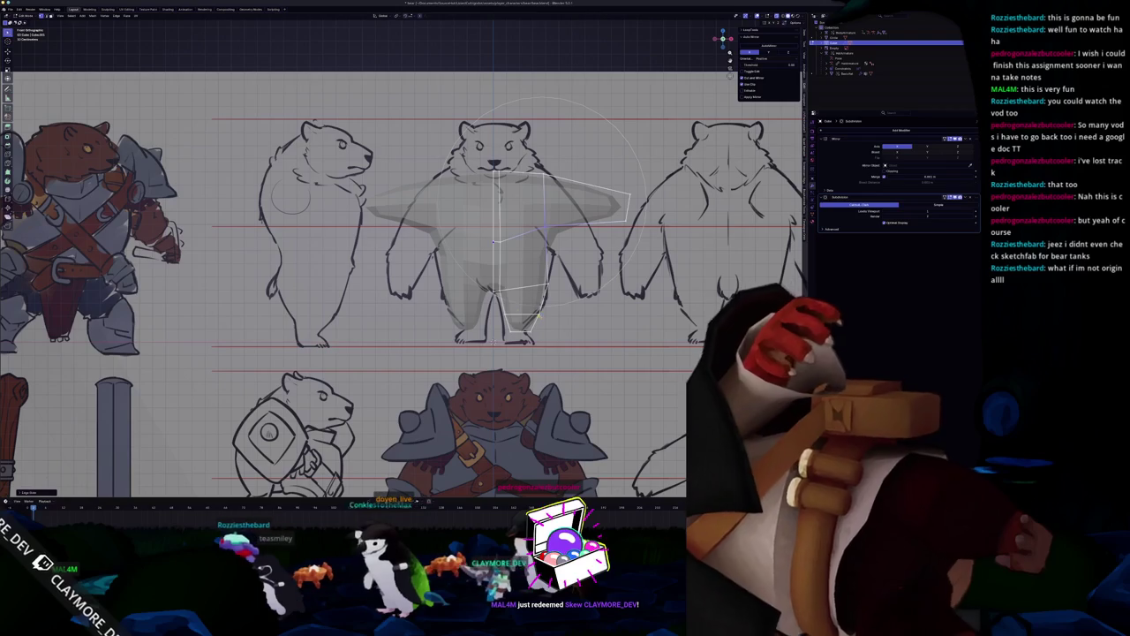
middle_drag(442, 265, 415, 335)
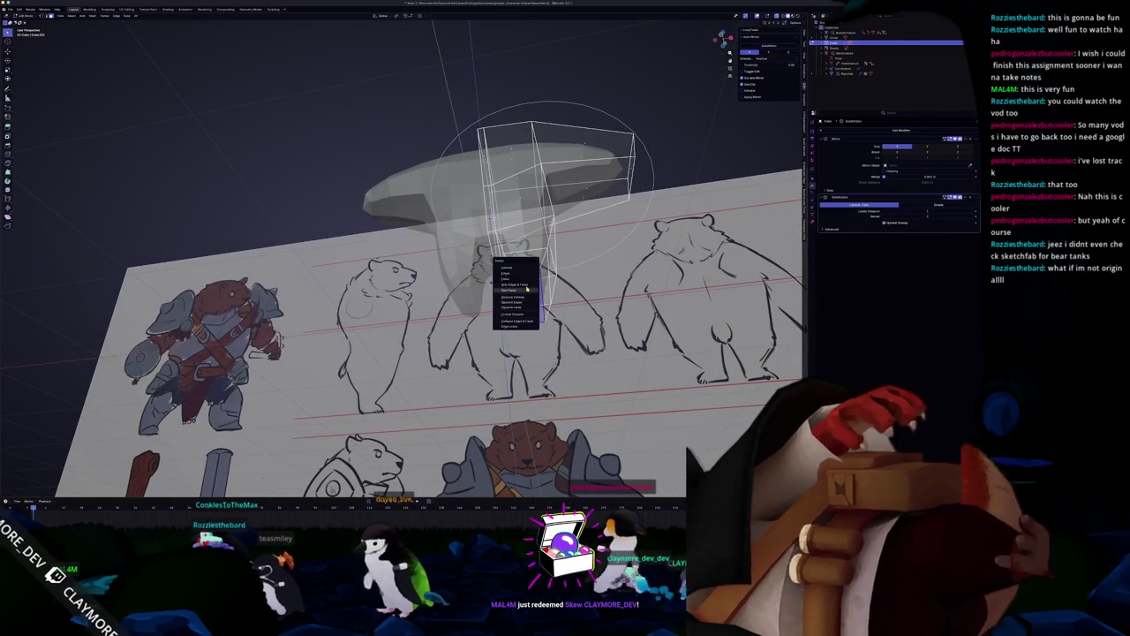
Dismiss the delete and context menus and orbit around the reference sheet and mesh.
click(529, 296)
middle_drag(529, 296, 649, 319)
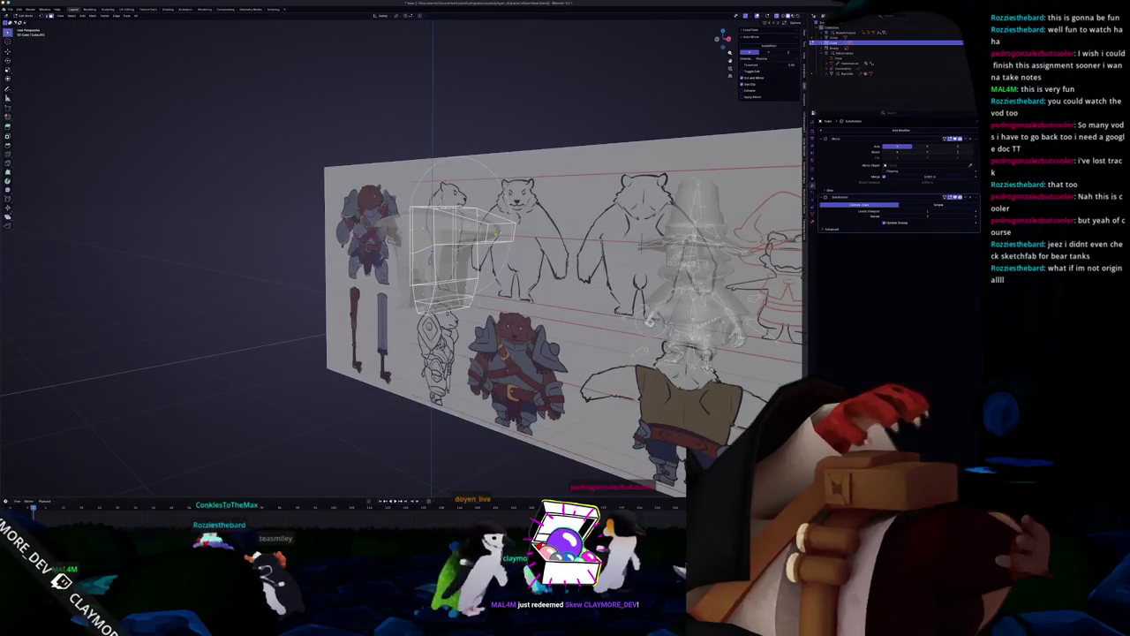
right_click(496, 233)
click(485, 256)
mouse_move(486, 256)
middle_down()
mouse_move(427, 275)
mouse_move(495, 230)
middle_up()
Duplicate the reference sheet and rotate the copy perpendicular about Z.
click(495, 190)
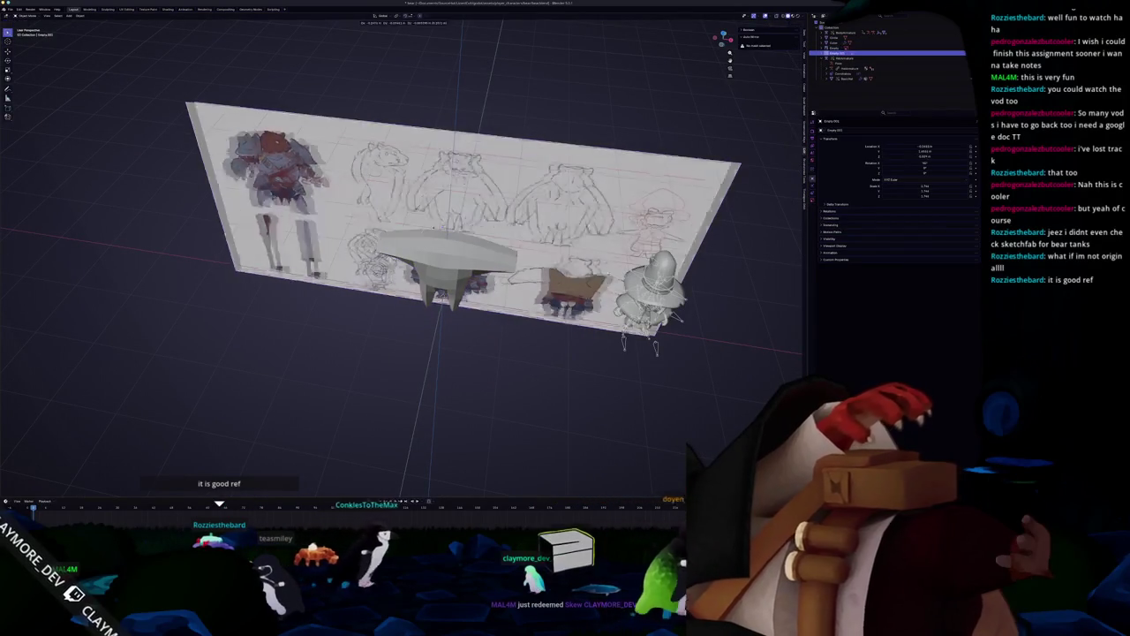
key(shift+d)
key(r)
key(z)
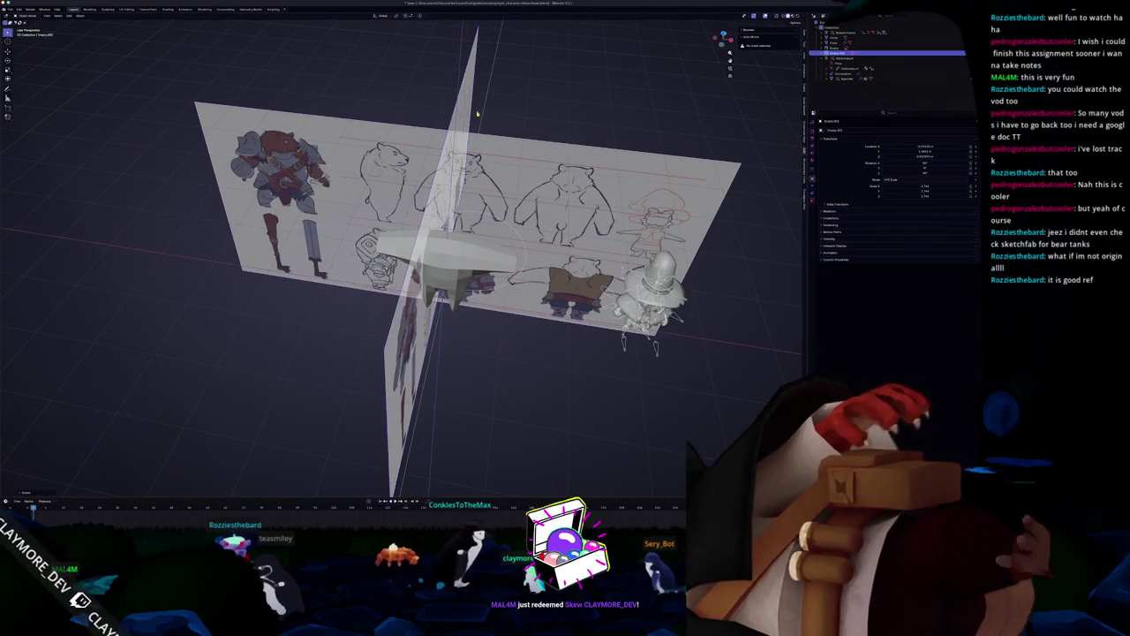
key(KP_7)
key(KP_1)
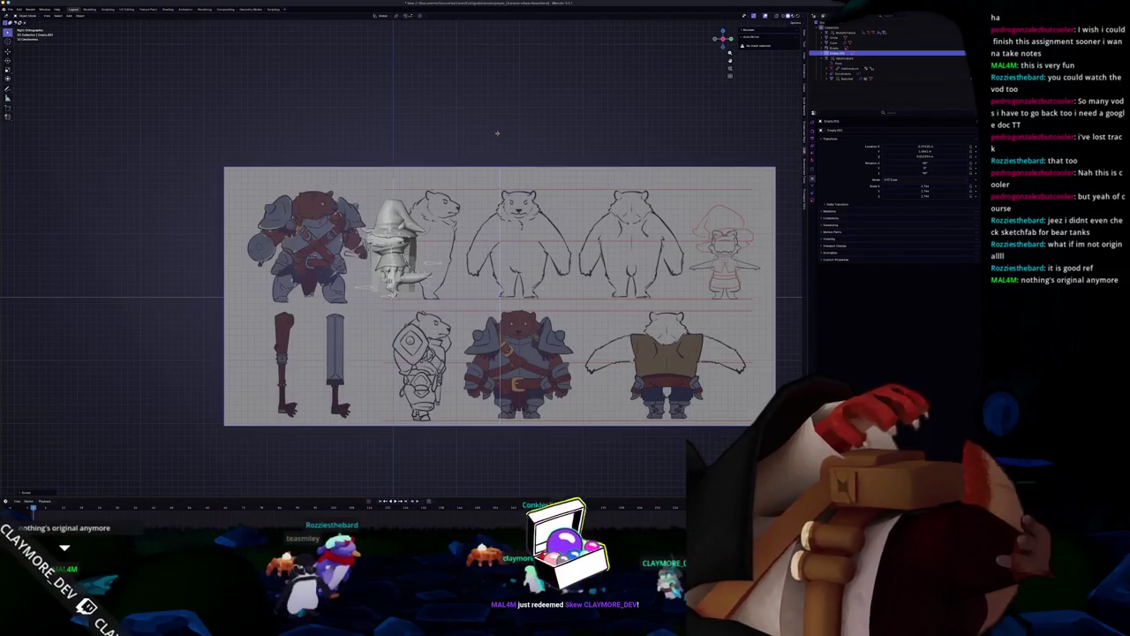
shift+middle_drag(497, 133, 461, 142)
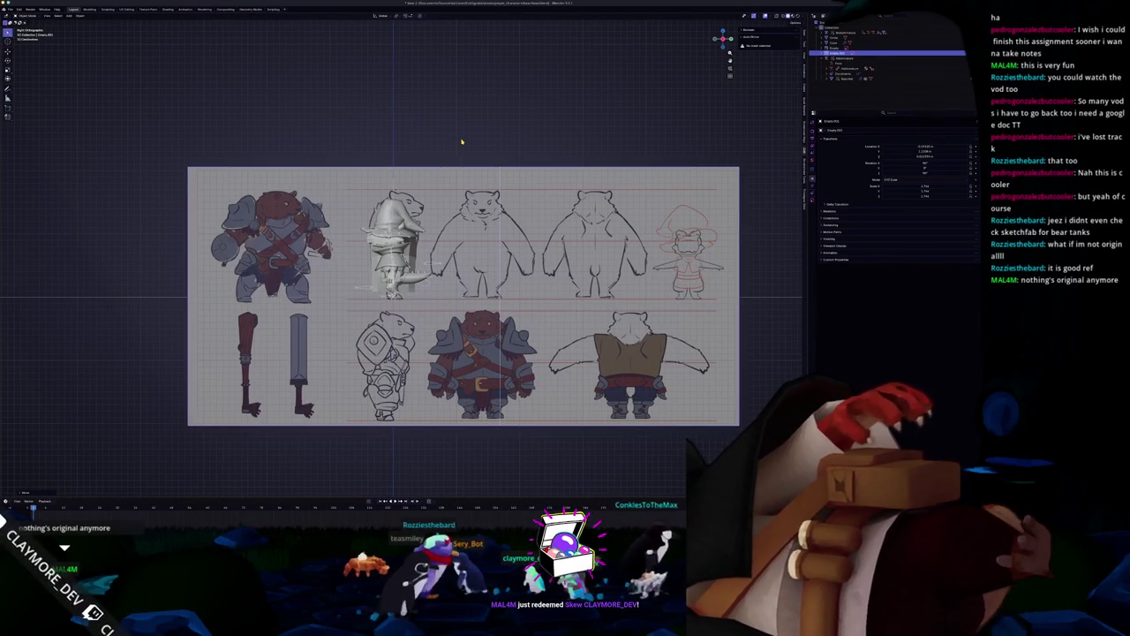
From the back view, slide the copied sheet along X so its side profile lines up with the model.
key(ctrl+KP_1)
key(g)
key(x)
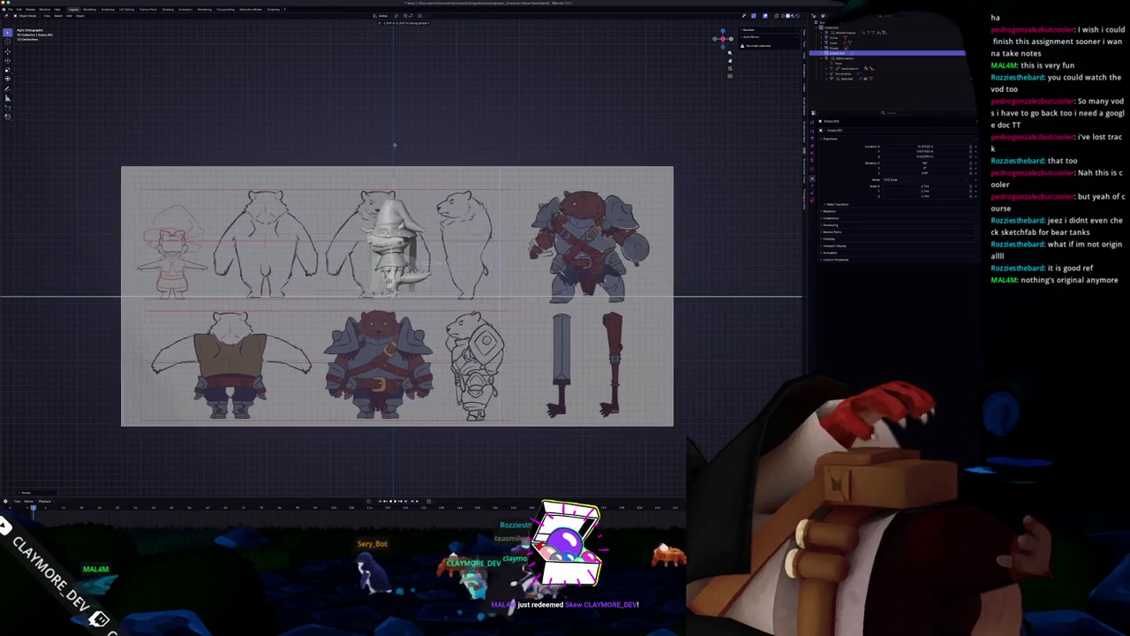
click(322, 148)
Select the sculpted character model and its rig.
scroll(225, 262, up, 5)
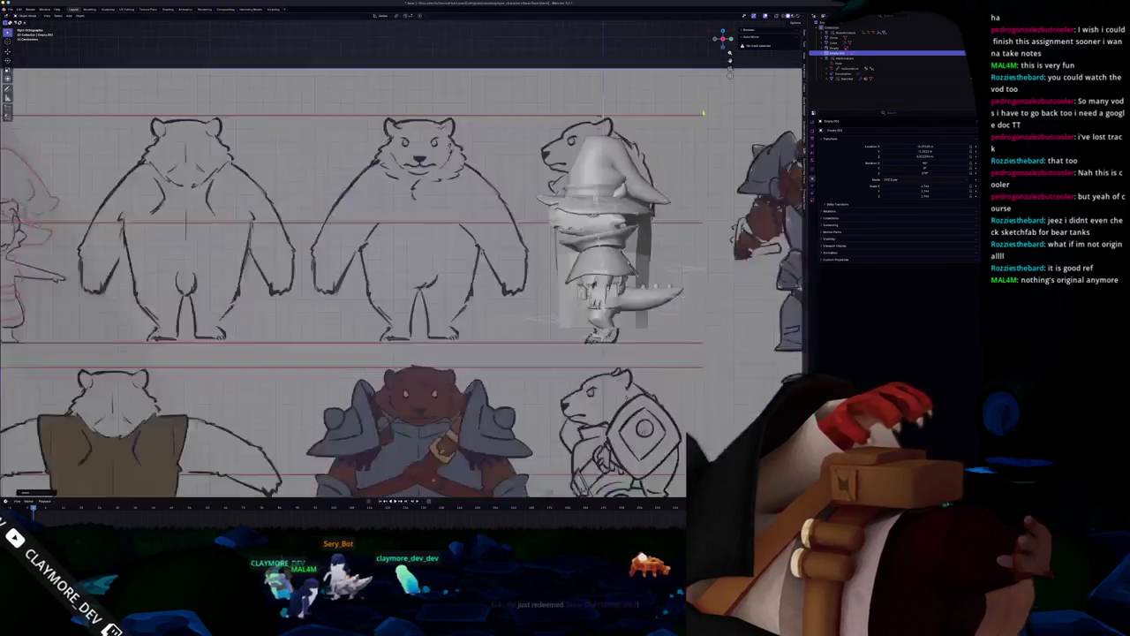
click(636, 265)
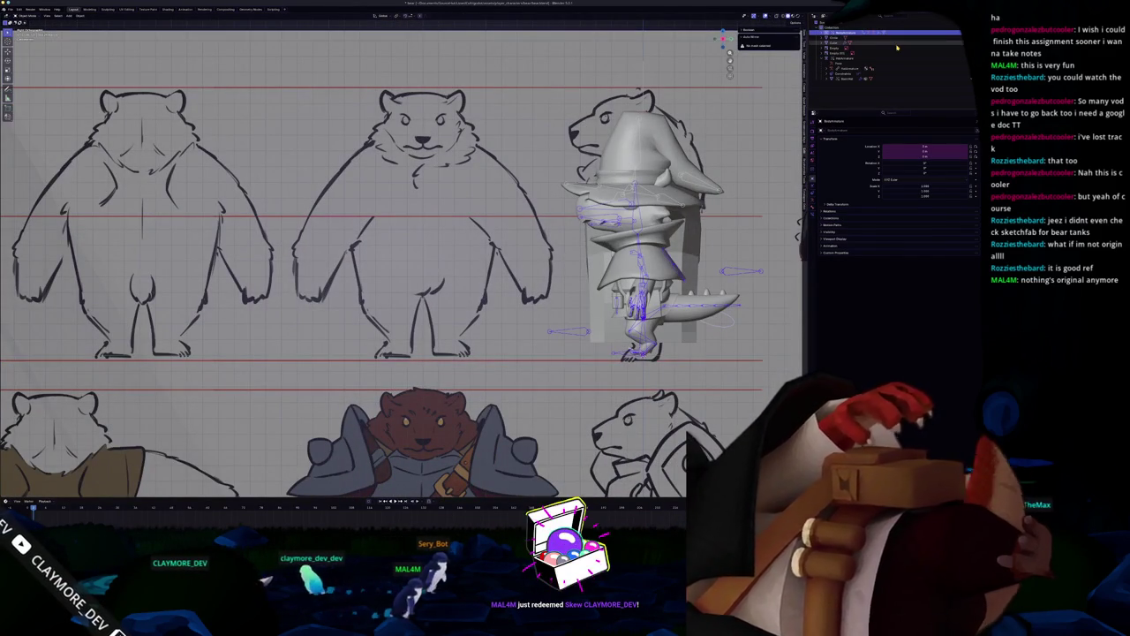
click(881, 39)
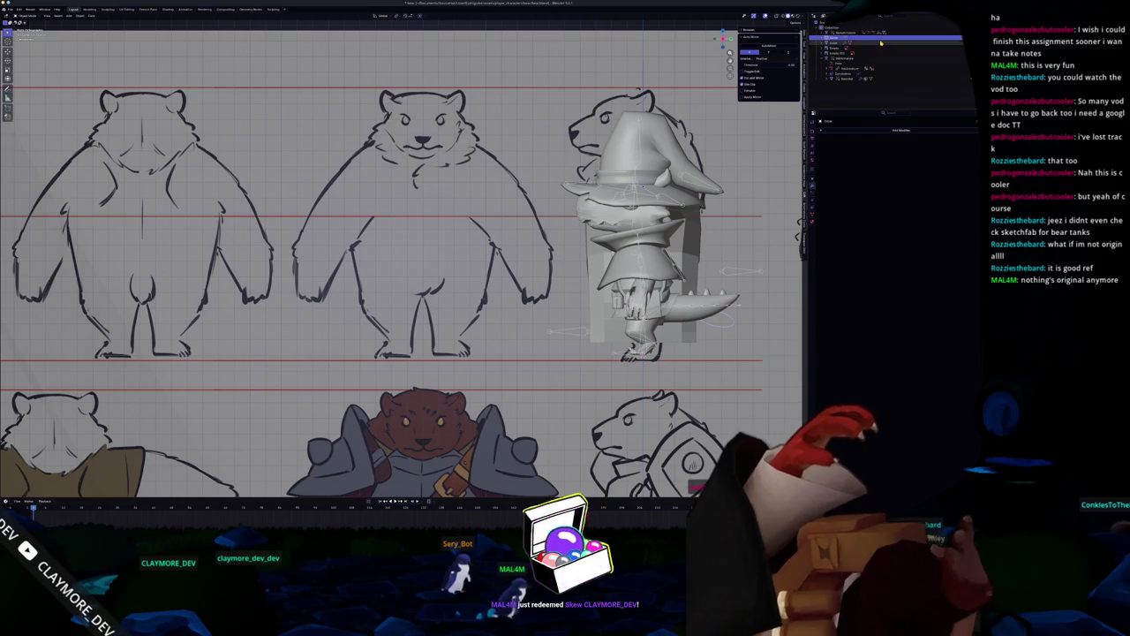
click(866, 75)
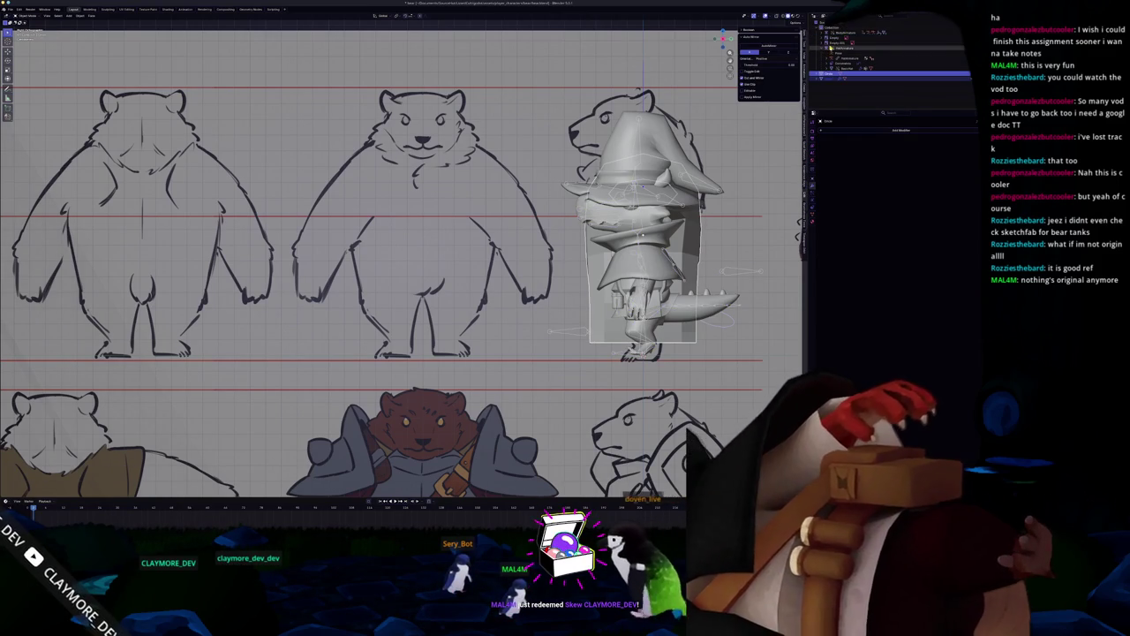
In the Outliner, select the character's rig and sculpted model, then collapse its hierarchy.
click(834, 55)
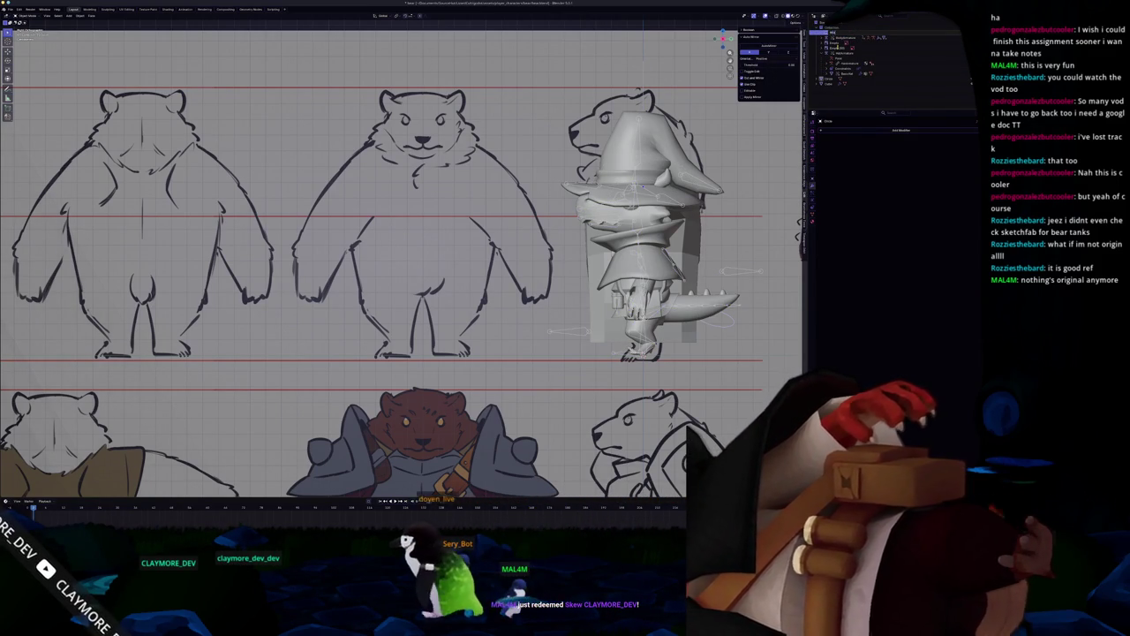
click(852, 37)
click(839, 55)
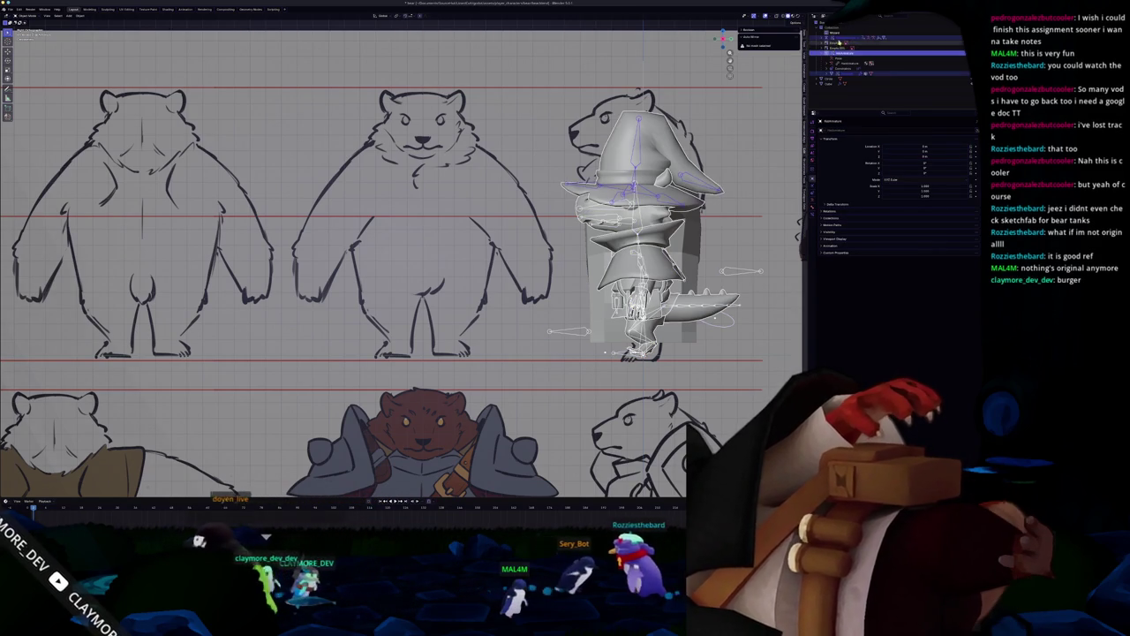
click(843, 32)
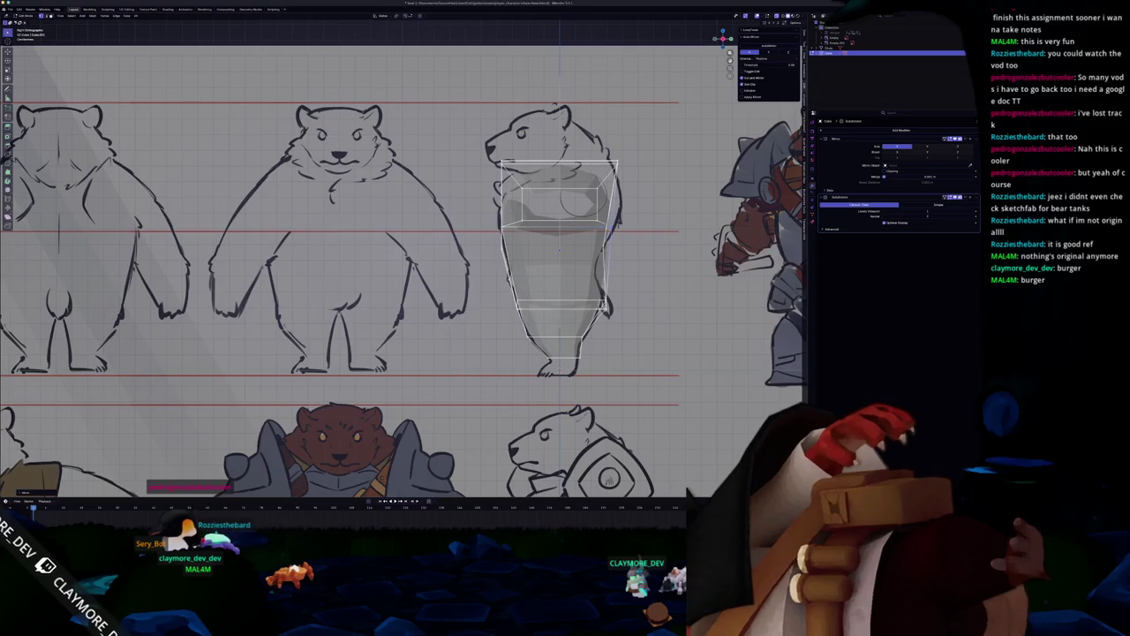
Orbit the reference planes and body mesh in perspective, then return to a zoomed front view.
mouse_move(559, 249)
middle_down()
mouse_move(468, 265)
mouse_move(544, 307)
middle_up()
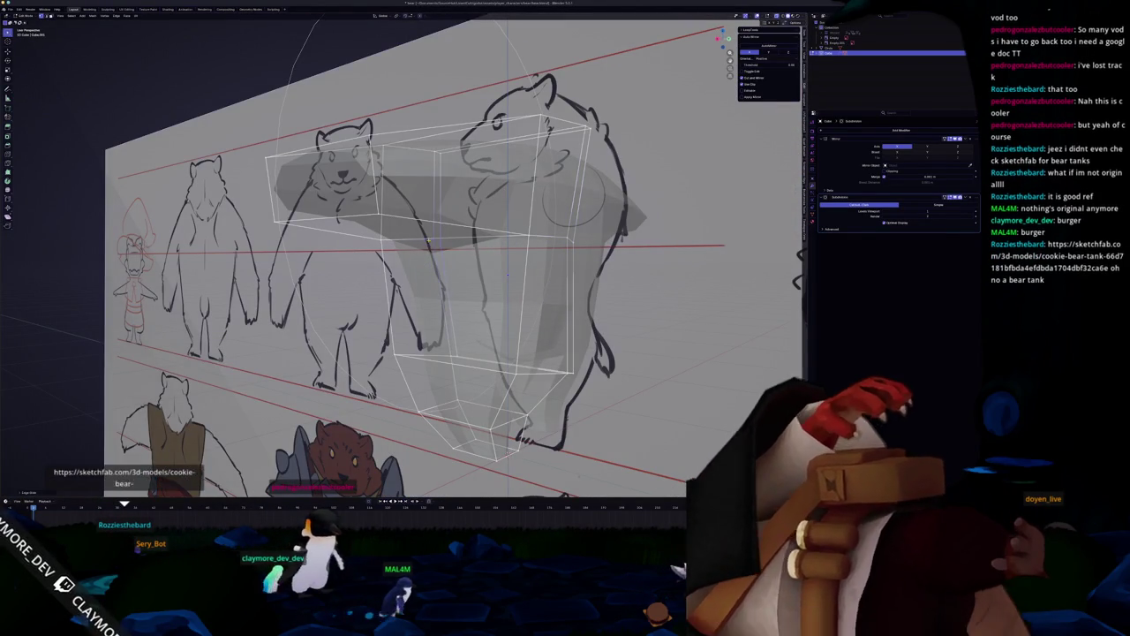
middle_drag(508, 276, 554, 238)
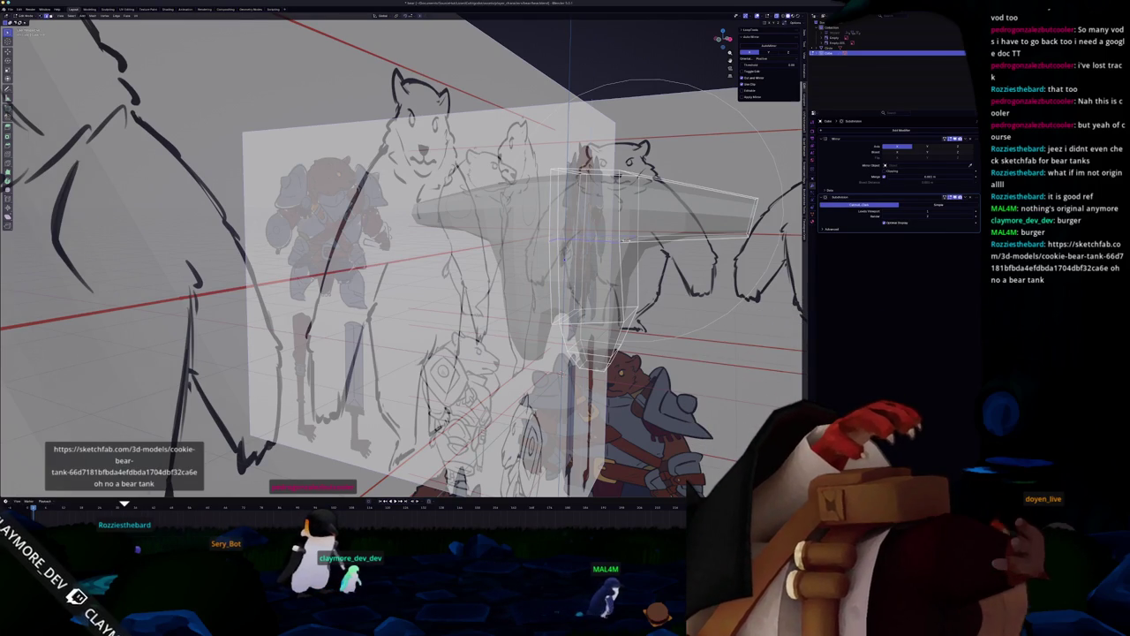
middle_drag(624, 241, 576, 252)
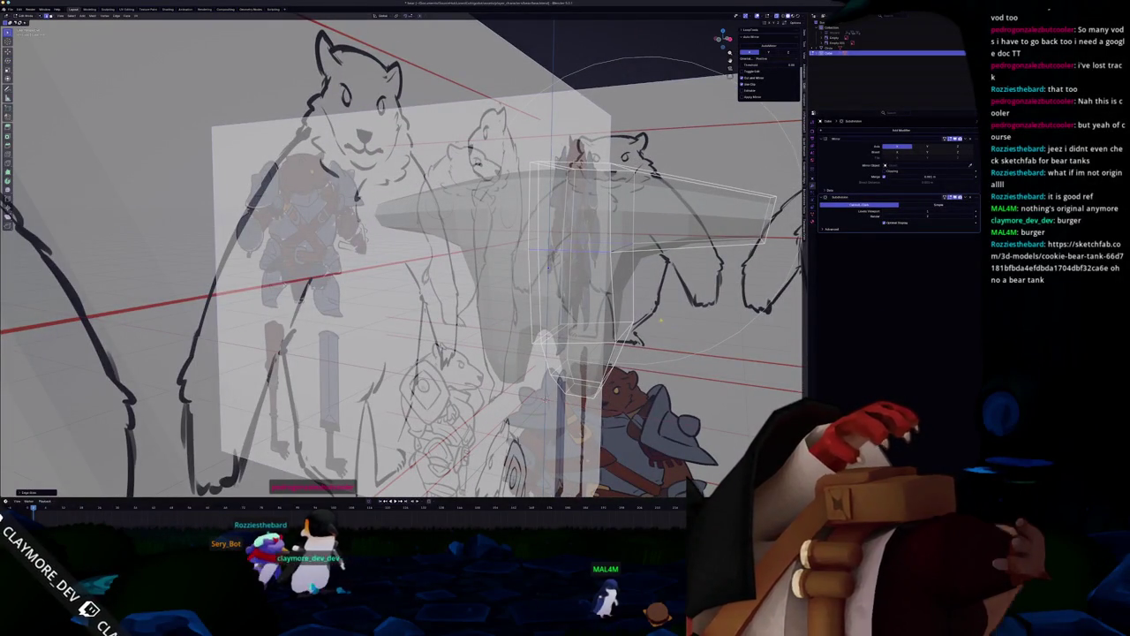
key(KP_1)
shift+middle_drag(618, 265, 547, 250)
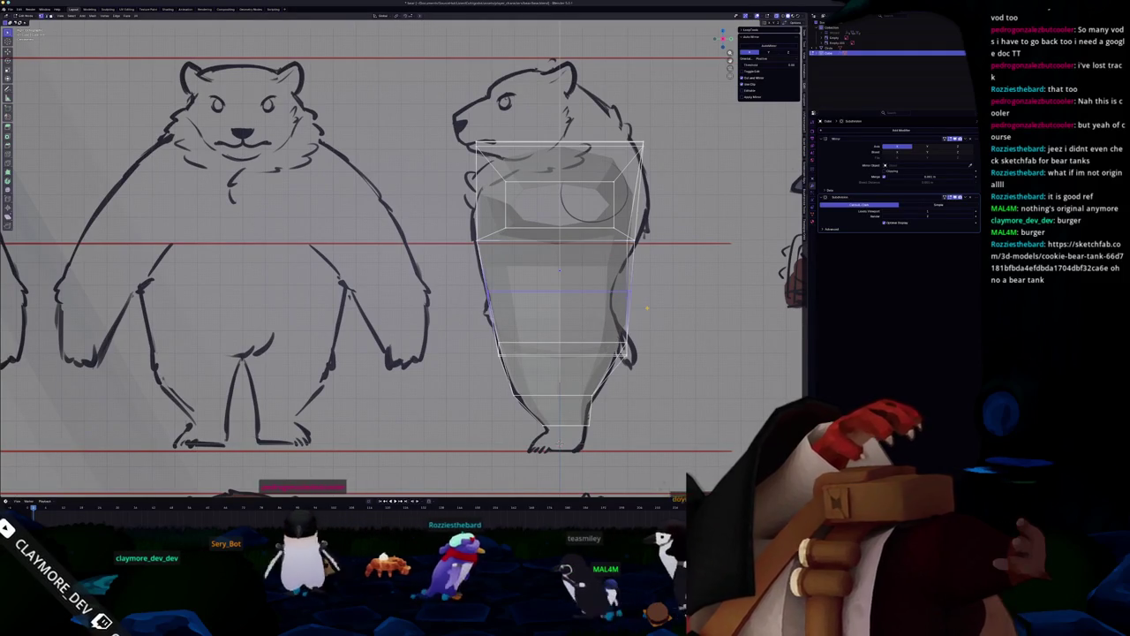
scroll(415, 252, up, 1)
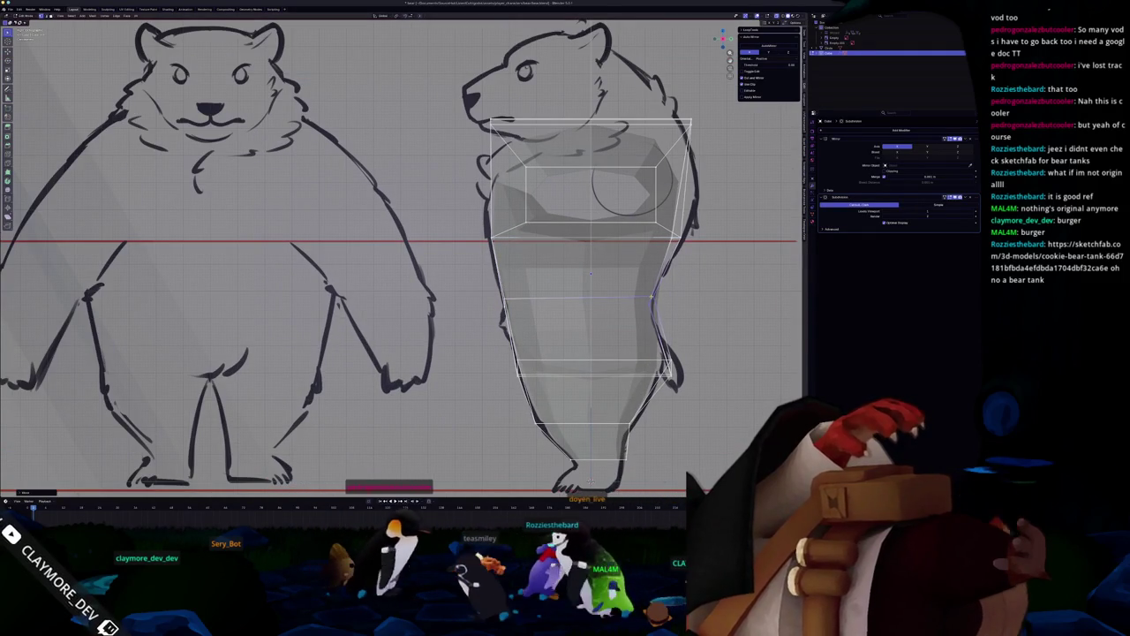
scroll(684, 482, up, 1)
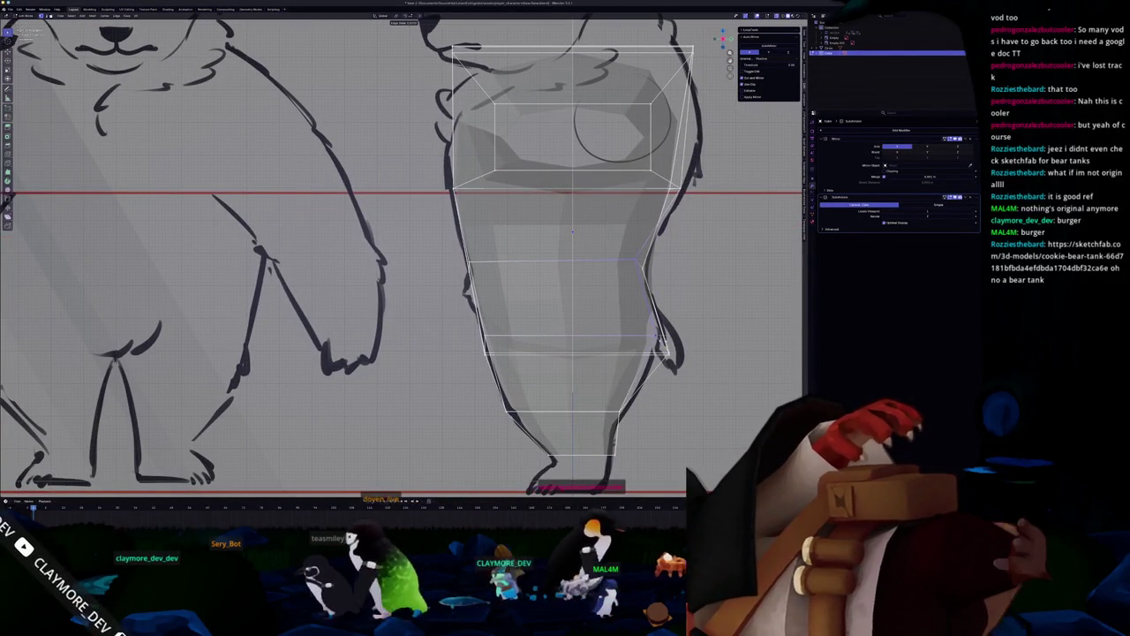
mouse_move(572, 231)
middle_down()
mouse_move(514, 226)
mouse_move(464, 187)
mouse_move(441, 211)
middle_up()
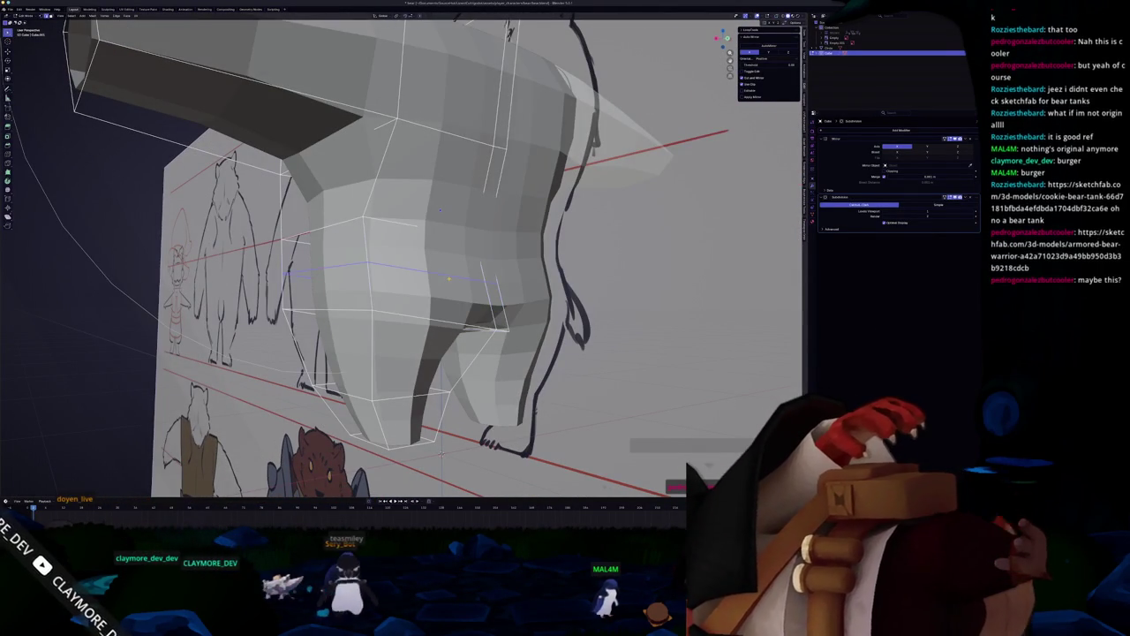
key(KP_1)
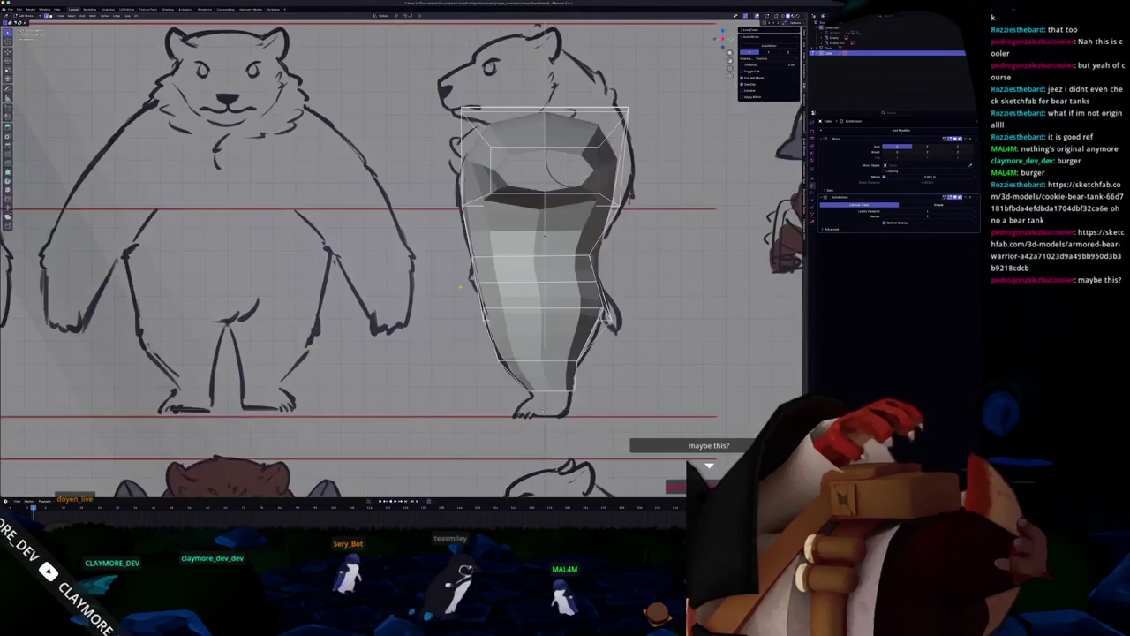
scroll(534, 265, up, 2)
scroll(534, 265, up, 2)
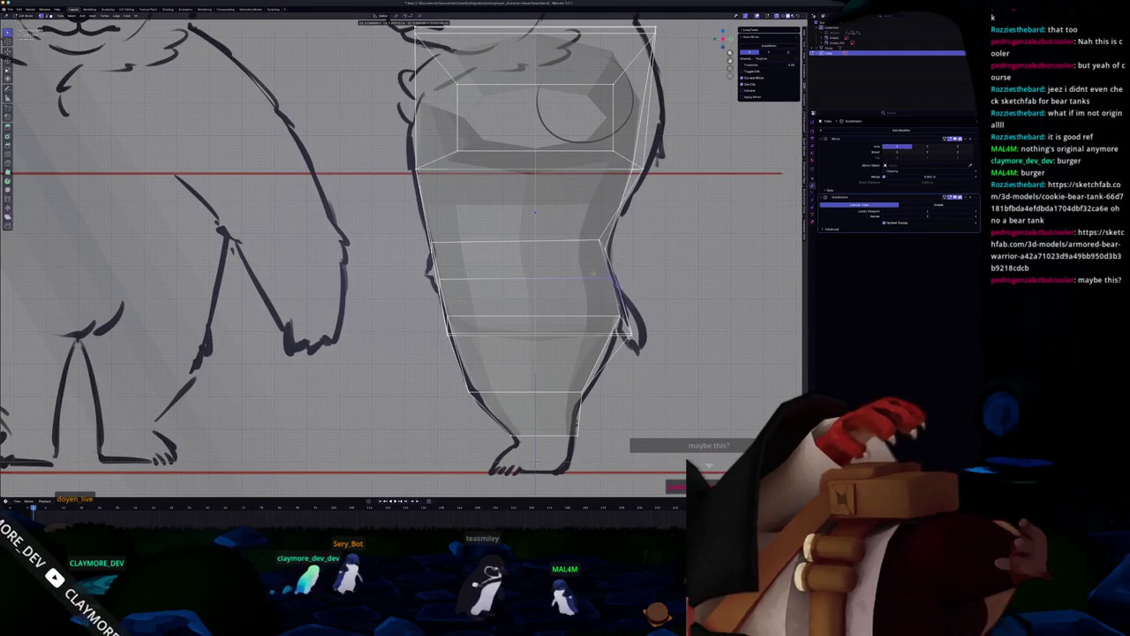
Toggle see-through display and bring the mesh's upper body over the side sketch into view.
key(alt+z)
shift+middle_drag(599, 276, 556, 309)
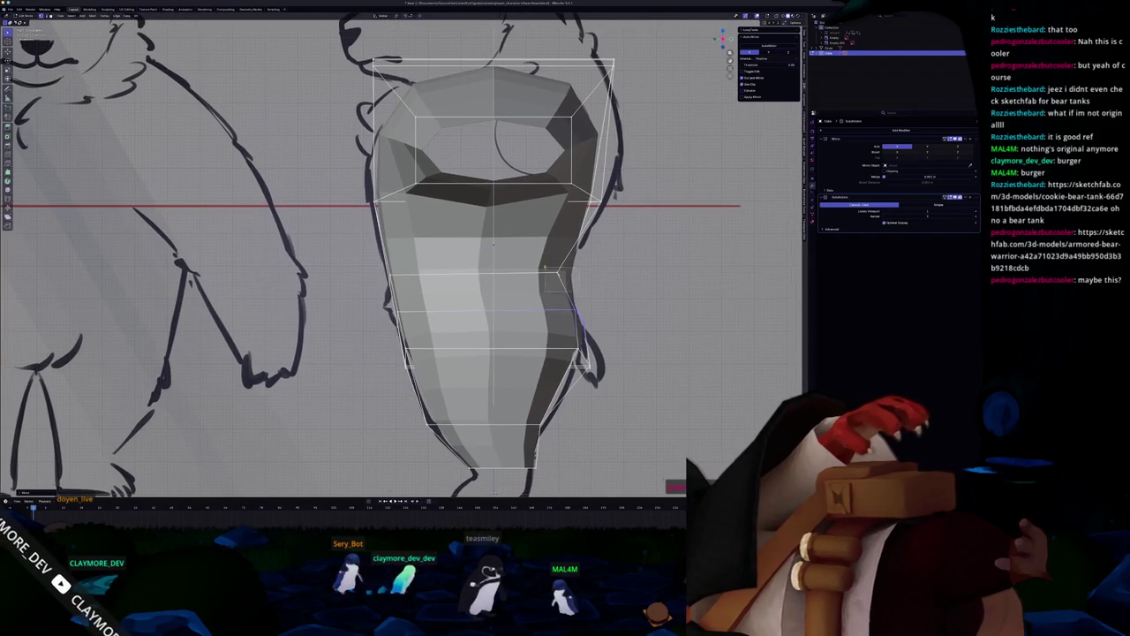
key(alt+z)
key(alt+z)
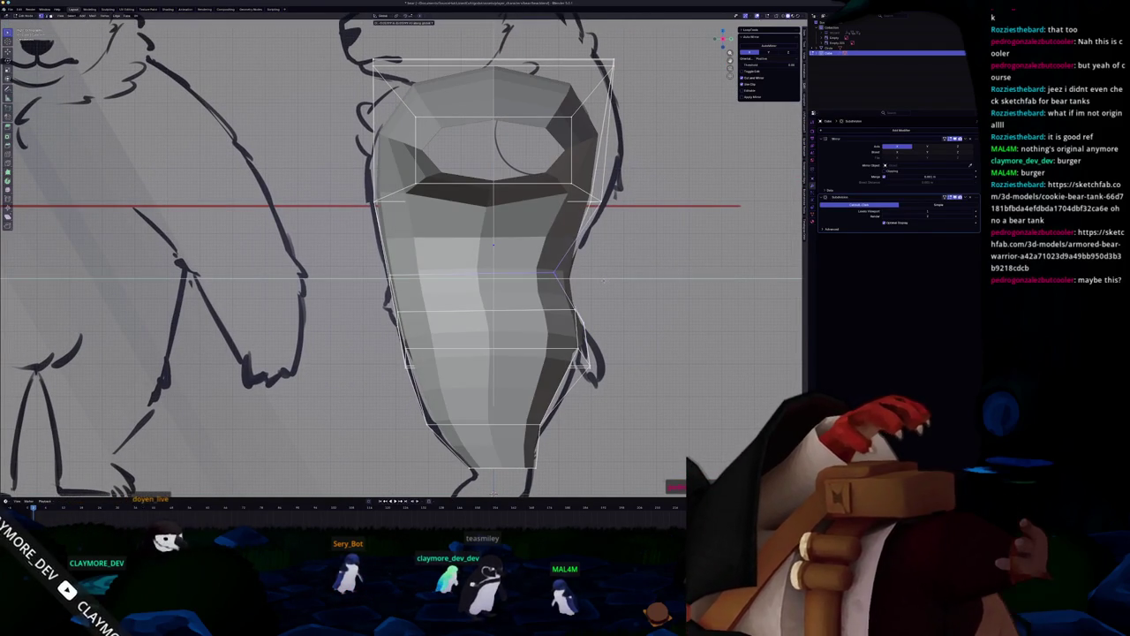
shift+middle_drag(604, 281, 587, 316)
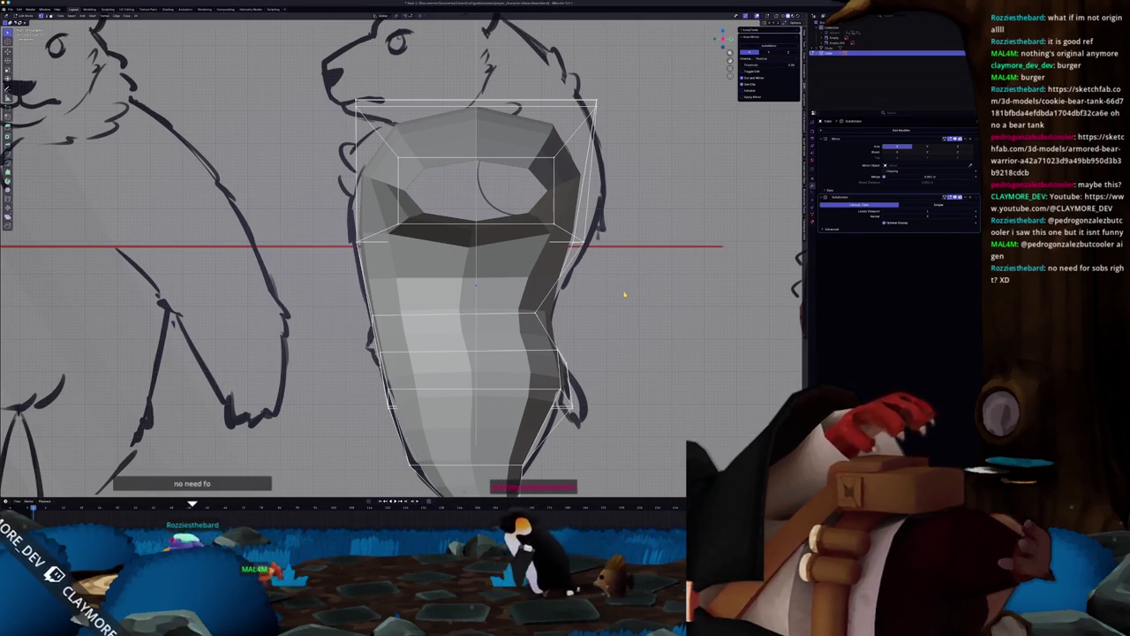
key(alt+z)
scroll(624, 294, up, 1)
shift+middle_drag(624, 294, 547, 266)
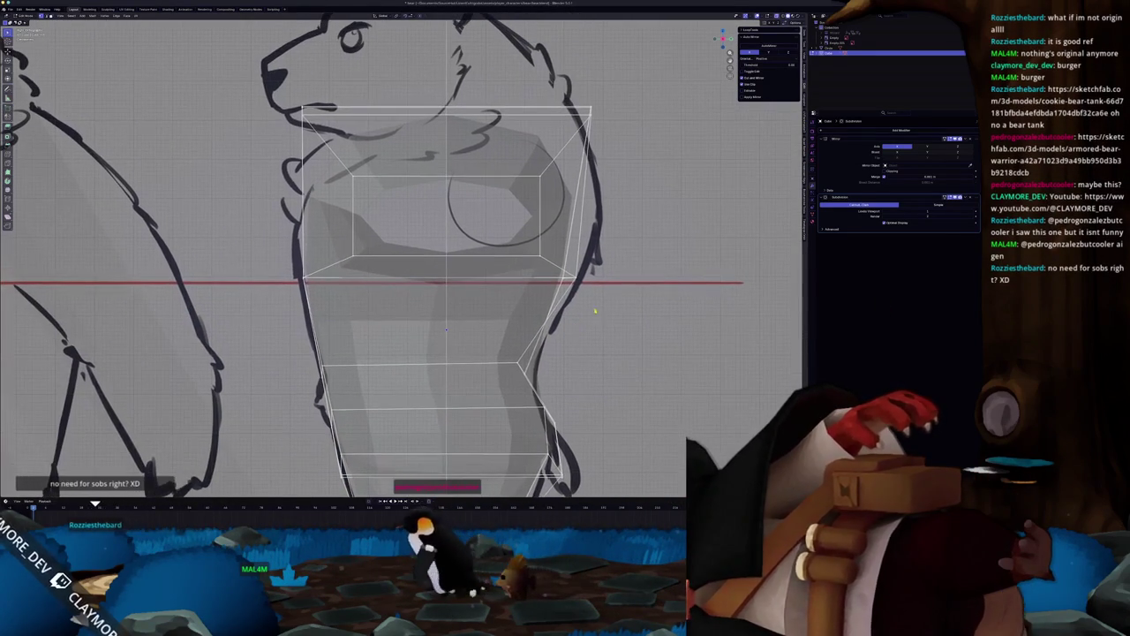
Slide the top corner vertex outward along X to match the chest, then check in perspective.
drag(547, 265, 589, 276)
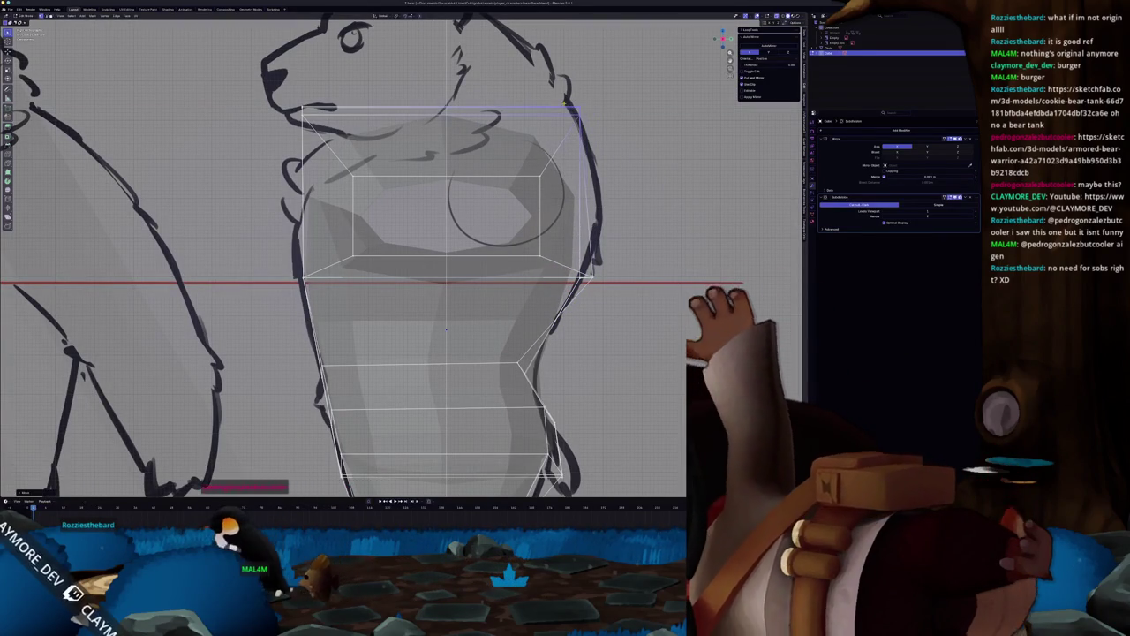
key(ctrl+z)
key(g)
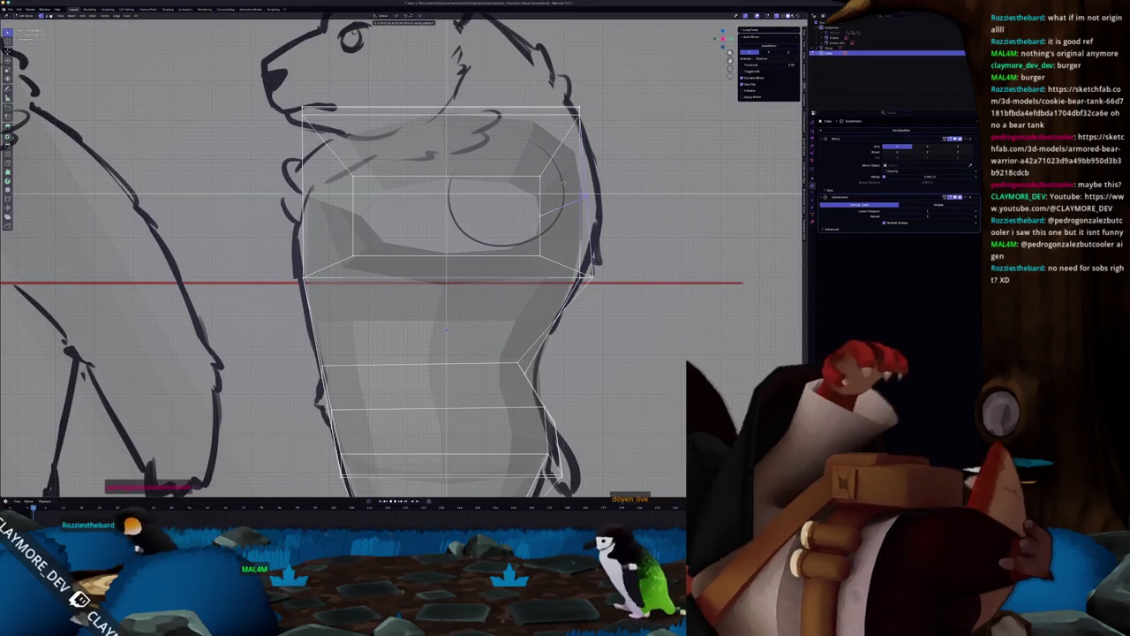
scroll(580, 183, down, 3)
middle_drag(580, 184, 495, 265)
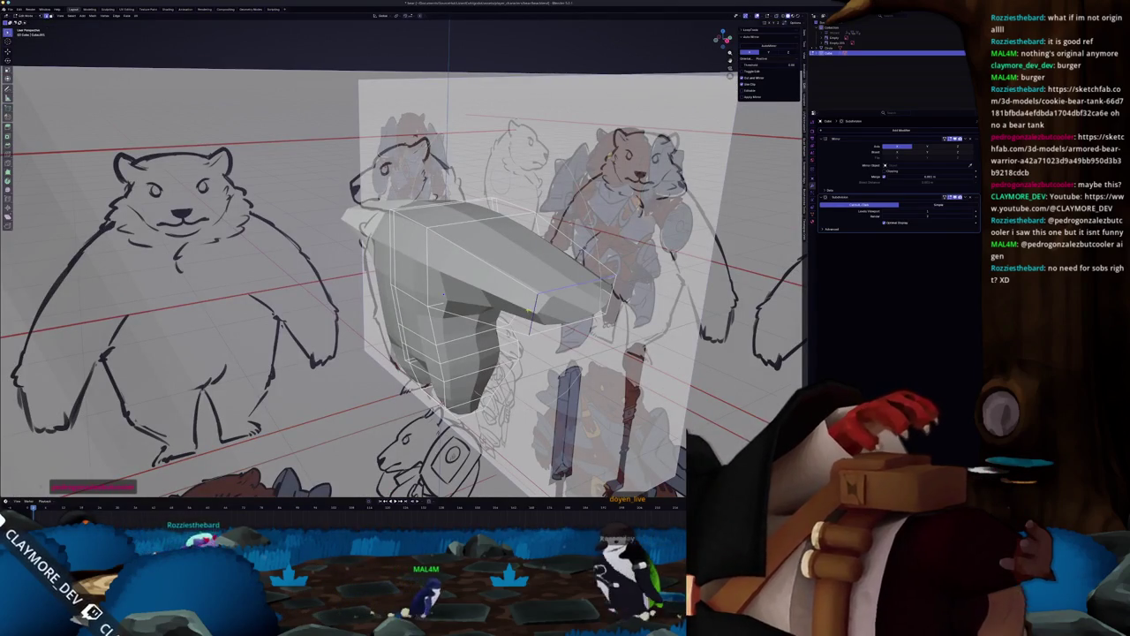
Delete the faces of the protruding top block, then undo the deletion.
right_click(613, 289)
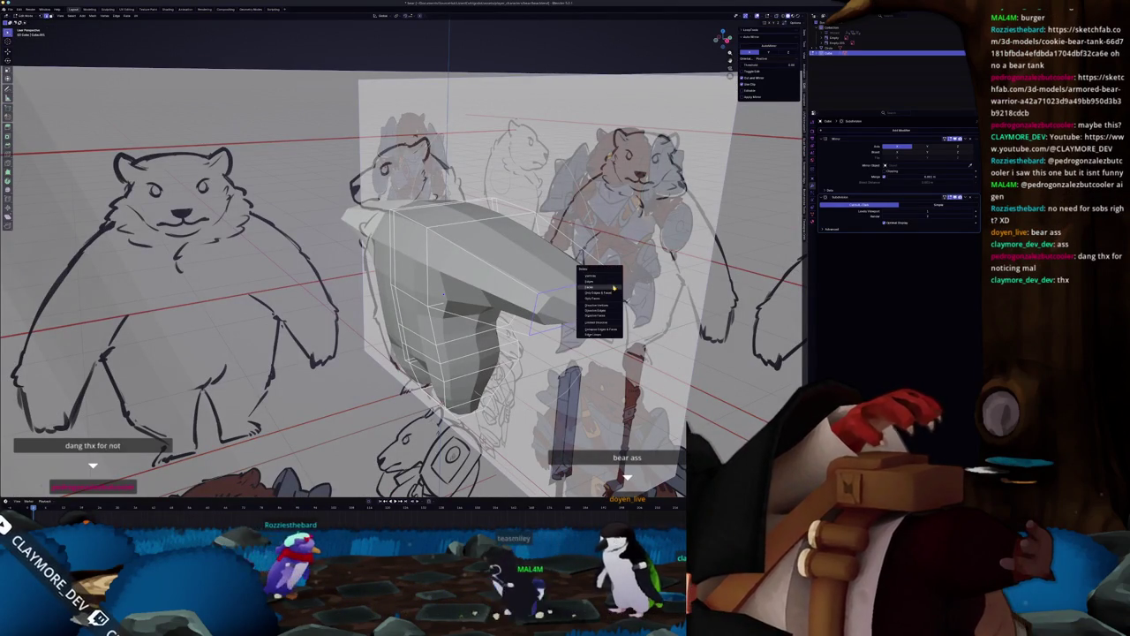
key(Escape)
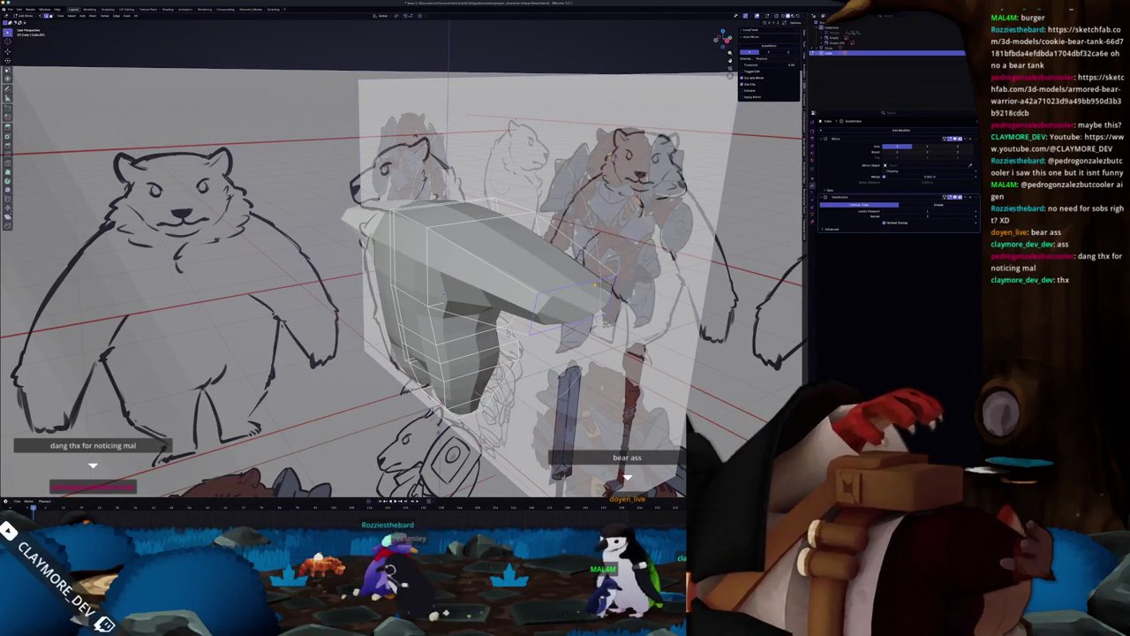
key(x)
click(595, 281)
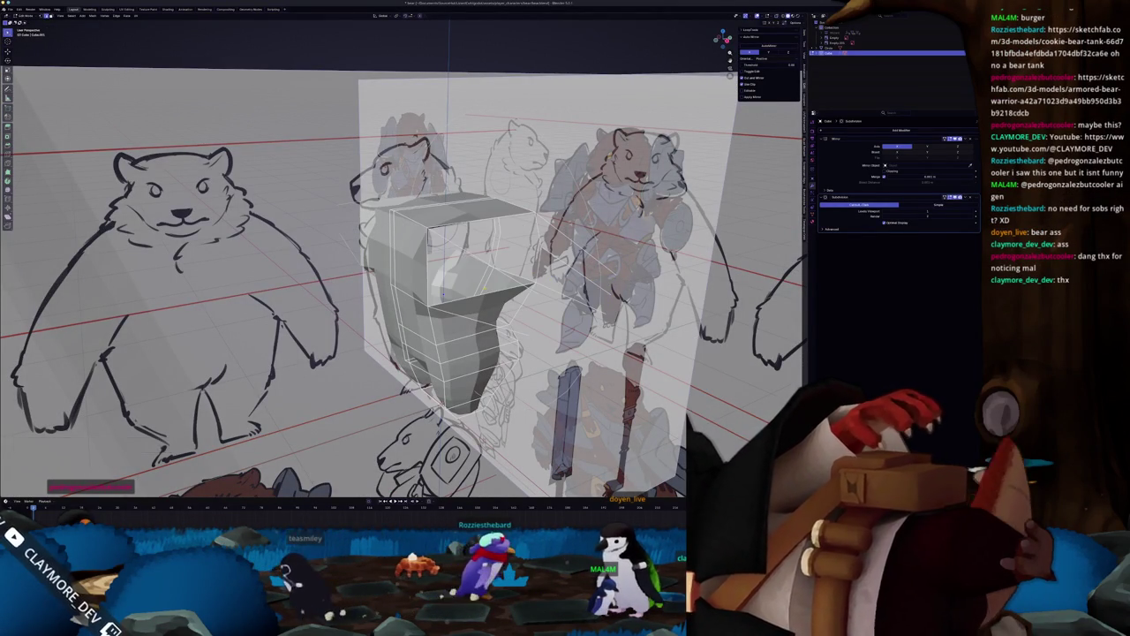
middle_drag(441, 289, 445, 265)
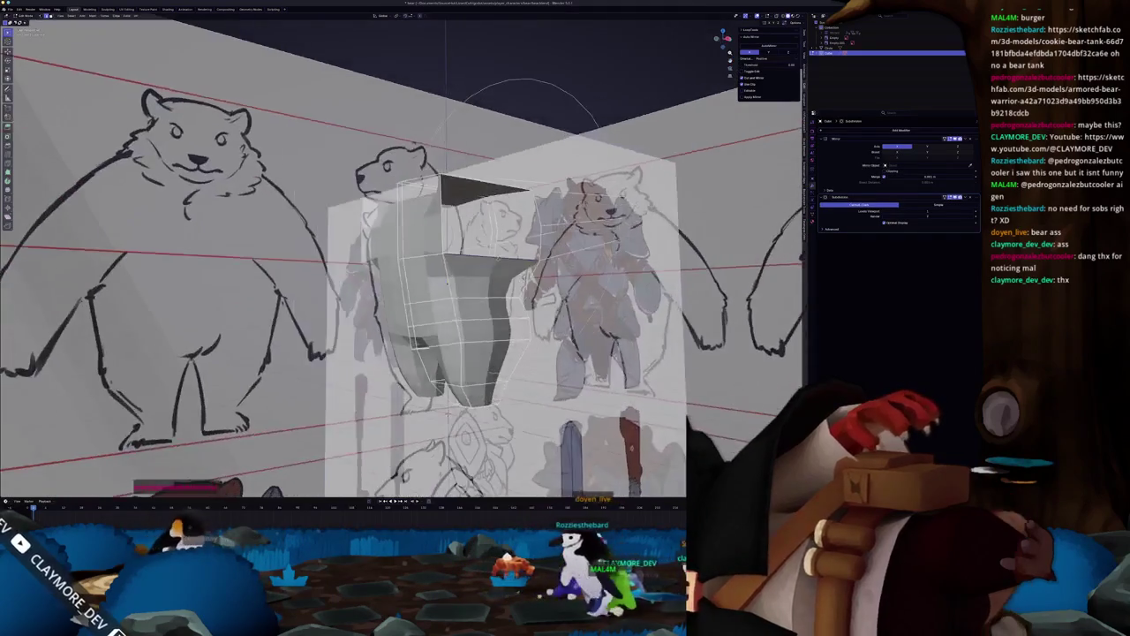
key(ctrl+z)
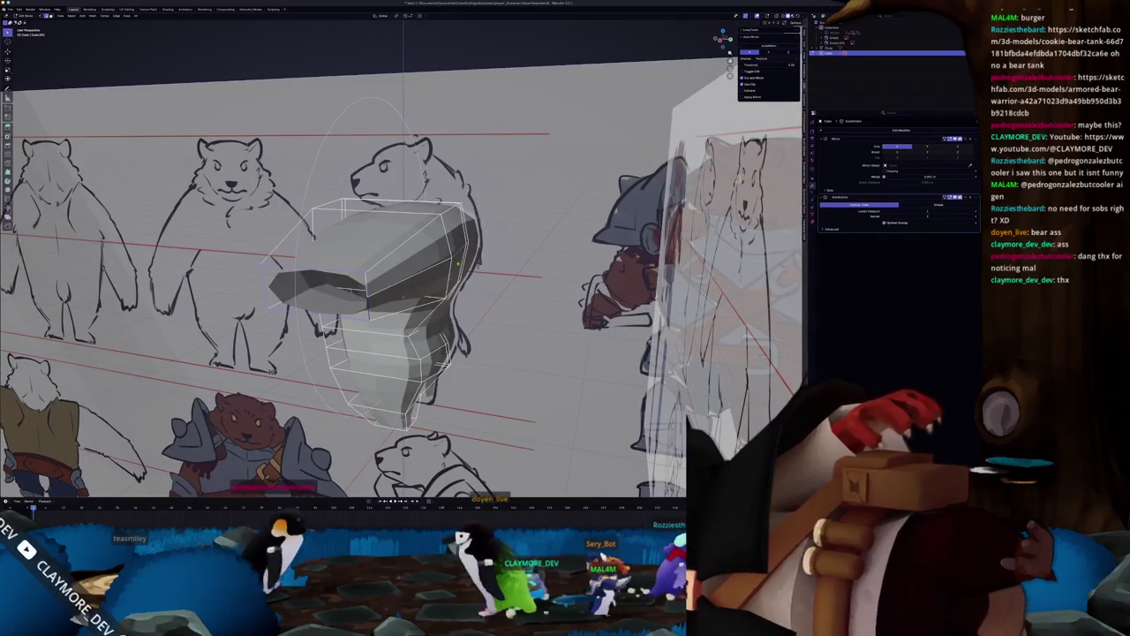
Delete a side face and the top faces of the block, filling each hole with a new face.
click(415, 260)
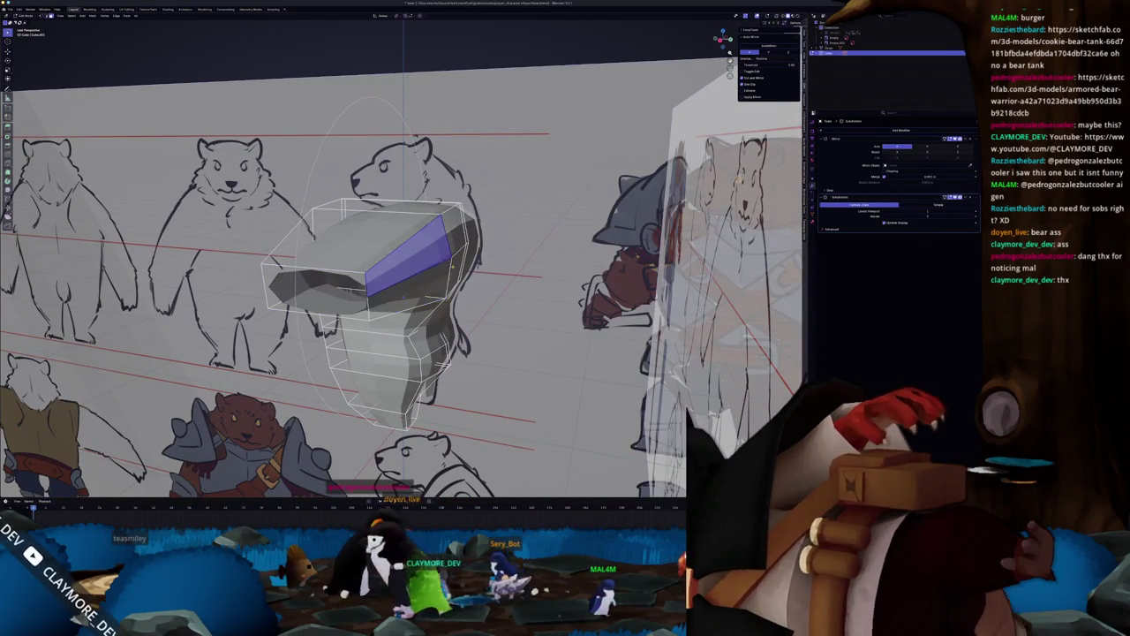
key(Delete)
key(f)
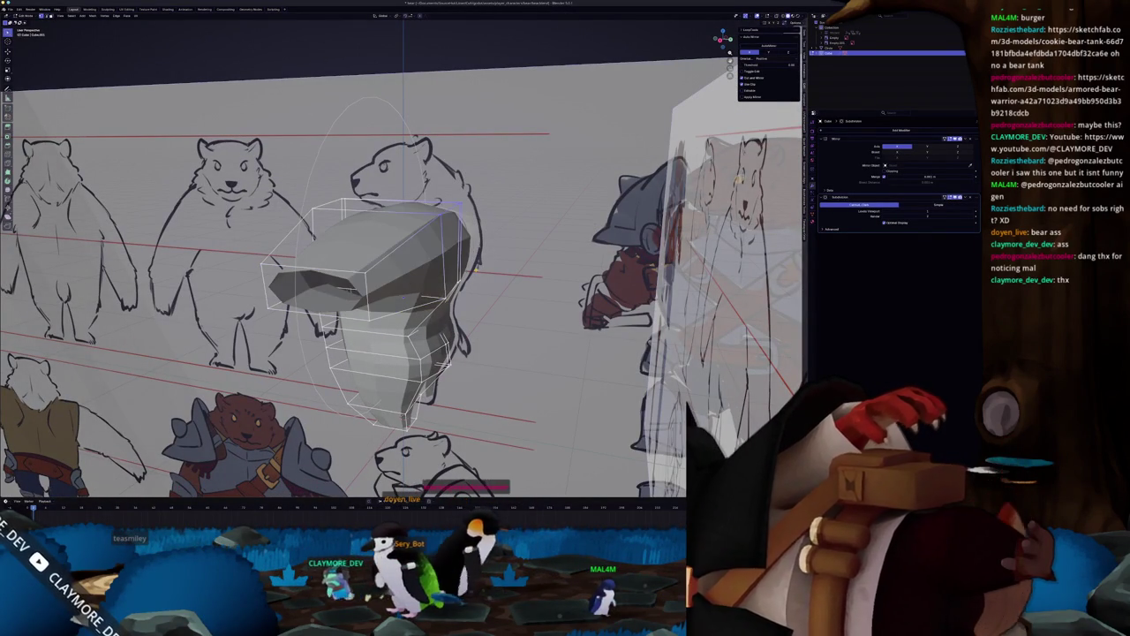
mouse_move(398, 264)
middle_down()
mouse_move(537, 192)
mouse_move(504, 230)
middle_up()
key(x)
click(534, 200)
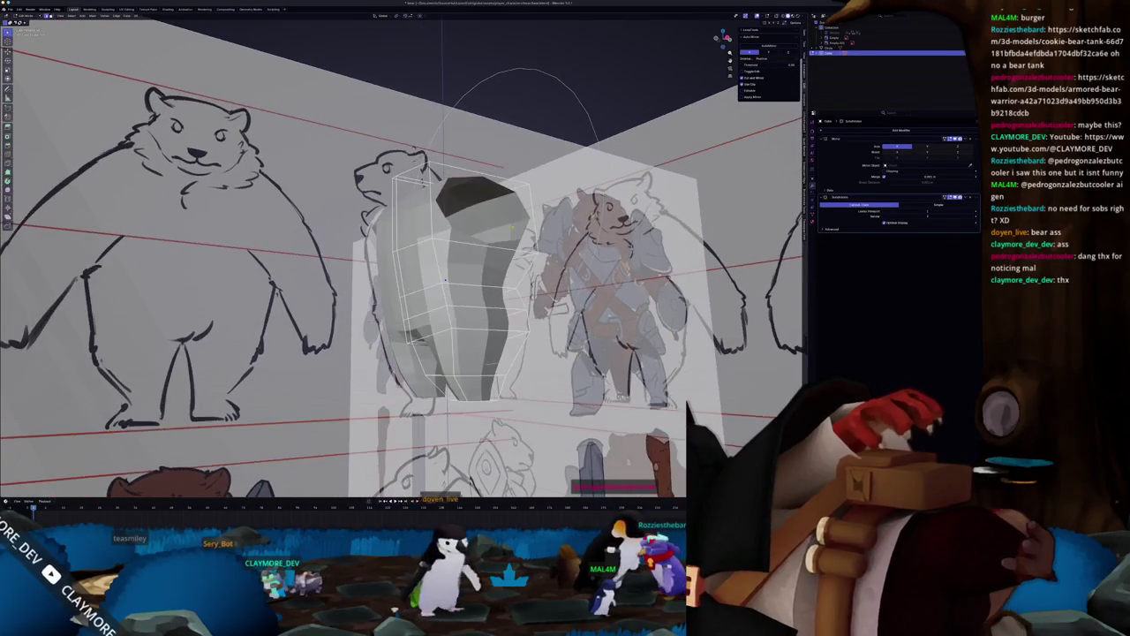
key(f)
key(KP_3)
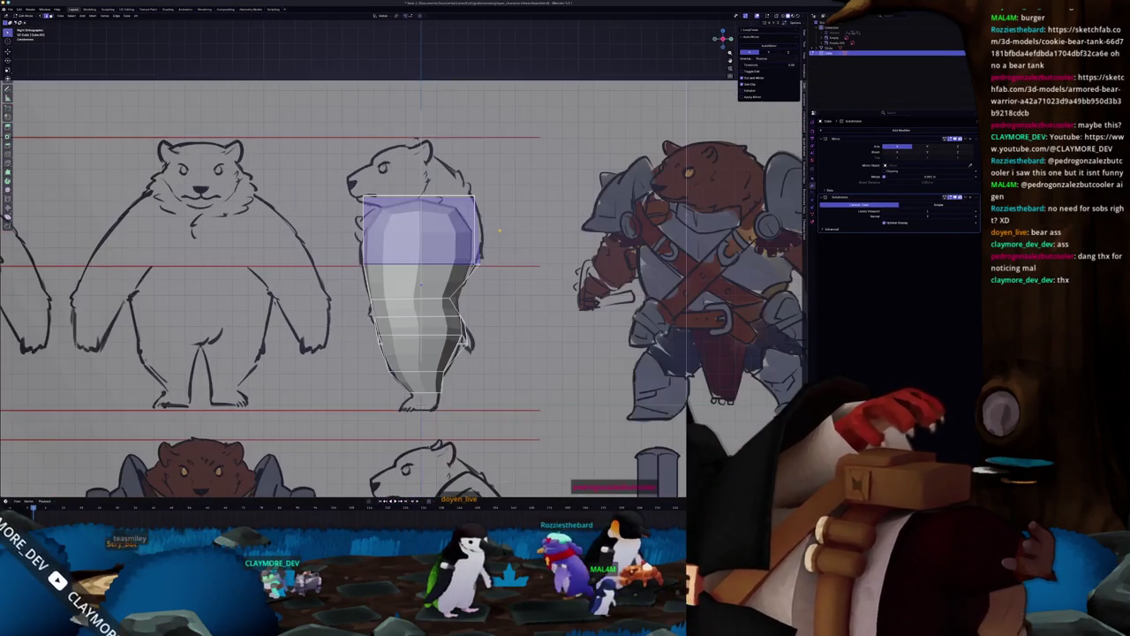
With X-ray on, circle-select body vertices and slide them along Y to fit the side sketch.
key(alt+z)
scroll(468, 238, up, 2)
key(c)
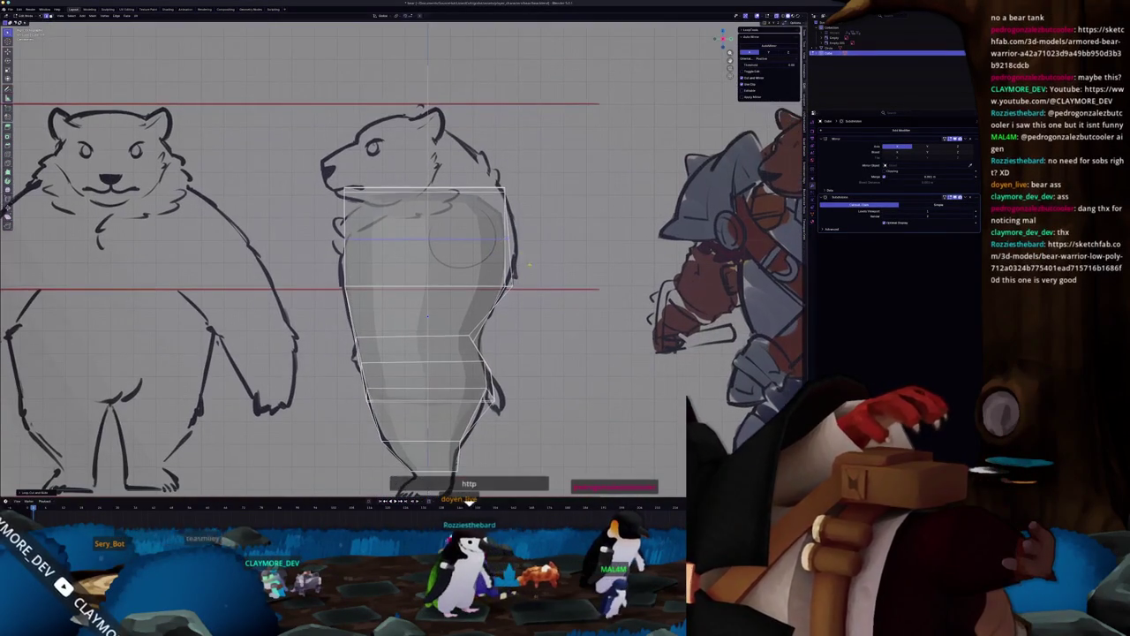
key(g)
key(y)
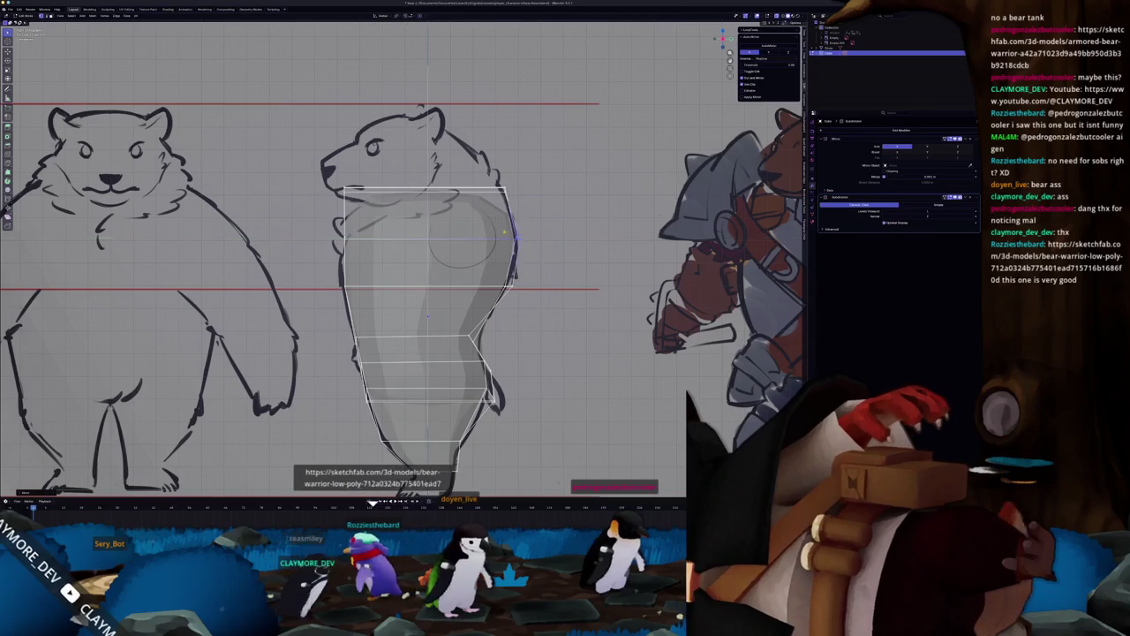
shift+middle_drag(432, 208, 469, 213)
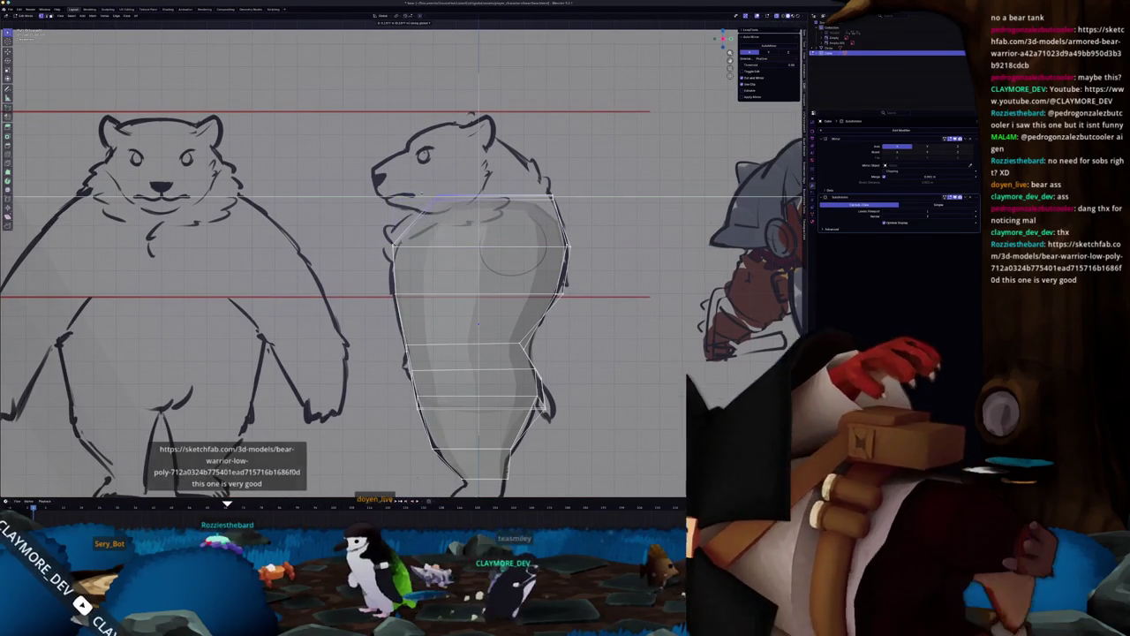
mouse_move(460, 211)
shift+middle_down()
mouse_move(474, 210)
mouse_move(488, 164)
shift+middle_up()
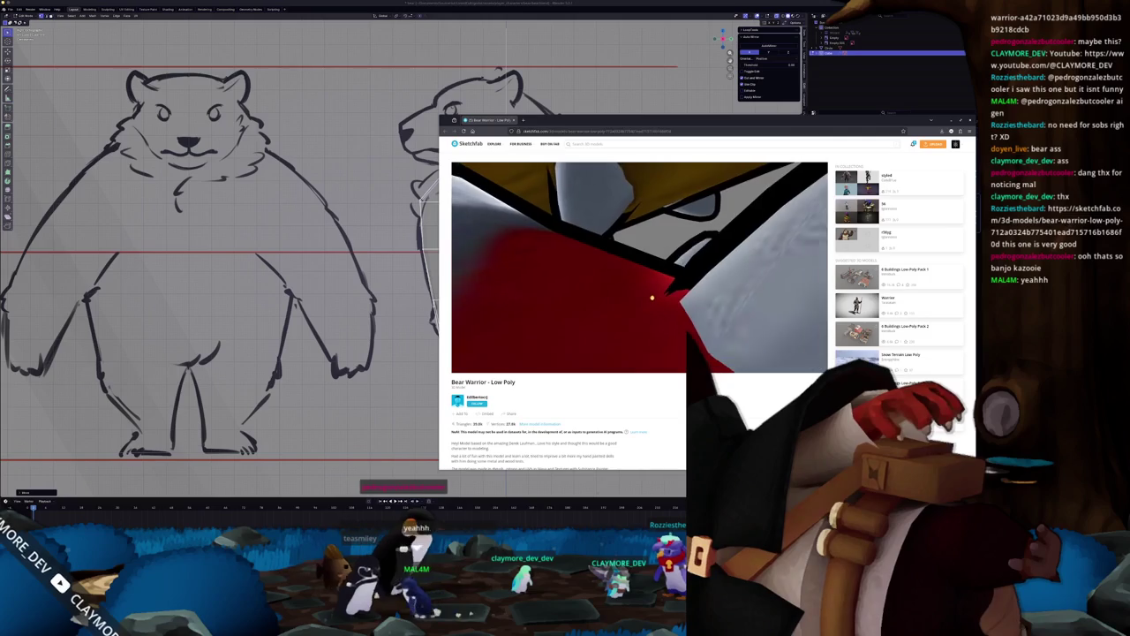
Open the Model Inspector and rotate the Bear Warrior model in Wireframe to study its topology.
scroll(649, 303, down, 5)
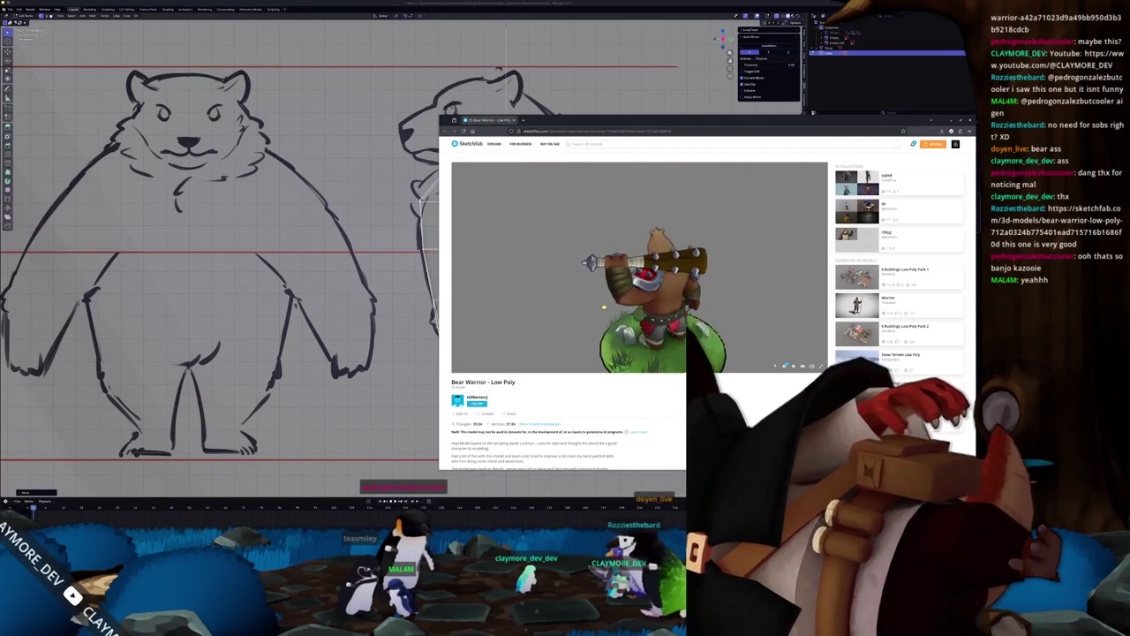
scroll(639, 267, up, 3)
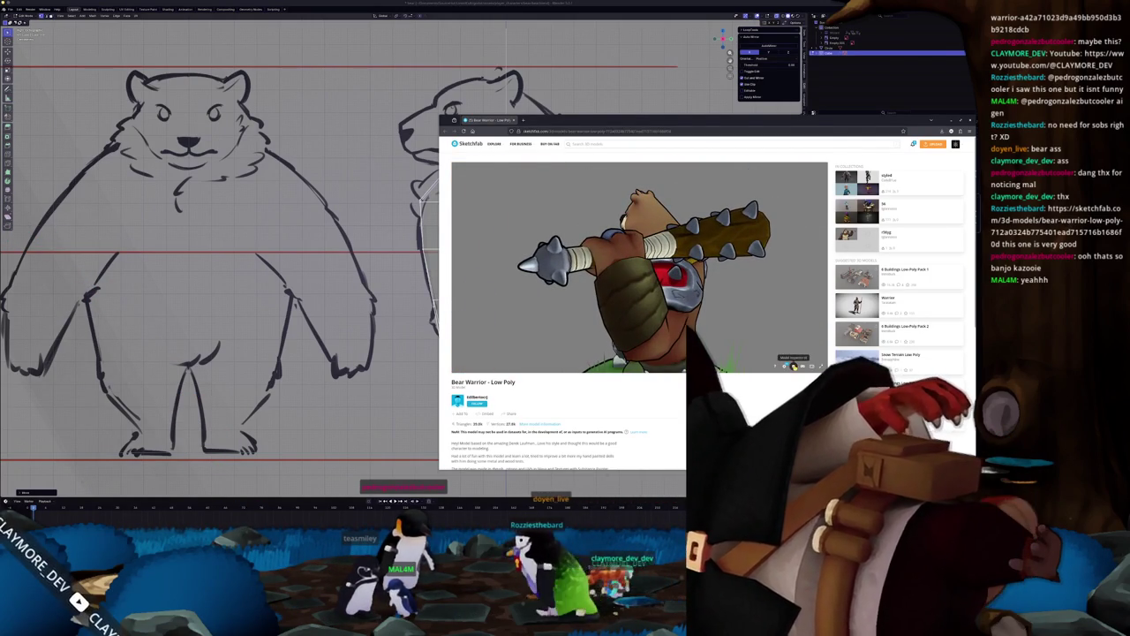
click(793, 365)
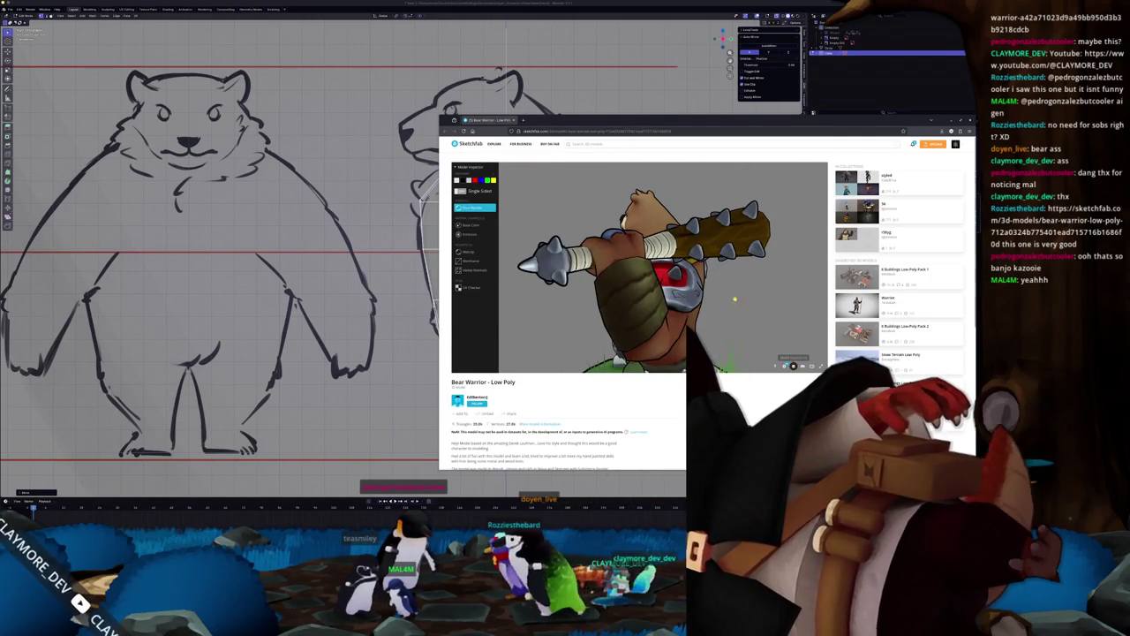
click(477, 260)
drag(603, 272, 629, 268)
scroll(642, 277, up, 2)
scroll(642, 276, up, 3)
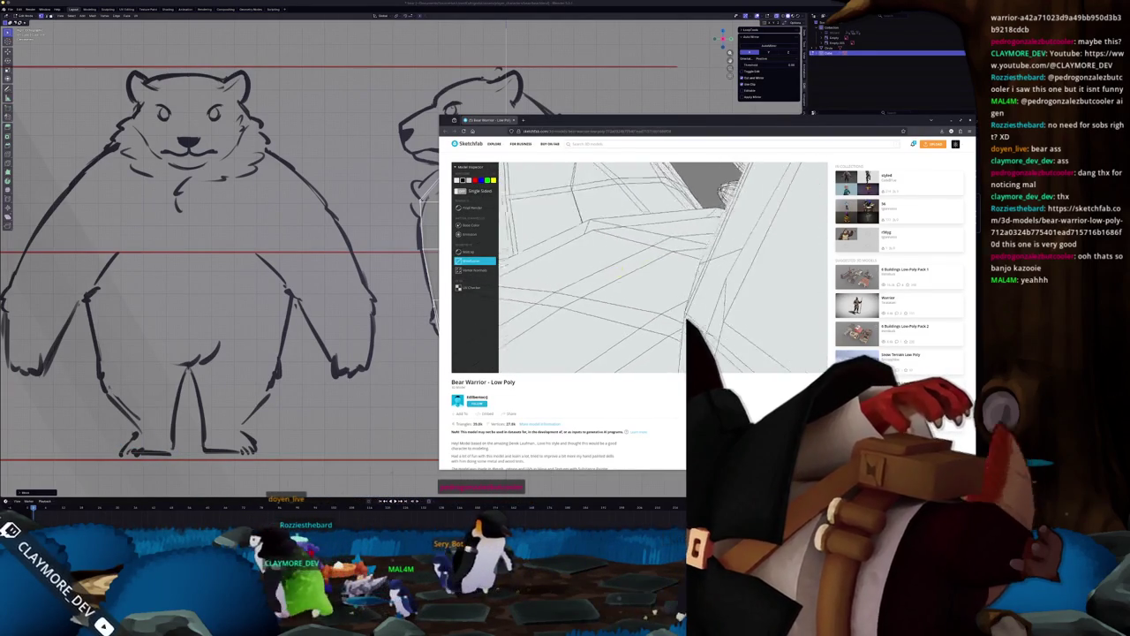
mouse_move(613, 273)
mouse_down()
mouse_move(658, 312)
mouse_move(621, 285)
mouse_move(675, 280)
mouse_move(609, 265)
mouse_up()
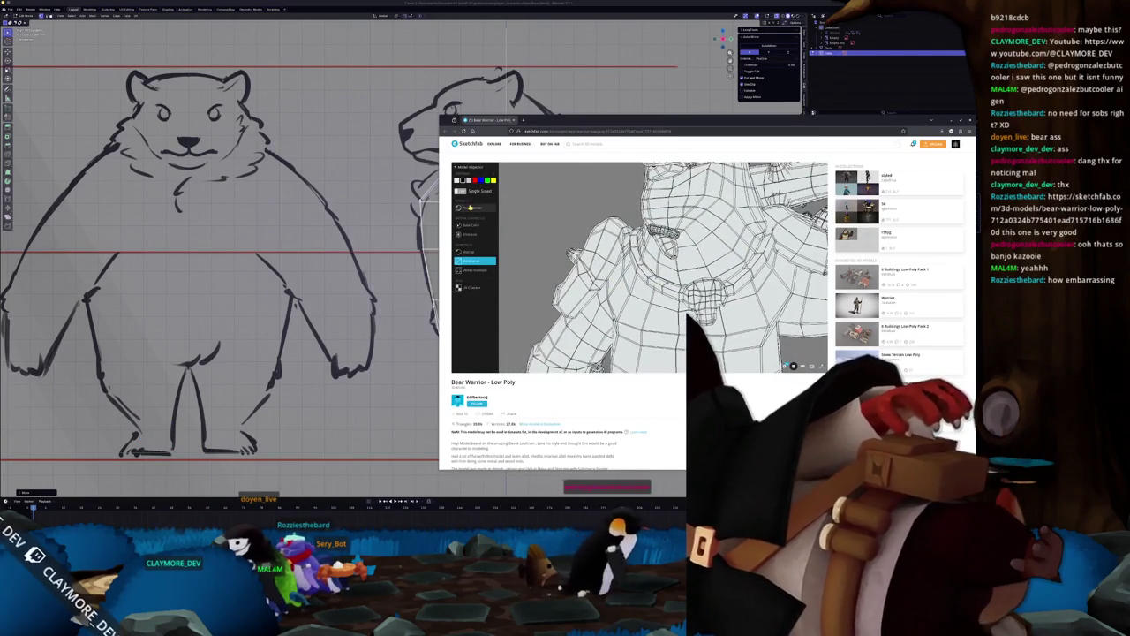
Switch the model back to Final Render, scroll through the page, then close the browser.
click(471, 206)
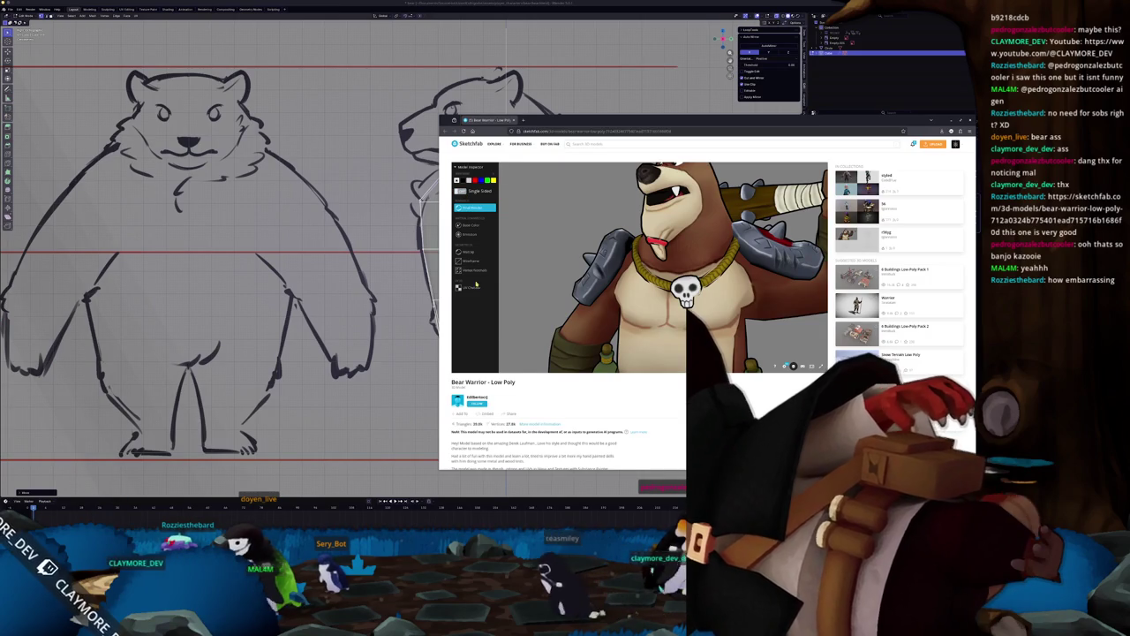
scroll(523, 205, up, 3)
scroll(522, 205, up, 4)
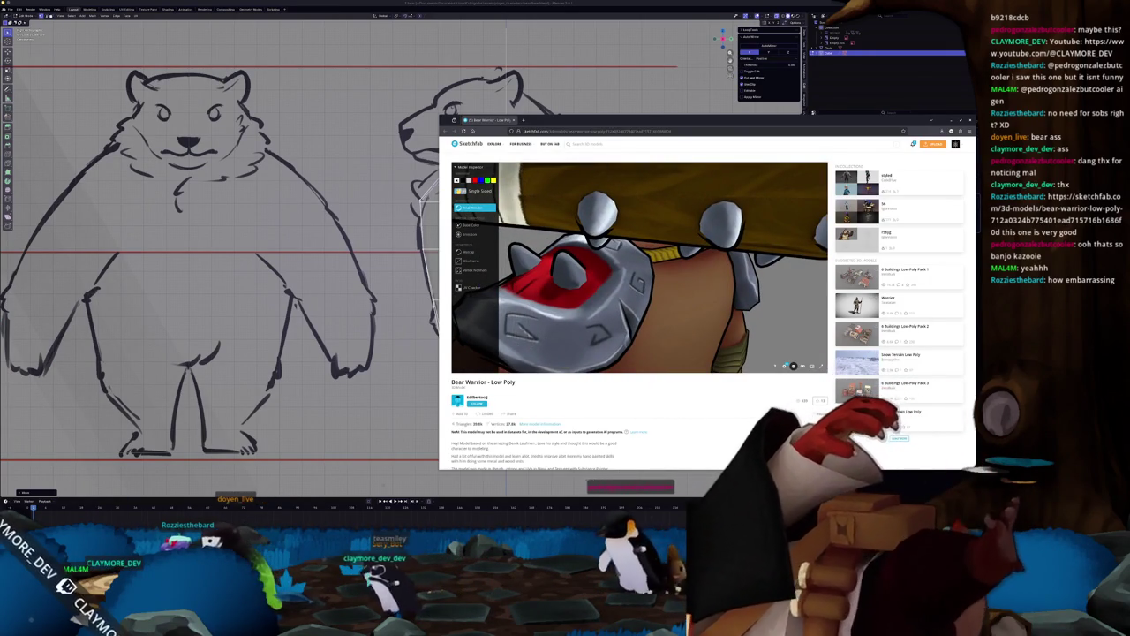
scroll(502, 349, down, 5)
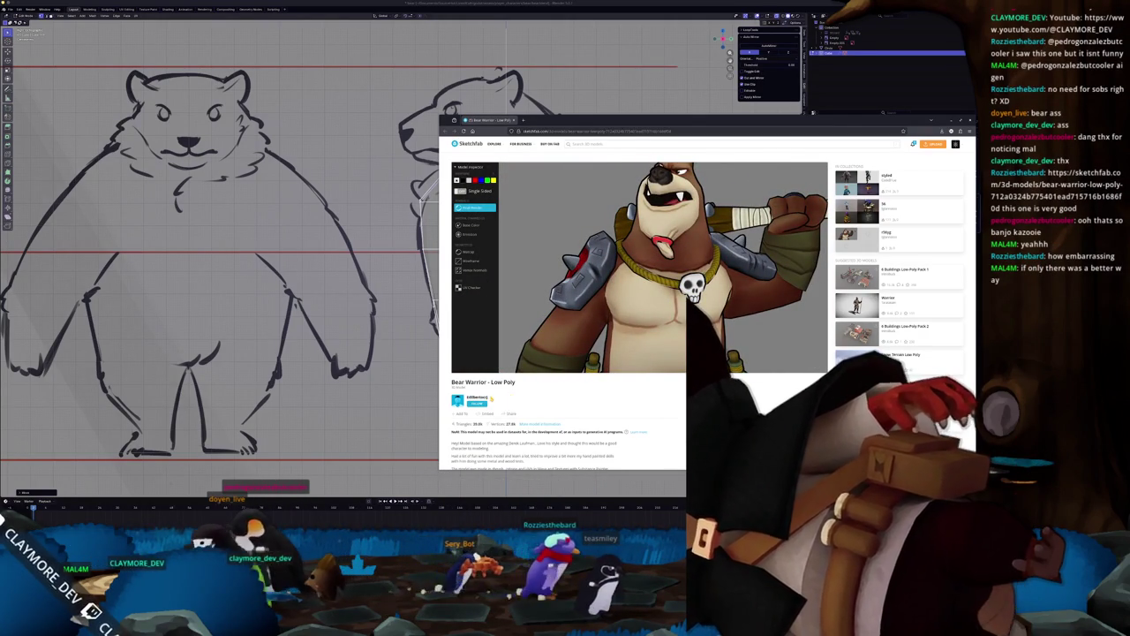
scroll(504, 388, down, 3)
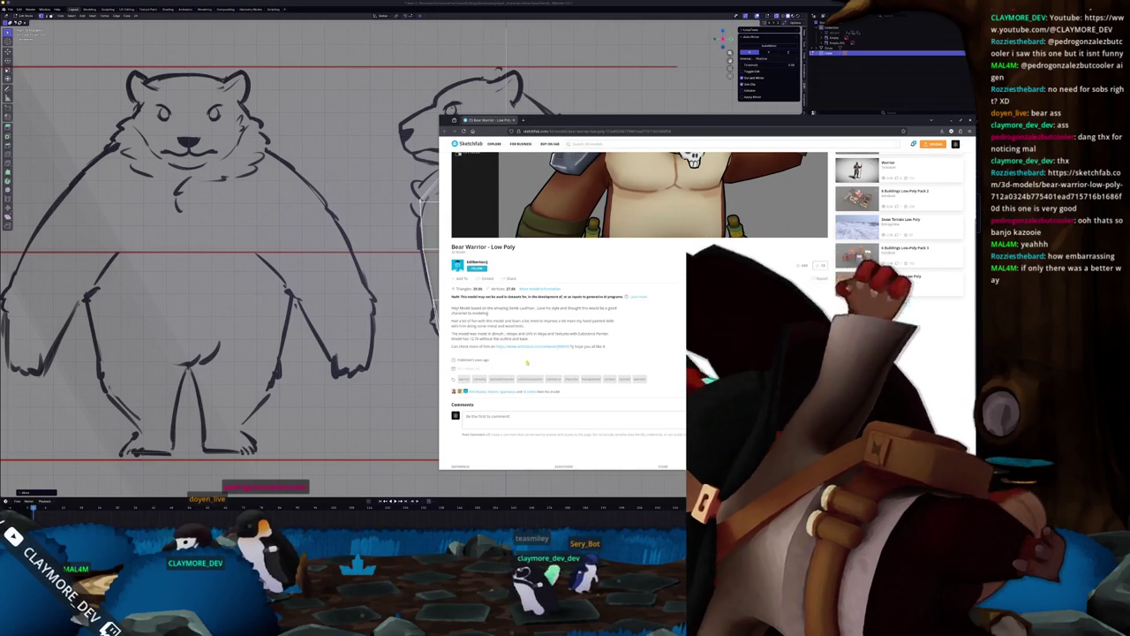
scroll(561, 384, up, 3)
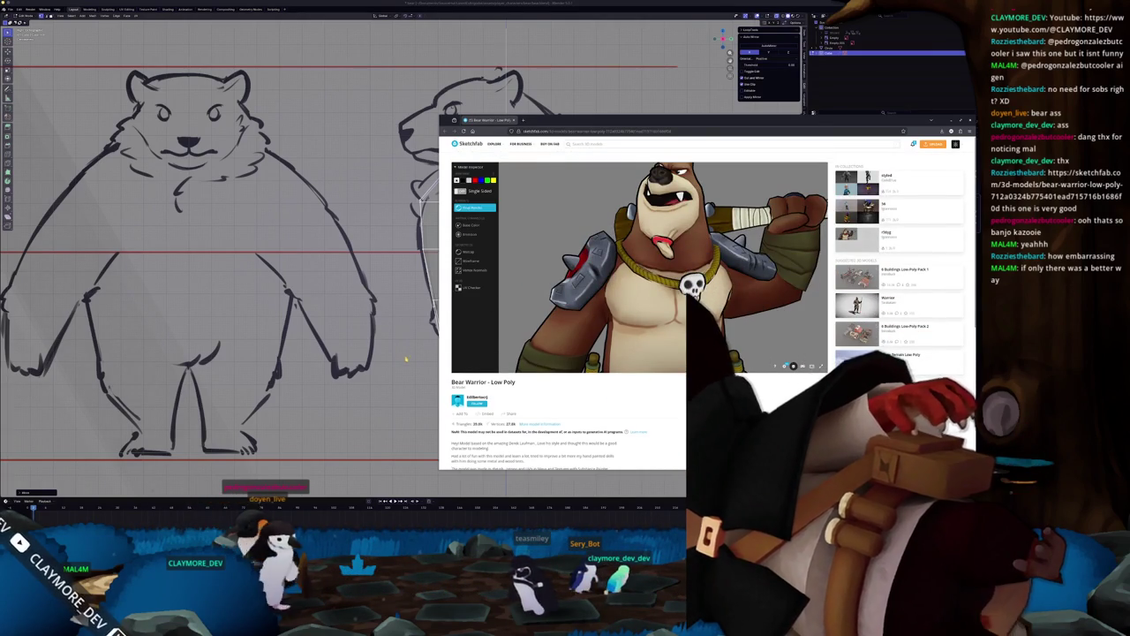
click(406, 358)
scroll(441, 344, up, 2)
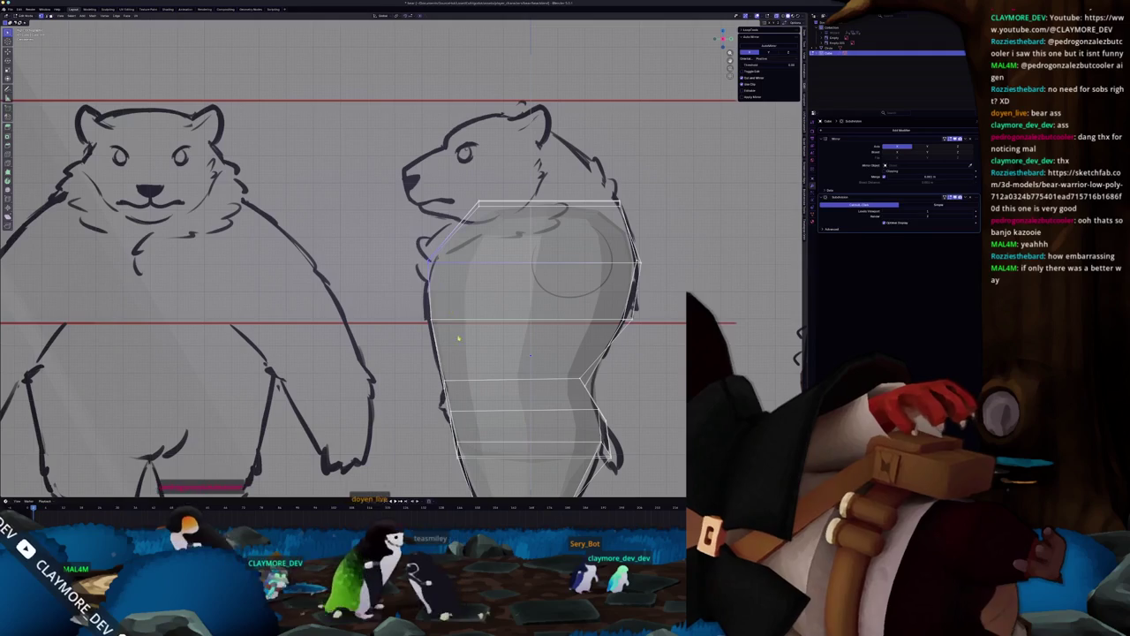
scroll(458, 333, down, 1)
mouse_move(509, 338)
middle_down()
mouse_move(459, 331)
mouse_move(499, 343)
middle_up()
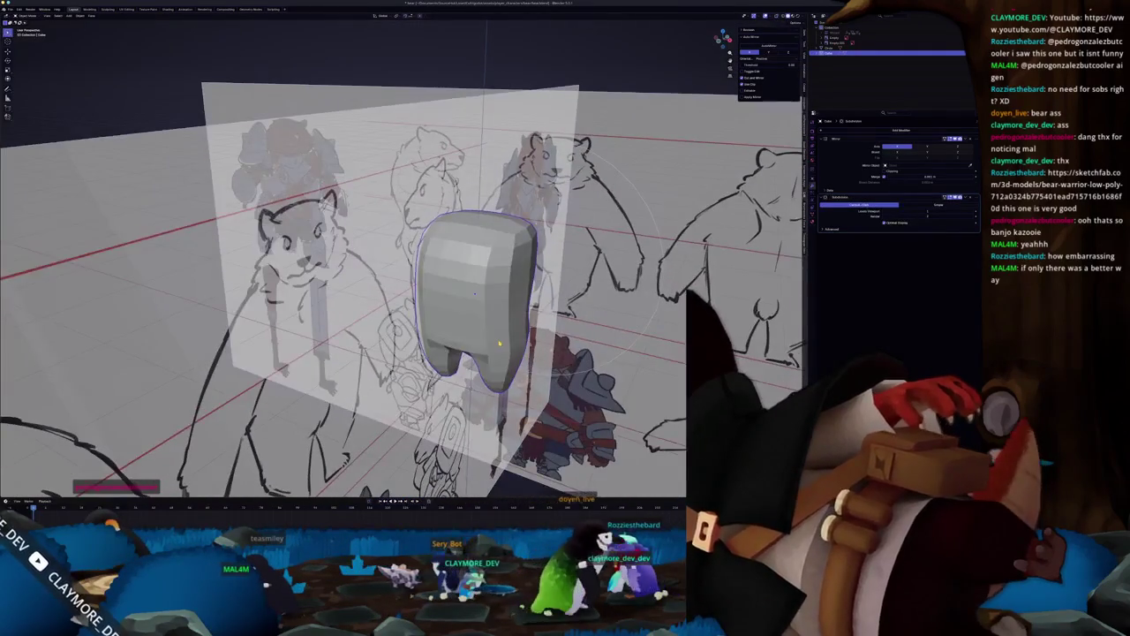
key(KP_1)
key(Tab)
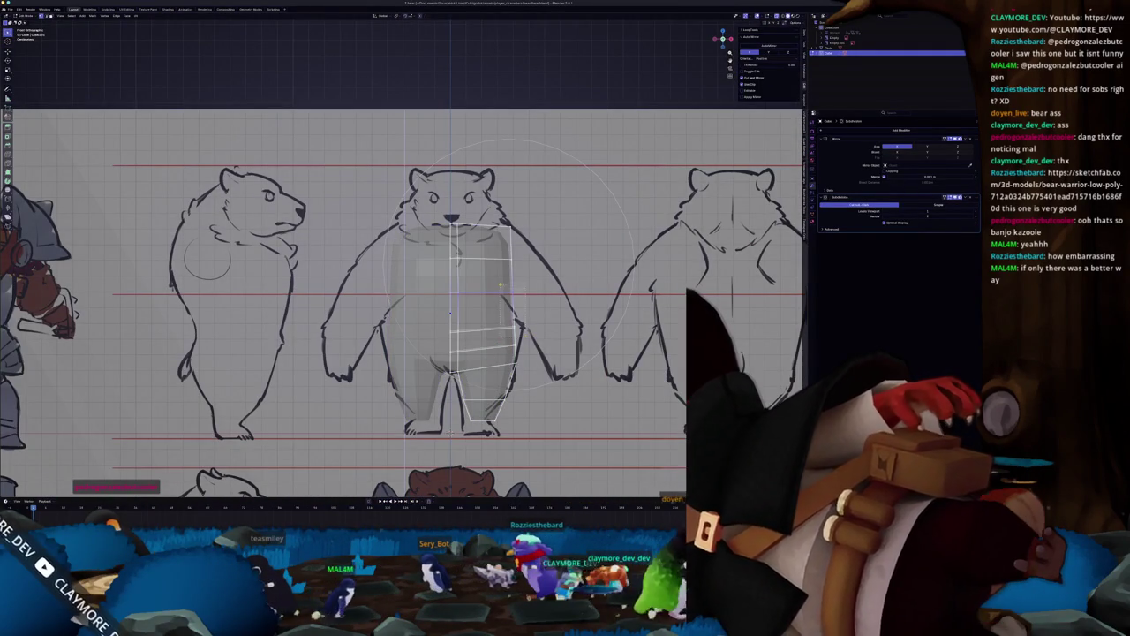
key(Tab)
scroll(554, 313, down, 3)
mouse_move(554, 313)
middle_down()
mouse_move(438, 292)
mouse_move(497, 302)
middle_up()
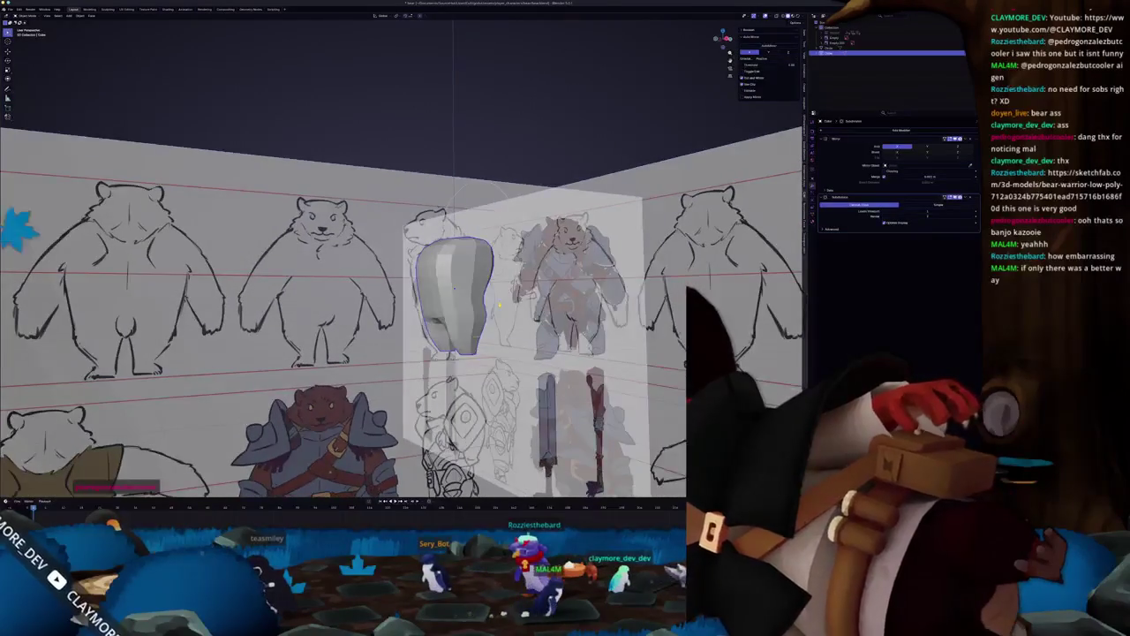
key(KP_1)
key(Tab)
scroll(499, 305, up, 2)
scroll(531, 373, up, 2)
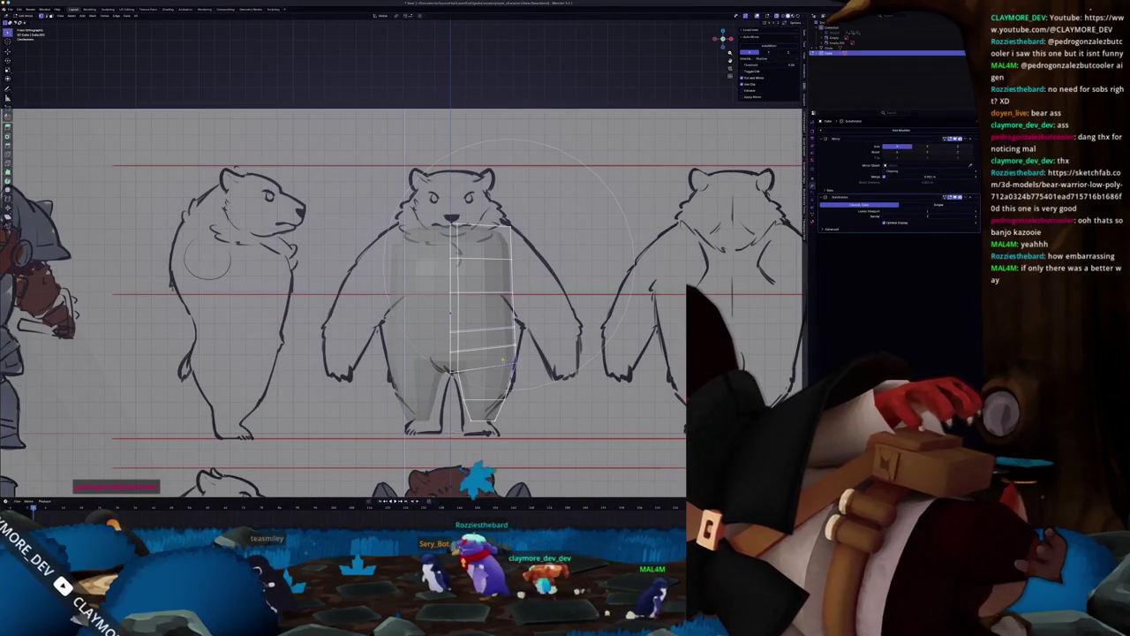
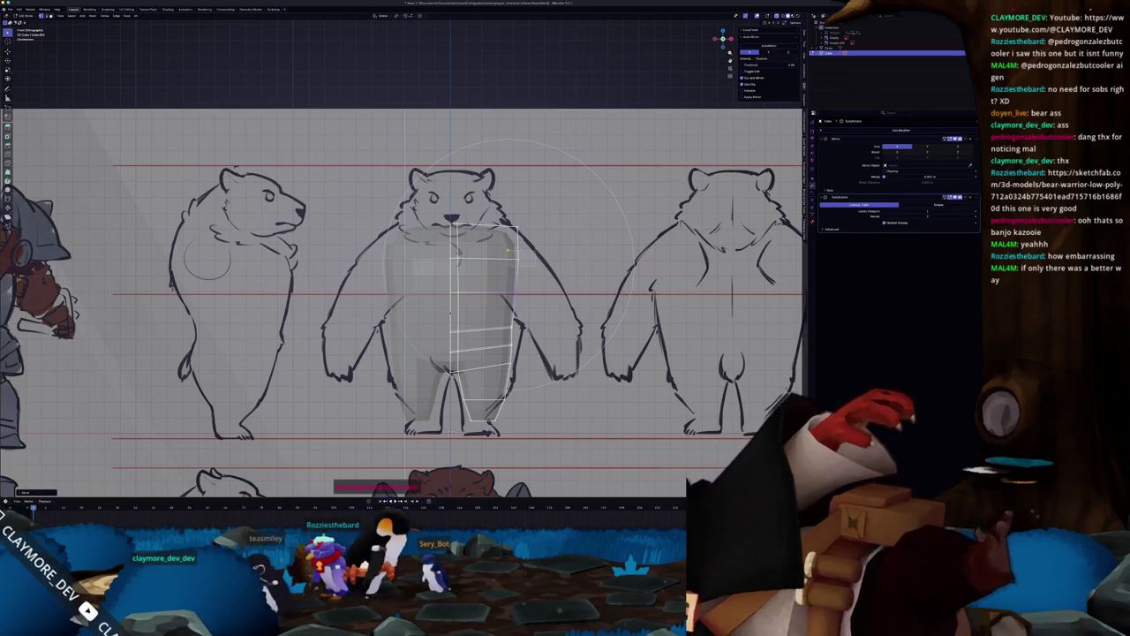
Slide the body vertices along X to fit the front-view bear sketch, checking against the whole sheet.
key(g)
key(x)
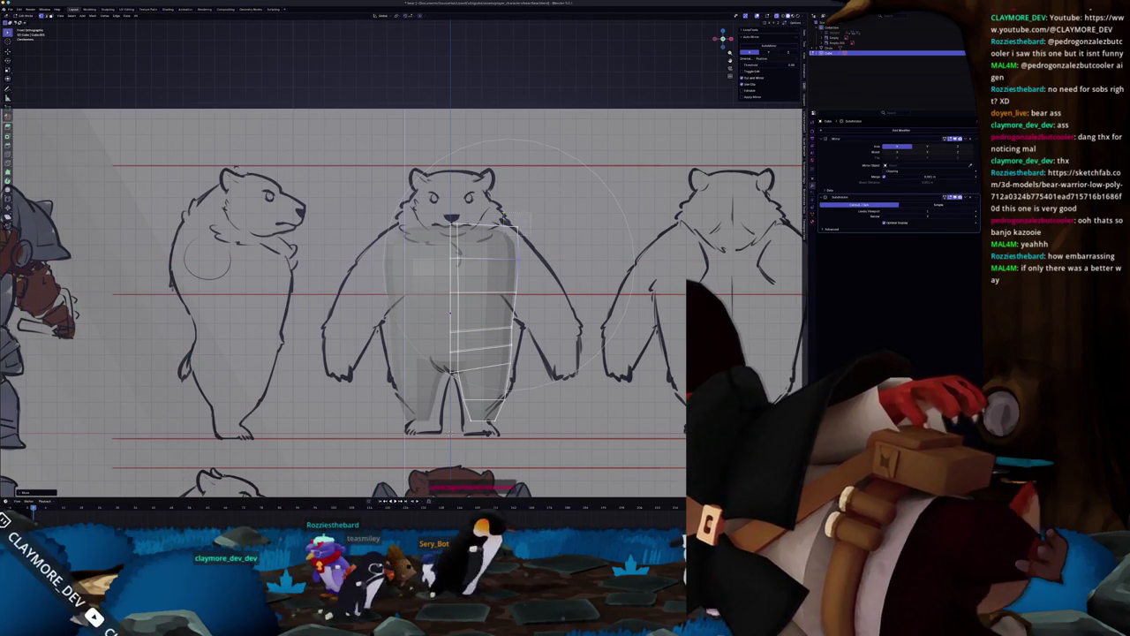
scroll(452, 291, down, 2)
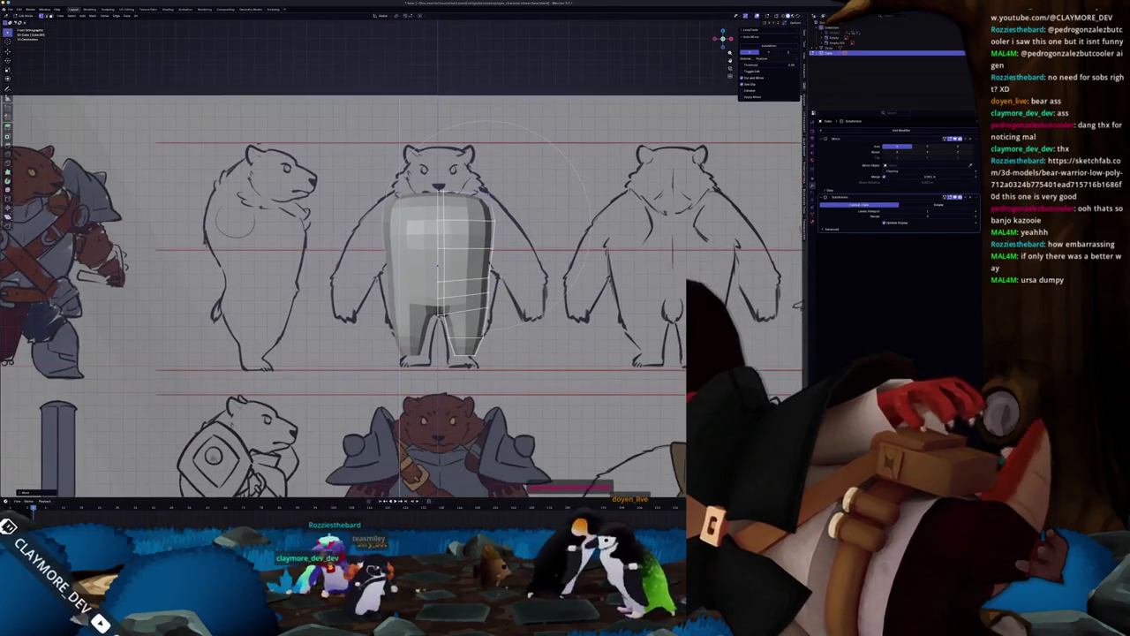
scroll(452, 291, up, 3)
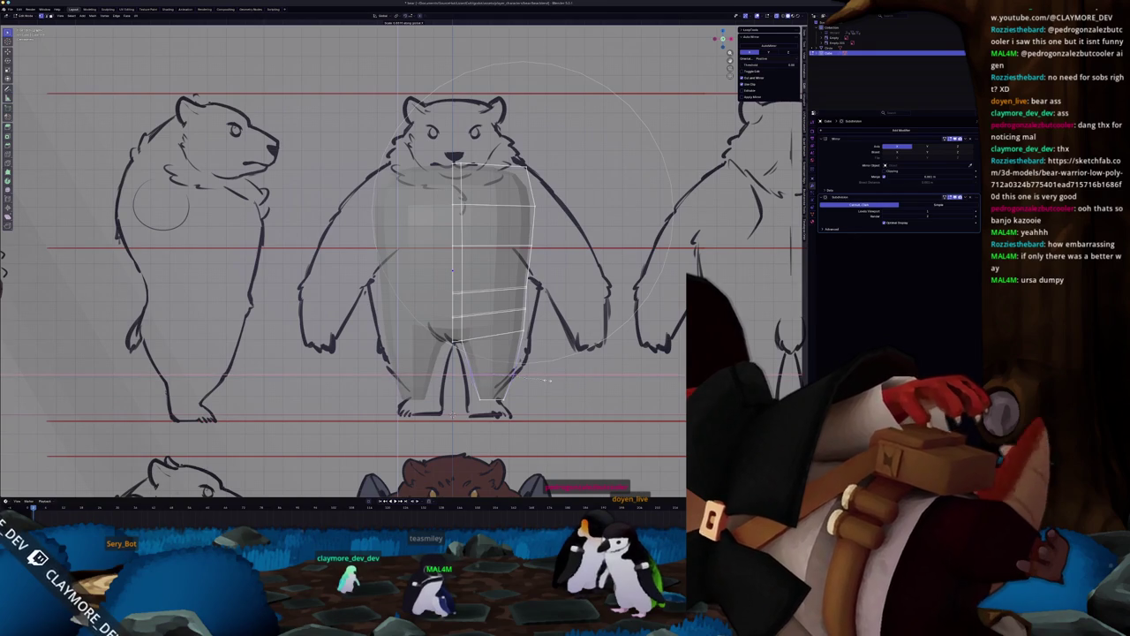
scroll(549, 381, down, 6)
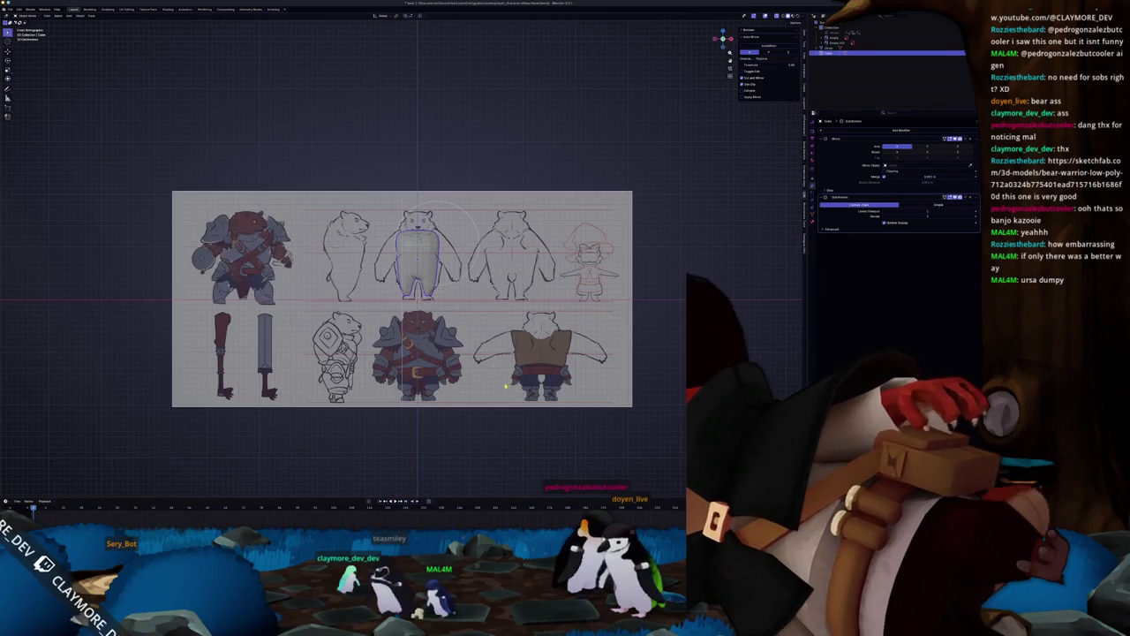
shift+middle_drag(520, 389, 533, 375)
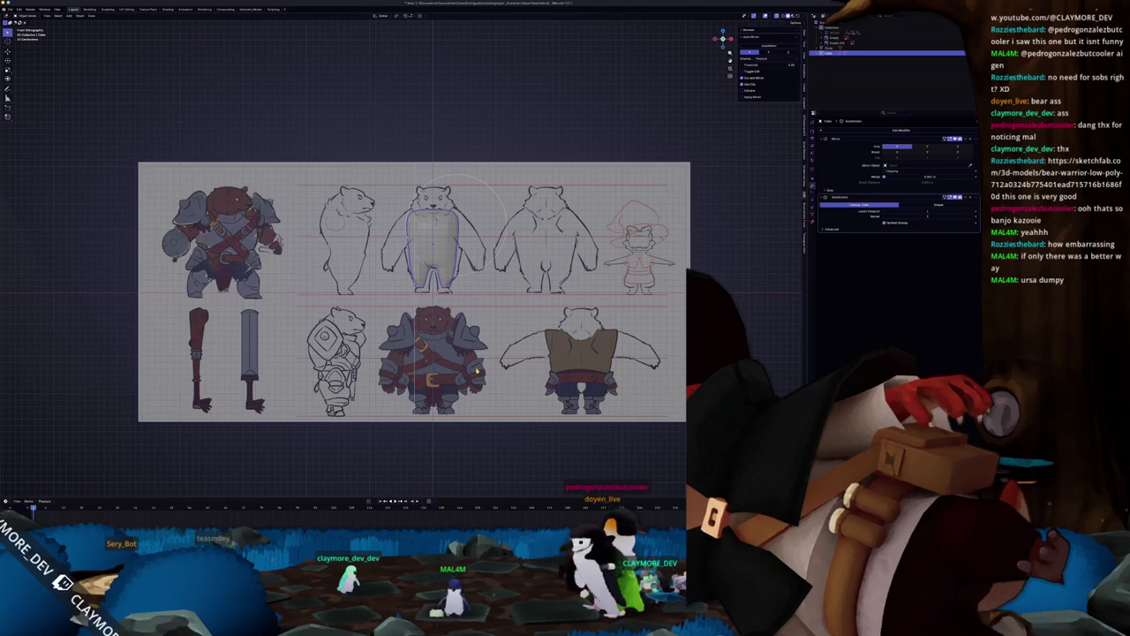
scroll(481, 376, up, 1)
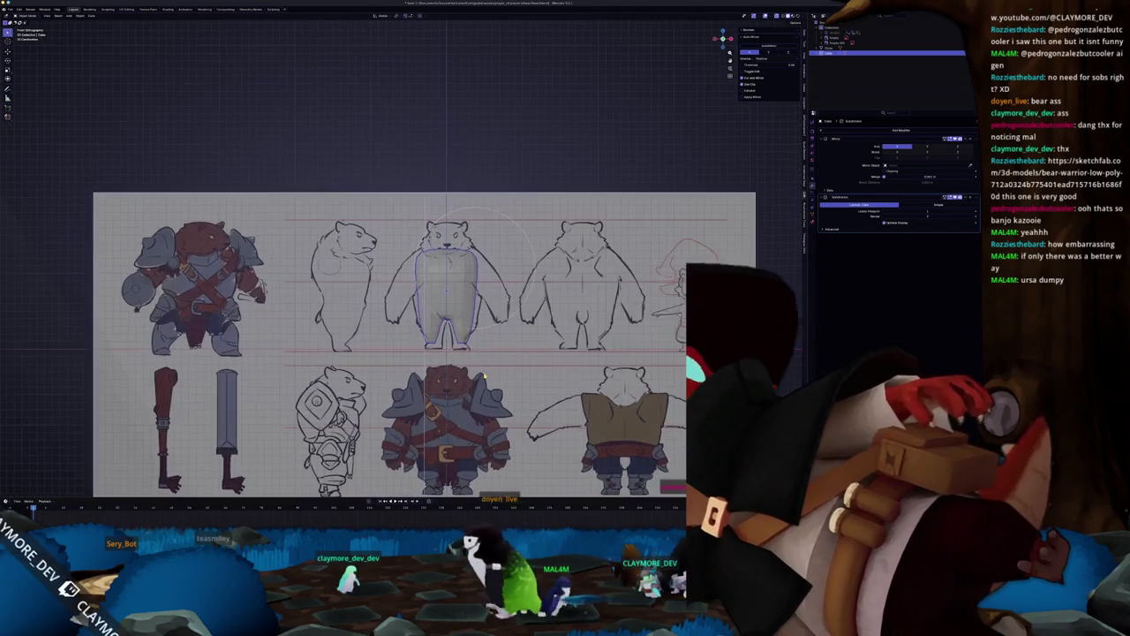
scroll(485, 375, up, 1)
scroll(495, 362, up, 1)
scroll(521, 326, up, 1)
scroll(555, 288, up, 1)
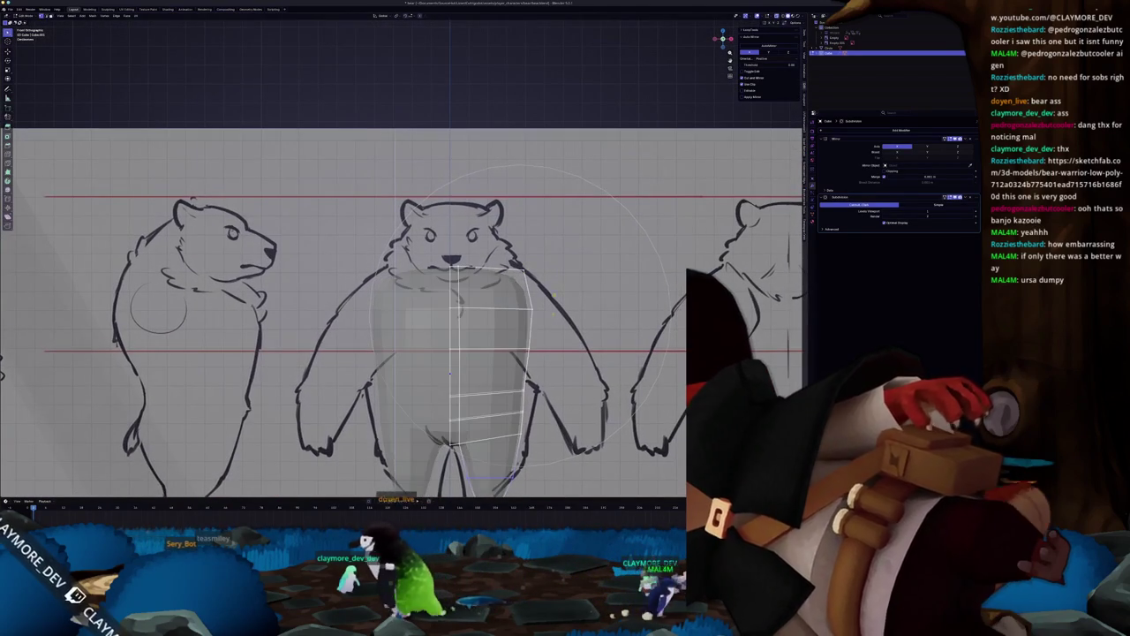
mouse_move(513, 299)
middle_down()
mouse_move(618, 265)
mouse_move(530, 300)
middle_up()
Scale part of the body mesh to follow the side-view sketch's profile.
mouse_move(433, 318)
middle_down()
mouse_move(463, 321)
mouse_move(438, 323)
mouse_move(447, 319)
mouse_move(447, 335)
mouse_move(446, 301)
mouse_move(437, 329)
middle_up()
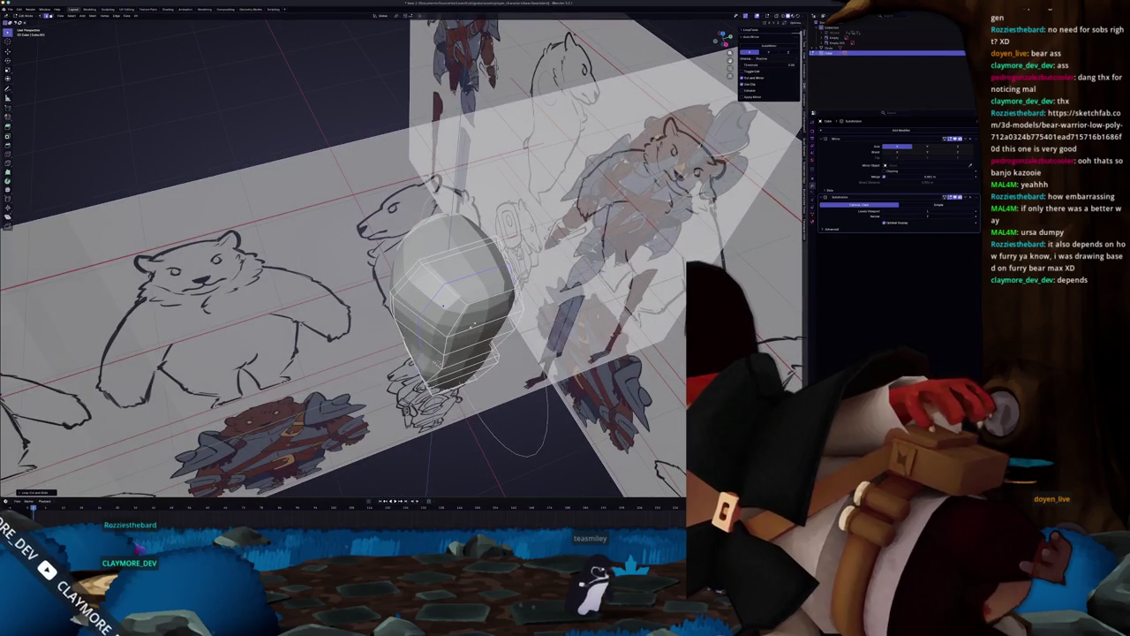
mouse_move(444, 304)
middle_down()
mouse_move(407, 309)
mouse_move(445, 305)
mouse_move(422, 309)
middle_up()
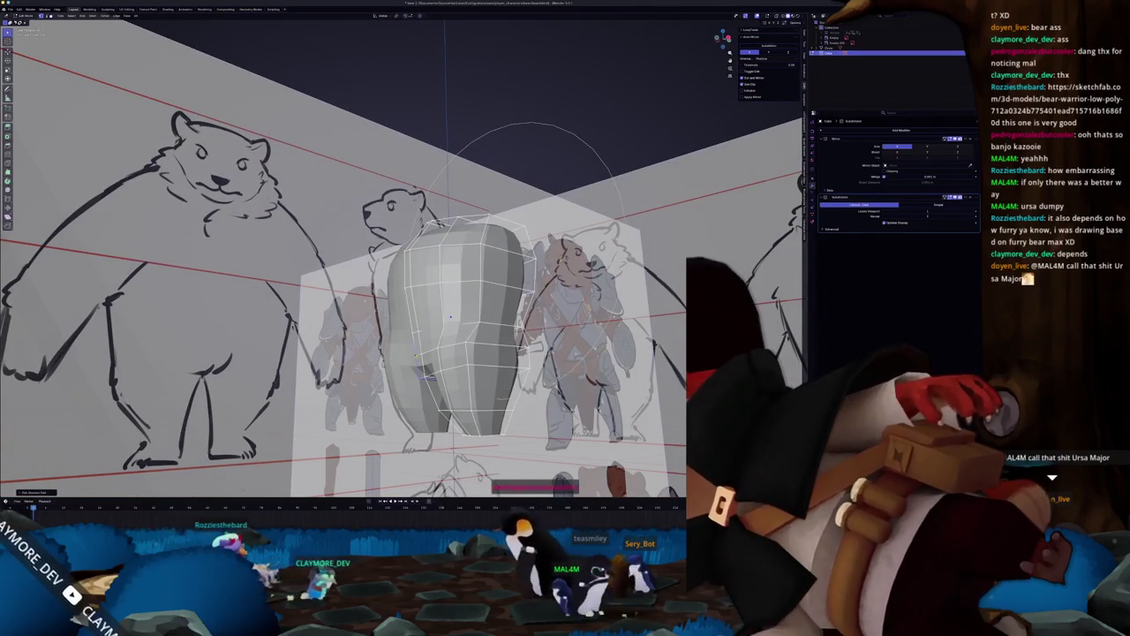
key(s)
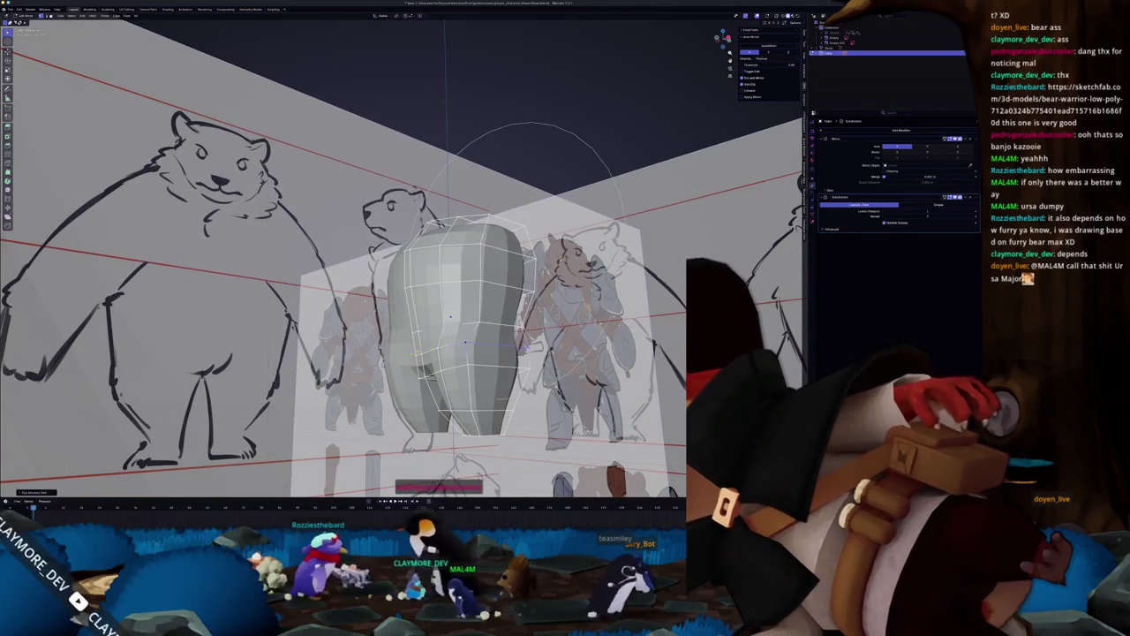
middle_drag(527, 347, 514, 348)
mouse_move(407, 265)
middle_down()
mouse_move(371, 274)
mouse_move(393, 316)
mouse_move(442, 322)
middle_up()
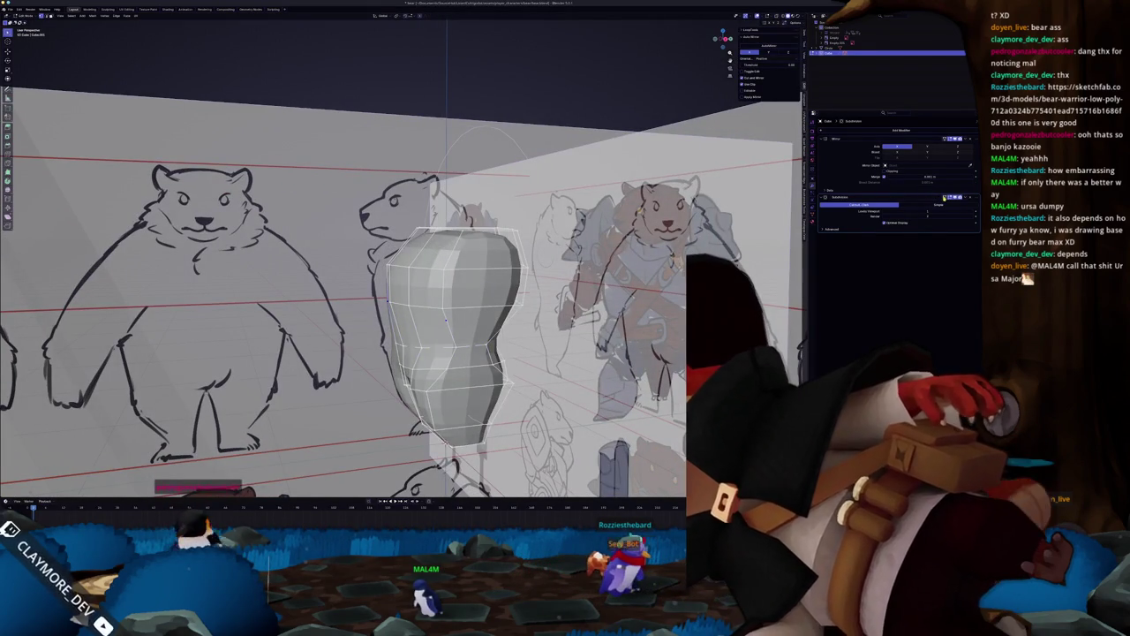
middle_drag(494, 314, 541, 312)
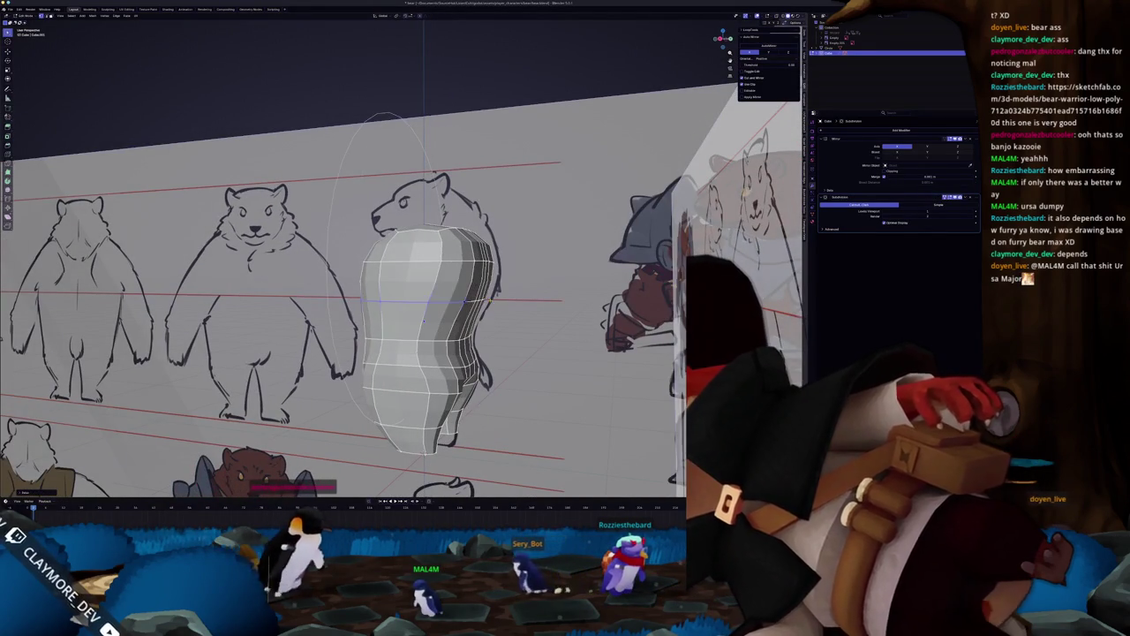
scroll(424, 320, up, 3)
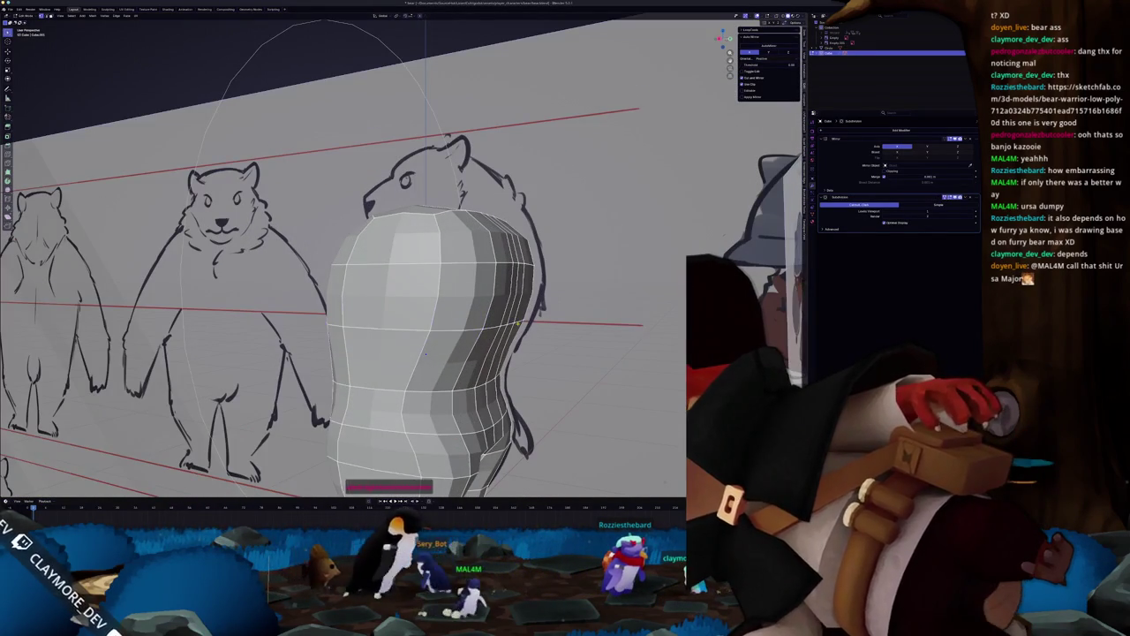
Turn on X-ray and face the side sketch plane to compare the profile.
key(alt+z)
middle_drag(425, 354, 348, 308)
mouse_move(384, 362)
middle_down()
mouse_move(449, 351)
mouse_move(534, 369)
mouse_move(495, 362)
middle_up()
scroll(407, 353, up, 3)
scroll(415, 348, up, 3)
scroll(421, 344, up, 3)
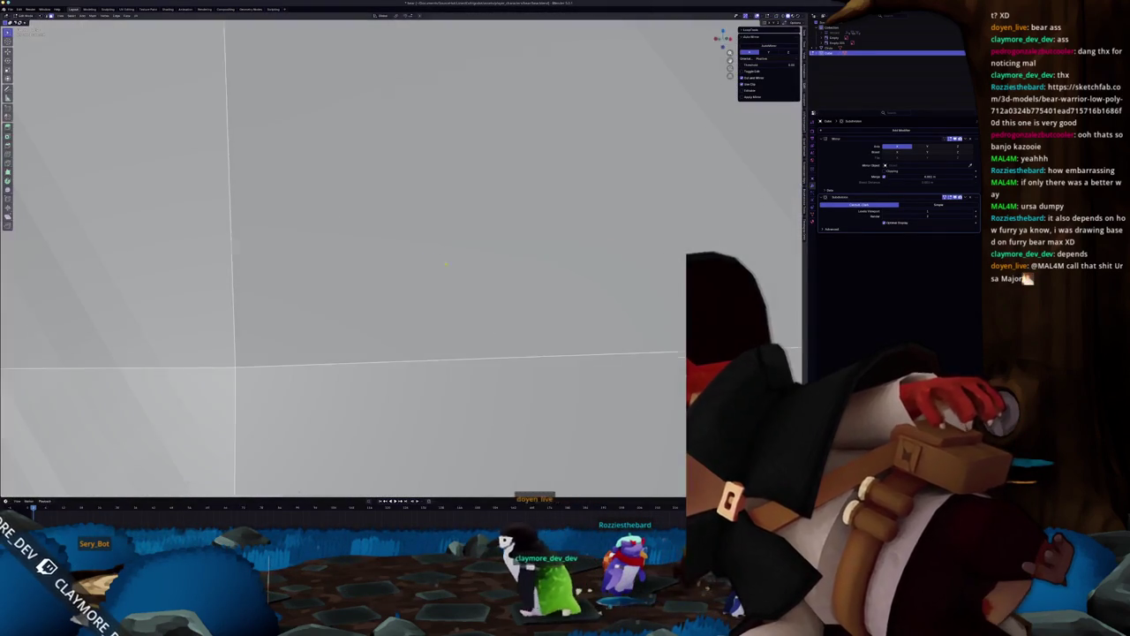
Zoom out to the whole body mesh and enter Edit Mode on it.
scroll(494, 362, down, 2)
scroll(454, 355, down, 2)
mouse_move(413, 348)
middle_down()
mouse_move(371, 342)
mouse_move(341, 361)
mouse_move(463, 350)
middle_up()
scroll(342, 361, down, 3)
scroll(311, 382, down, 2)
key(Tab)
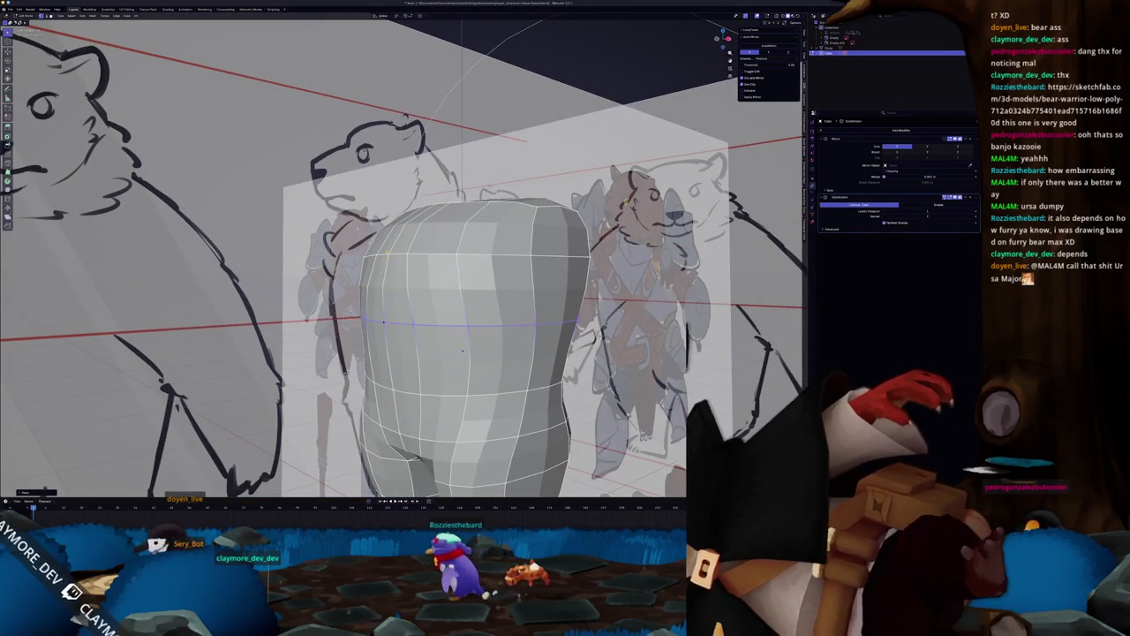
middle_drag(463, 350, 371, 311)
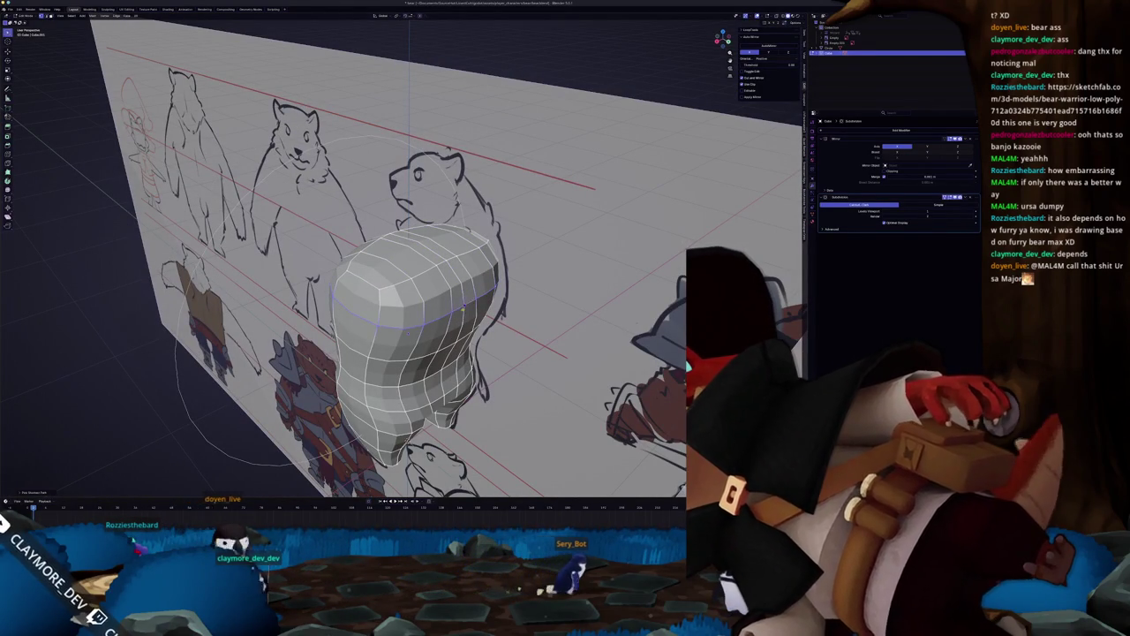
middle_drag(386, 326, 481, 258)
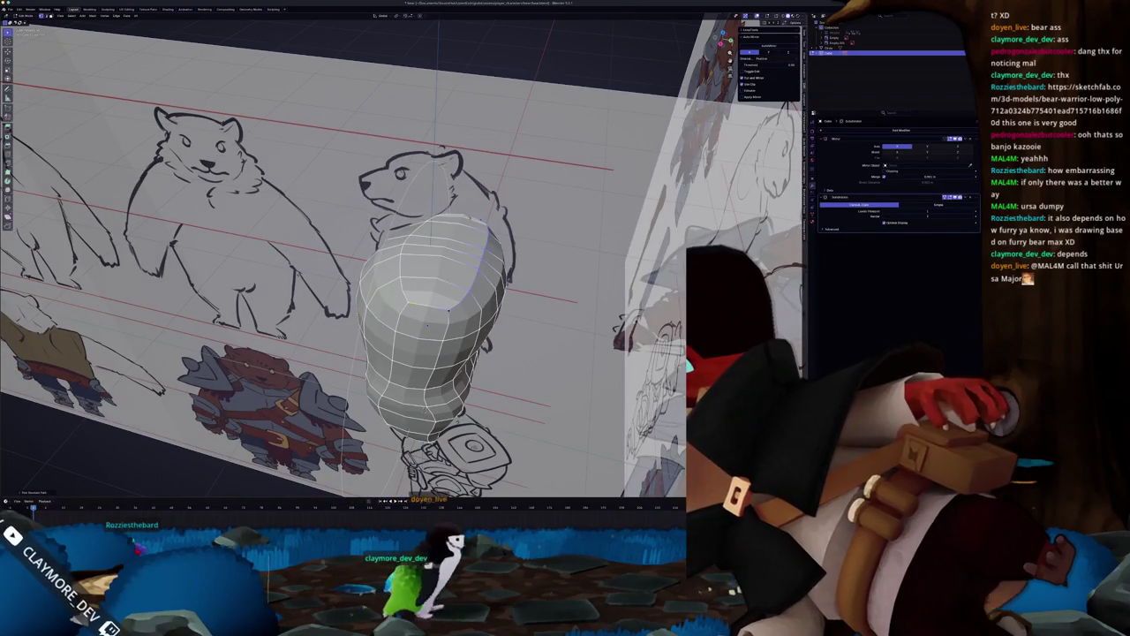
Fill the open top rim with a face and inset it into a neck ring.
key(f)
middle_drag(427, 325, 439, 311)
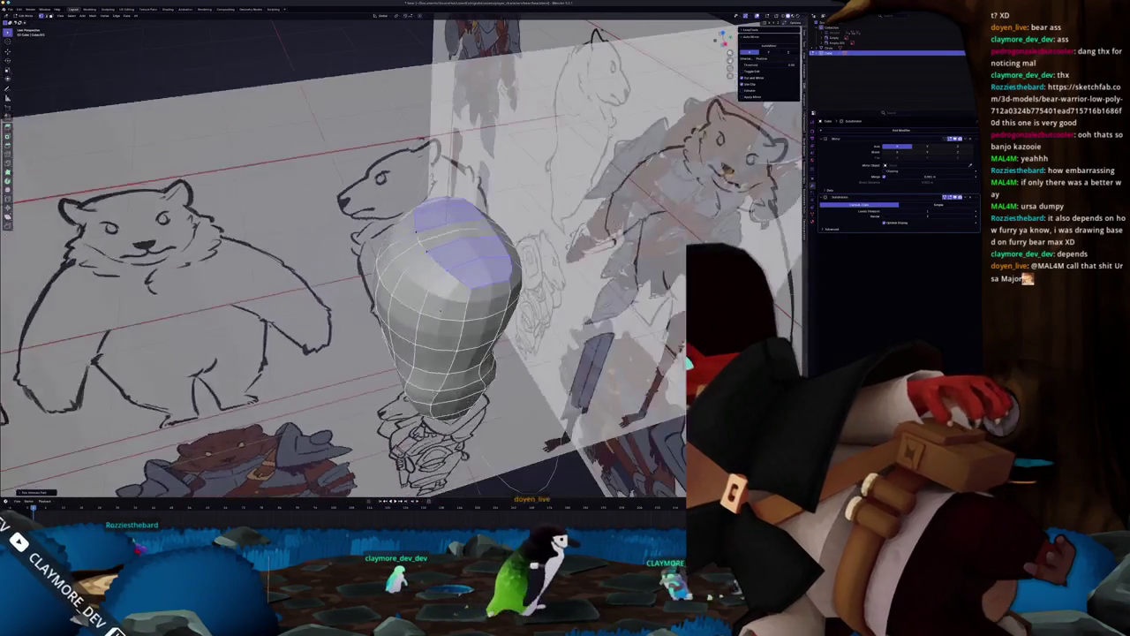
key(i)
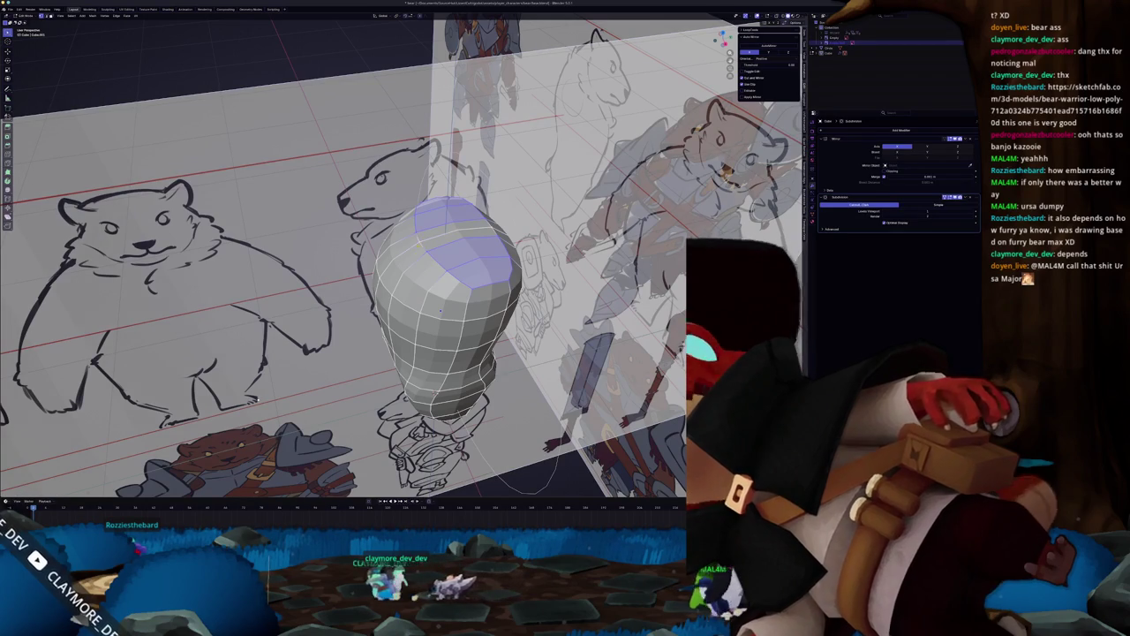
mouse_move(440, 311)
middle_down()
mouse_move(468, 309)
mouse_move(460, 330)
mouse_move(424, 322)
middle_up()
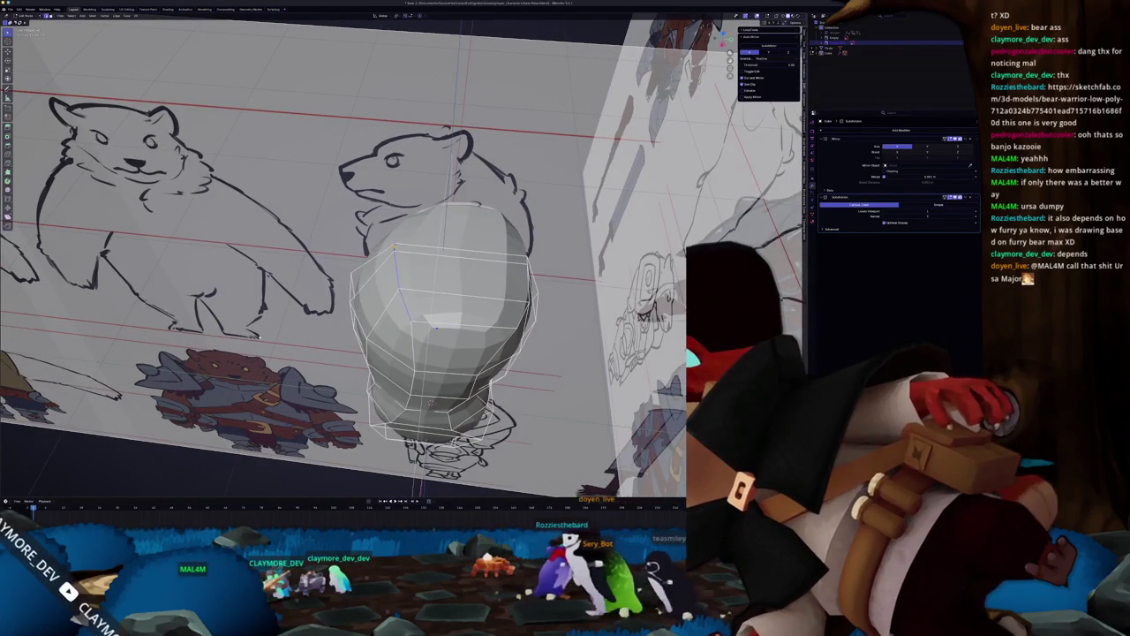
mouse_move(259, 337)
middle_down()
mouse_move(284, 354)
mouse_move(287, 448)
mouse_move(353, 398)
middle_up()
Toggle out of and back into Edit Mode to inspect the capped top from a low side view.
key(Tab)
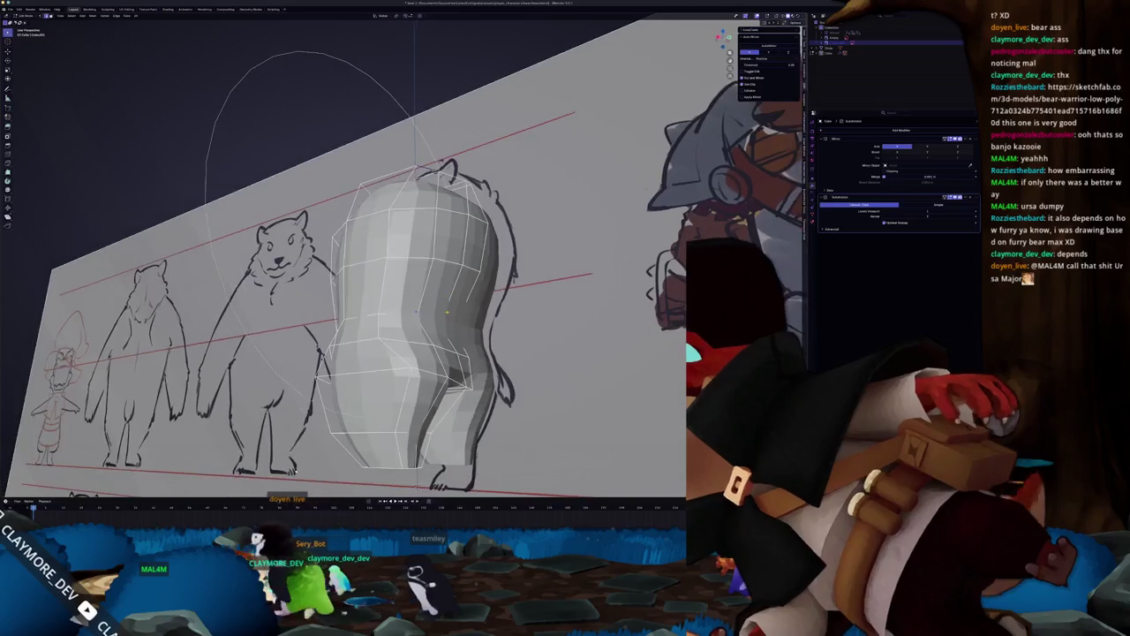
scroll(353, 398, up, 5)
key(Tab)
mouse_move(445, 202)
middle_down()
mouse_move(451, 234)
mouse_move(512, 323)
middle_up()
mouse_move(14, 252)
middle_down()
mouse_move(341, 345)
mouse_move(124, 363)
middle_up()
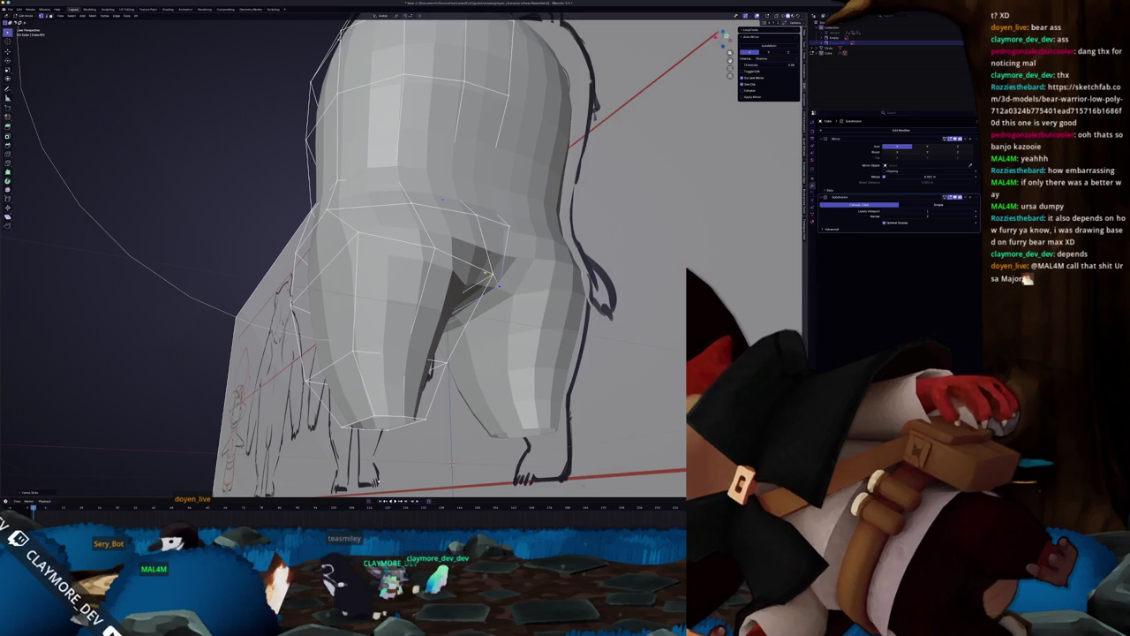
Snap to the orthographic front view with the mesh over the front sketch.
mouse_move(397, 265)
middle_down()
mouse_move(459, 292)
mouse_move(371, 283)
mouse_move(424, 247)
mouse_move(416, 265)
middle_up()
middle_drag(10, 263, 111, 278)
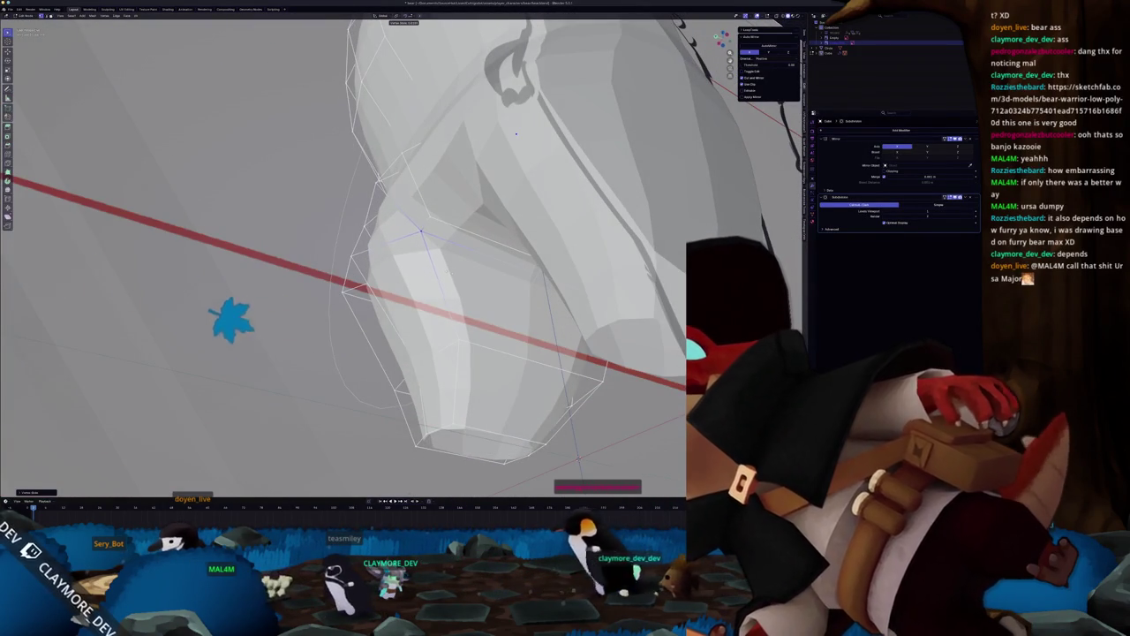
middle_drag(327, 379, 439, 458)
middle_drag(417, 259, 323, 113)
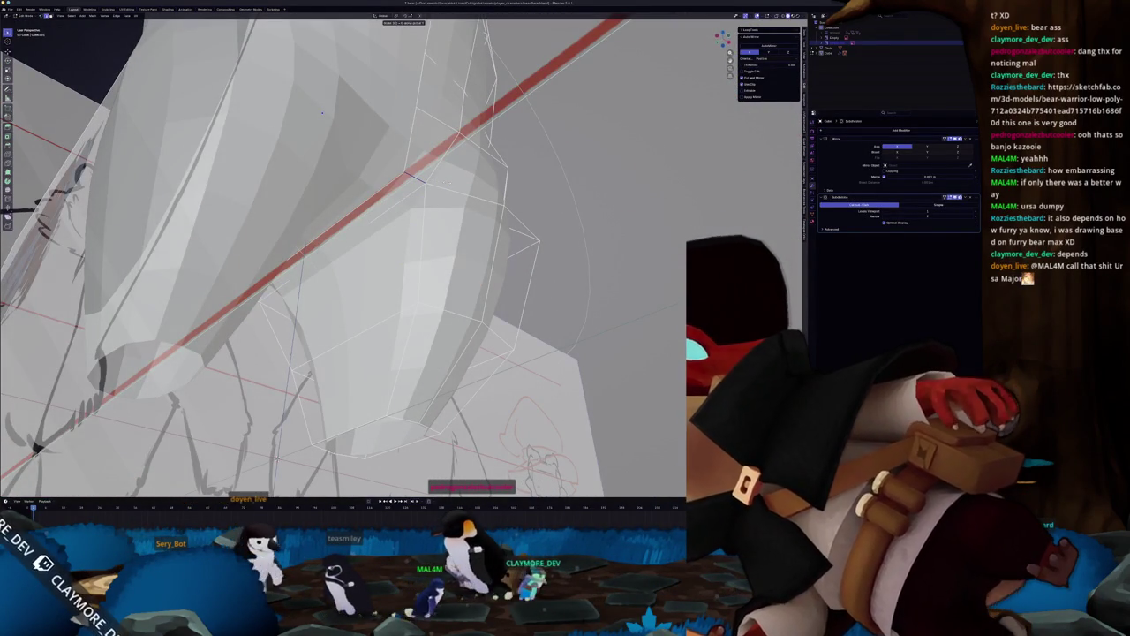
mouse_move(321, 112)
middle_down()
mouse_move(475, 98)
mouse_move(554, 201)
middle_up()
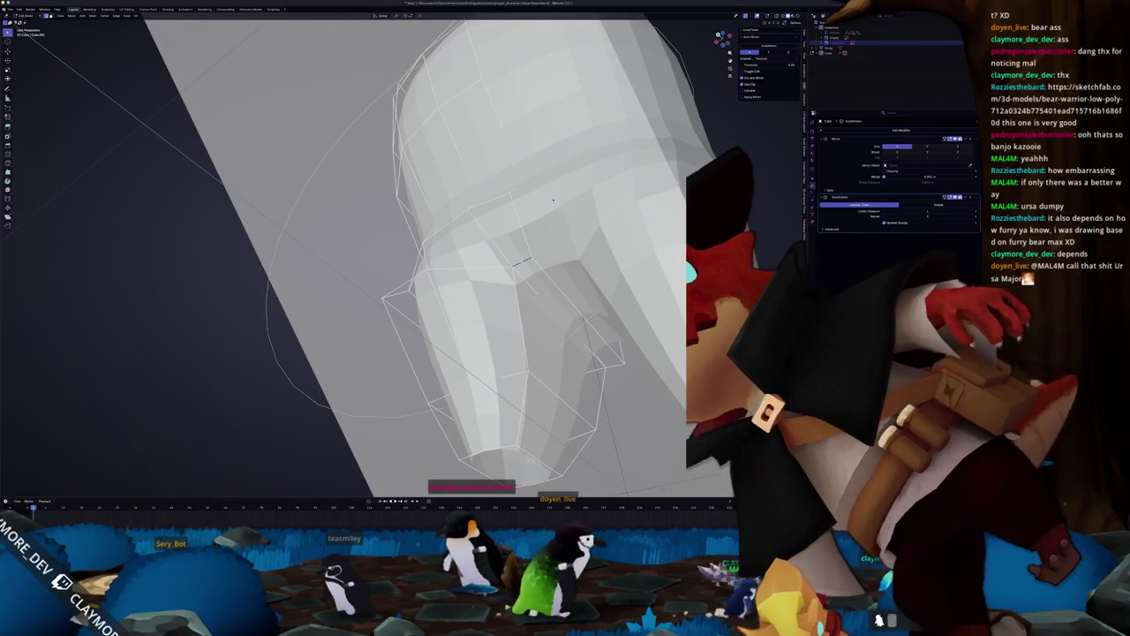
key(KP_1)
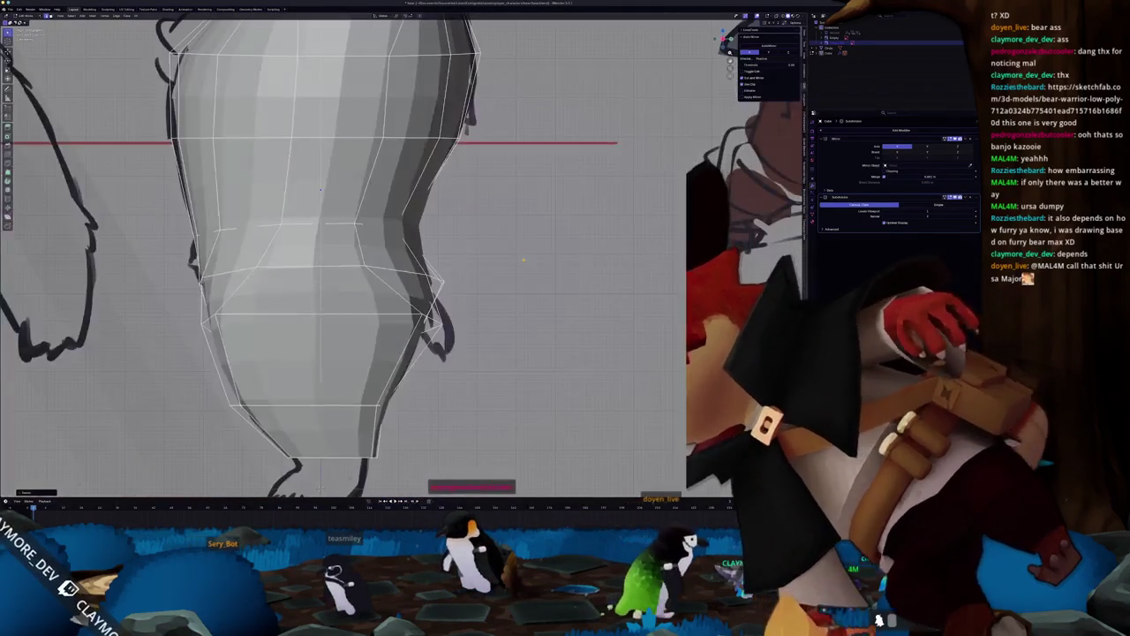
scroll(402, 254, up, 2)
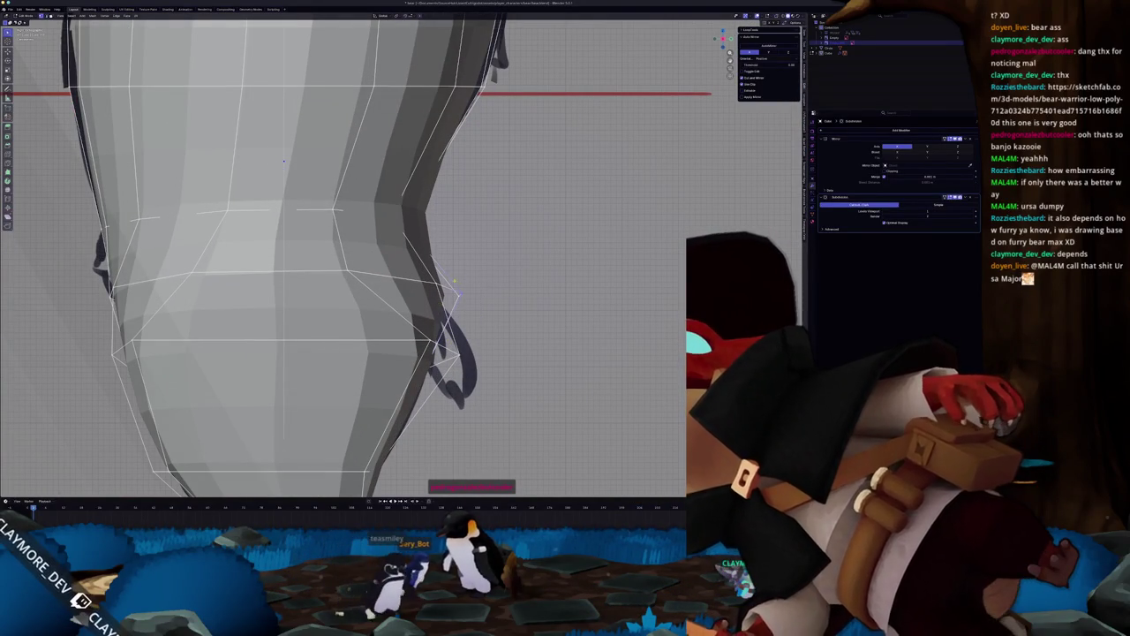
Compare the lower body with the sketch in X-ray and confirm the lower vertices' move.
key(alt+z)
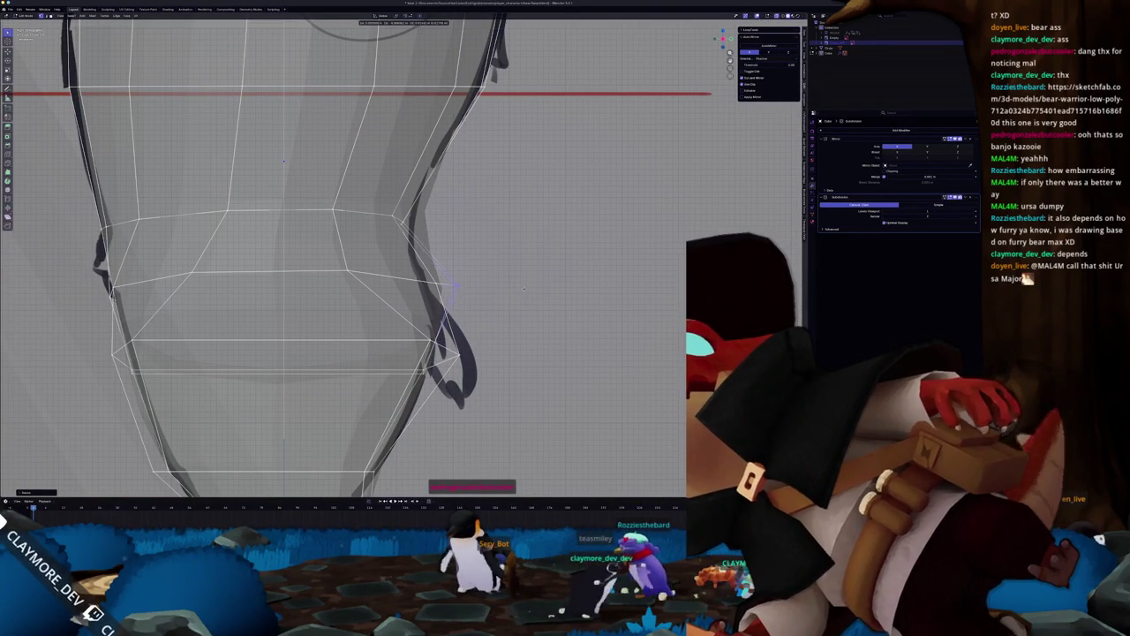
scroll(525, 290, down, 2)
scroll(525, 290, up, 1)
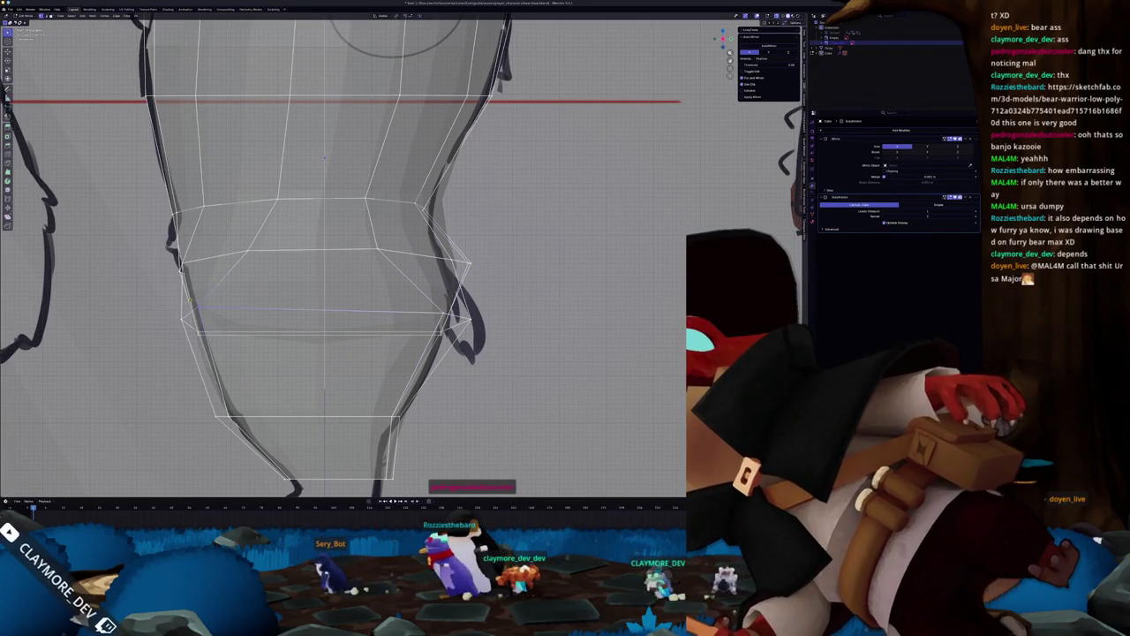
key(alt+z)
scroll(212, 303, down, 3)
mouse_move(212, 303)
middle_down()
mouse_move(347, 187)
mouse_move(459, 182)
mouse_move(451, 200)
mouse_move(478, 126)
middle_up()
click(365, 344)
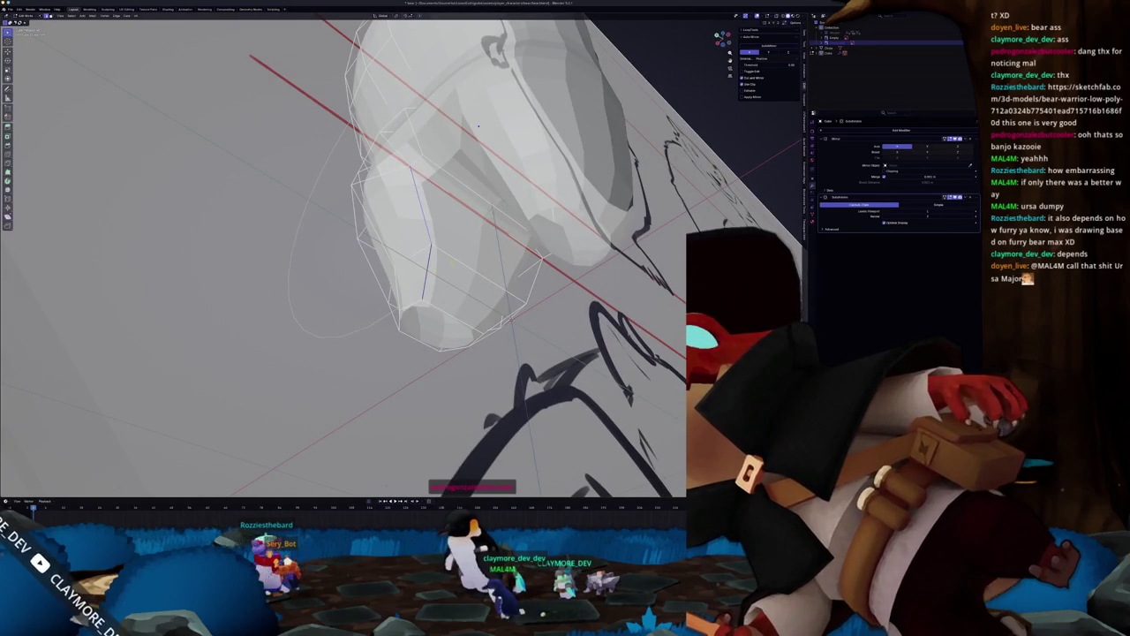
mouse_move(478, 126)
middle_down()
mouse_move(415, 99)
mouse_move(481, 115)
mouse_move(422, 191)
mouse_move(506, 178)
mouse_move(499, 167)
middle_up()
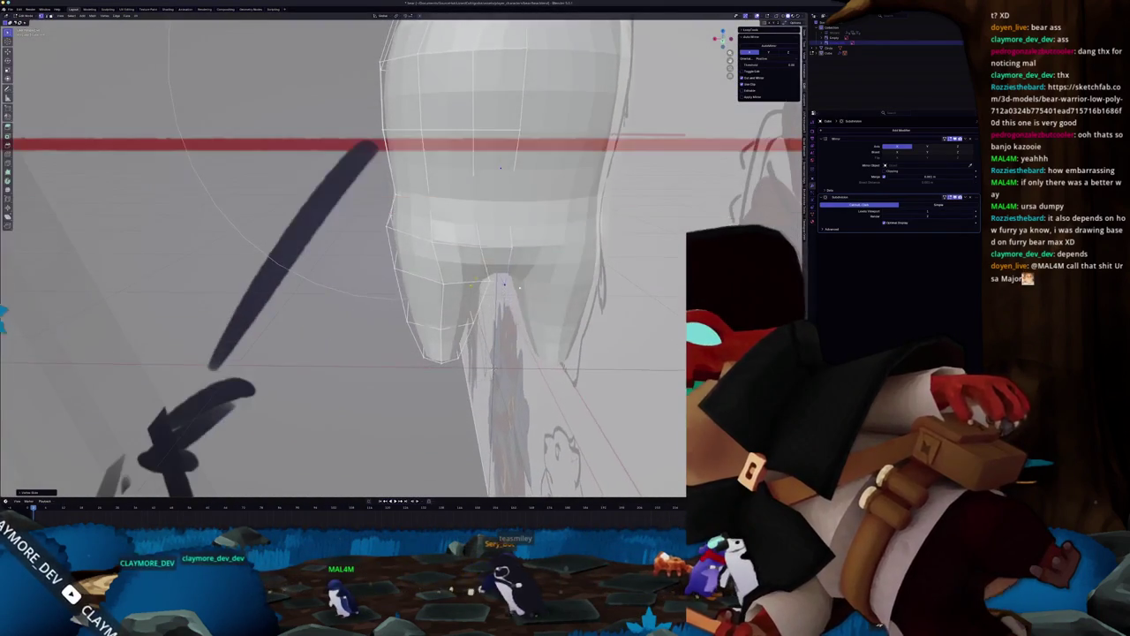
In front orthographic view, slide the selected leg vertices along the X axis.
key(KP_1)
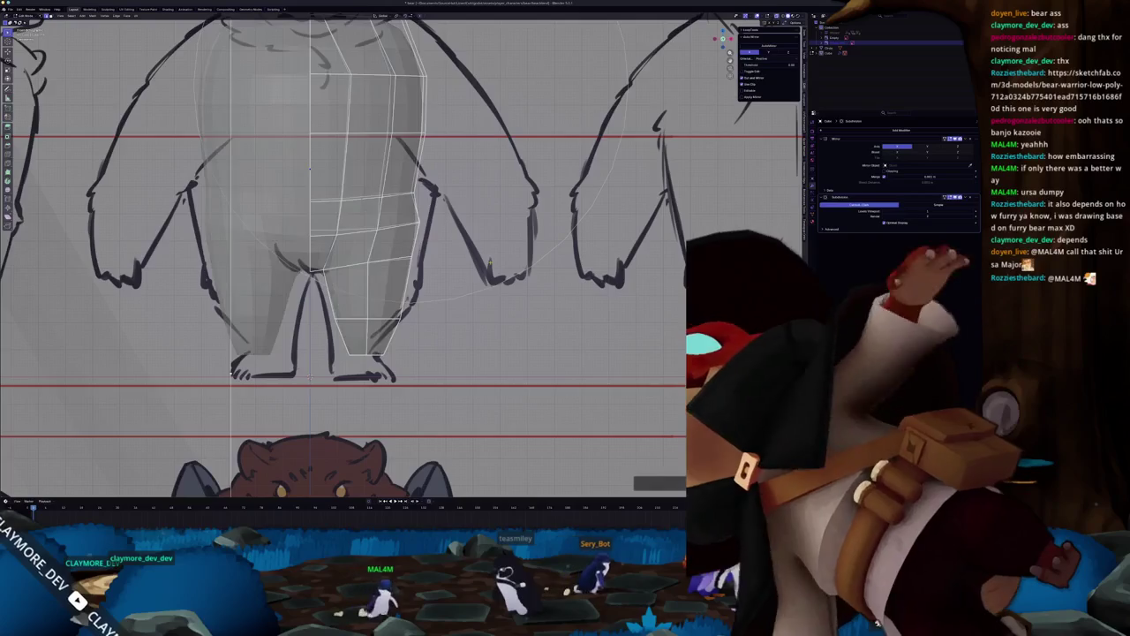
scroll(353, 353, up, 2)
scroll(353, 353, up, 2)
scroll(283, 278, up, 2)
scroll(283, 277, up, 1)
key(g)
key(x)
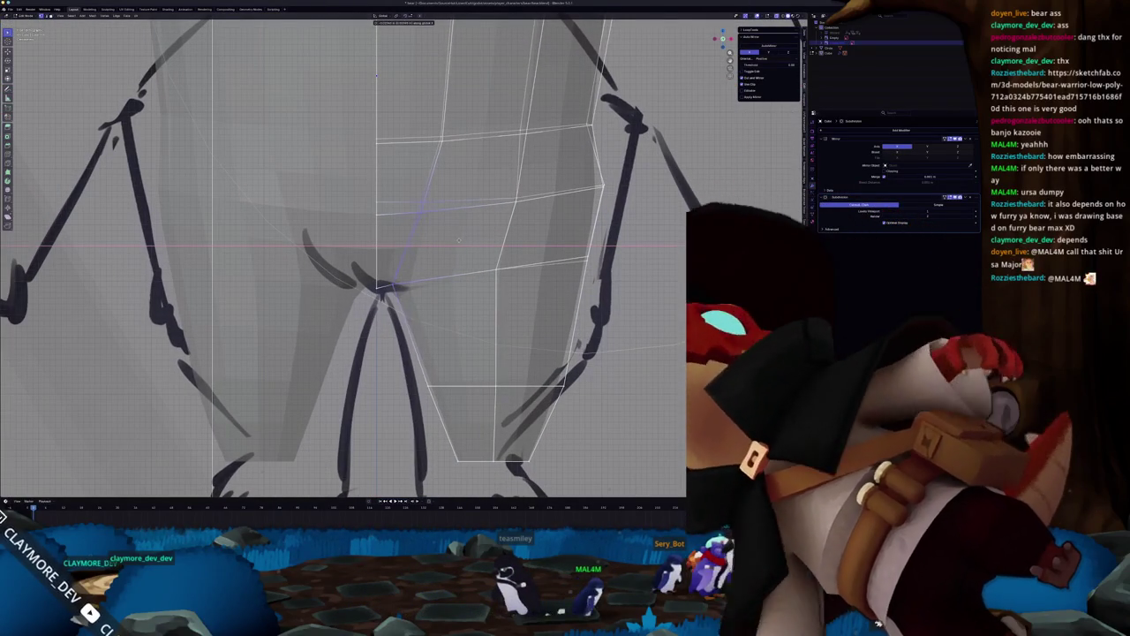
scroll(380, 265, down, 2)
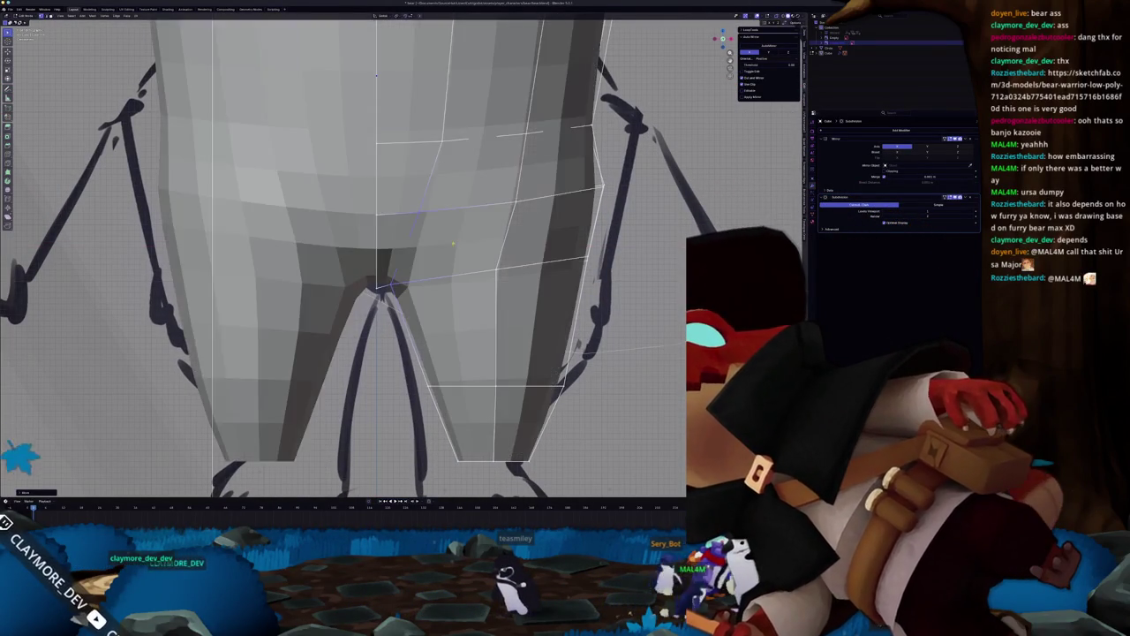
scroll(380, 265, down, 2)
With X-ray on, nudge the crotch vertex to match the sketch's leg split.
key(alt+z)
scroll(431, 304, up, 3)
scroll(433, 317, up, 1)
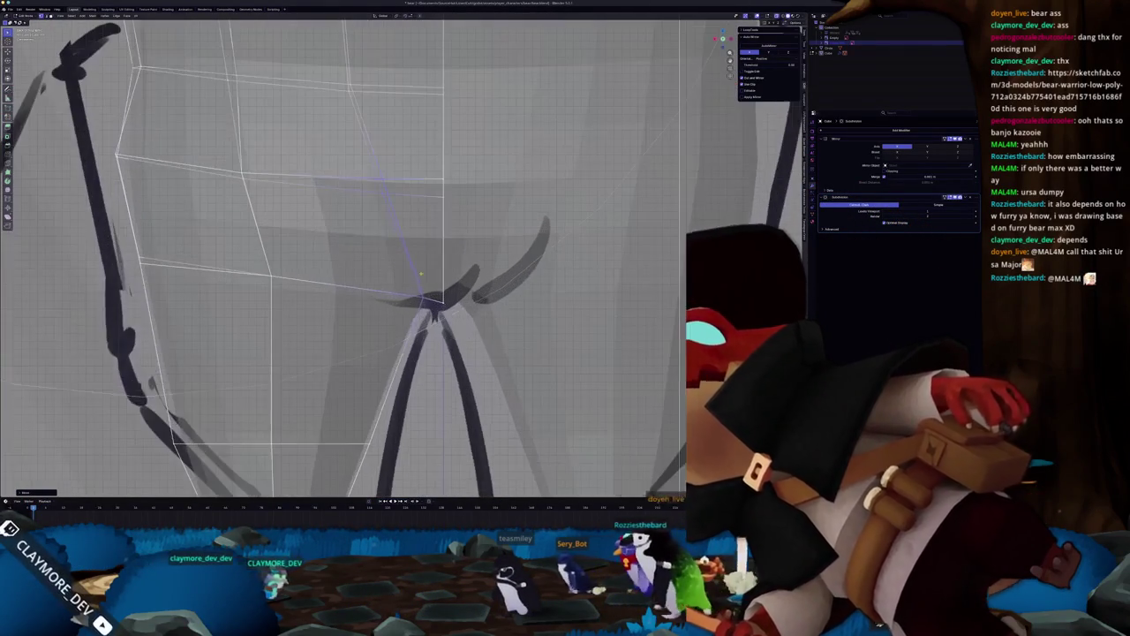
key(g)
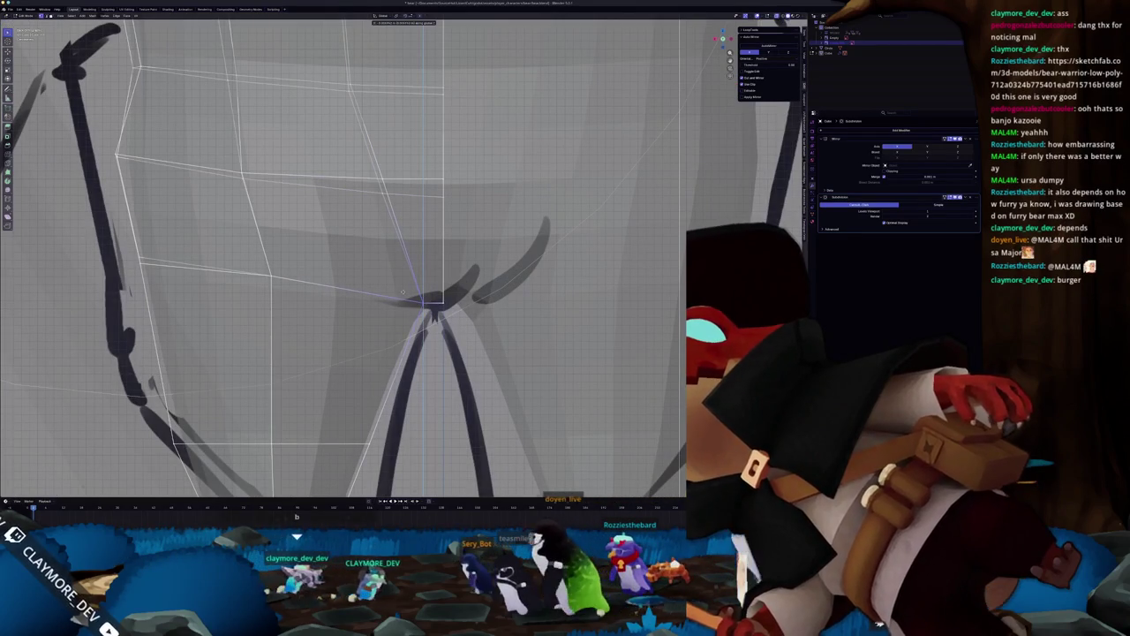
click(410, 288)
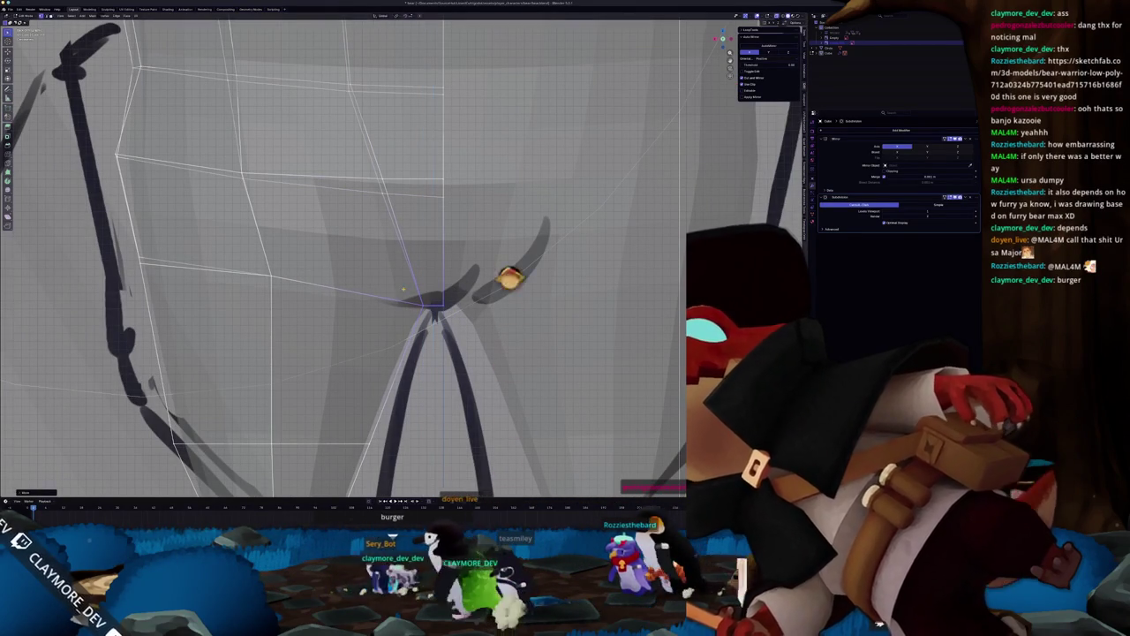
Orbit to check the legs, then return to the front orthographic view.
middle_drag(522, 223, 509, 291)
key(KP_1)
scroll(510, 371, down, 3)
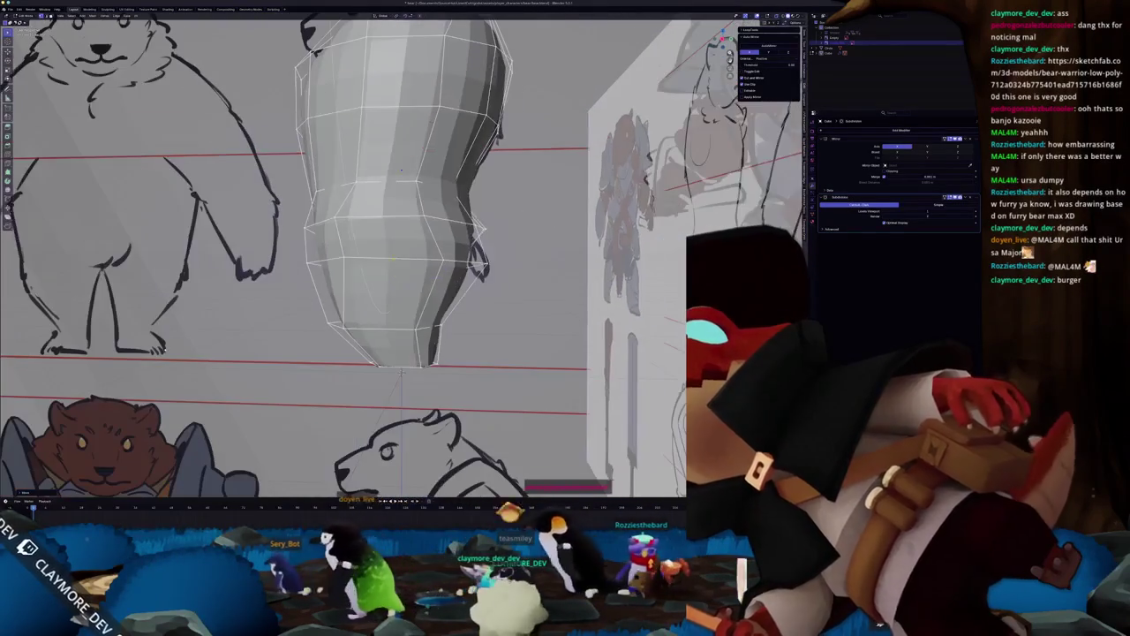
key(KP_1)
scroll(271, 425, up, 3)
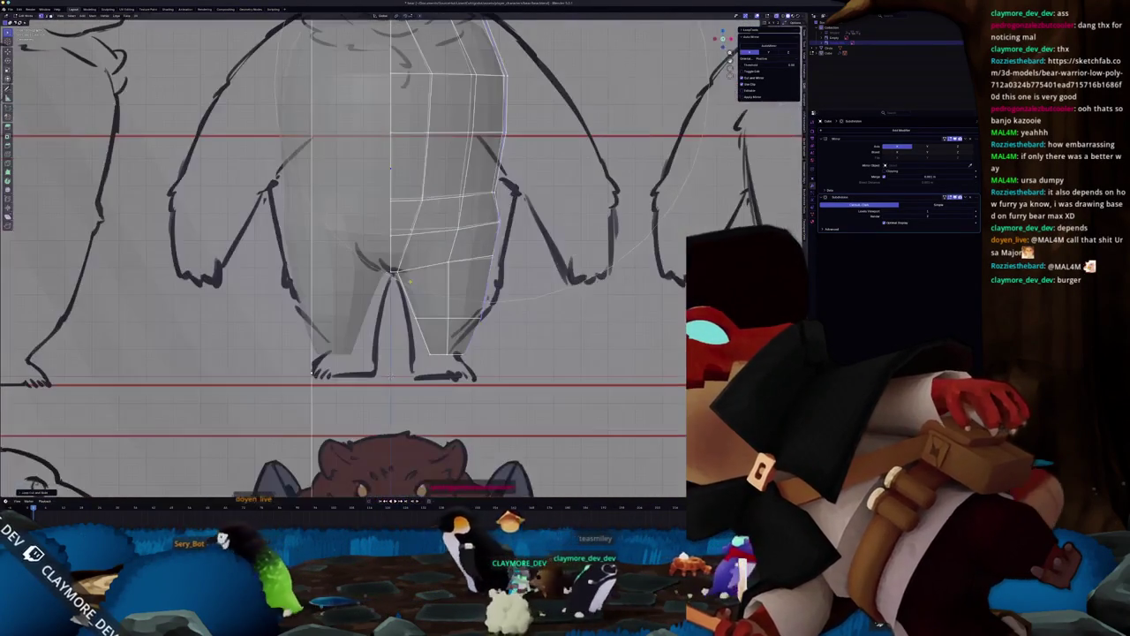
scroll(271, 425, up, 2)
scroll(271, 424, down, 3)
Orbit around the mesh to compare the leg split against both reference sketches.
middle_drag(271, 424, 406, 353)
middle_drag(389, 159, 355, 117)
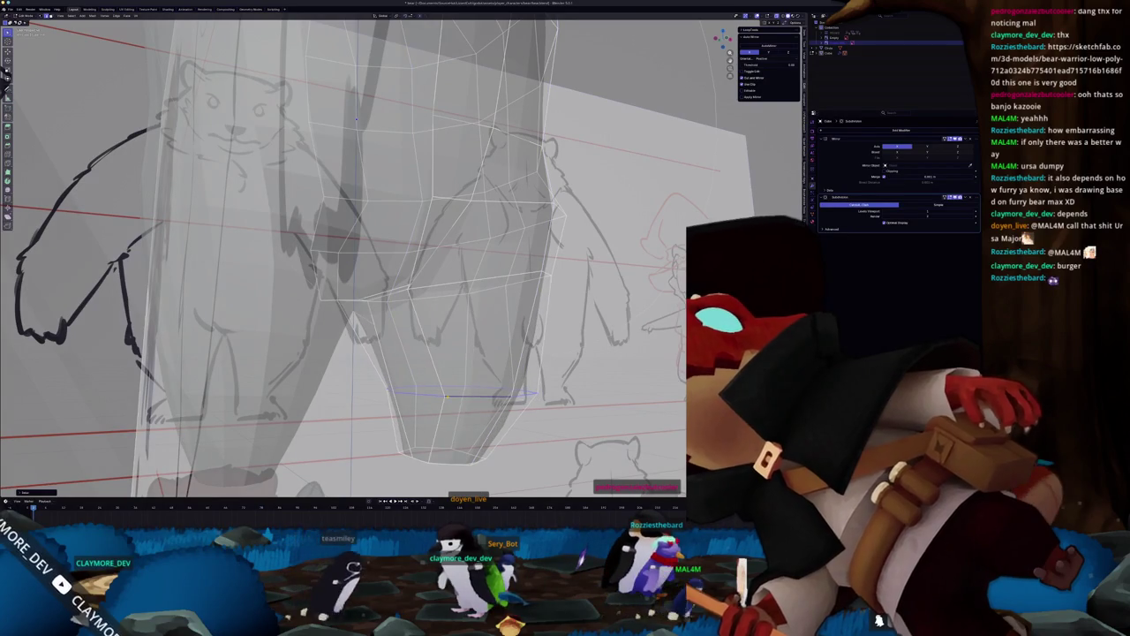
middle_drag(356, 118, 439, 325)
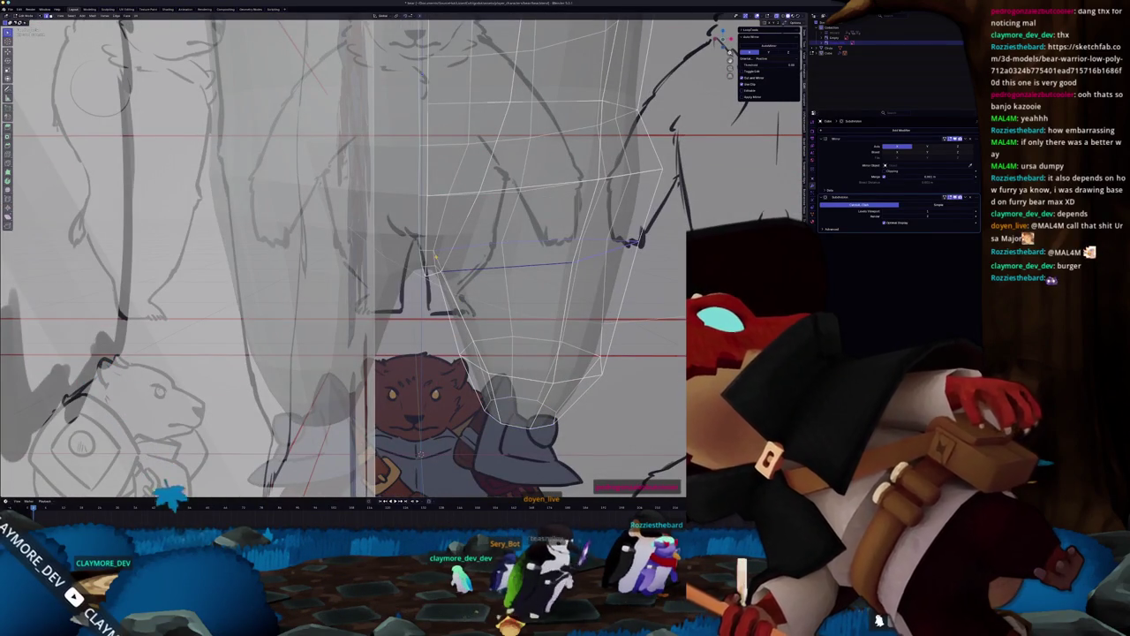
mouse_move(439, 325)
middle_down()
mouse_move(388, 265)
mouse_move(459, 252)
middle_up()
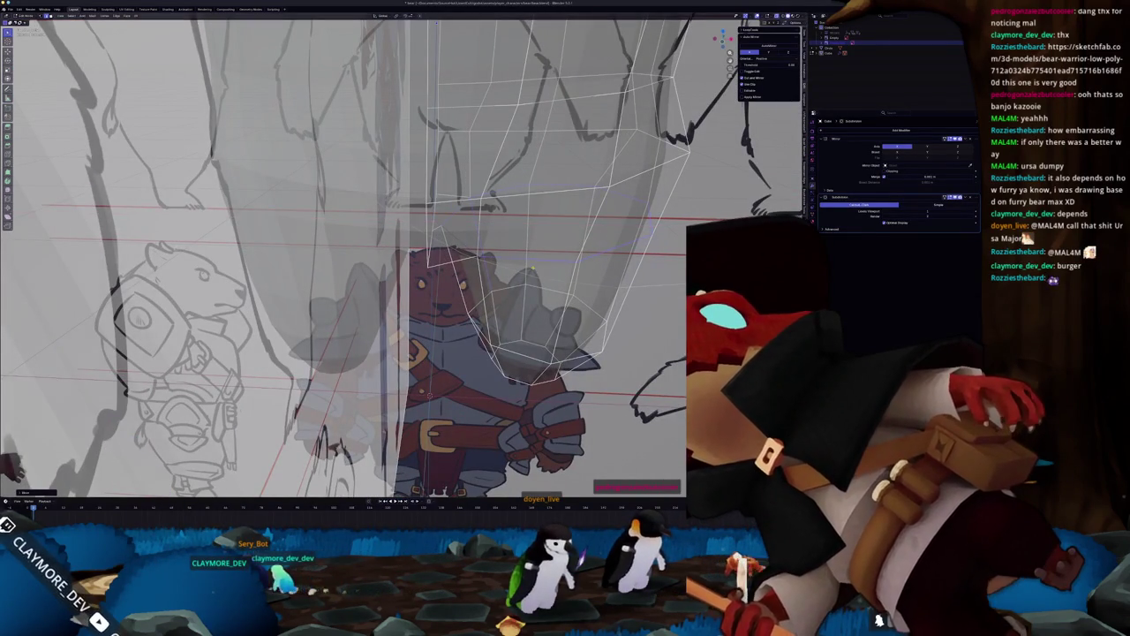
key(KP_1)
scroll(415, 265, down, 2)
scroll(415, 264, down, 2)
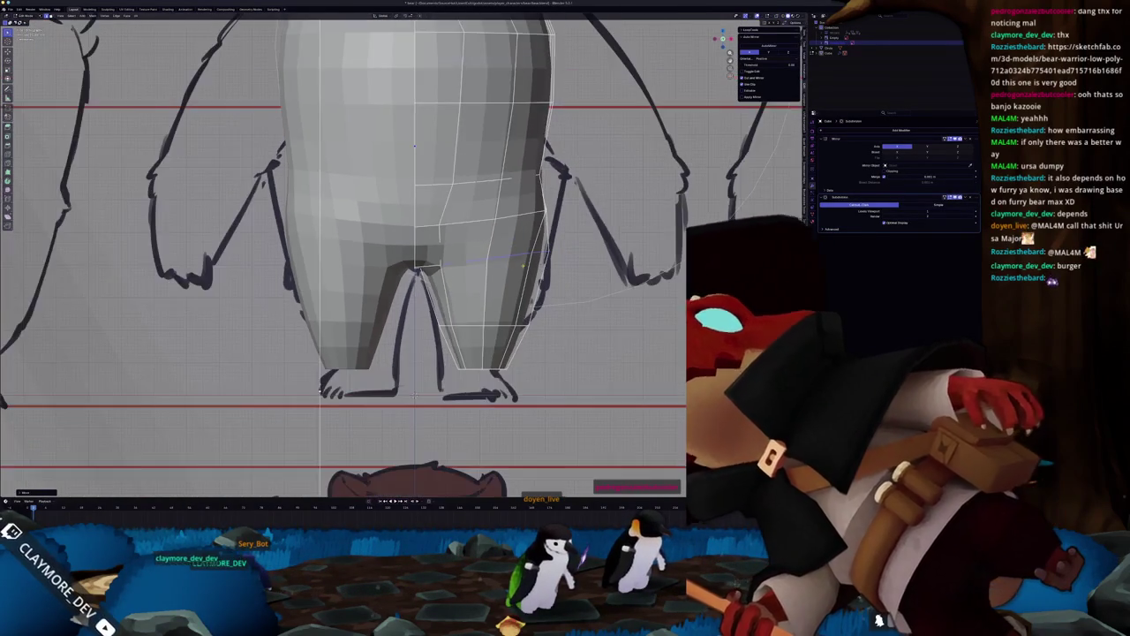
scroll(415, 256, down, 2)
middle_drag(415, 256, 486, 243)
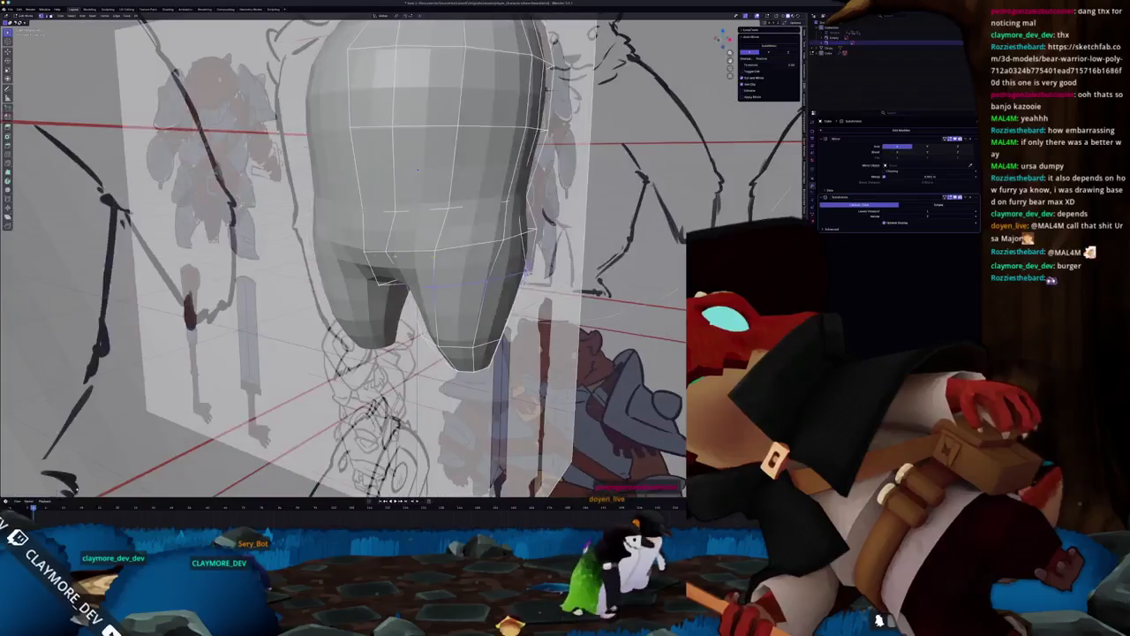
In orthographic view with X-ray, select the full edge loop around the lower belly.
mouse_move(417, 171)
middle_down()
mouse_move(530, 177)
mouse_move(521, 159)
mouse_move(500, 171)
middle_up()
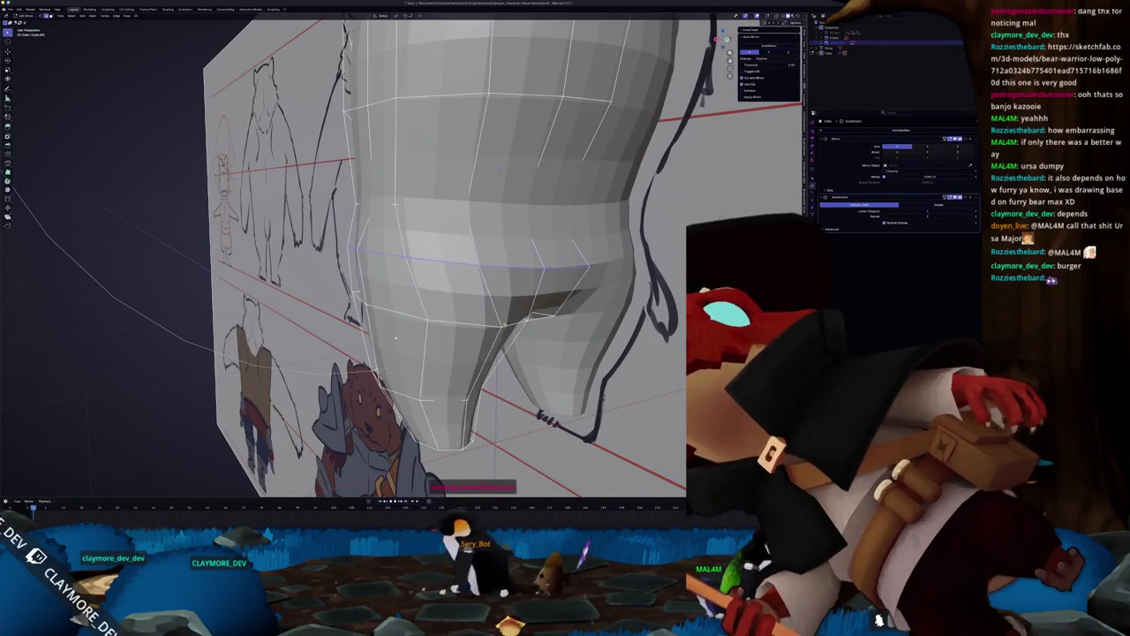
key(KP_1)
scroll(442, 135, up, 2)
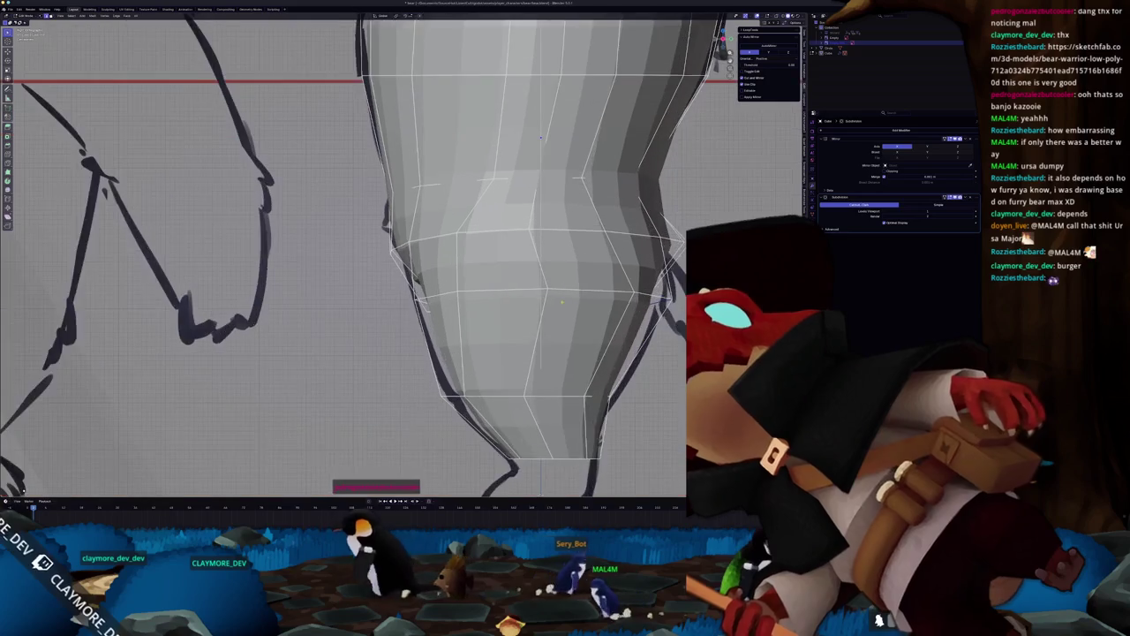
scroll(442, 134, up, 2)
key(alt+z)
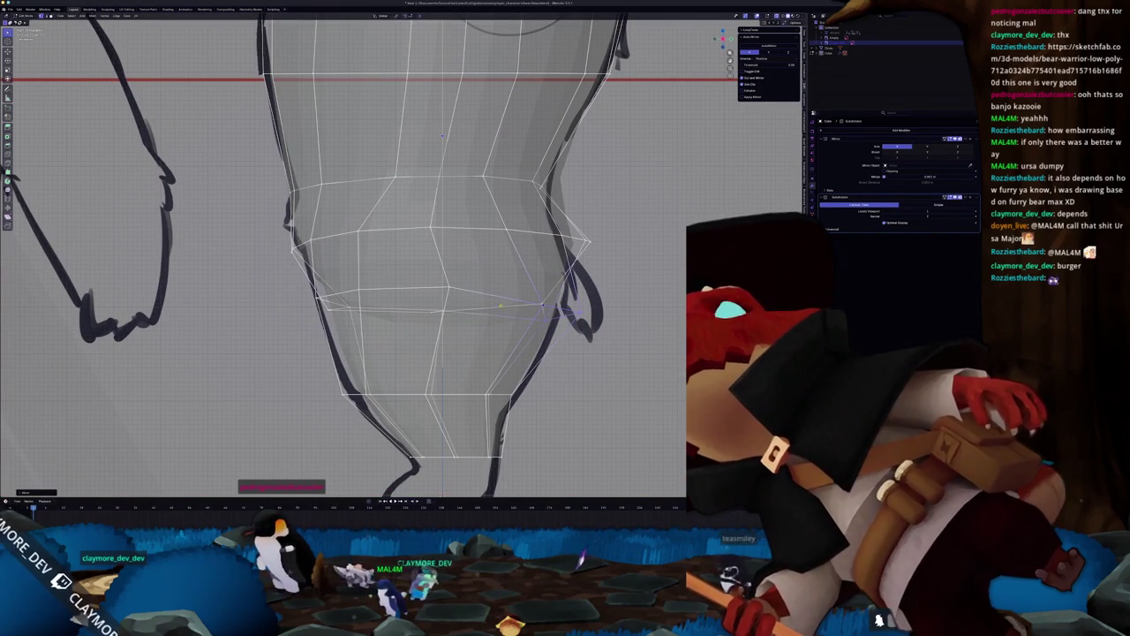
alt+click(536, 291)
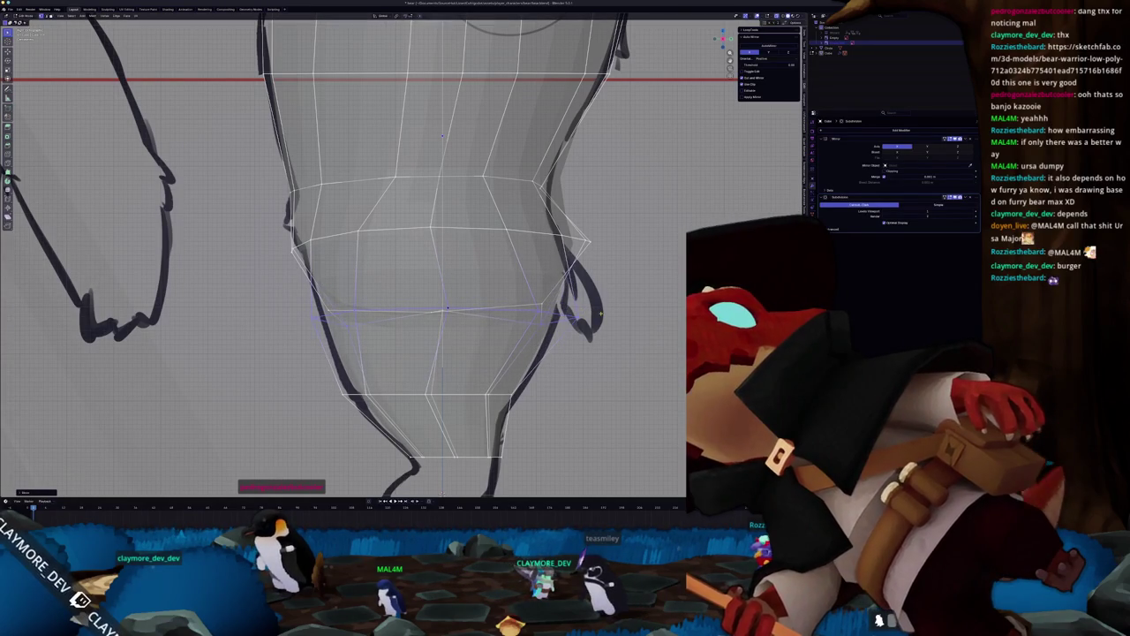
Check the solid body in Object Mode, then return to Edit Mode using circle select.
key(Tab)
scroll(565, 318, down, 2)
scroll(530, 327, down, 1)
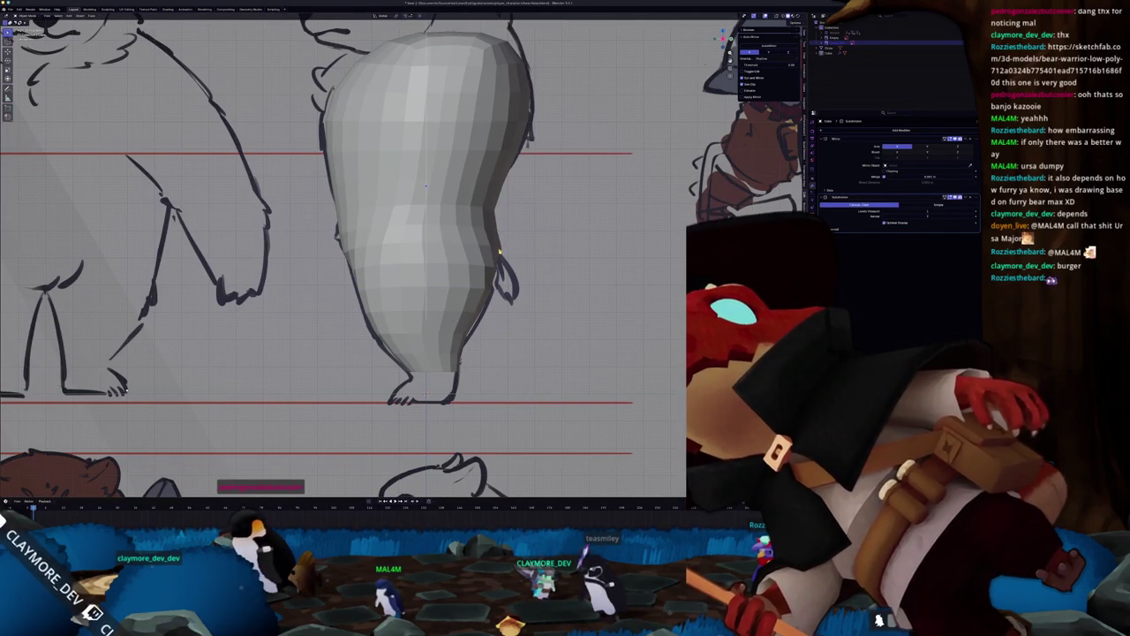
key(Tab)
scroll(513, 277, up, 2)
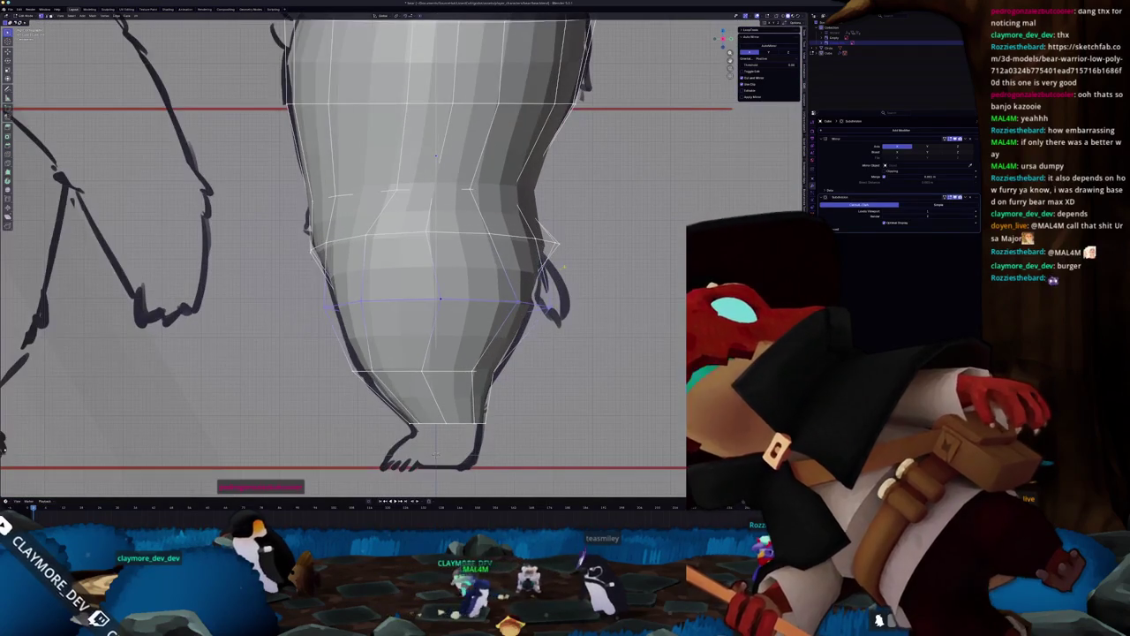
key(alt+z)
key(c)
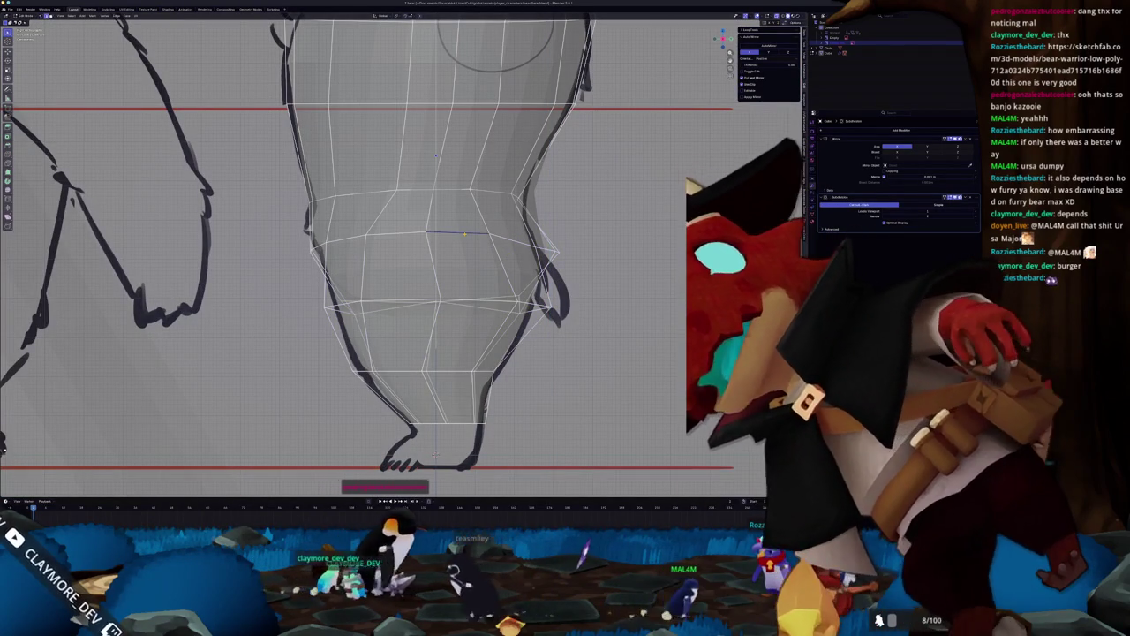
scroll(397, 256, down, 2)
key(alt+z)
scroll(397, 256, up, 4)
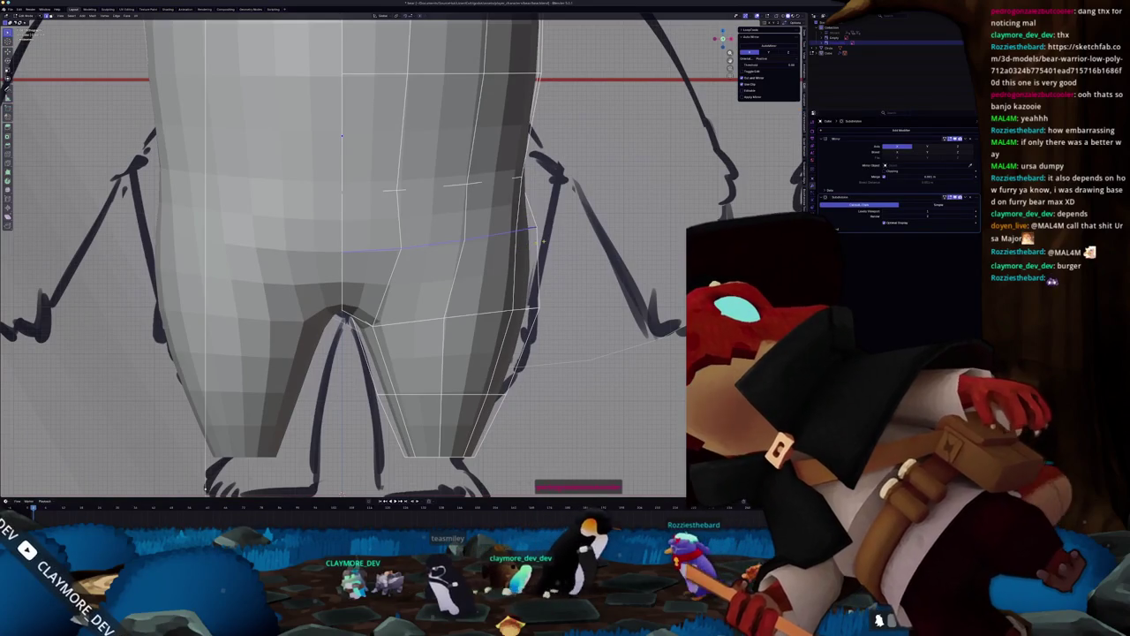
With X-ray on, drag the inner vertex above the crotch to reshape the belly edges.
key(alt+z)
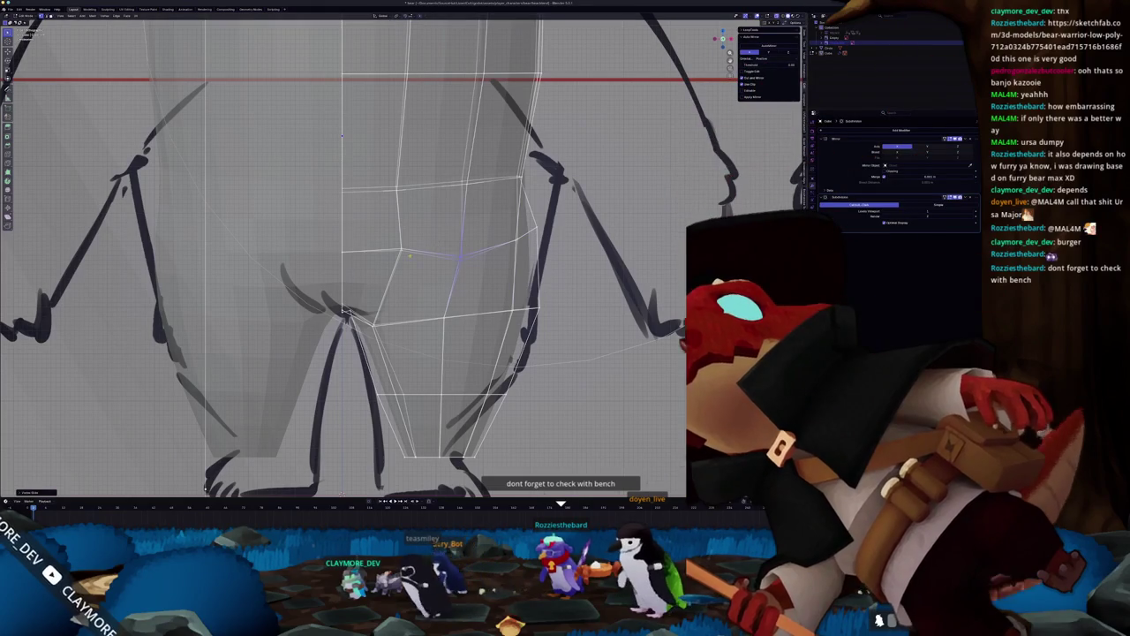
shift+middle_drag(205, 487, 245, 480)
key(ctrl+z)
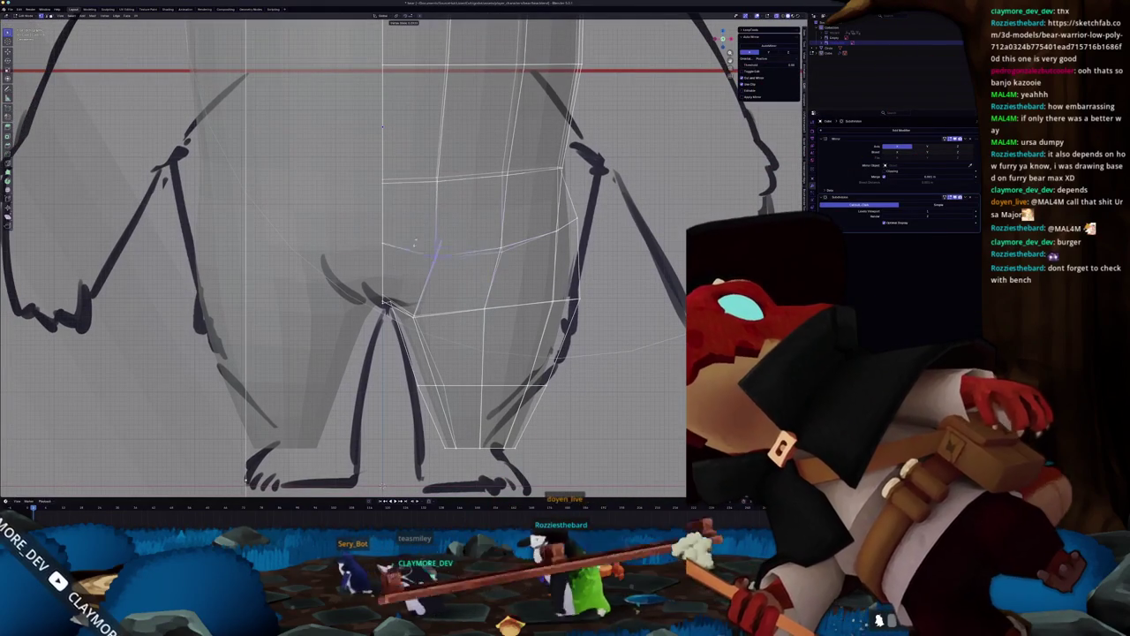
click(366, 226)
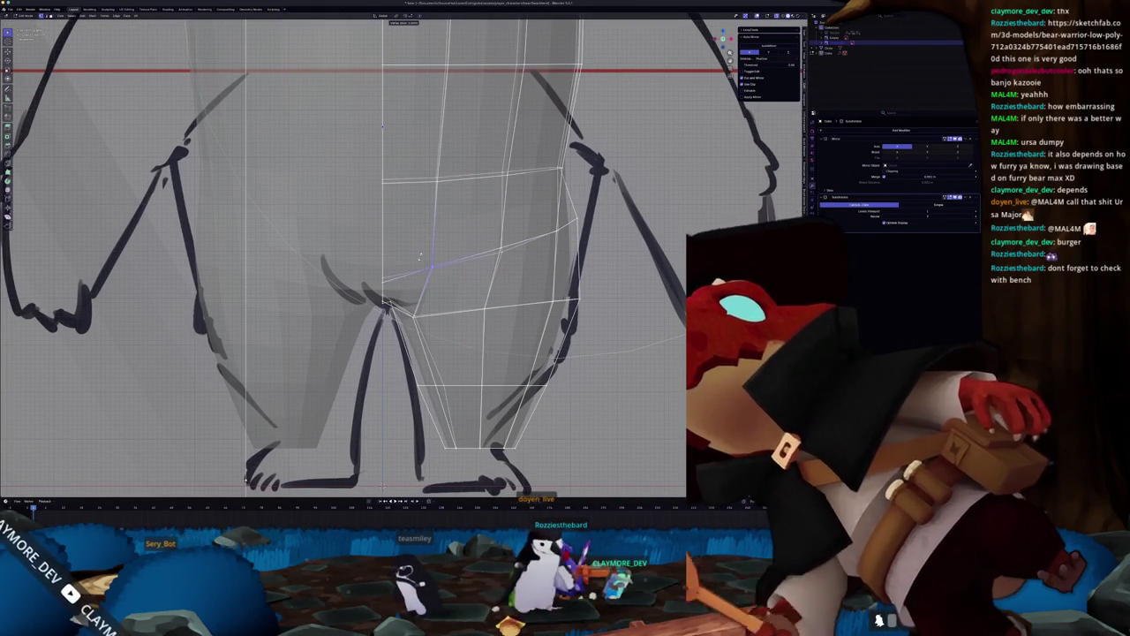
mouse_move(421, 256)
mouse_down()
mouse_move(547, 243)
mouse_move(563, 215)
mouse_up()
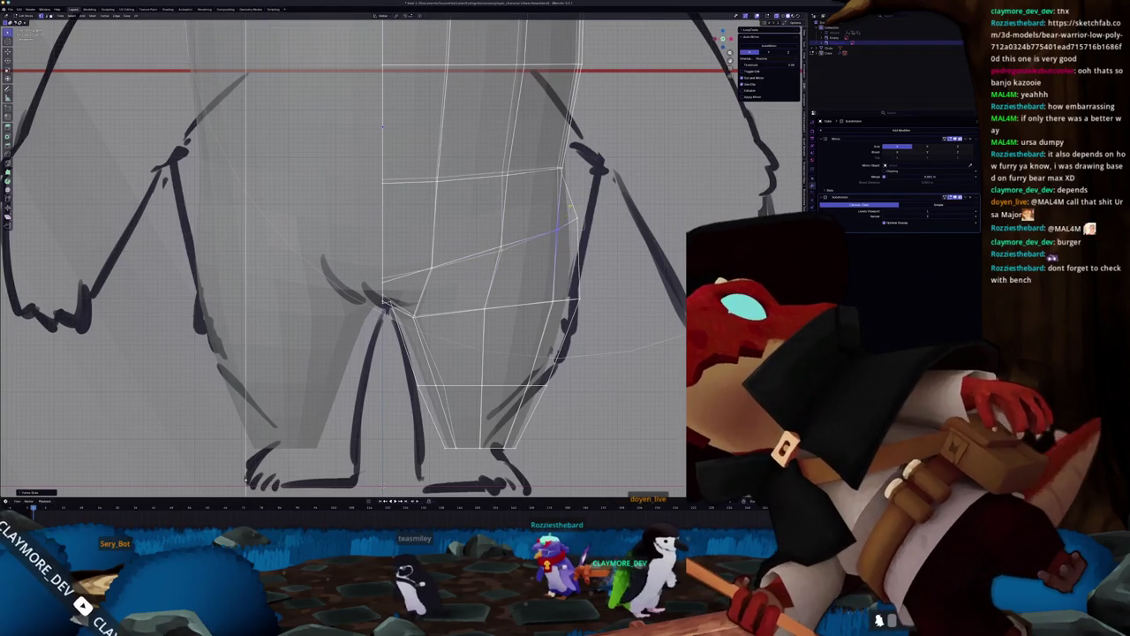
Leave Edit Mode and orbit out to view the whole body among the reference planes.
scroll(570, 209, down, 3)
scroll(530, 230, down, 2)
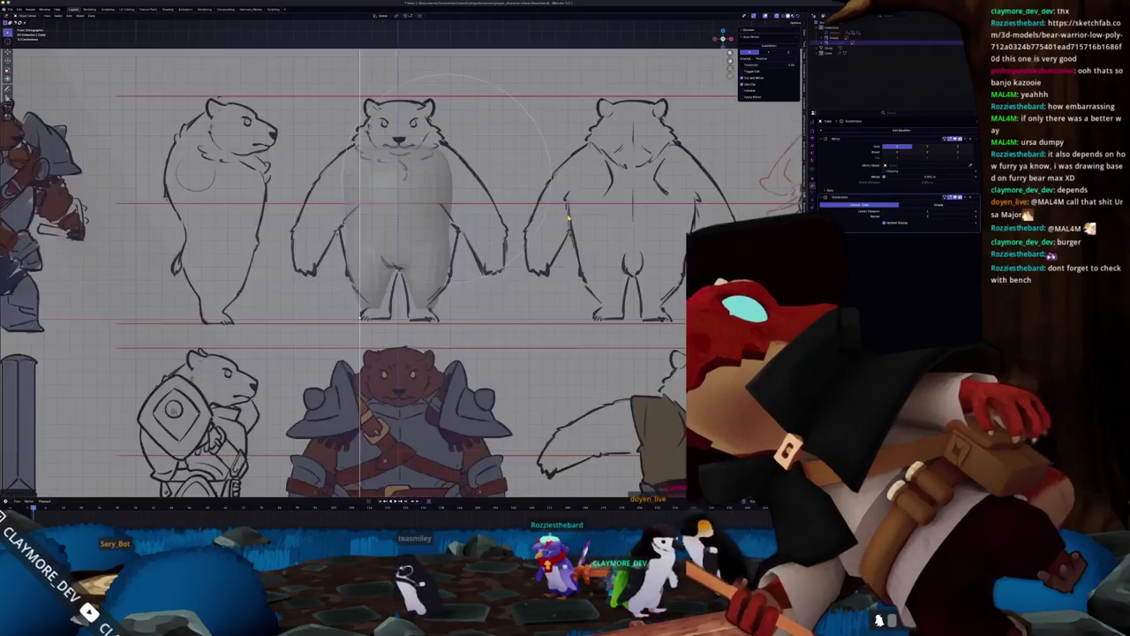
key(Tab)
key(Tab)
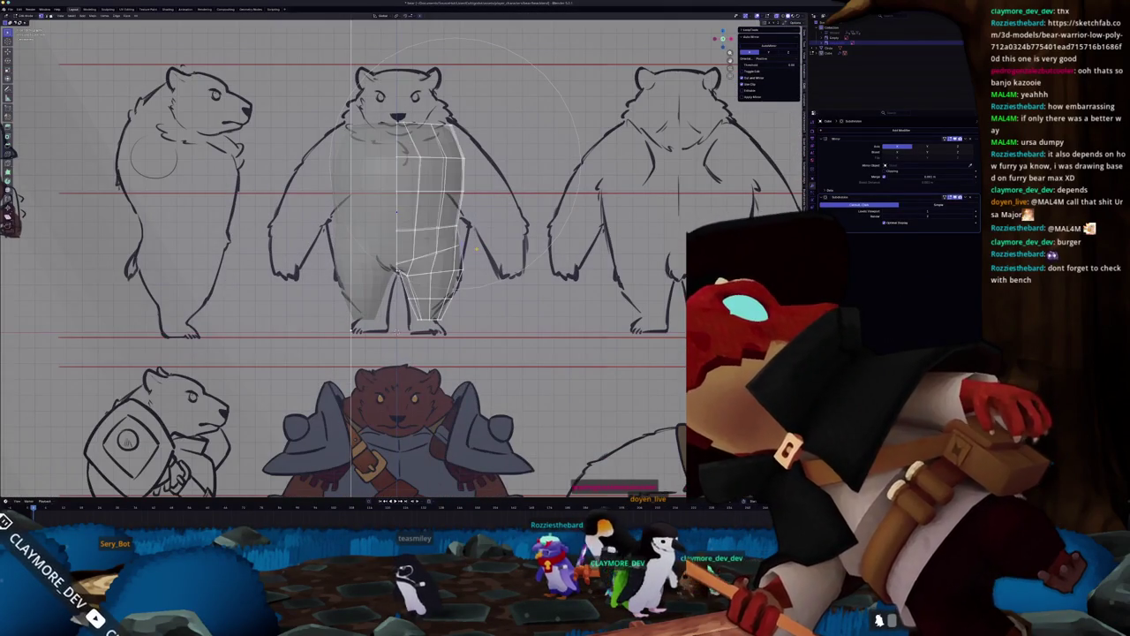
middle_drag(479, 252, 530, 265)
mouse_move(388, 315)
middle_down()
mouse_move(388, 265)
mouse_move(363, 293)
middle_up()
key(Tab)
Append the bear reference sheets from the project's references folder via the File menu.
click(11, 9)
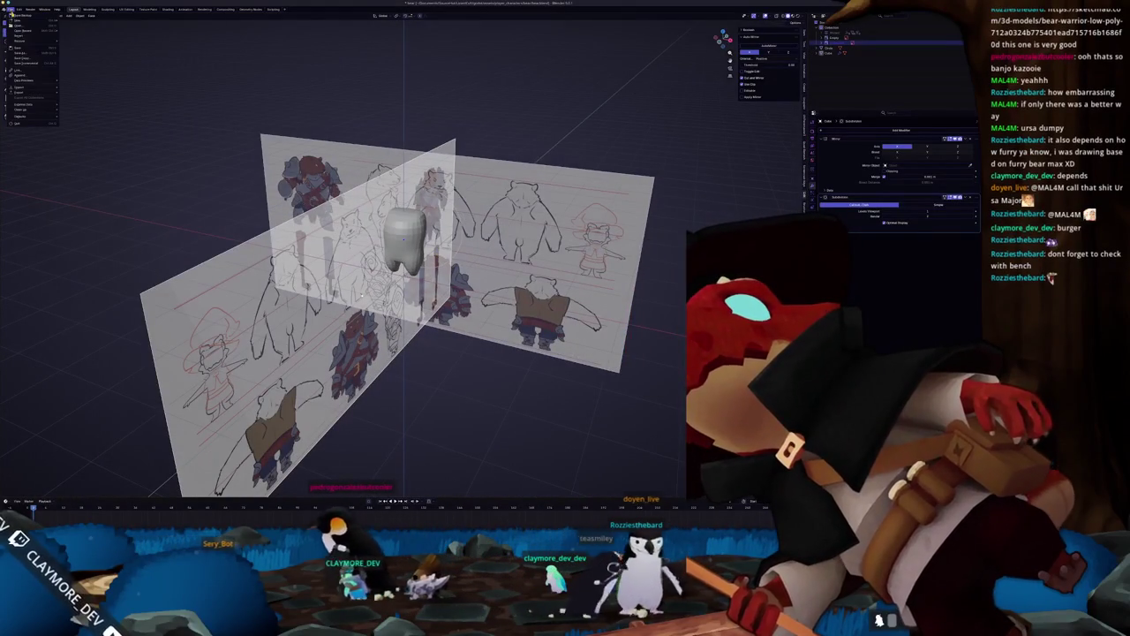
click(19, 76)
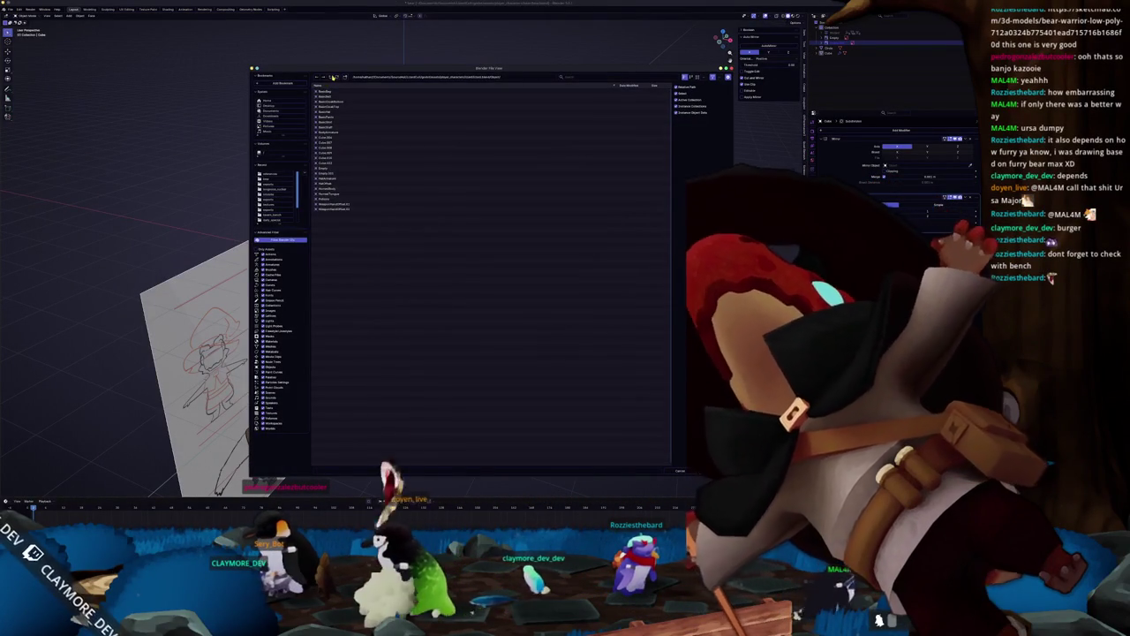
click(332, 76)
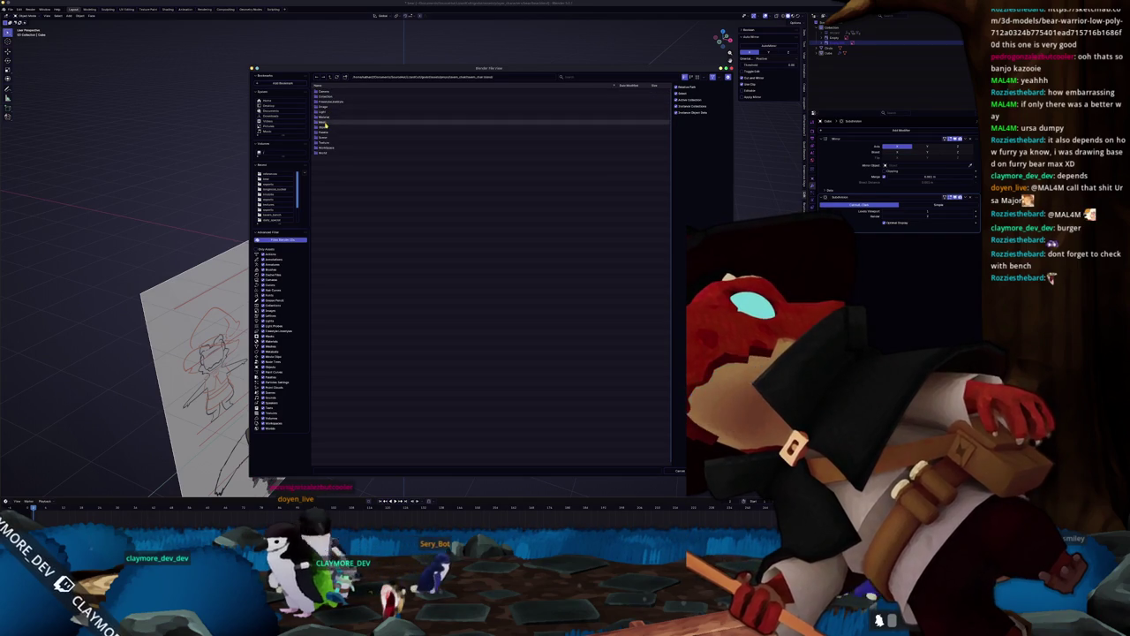
double_click(329, 103)
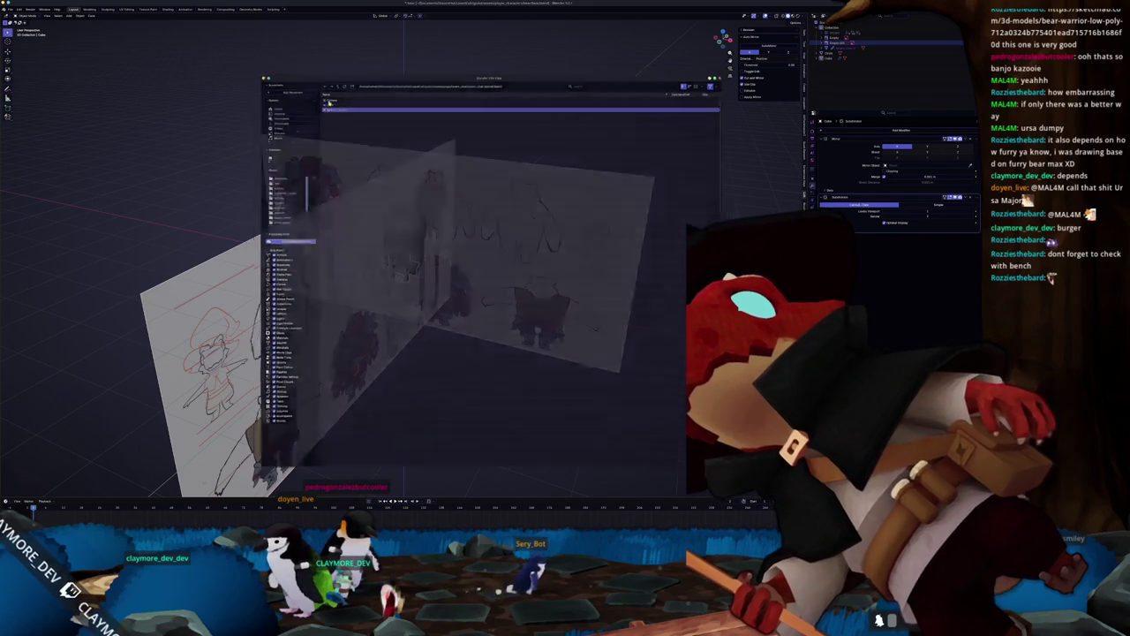
scroll(501, 260, up, 1)
scroll(500, 261, up, 3)
middle_drag(500, 261, 494, 261)
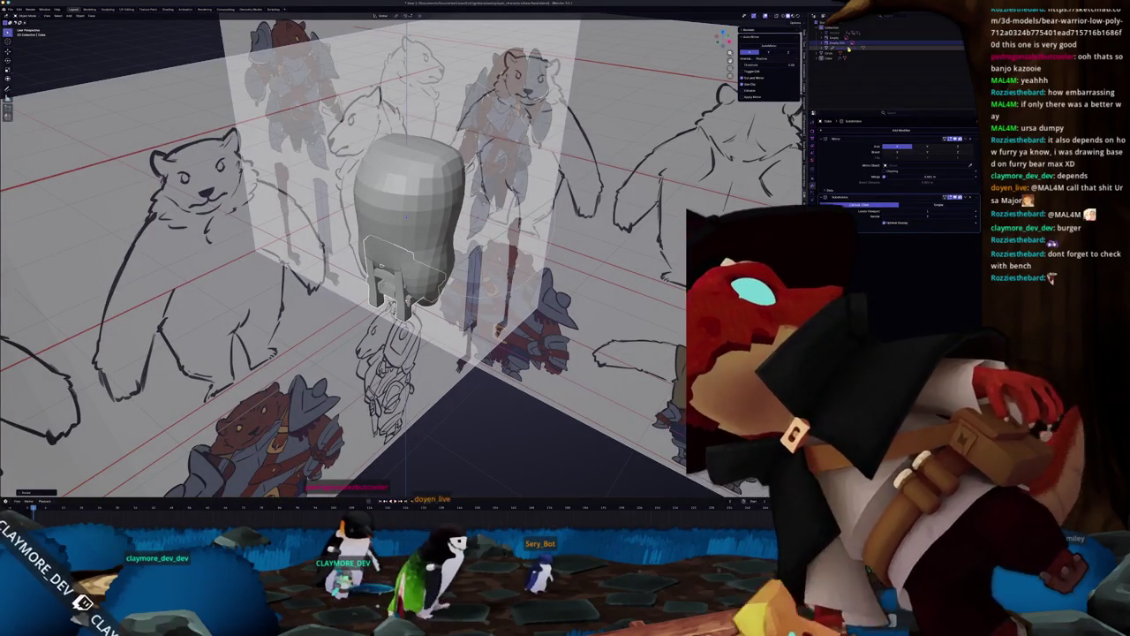
Show the body mesh in Material Preview beside the wooden chair and enter Edit Mode.
mouse_move(495, 262)
middle_down()
mouse_move(371, 256)
mouse_move(415, 258)
middle_up()
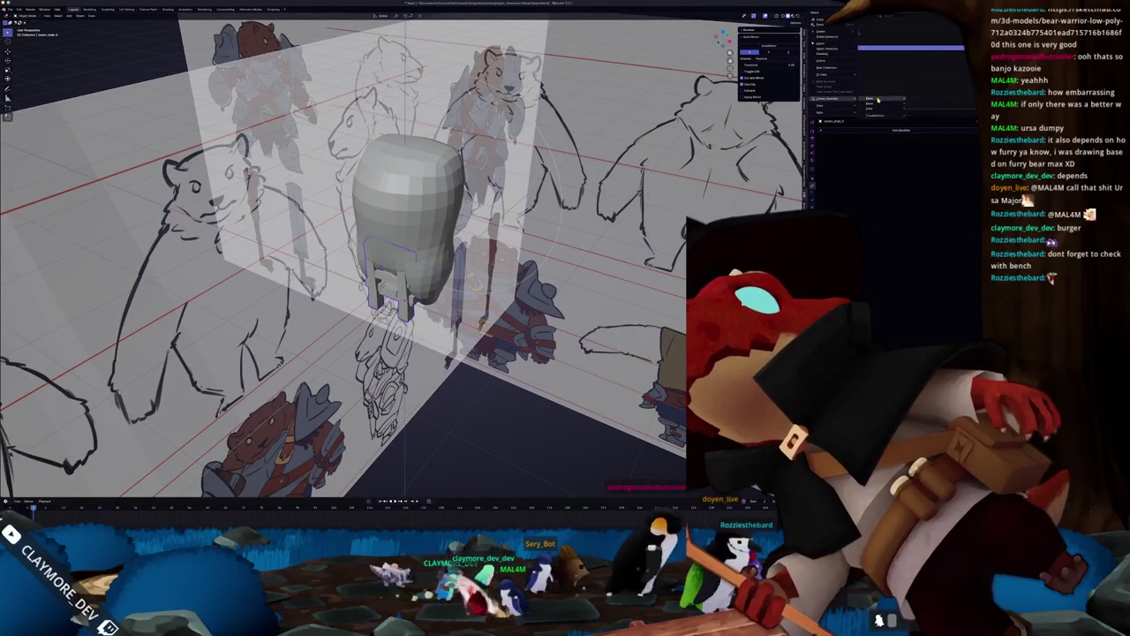
middle_drag(415, 258, 370, 256)
scroll(406, 256, up, 3)
mouse_move(568, 205)
middle_down()
mouse_move(539, 201)
mouse_move(552, 196)
middle_up()
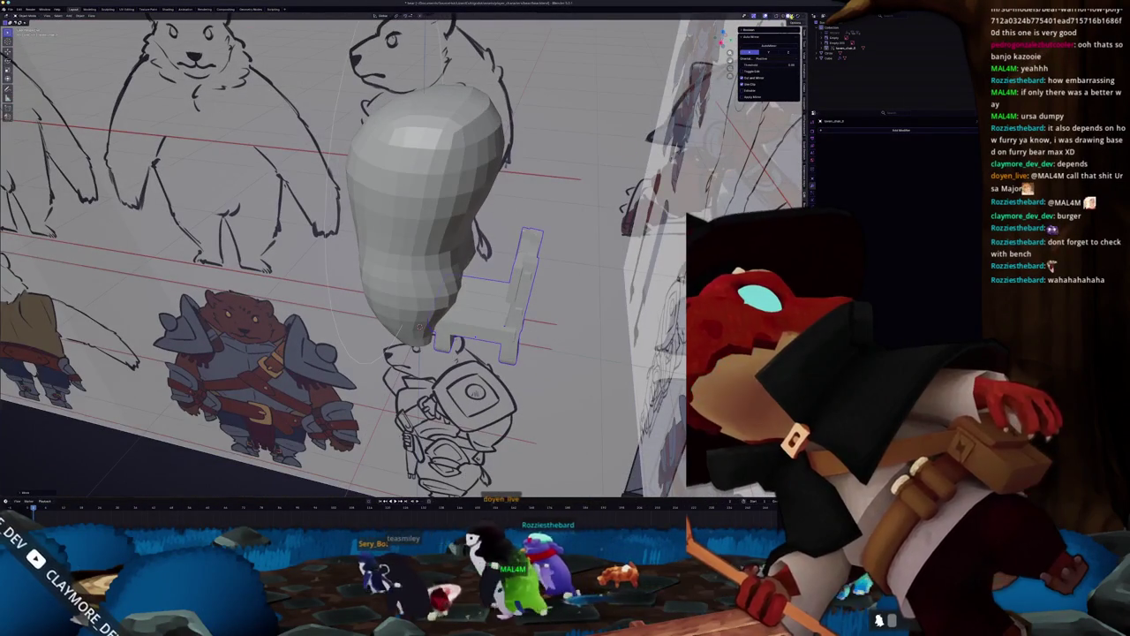
key(z)
mouse_move(424, 265)
middle_down()
mouse_move(444, 280)
mouse_move(437, 221)
middle_up()
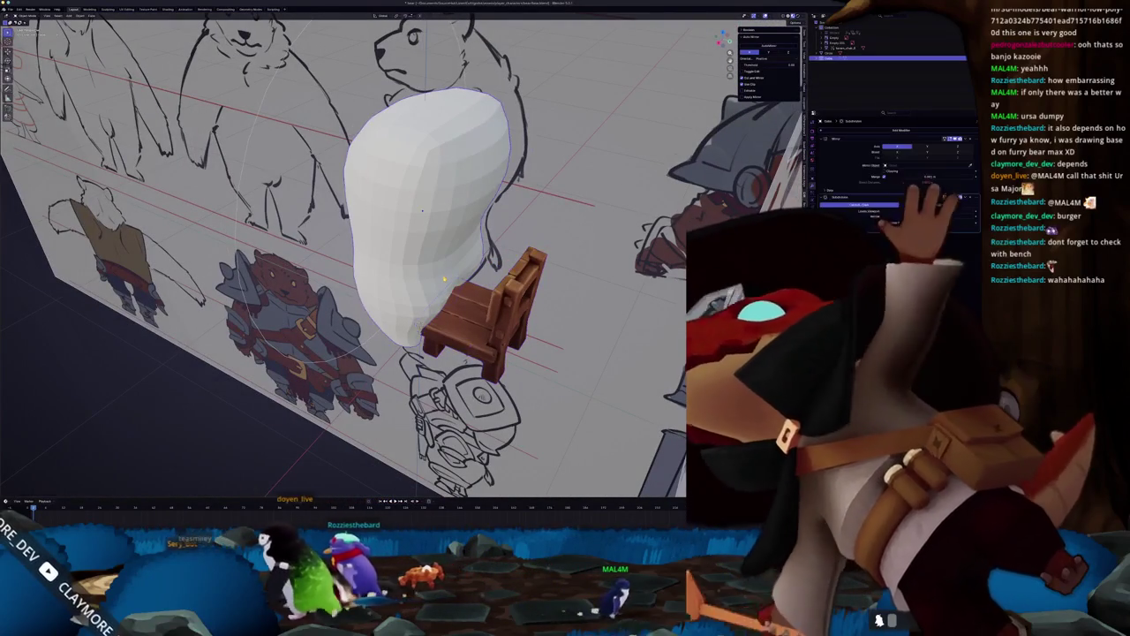
key(Tab)
scroll(434, 165, up, 3)
mouse_move(434, 165)
middle_down()
mouse_move(437, 203)
mouse_move(432, 164)
mouse_move(432, 174)
middle_up()
Hide the chair, then select the bear body and enter Edit Mode on it.
key(Tab)
key(h)
mouse_move(432, 176)
middle_down()
mouse_move(431, 203)
mouse_move(406, 230)
middle_up()
click(415, 265)
key(Tab)
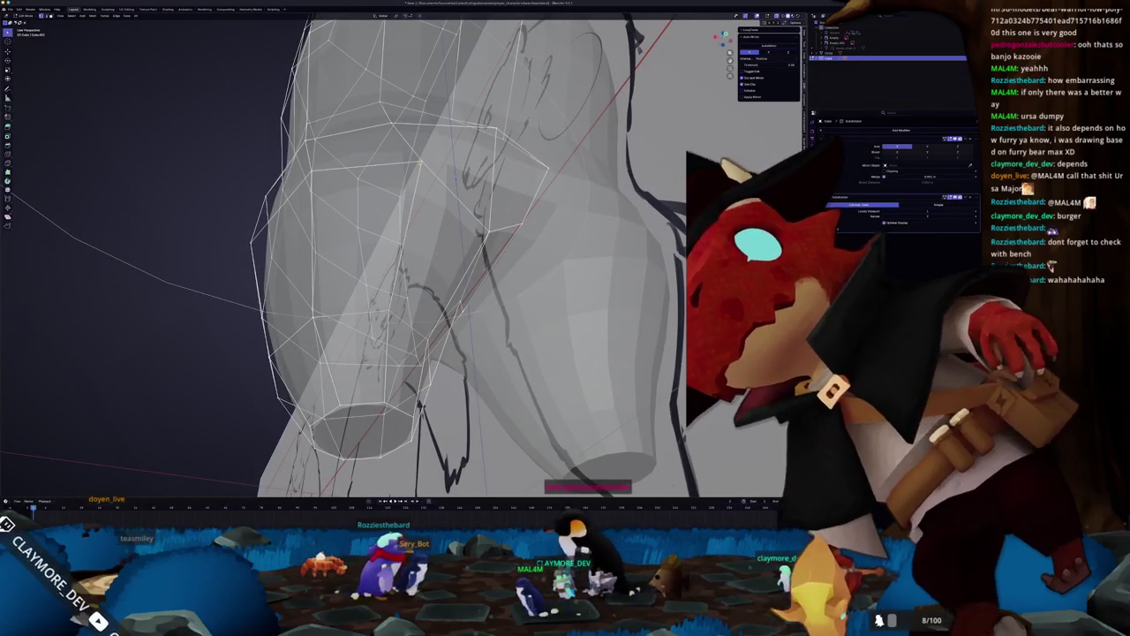
In solid shading, orbit around the bear's legs to a side view beside the sketch.
middle_drag(406, 230, 451, 221)
mouse_move(473, 332)
middle_down()
mouse_move(452, 473)
mouse_move(447, 161)
mouse_move(442, 172)
mouse_move(436, 196)
mouse_move(553, 276)
mouse_move(549, 223)
middle_up()
key(shift+z)
mouse_move(445, 234)
middle_down()
mouse_move(430, 224)
mouse_move(409, 252)
middle_up()
mouse_move(448, 173)
middle_down()
mouse_move(437, 192)
mouse_move(375, 195)
mouse_move(481, 174)
middle_up()
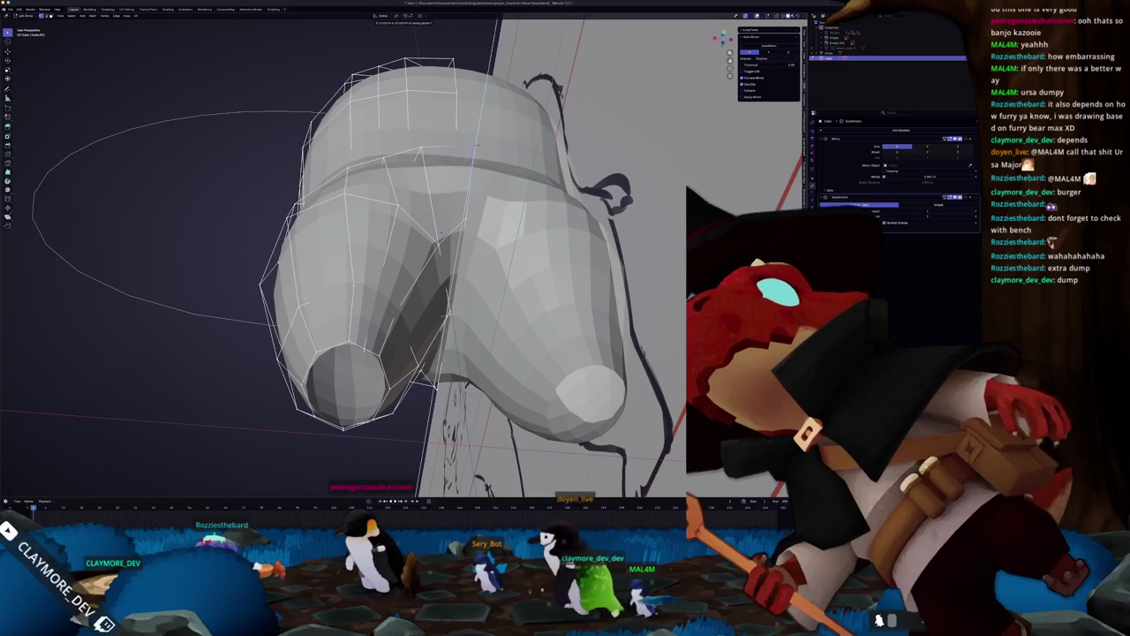
mouse_move(477, 135)
middle_down()
mouse_move(407, 186)
mouse_move(413, 216)
mouse_move(459, 231)
mouse_move(463, 261)
middle_up()
Compare the body against the sketches in side and front orthographic views, then re-enter Edit Mode.
key(Tab)
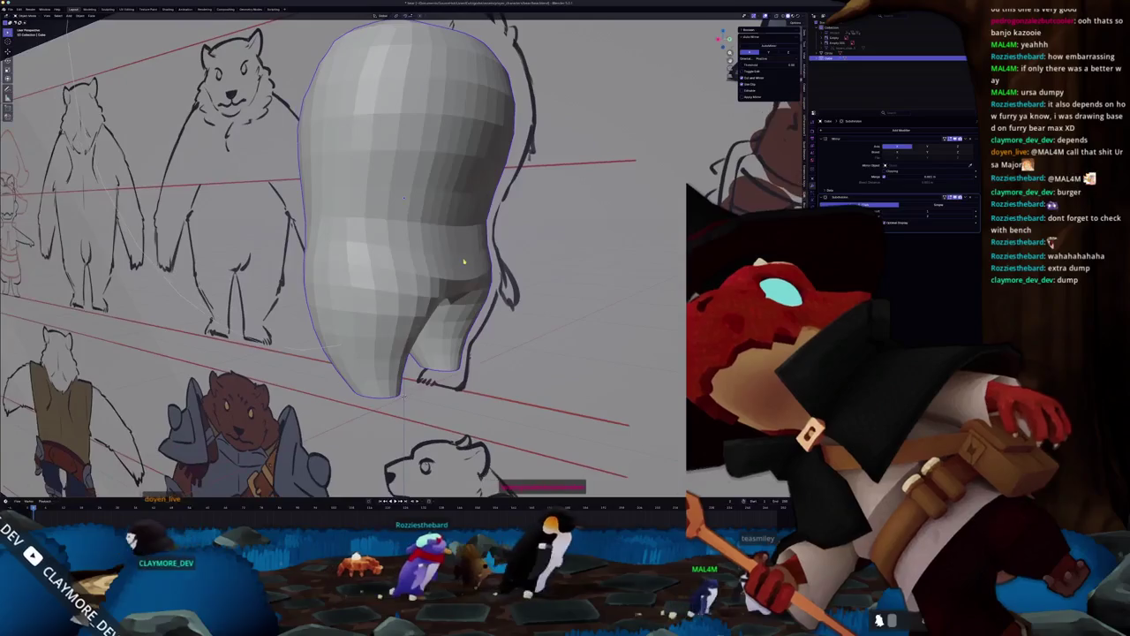
key(KP_3)
key(KP_1)
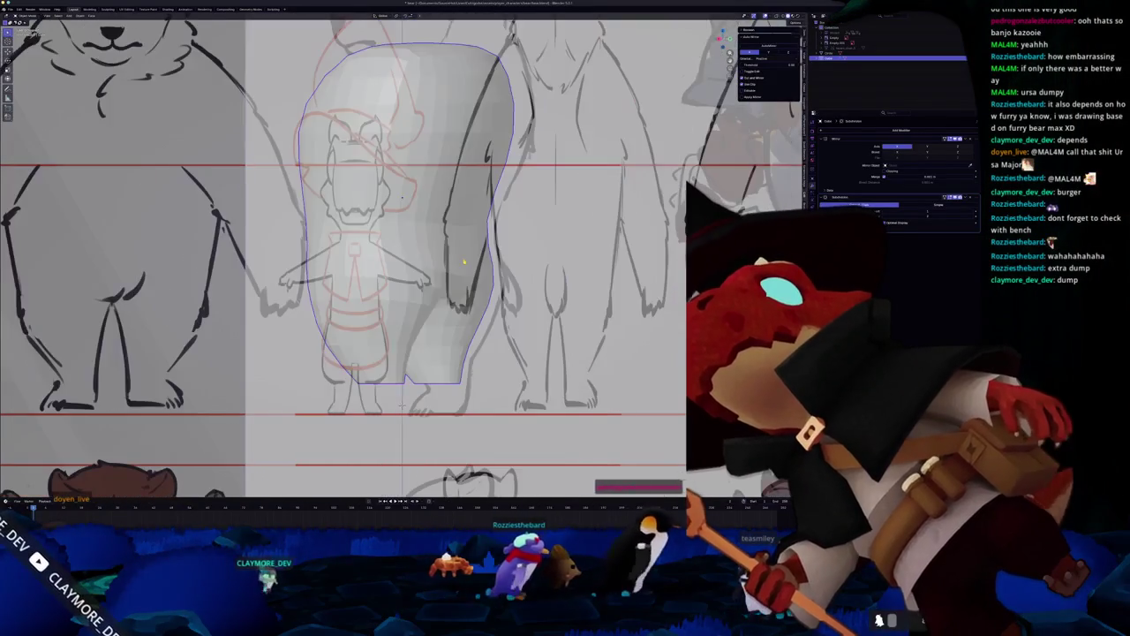
key(KP_3)
key(Tab)
key(KP_1)
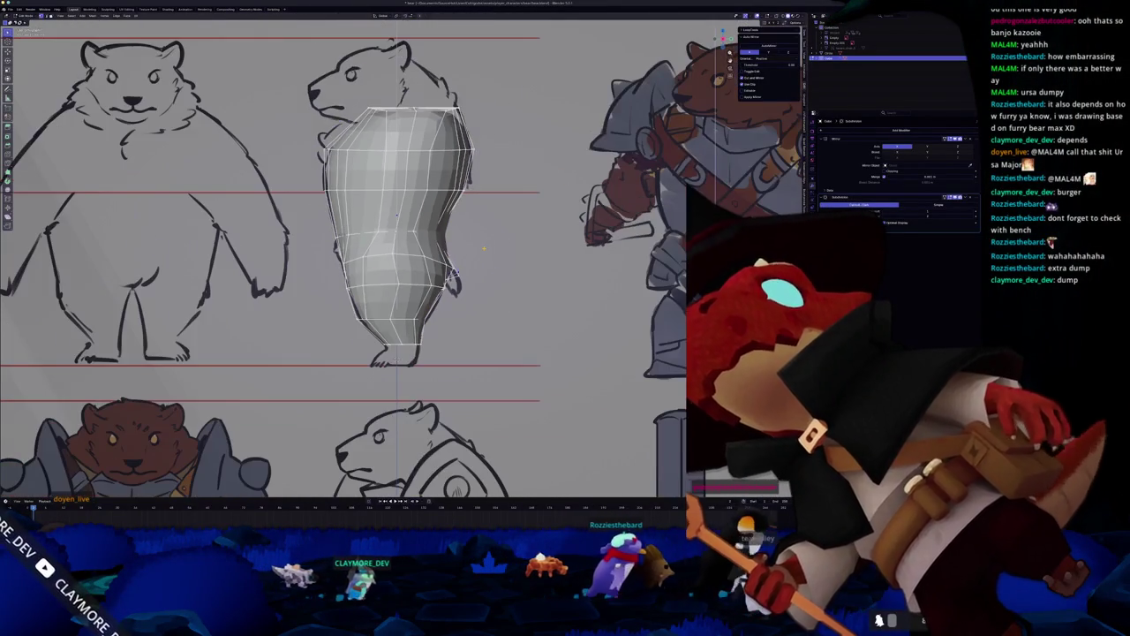
In X-ray front view, select the whole mesh, deselect the top edges, then orbit back to perspective.
scroll(484, 249, up, 2)
key(alt+z)
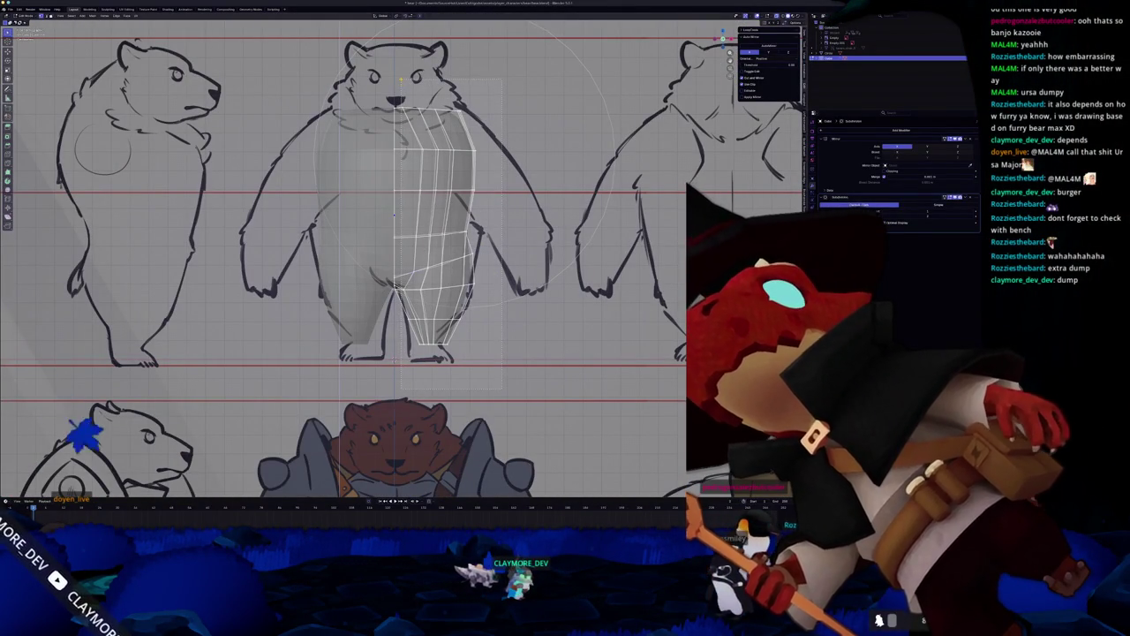
key(a)
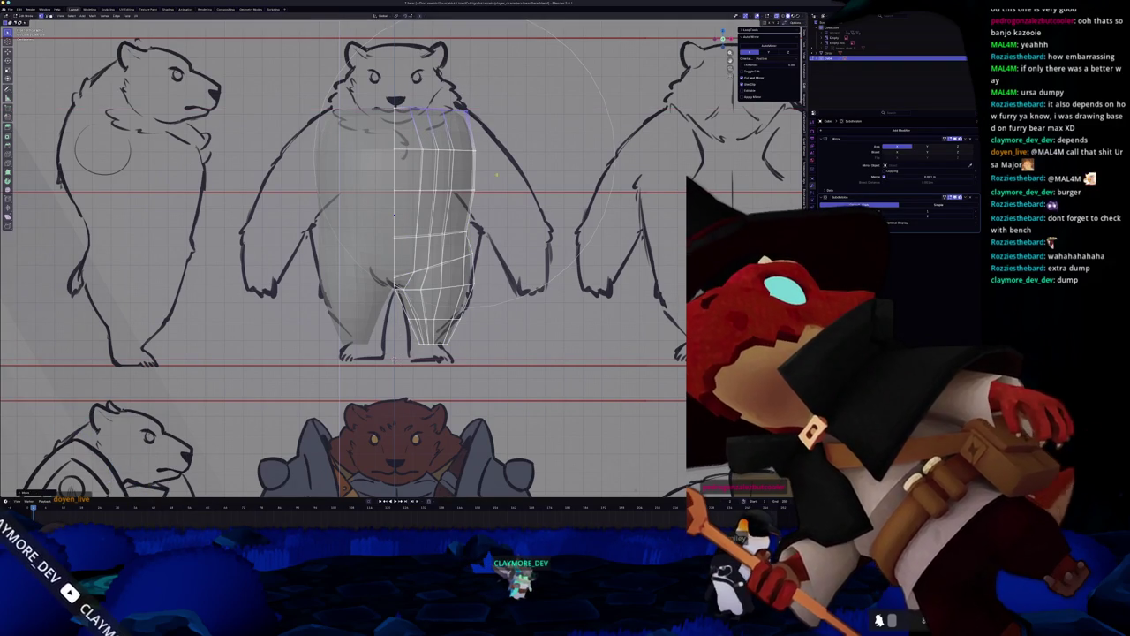
scroll(503, 195, up, 1)
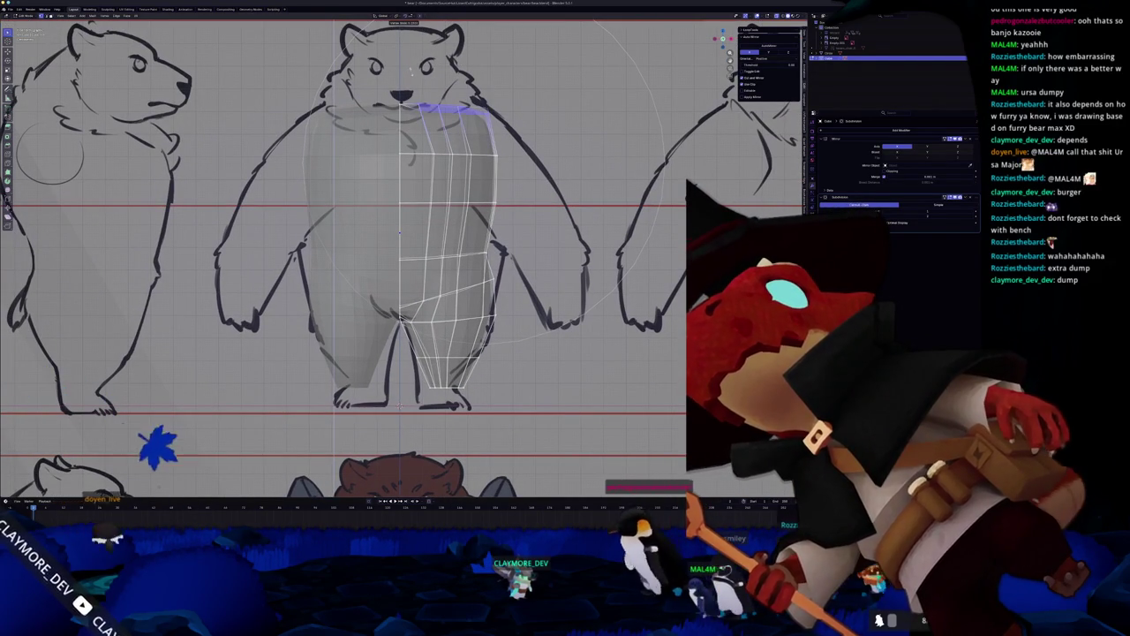
click(508, 294)
scroll(519, 365, up, 1)
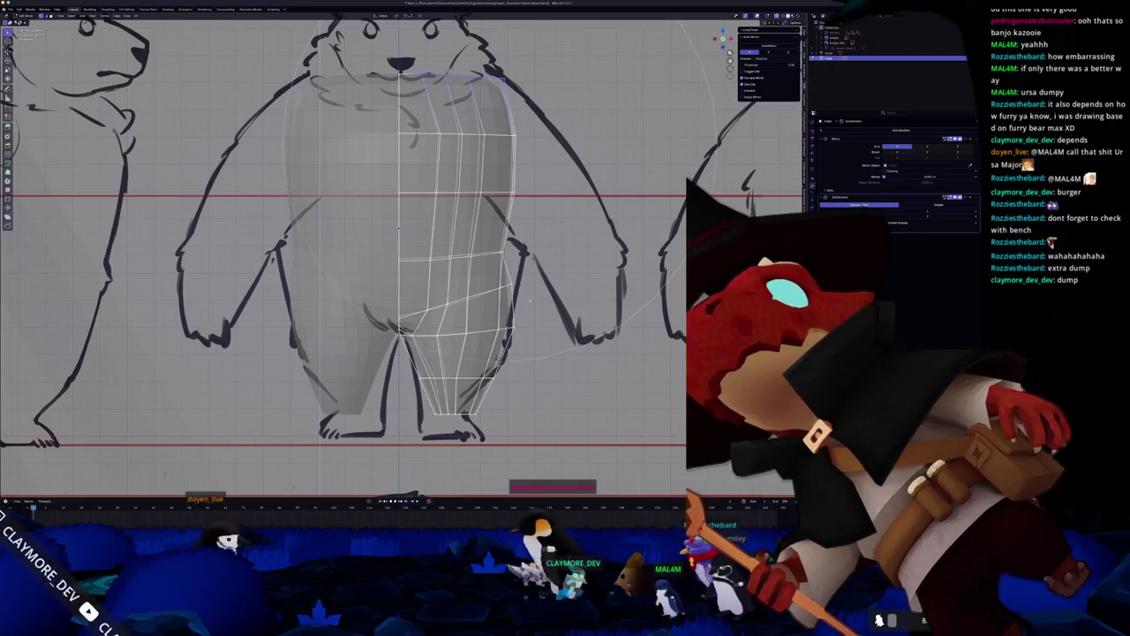
middle_drag(397, 265, 601, 243)
key(alt+z)
key(alt+z)
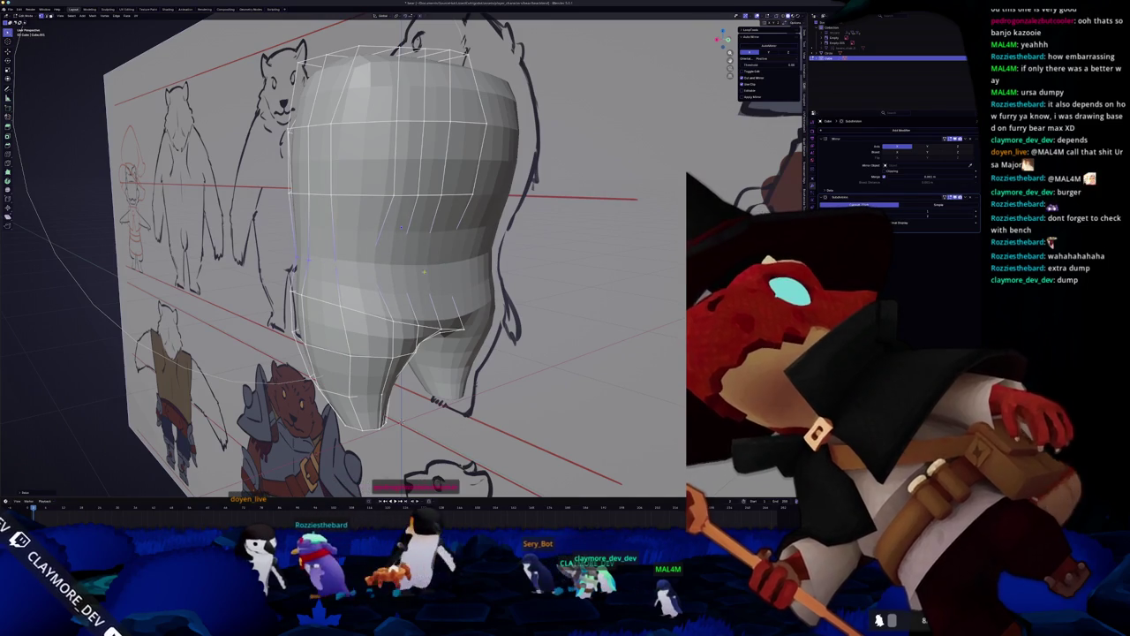
Orbit to a front-ish angle and go back into Edit Mode on the body.
key(Tab)
key(alt+z)
key(alt+z)
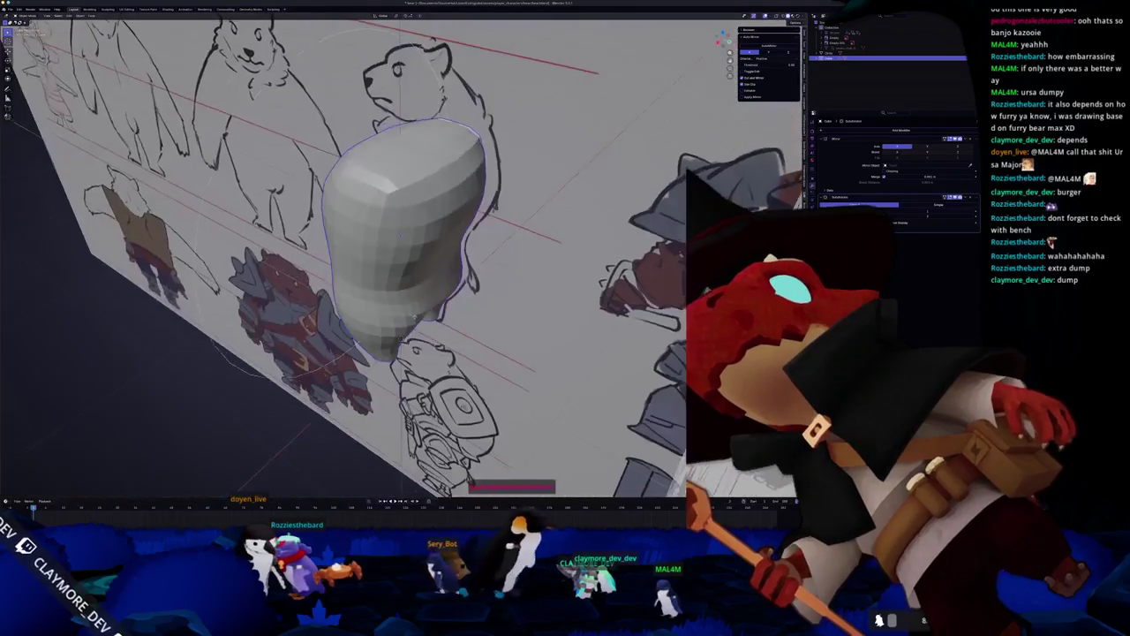
middle_drag(414, 274, 393, 226)
key(Tab)
scroll(397, 231, up, 3)
Zoom in on the hips in front orthographic view with X-ray on.
key(KP_1)
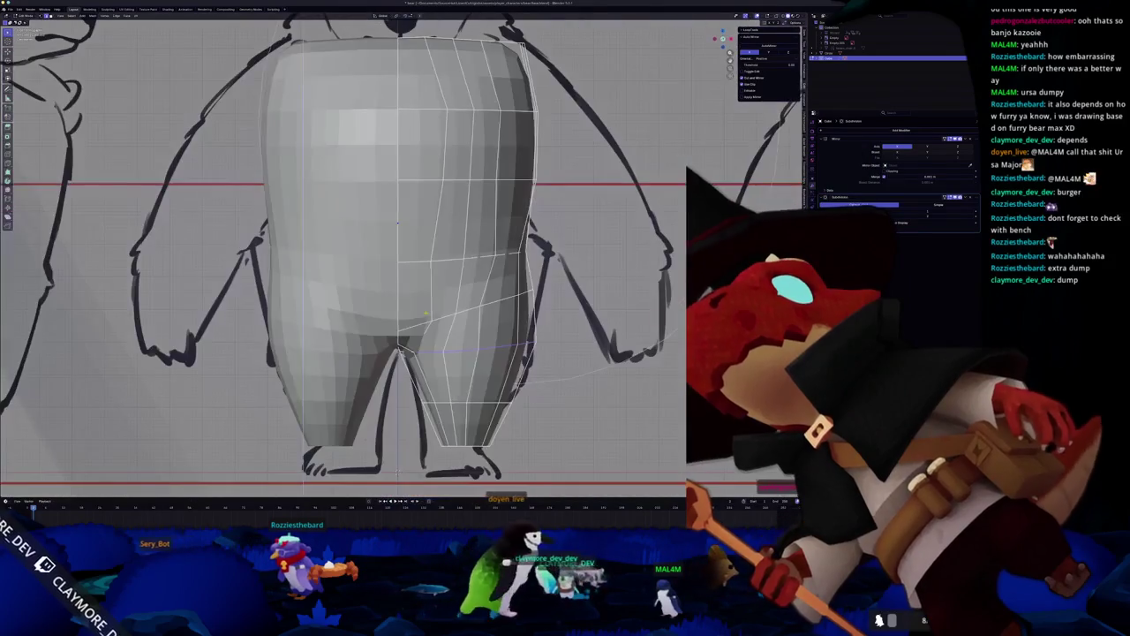
key(alt+z)
scroll(393, 224, up, 2)
scroll(361, 131, up, 2)
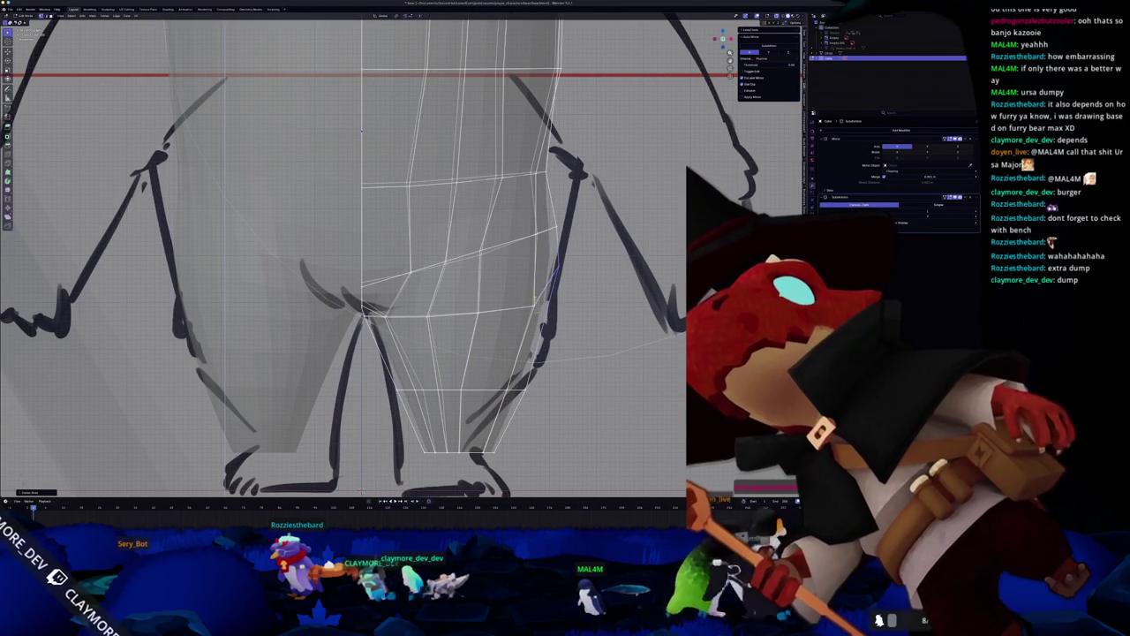
key(alt+z)
scroll(374, 168, down, 2)
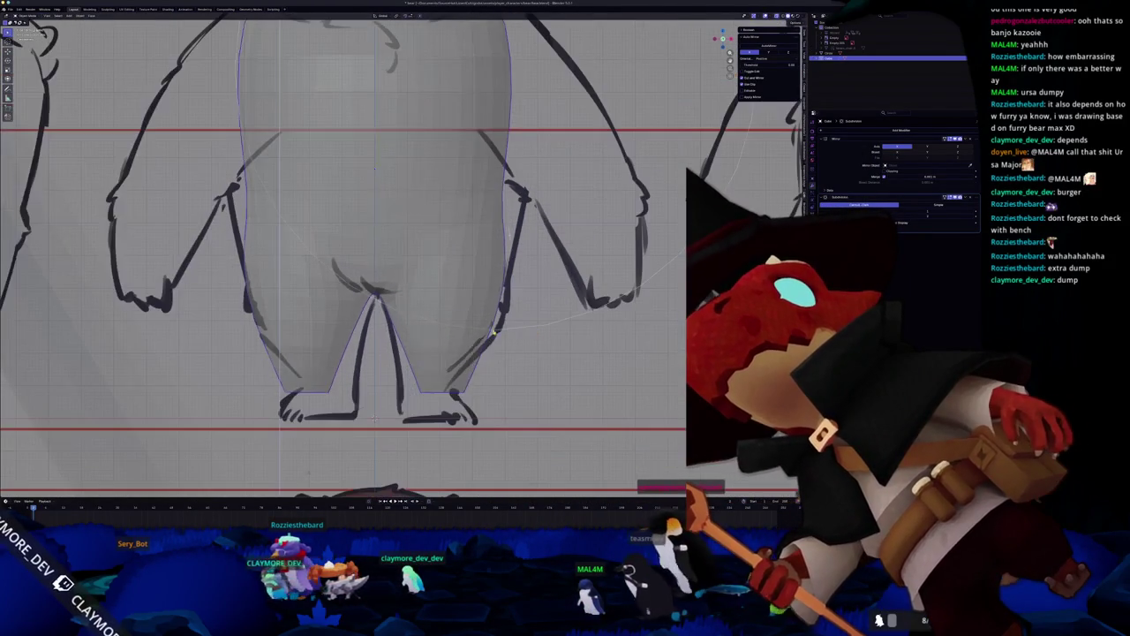
key(alt+z)
scroll(374, 168, up, 2)
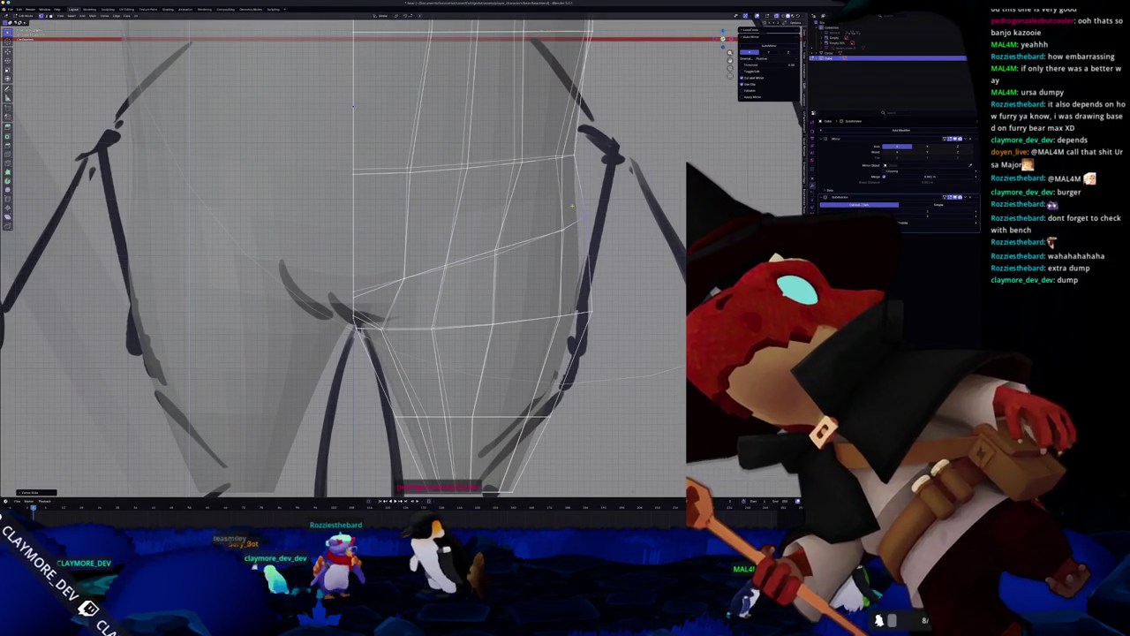
Move a crotch vertex to fit the sketch, preview a loop cut, then leave Edit Mode.
key(k)
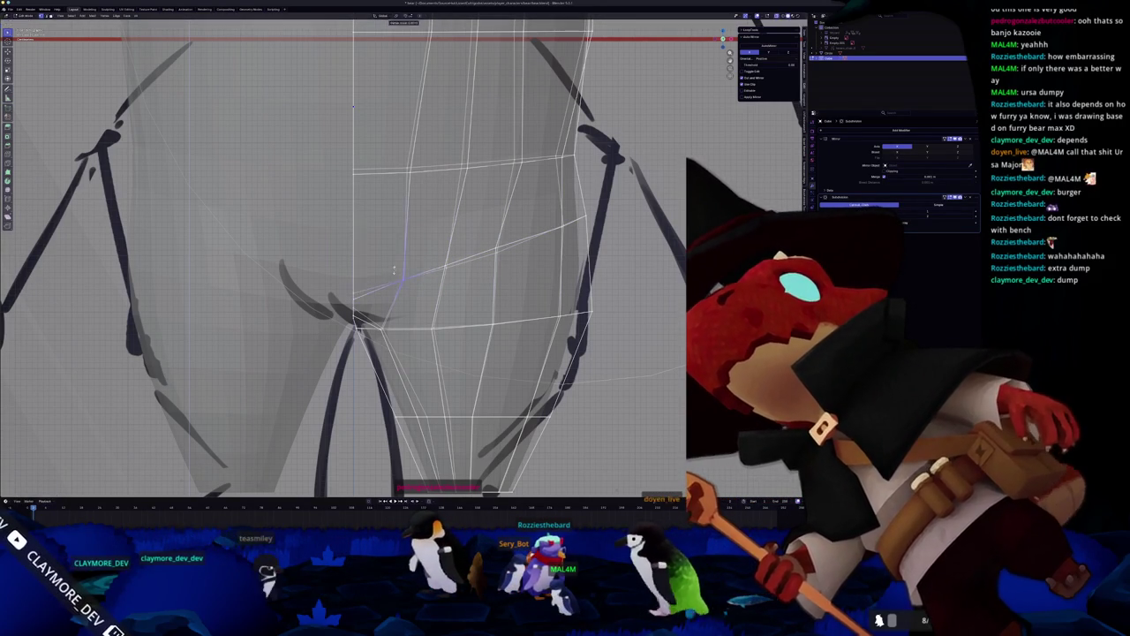
scroll(400, 276, down, 3)
scroll(478, 271, down, 1)
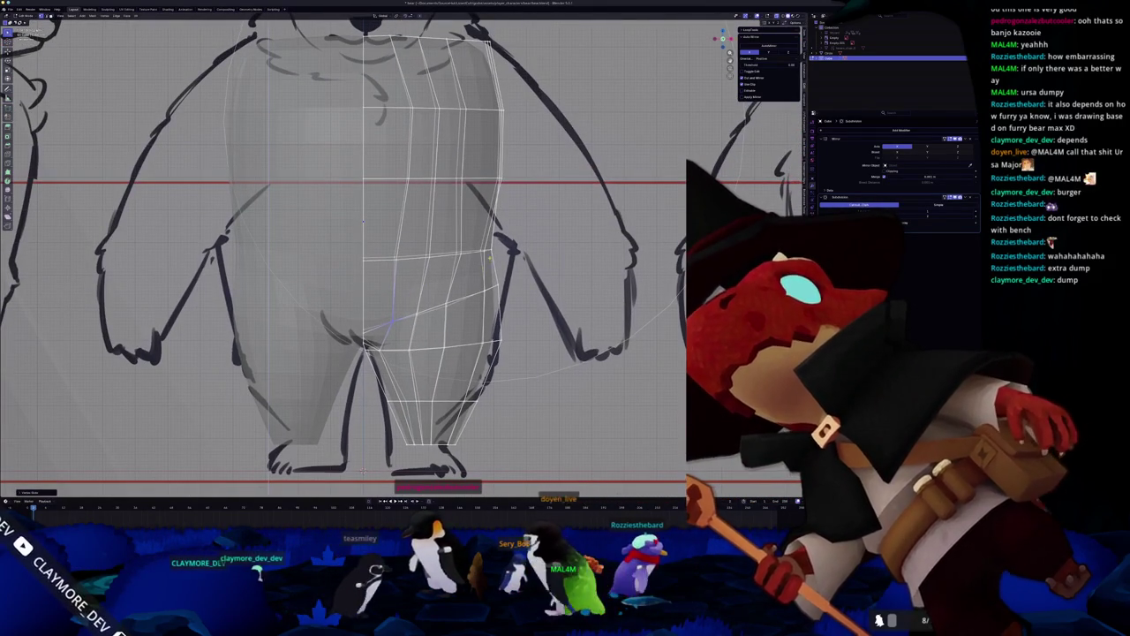
key(ctrl+r)
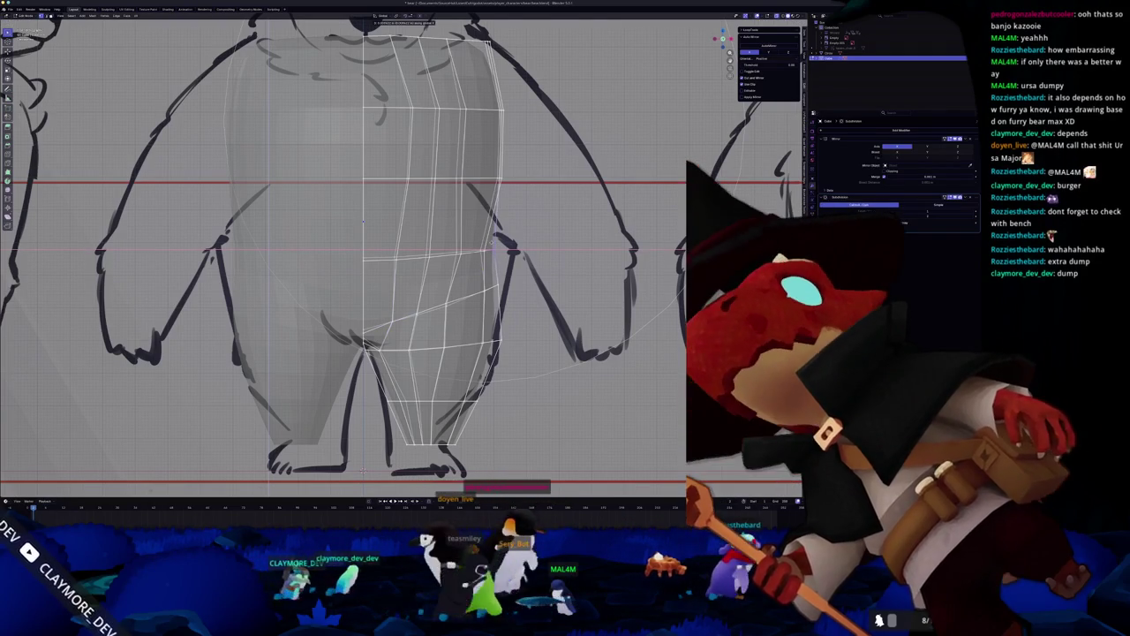
scroll(481, 265, down, 4)
key(Tab)
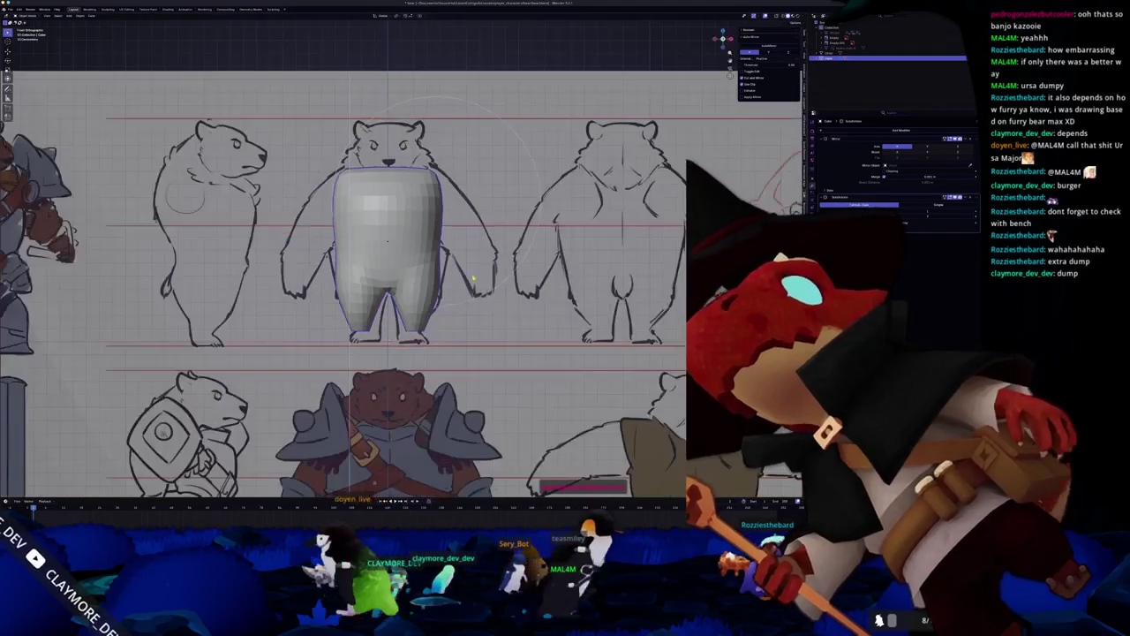
Switch the bear mesh from Sculpt Mode into Edit Mode, framed in solid side view.
key(KP_3)
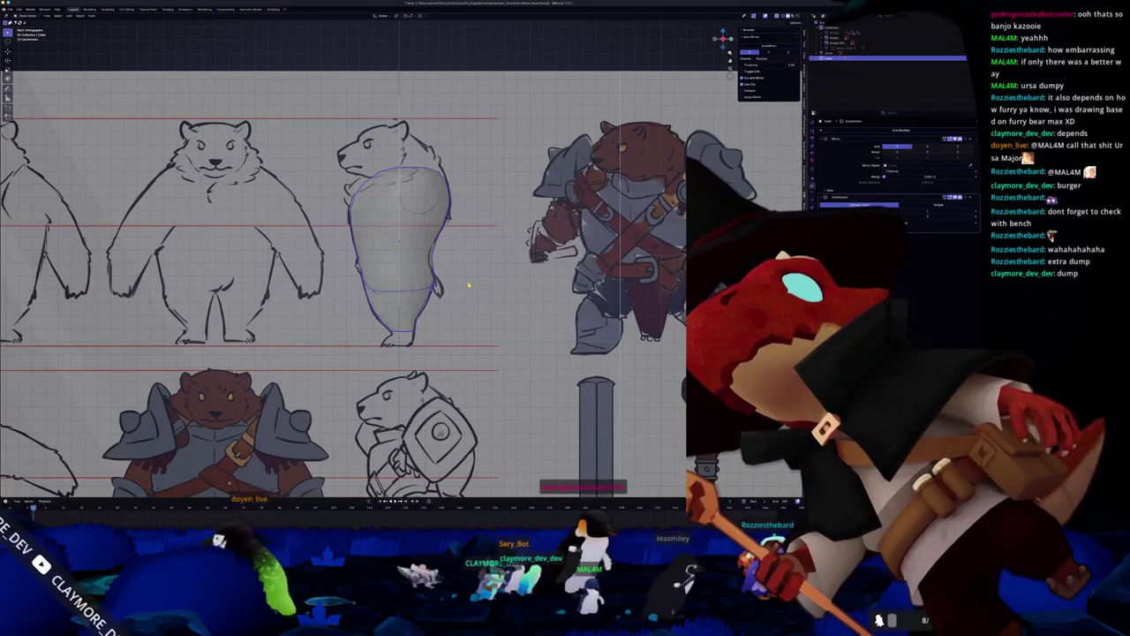
key(alt+z)
click(468, 311)
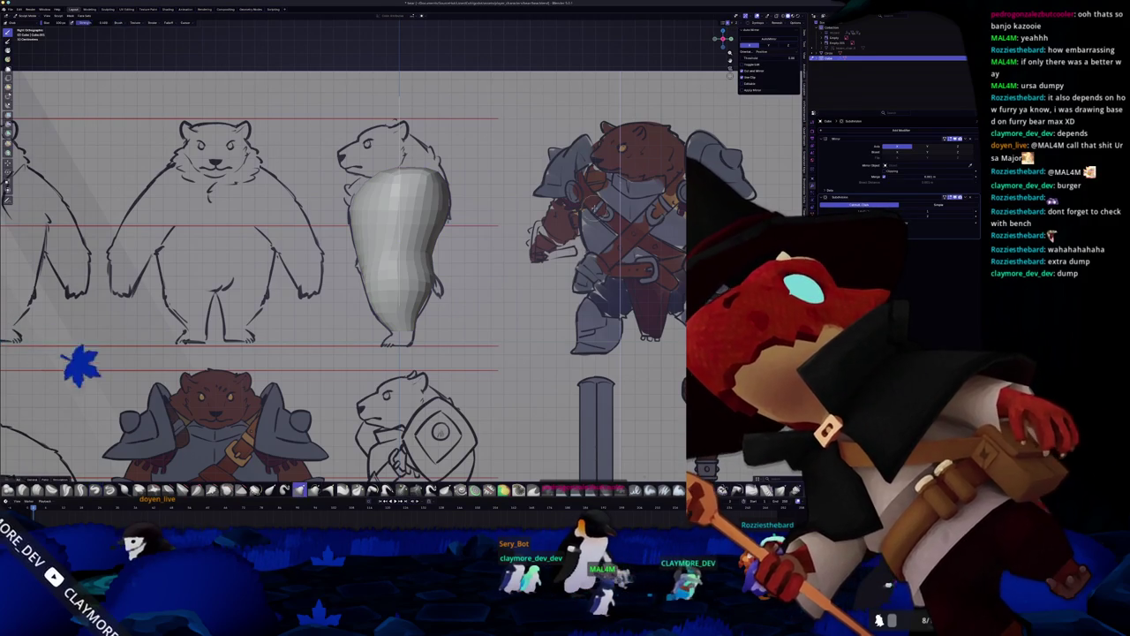
scroll(493, 263, up, 2)
scroll(468, 258, up, 2)
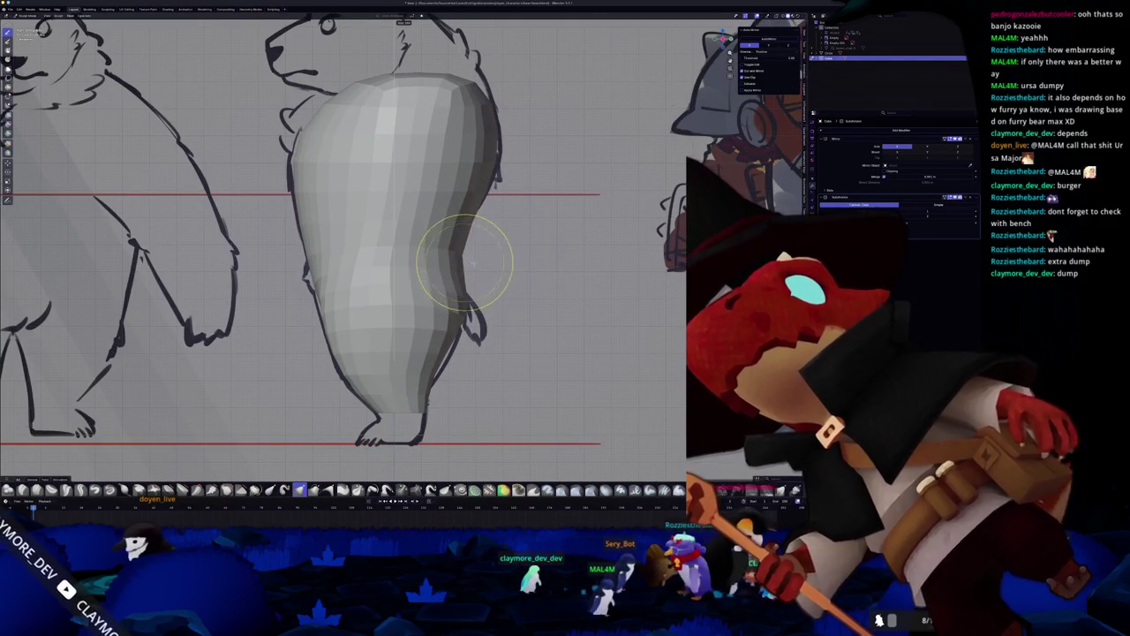
scroll(423, 281, down, 1)
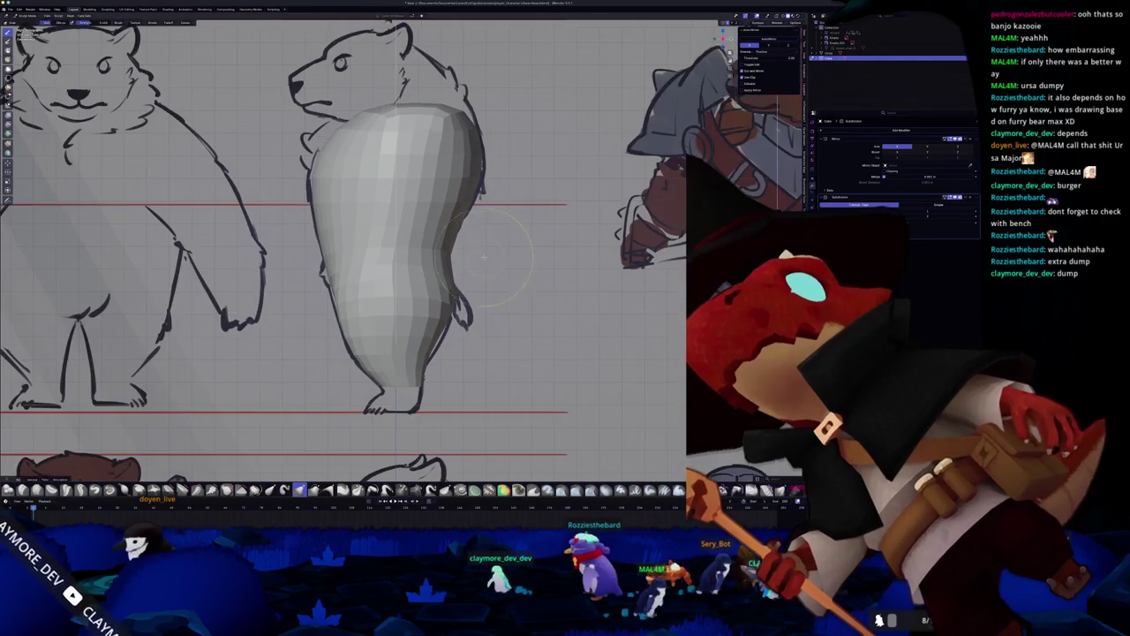
shift+middle_drag(423, 281, 452, 270)
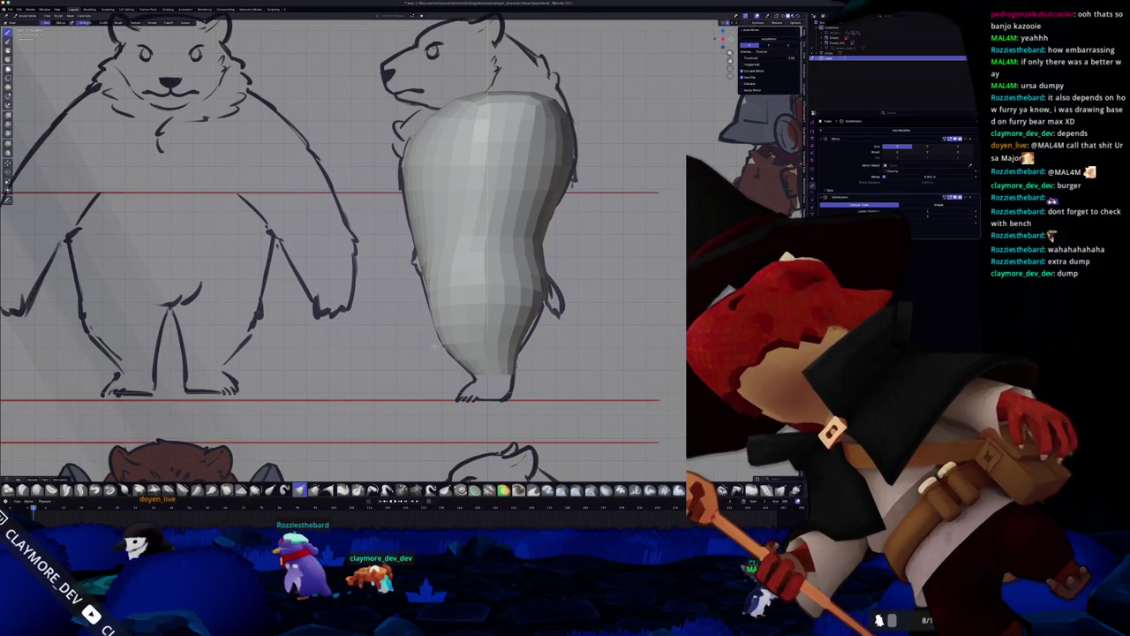
key(Tab)
scroll(441, 345, up, 1)
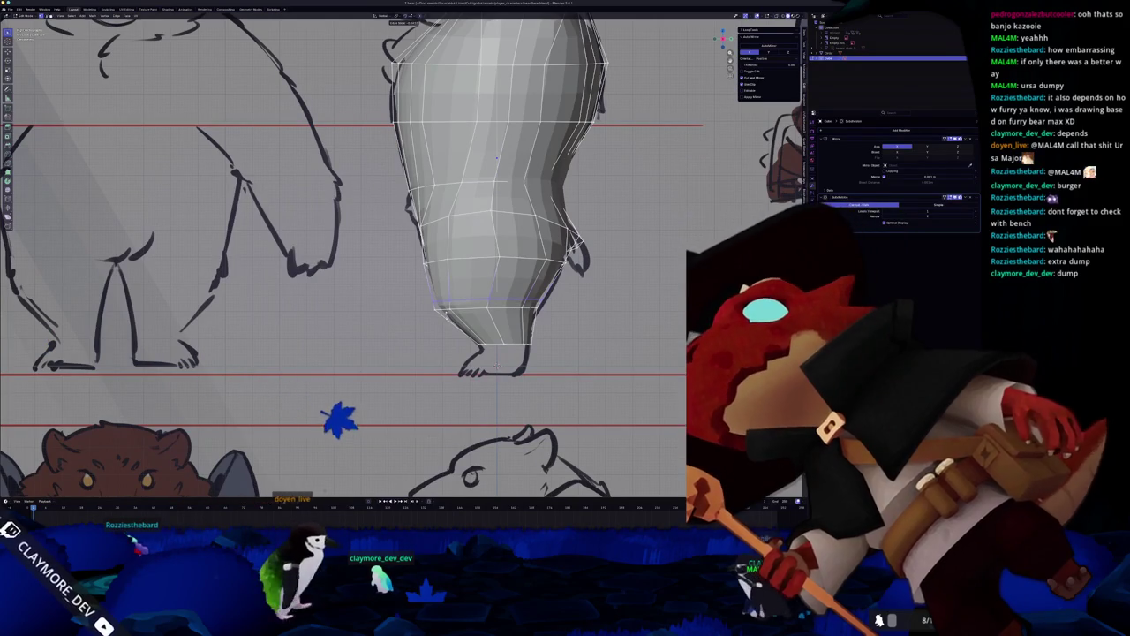
With X-ray on and zoomed to the feet, select the edge loop near the bottom of the leg.
scroll(486, 380, up, 2)
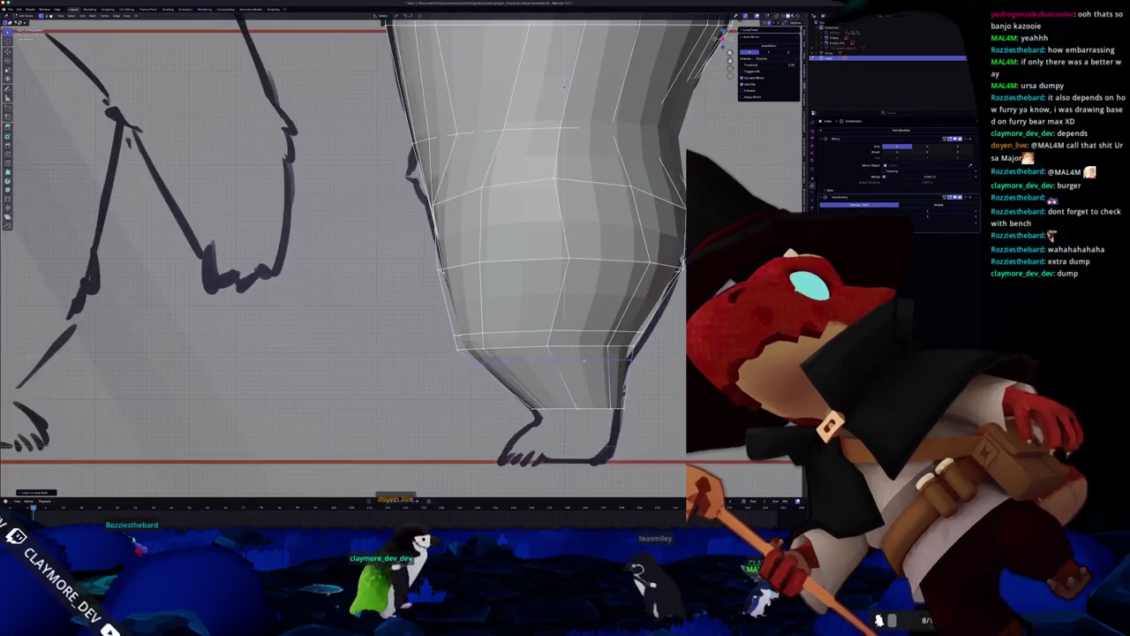
scroll(468, 415, up, 1)
scroll(450, 447, up, 1)
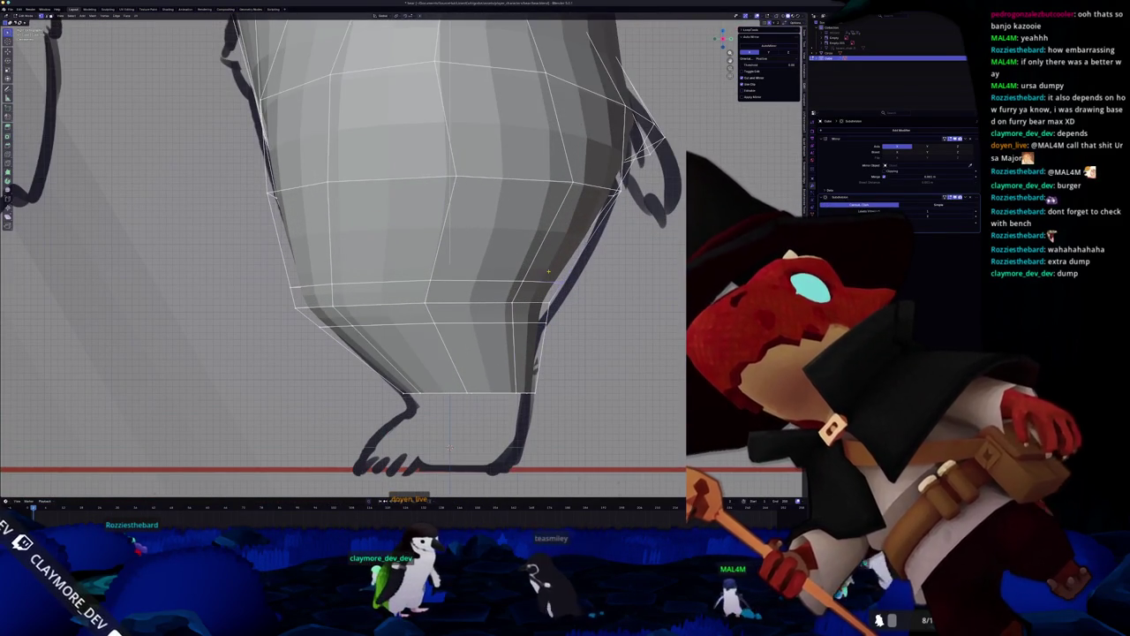
key(alt+z)
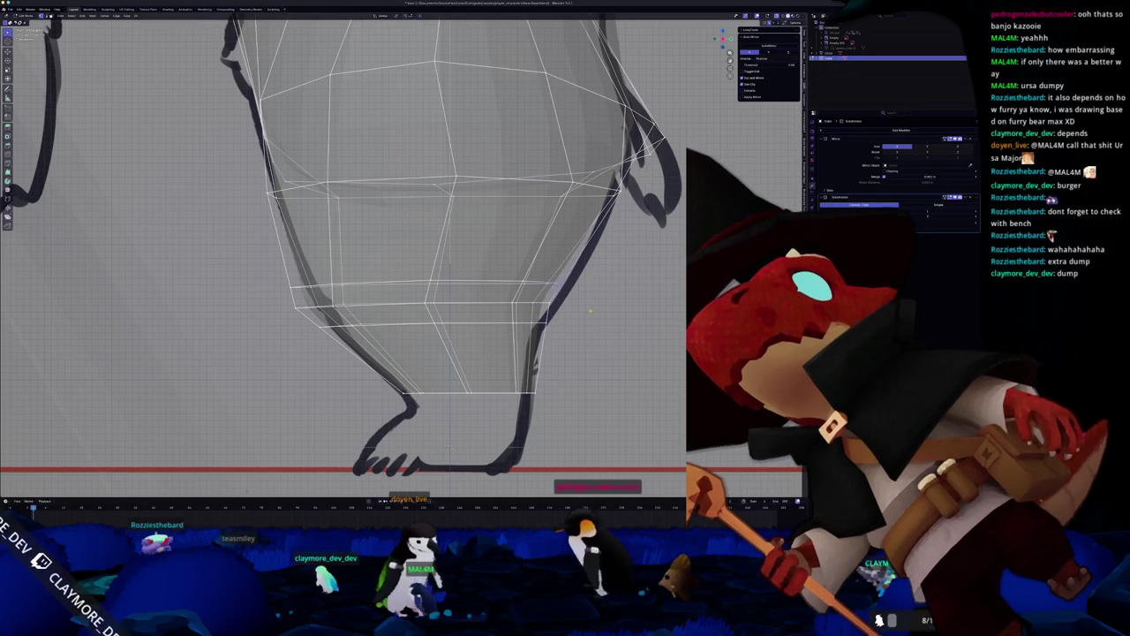
scroll(592, 310, down, 1)
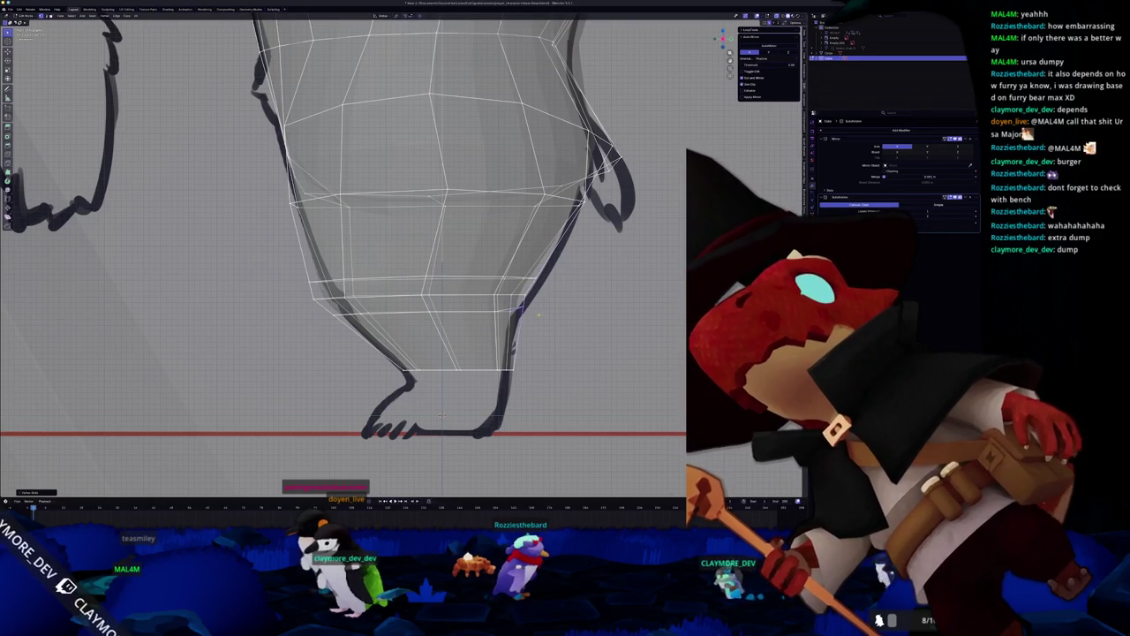
scroll(527, 284, up, 1)
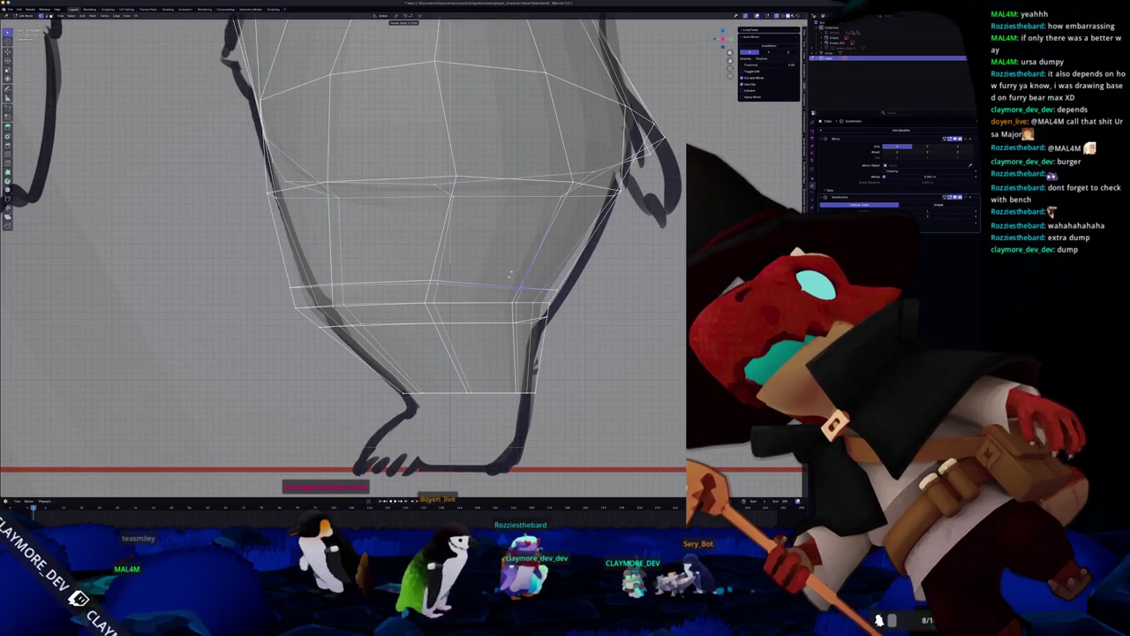
click(500, 312)
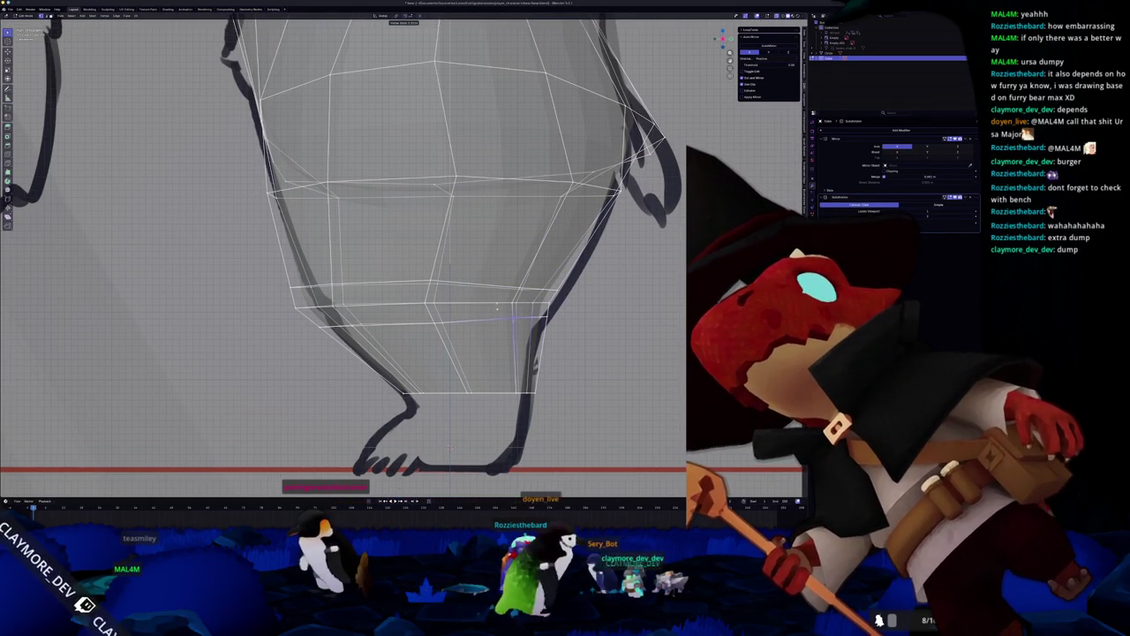
shift+middle_drag(422, 308, 484, 310)
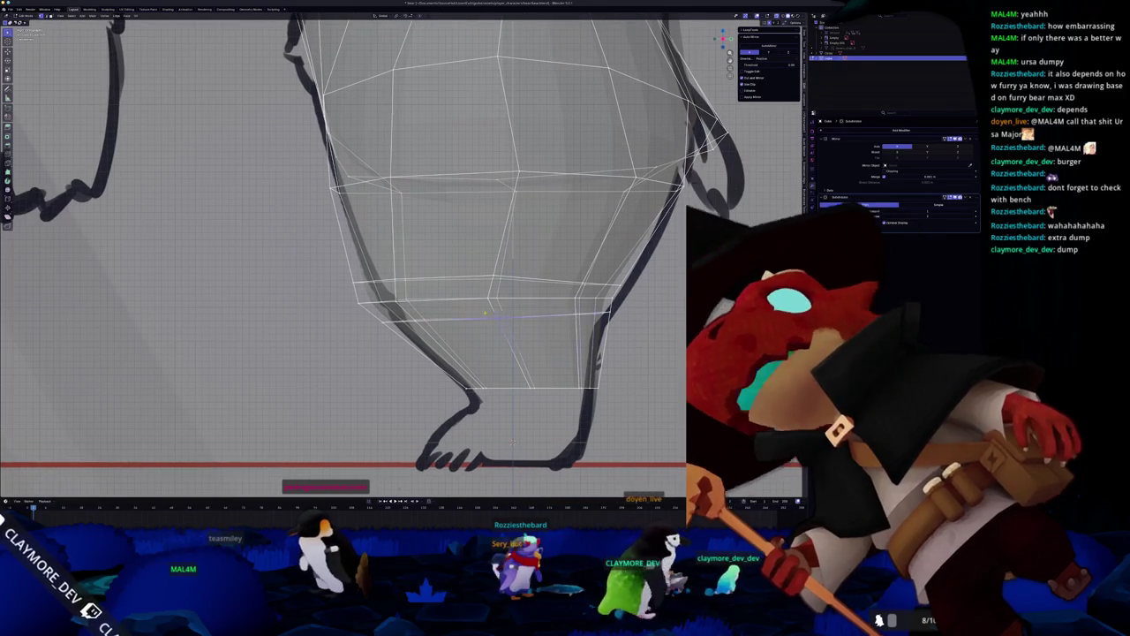
click(478, 277)
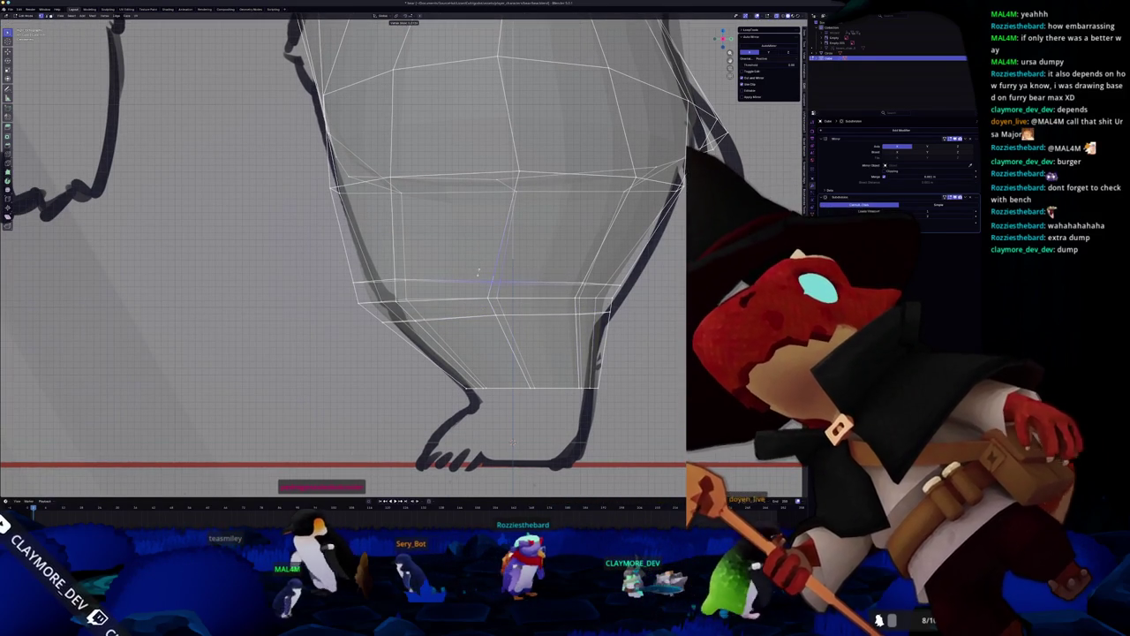
scroll(478, 275, up, 4)
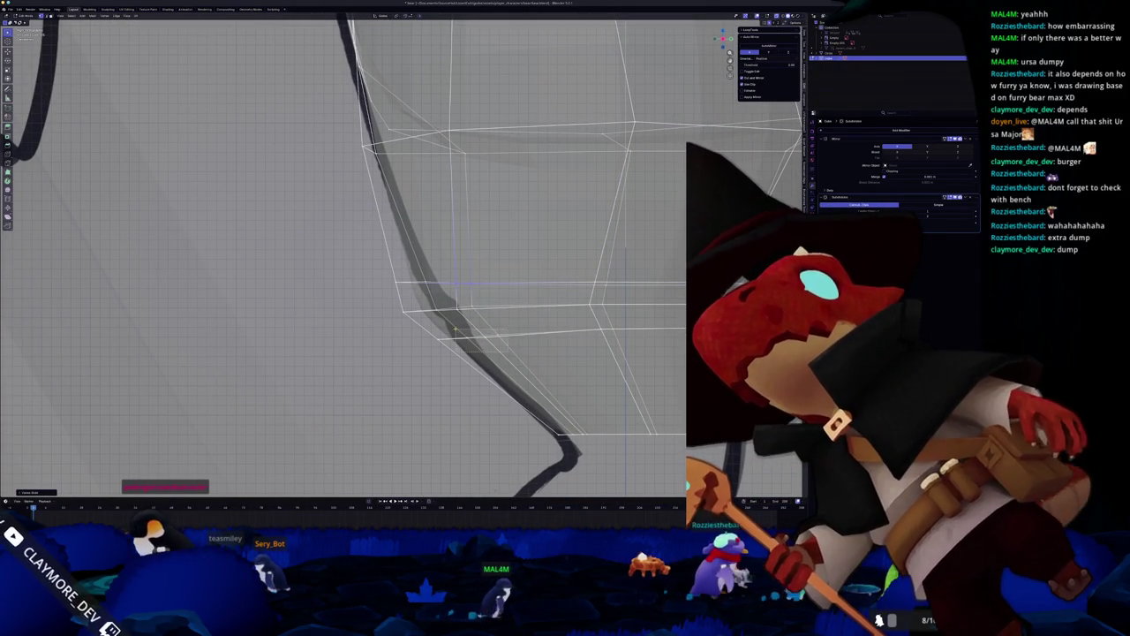
click(497, 283)
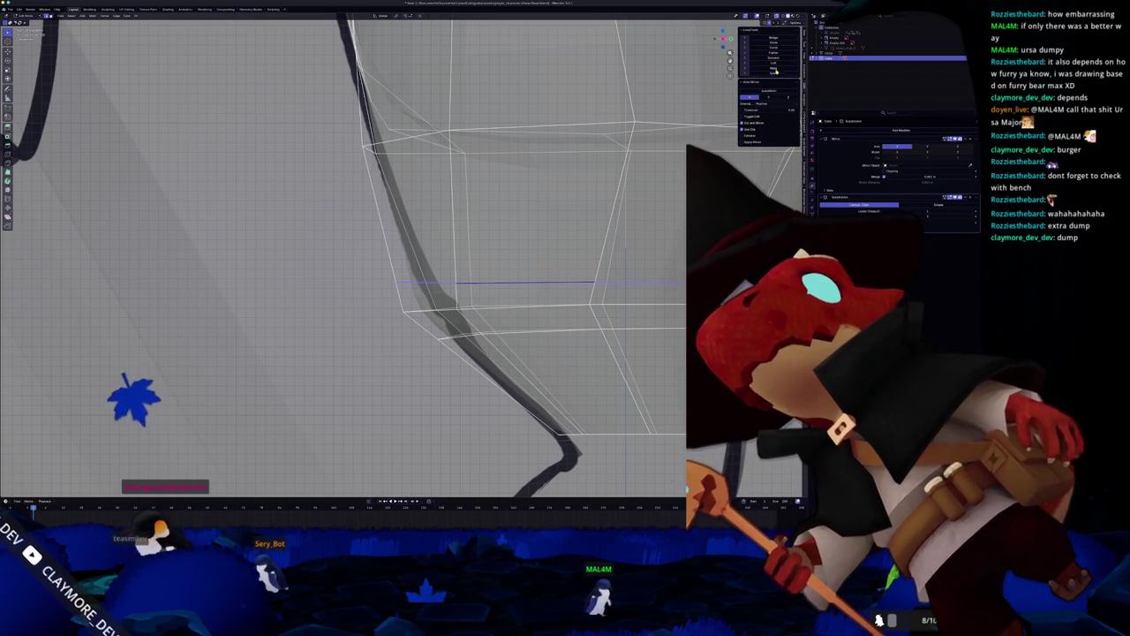
scroll(353, 256, down, 3)
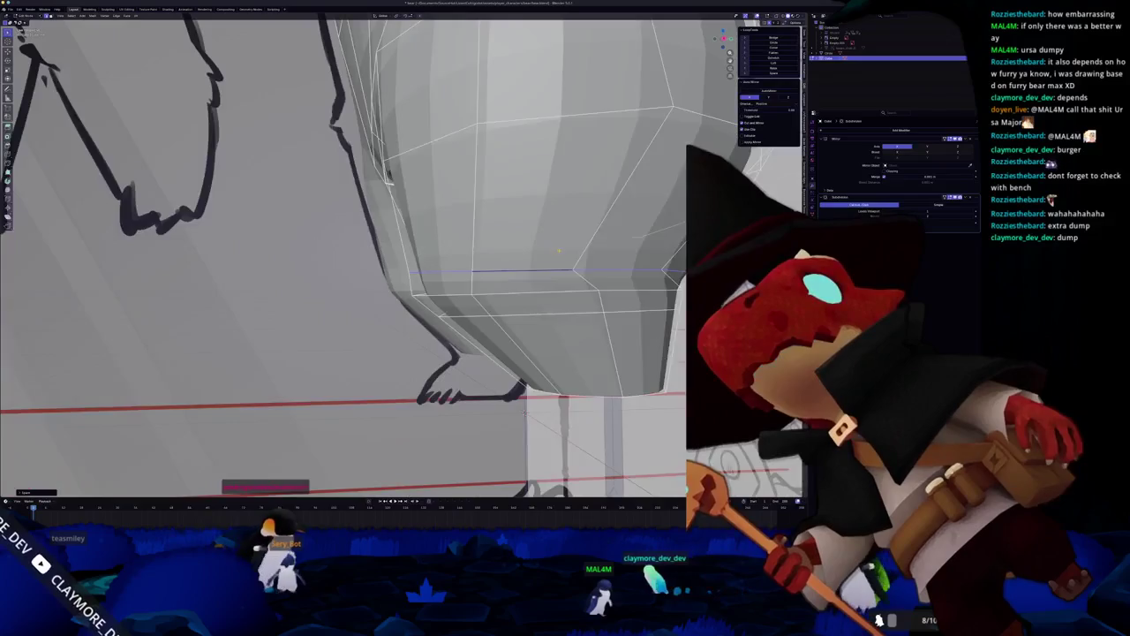
Apply LoopTools Circle to the selected bottom leg loop.
middle_drag(558, 251, 391, 236)
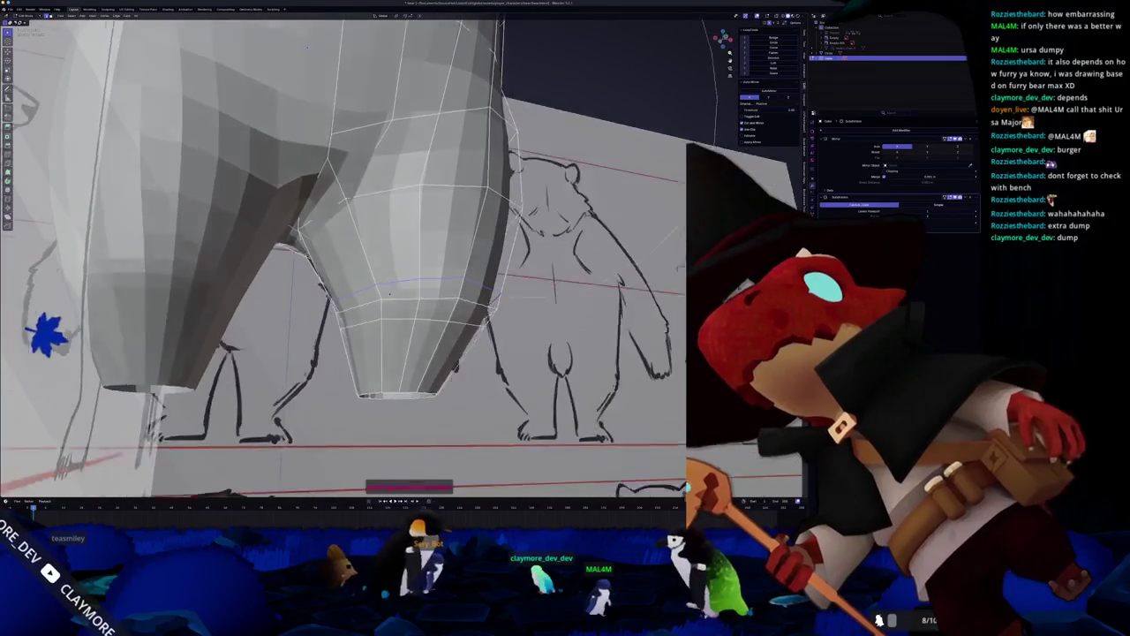
middle_drag(392, 237, 395, 320)
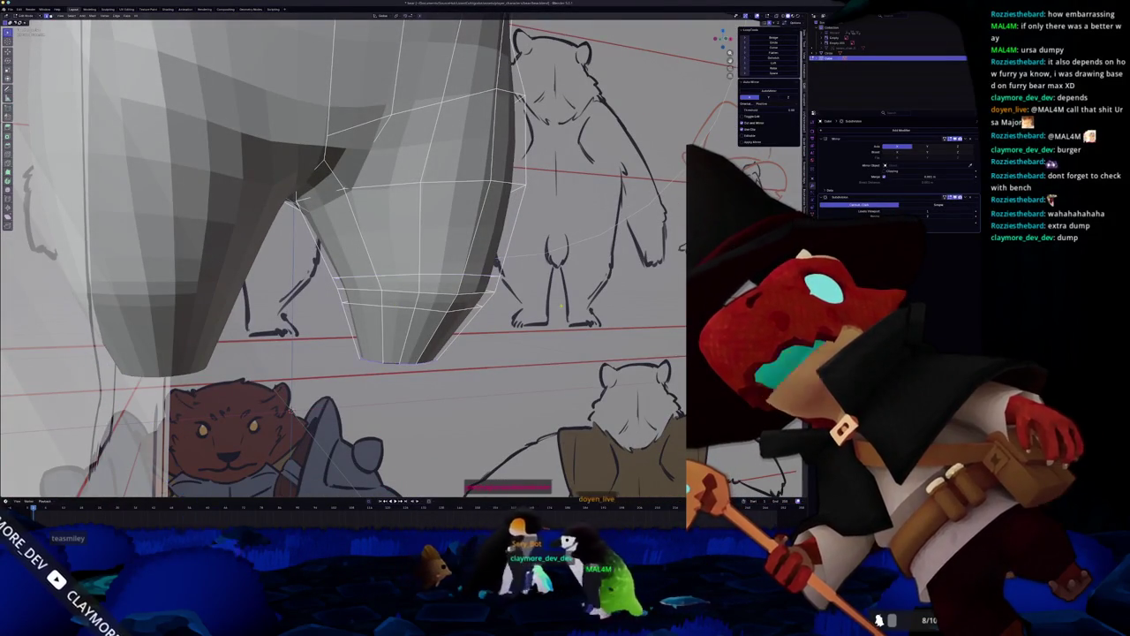
click(775, 73)
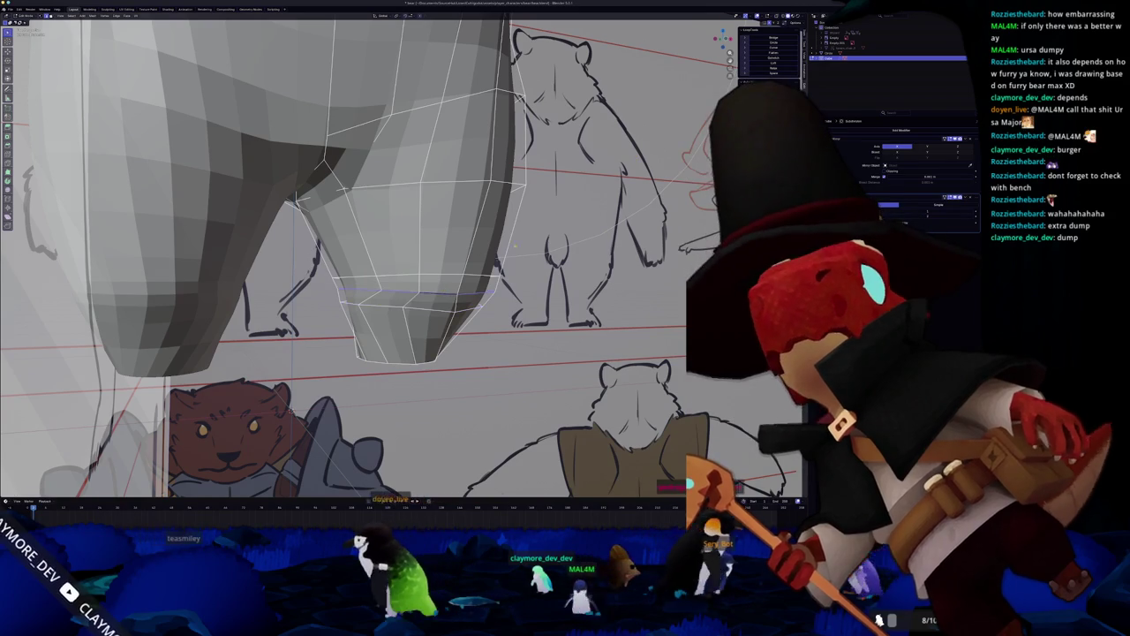
click(777, 73)
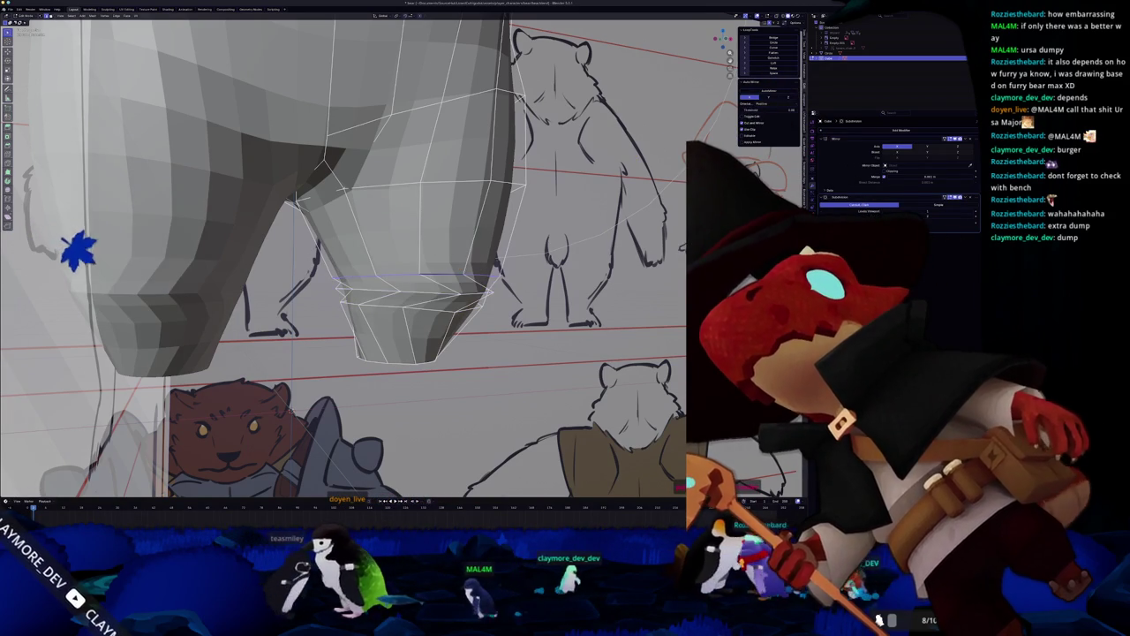
Inspect the rounded leg loop in Object Mode from new angles, then return to Edit Mode.
mouse_move(494, 265)
middle_down()
mouse_move(542, 241)
mouse_move(511, 288)
middle_up()
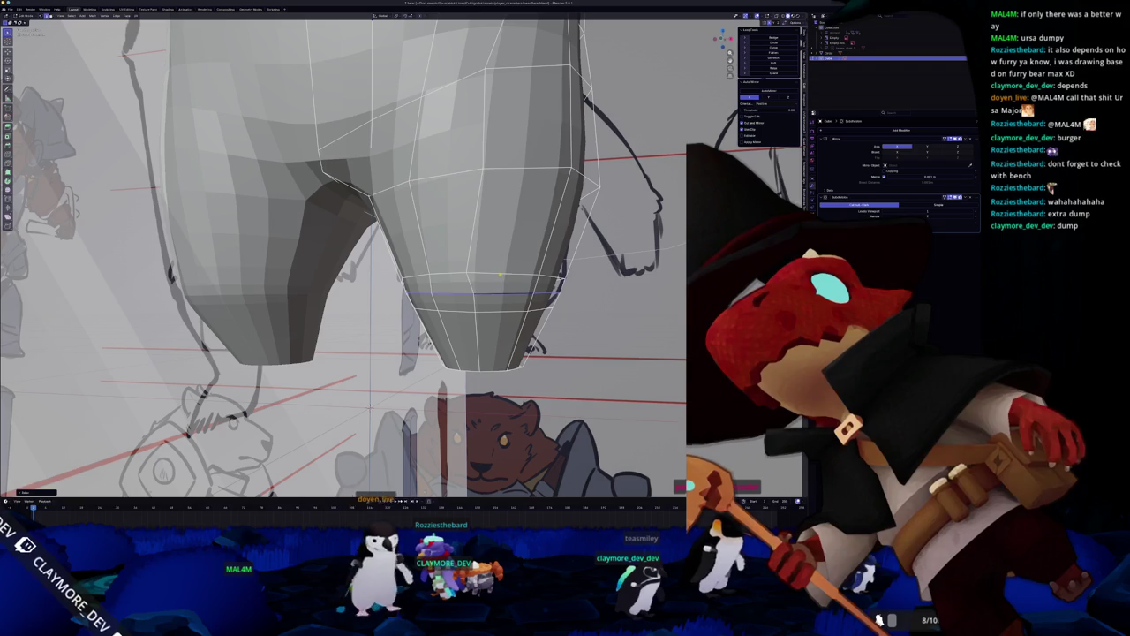
mouse_move(353, 265)
middle_down()
mouse_move(388, 247)
mouse_move(486, 265)
mouse_move(526, 256)
middle_up()
key(Tab)
mouse_move(423, 263)
middle_down()
mouse_move(371, 251)
mouse_move(380, 255)
middle_up()
key(Tab)
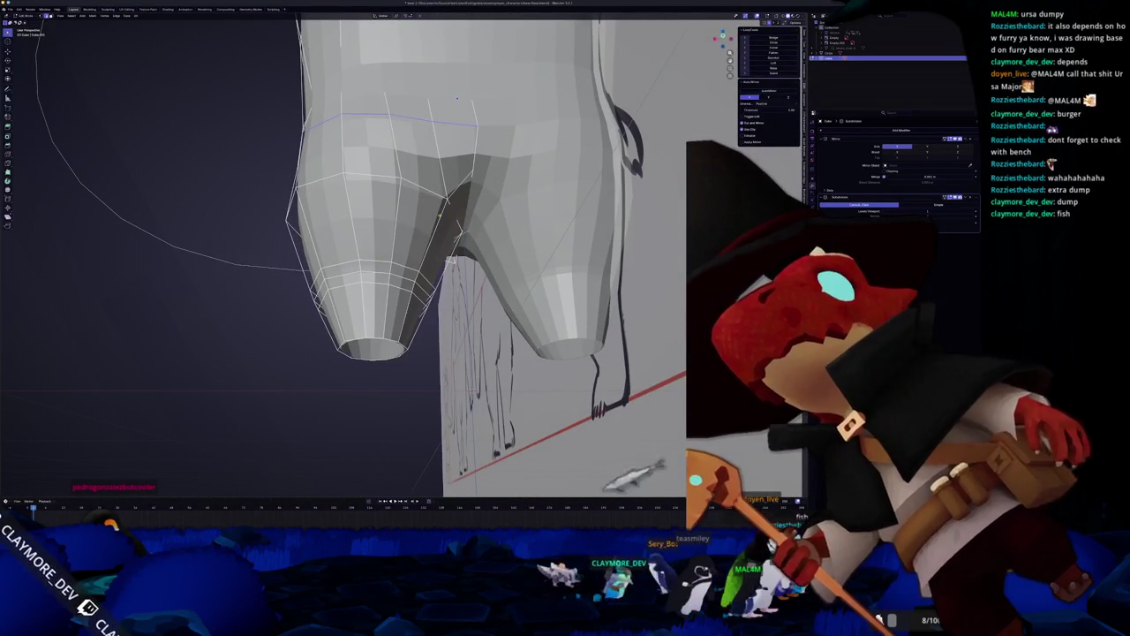
Move the inner-thigh vertex where the leg meets the body to a new position.
middle_drag(441, 209, 438, 228)
middle_drag(462, 85, 448, 168)
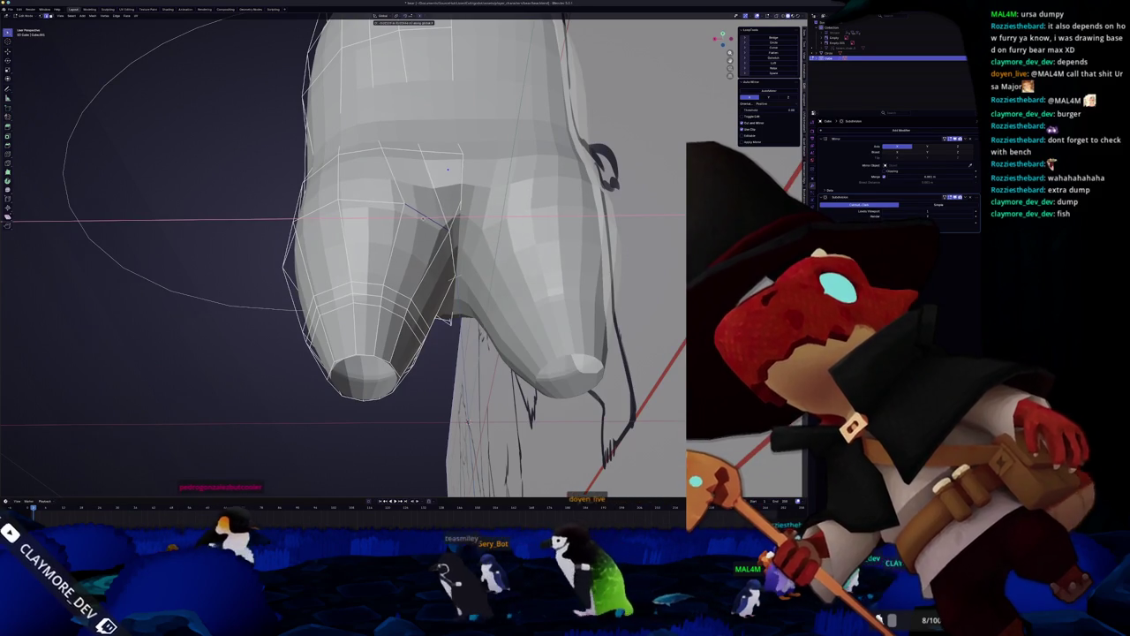
mouse_move(448, 169)
middle_down()
mouse_move(460, 102)
mouse_move(476, 300)
middle_up()
key(g)
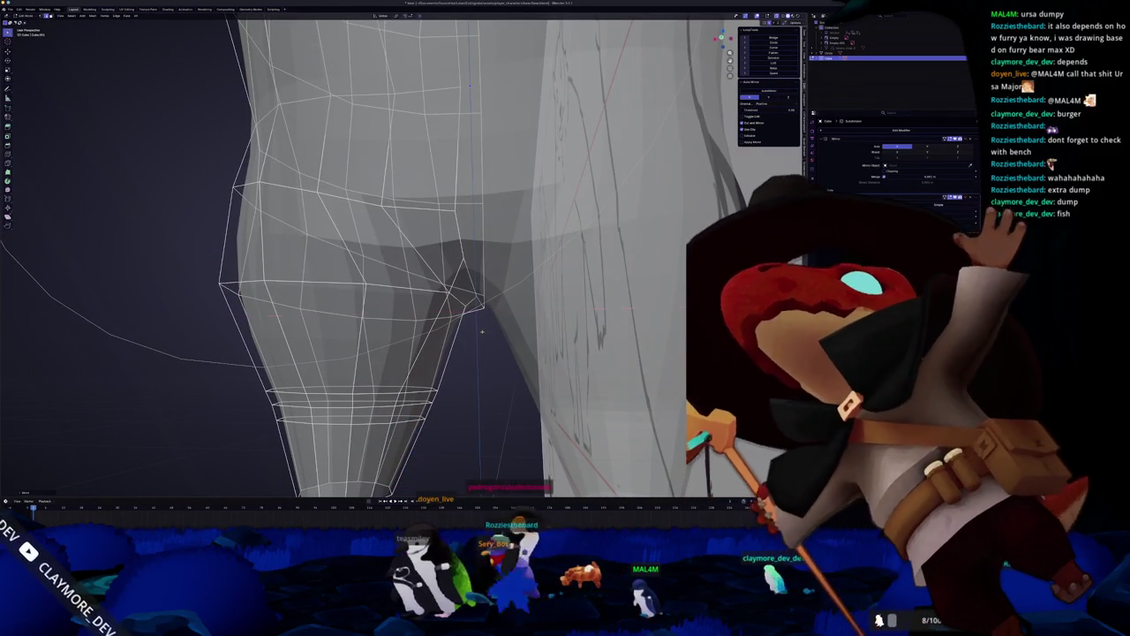
click(451, 314)
middle_drag(451, 313, 475, 315)
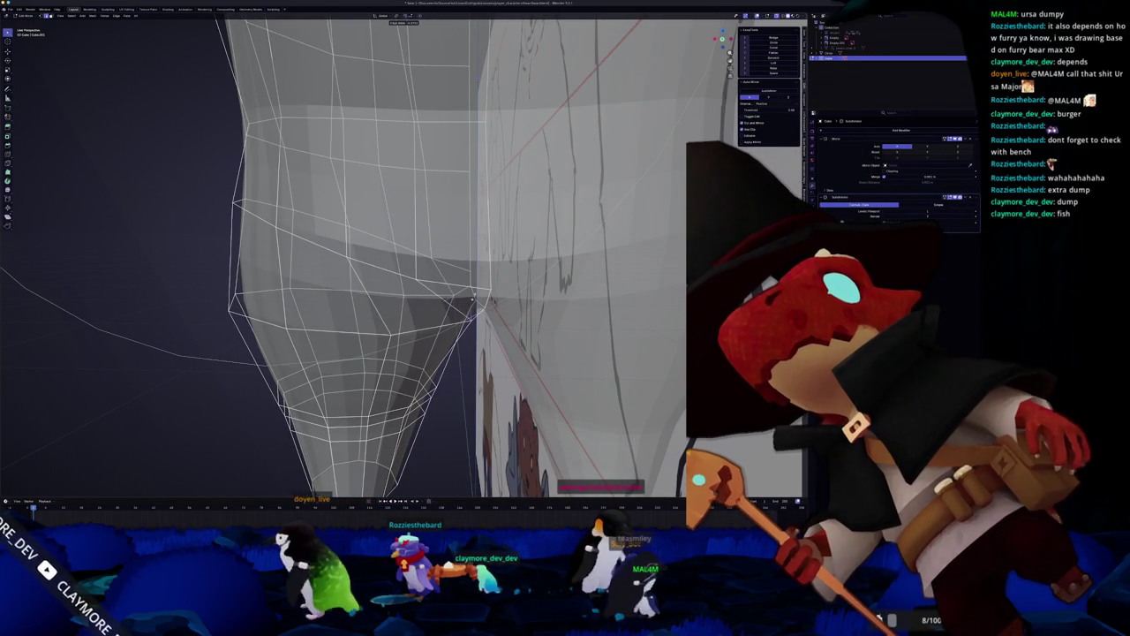
Review the tapered legs from front, low and side angles, finishing in Object Mode.
key(Tab)
mouse_move(468, 308)
middle_down()
mouse_move(440, 286)
mouse_move(436, 238)
middle_up()
key(Tab)
middle_drag(424, 181, 421, 223)
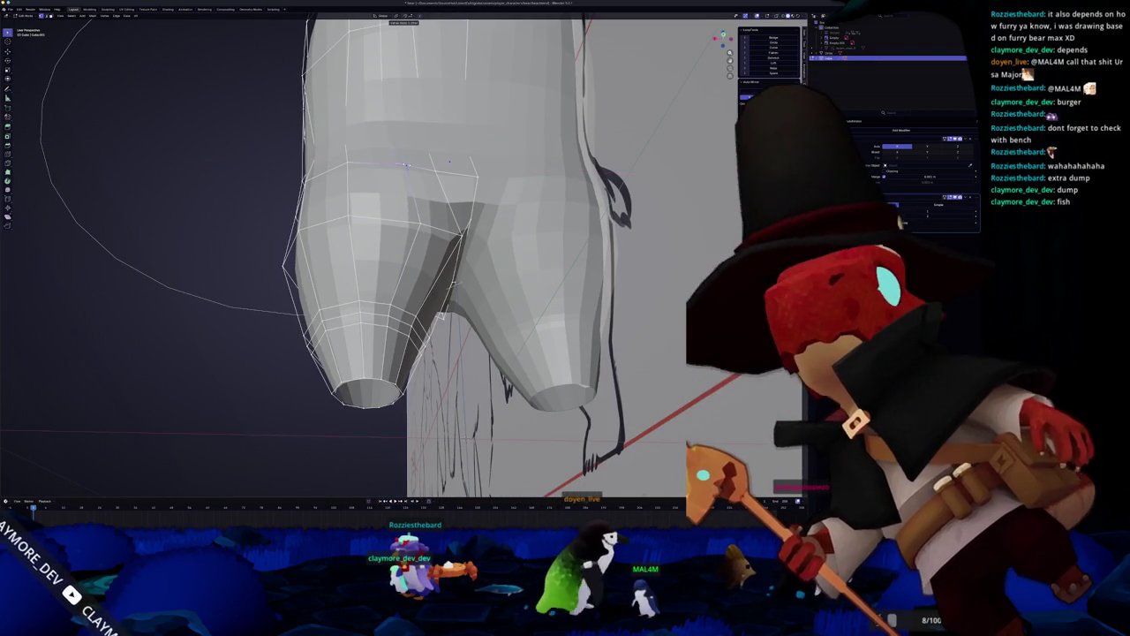
mouse_move(449, 162)
middle_down()
mouse_move(437, 154)
mouse_move(451, 144)
mouse_move(439, 356)
middle_up()
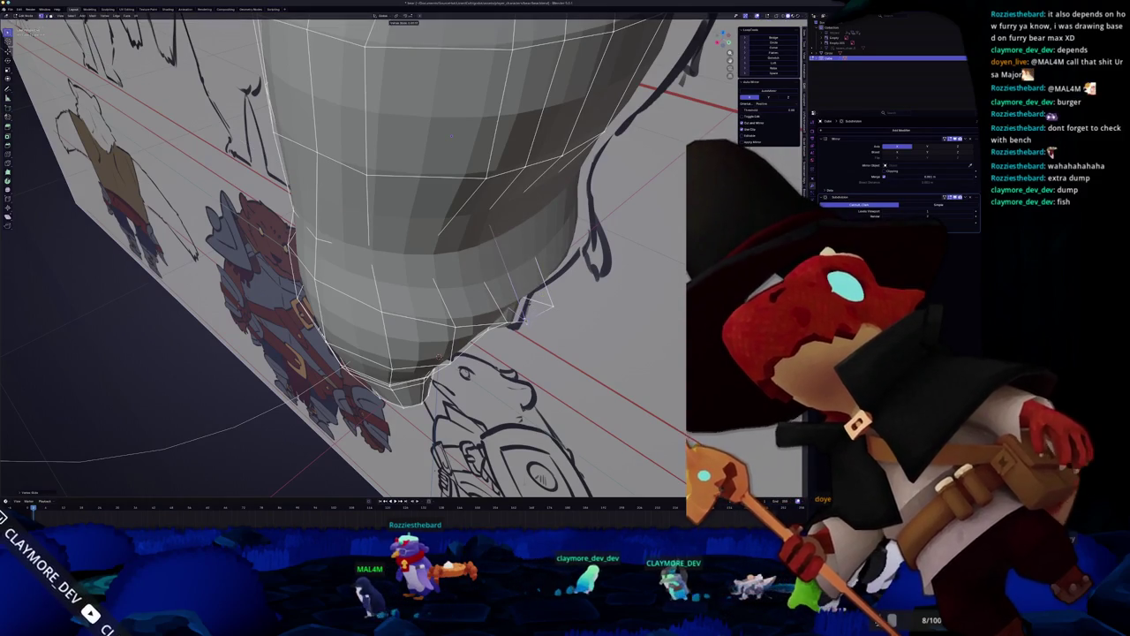
mouse_move(439, 357)
middle_down()
mouse_move(491, 193)
mouse_move(501, 301)
mouse_move(420, 185)
mouse_move(443, 146)
mouse_move(452, 155)
mouse_move(450, 134)
mouse_move(453, 144)
middle_up()
key(Tab)
key(Tab)
scroll(443, 142, up, 3)
Select the face where the leg meets the body and view it see-through against the sketch.
click(454, 156)
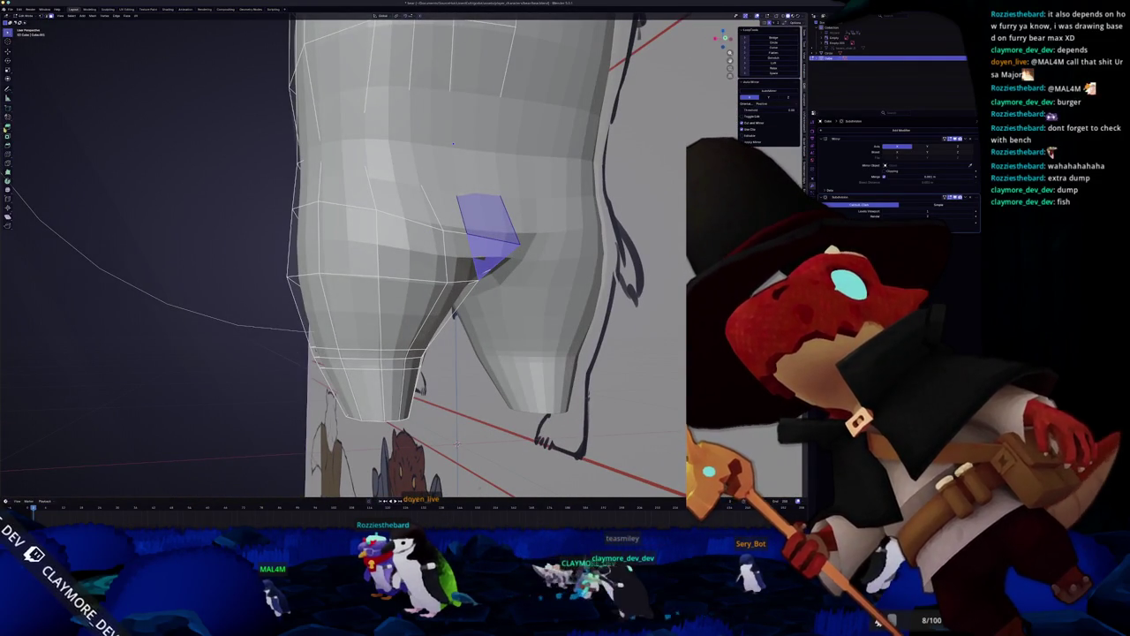
key(Tab)
key(KP_1)
key(Tab)
middle_drag(433, 188, 445, 161)
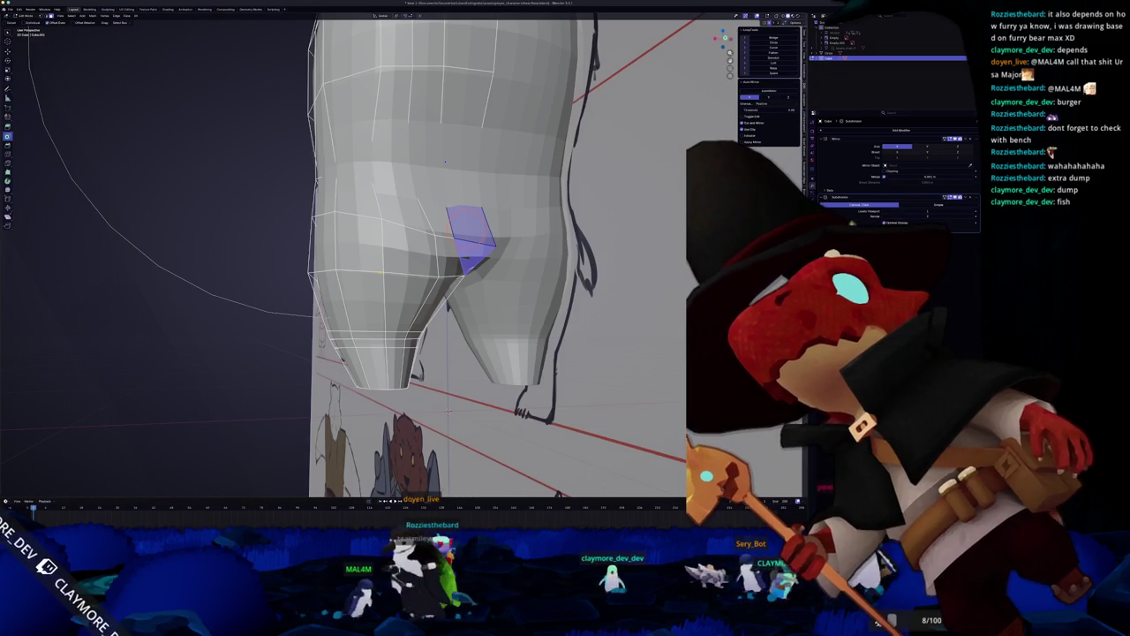
key(KP_1)
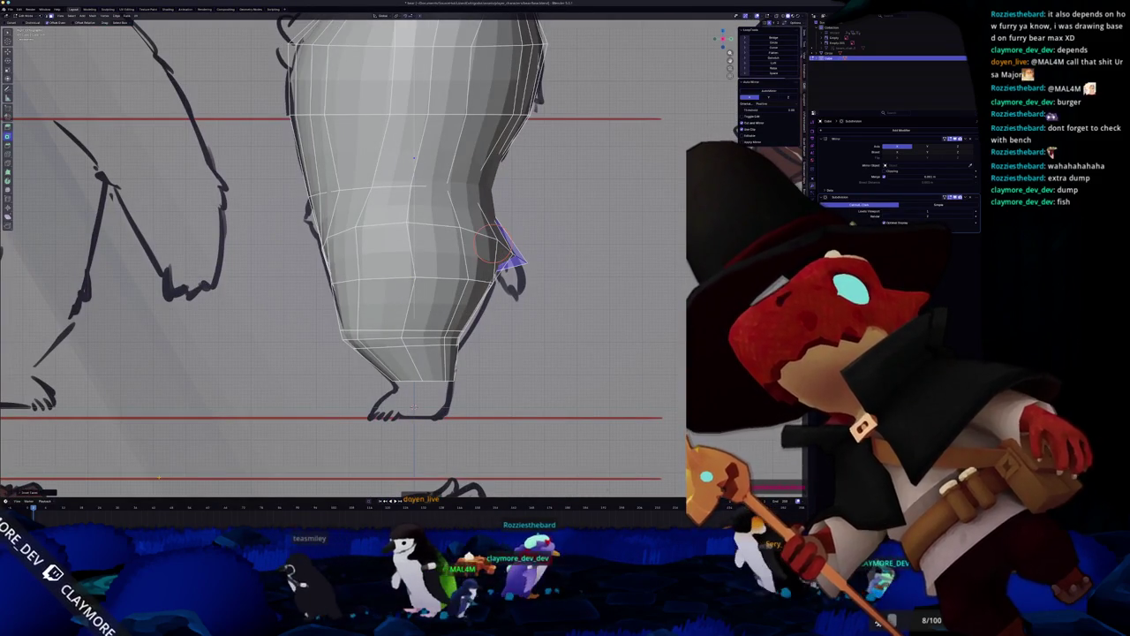
click(35, 492)
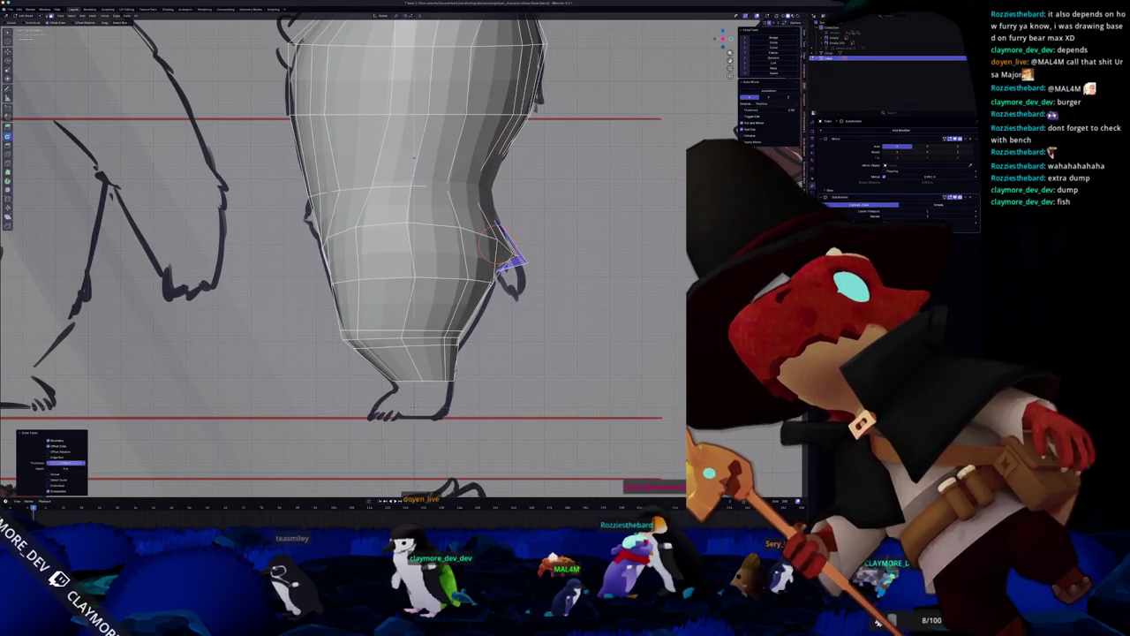
middle_drag(415, 265, 459, 283)
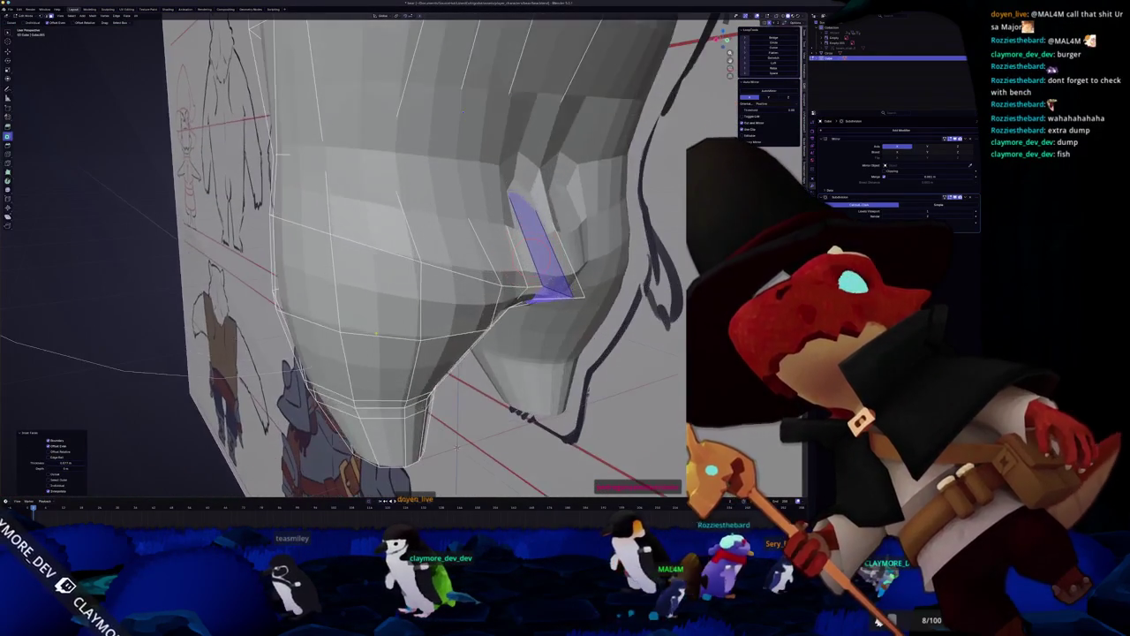
key(alt+z)
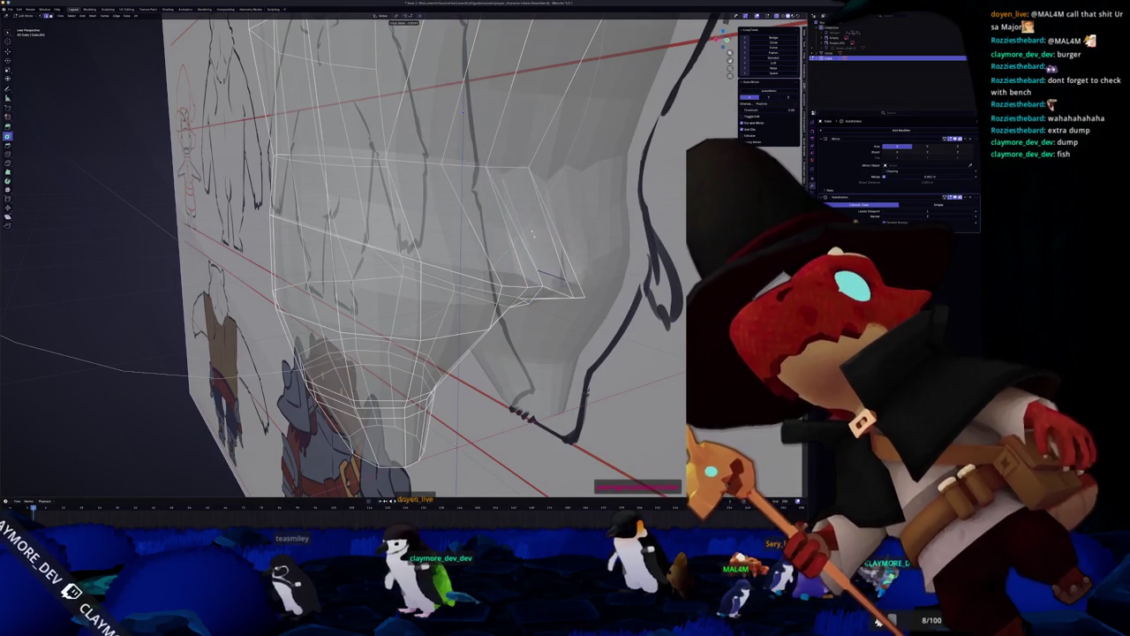
key(alt+z)
middle_drag(534, 271, 492, 196)
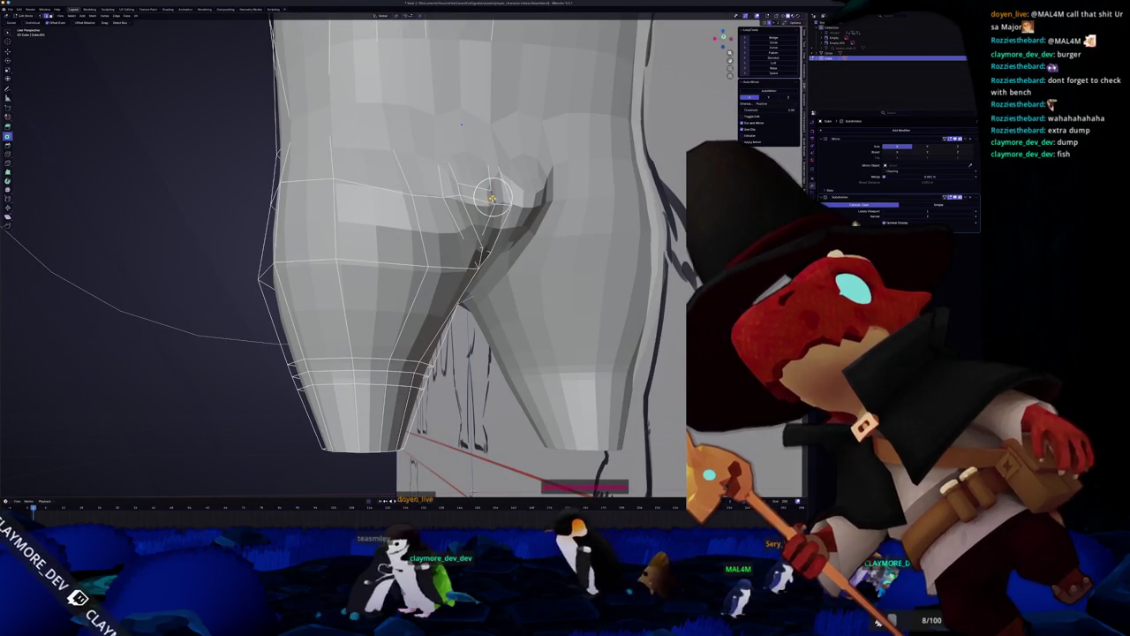
key(alt+z)
middle_drag(461, 125, 497, 272)
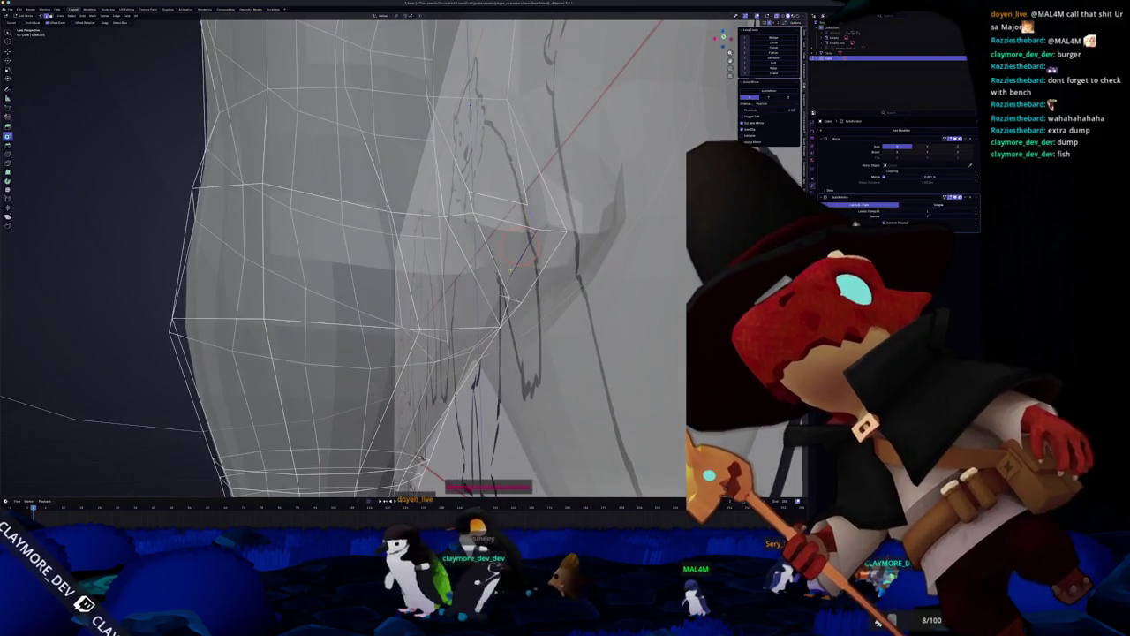
Subdivide the selected hip edges, then merge two sets of vertices together.
right_click(547, 262)
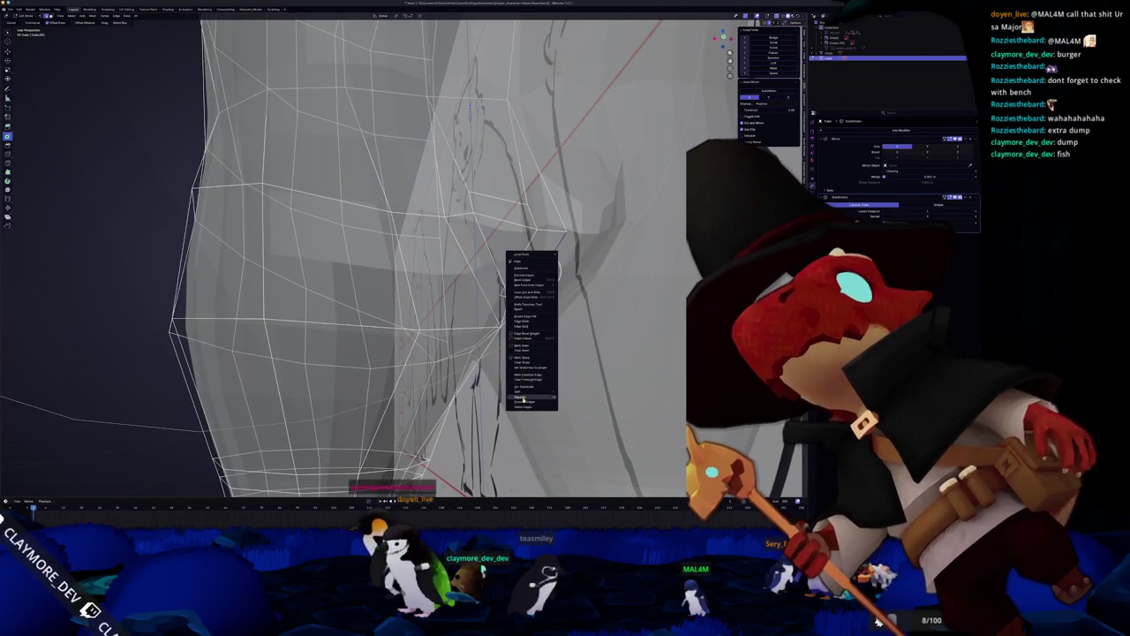
key(Escape)
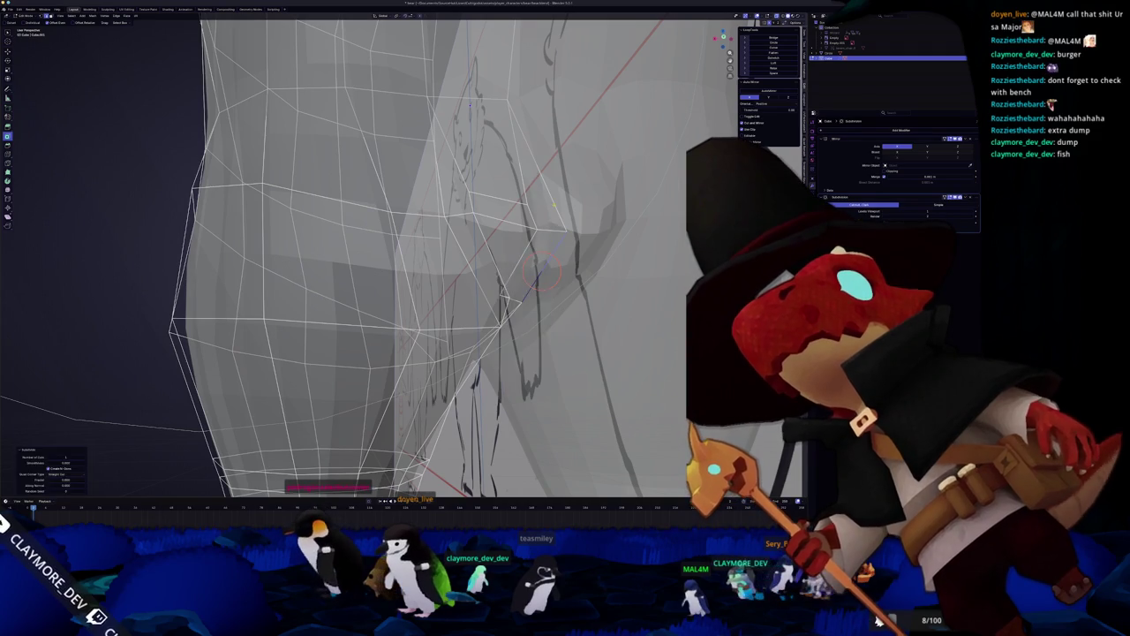
right_click(554, 207)
click(550, 207)
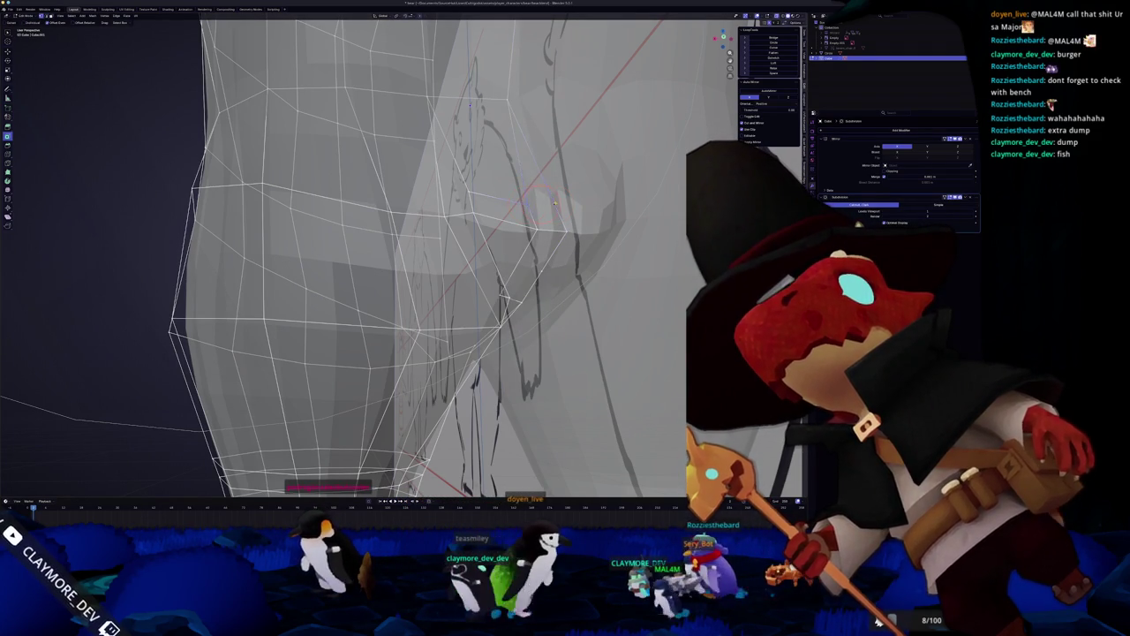
key(m)
click(556, 204)
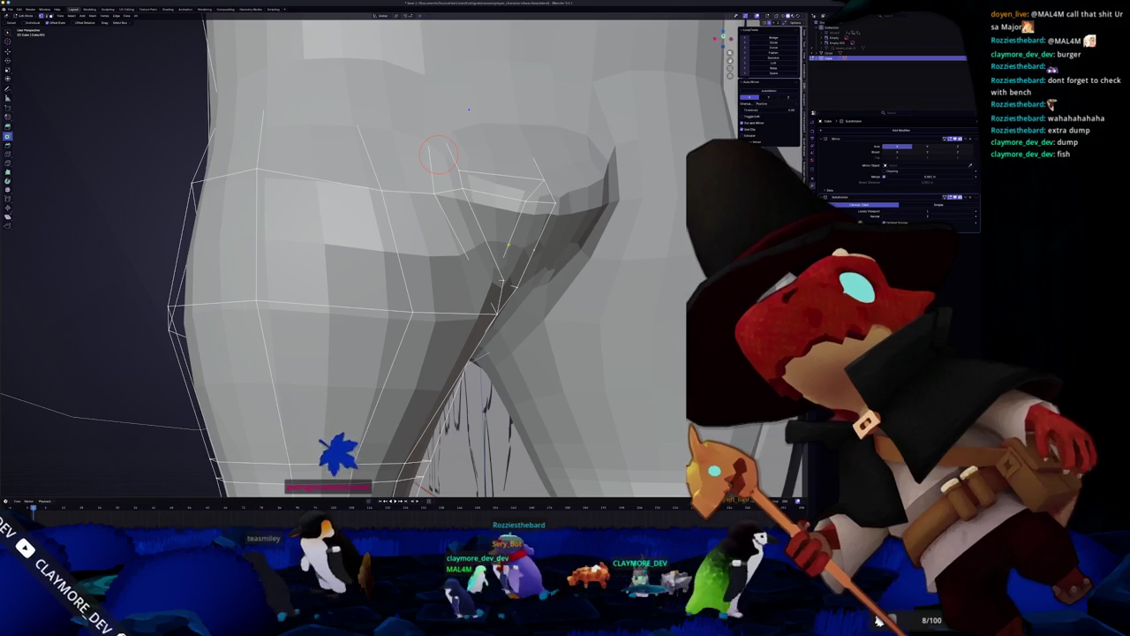
key(m)
click(543, 219)
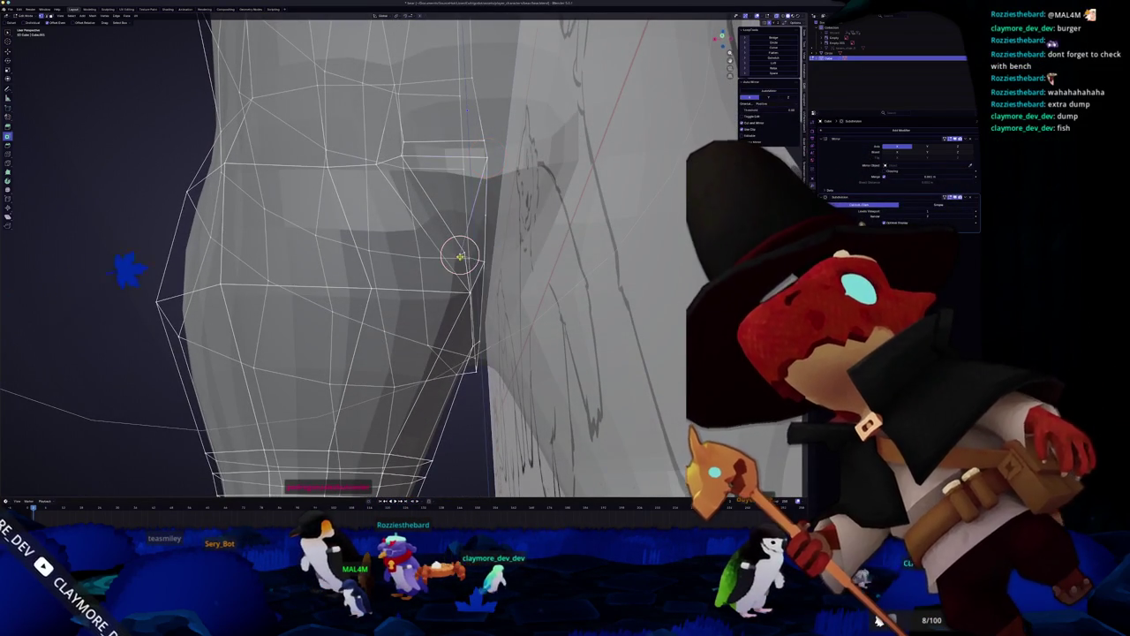
Merge another set of hip vertices and move a hip vertex upward to reshape it.
middle_drag(124, 269, 228, 318)
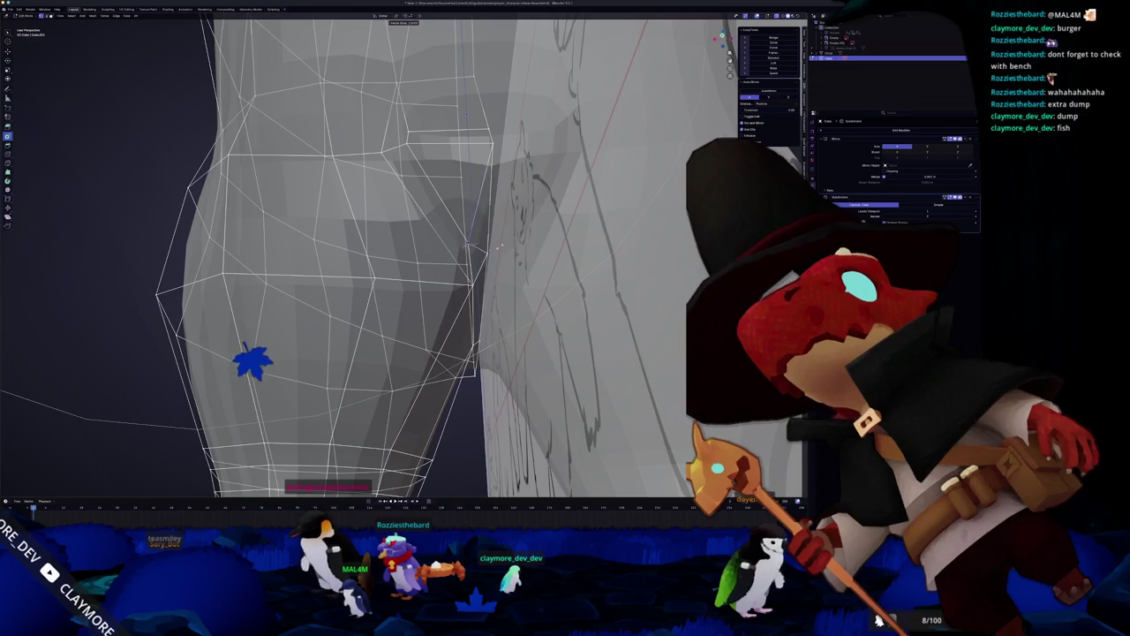
middle_drag(270, 408, 283, 462)
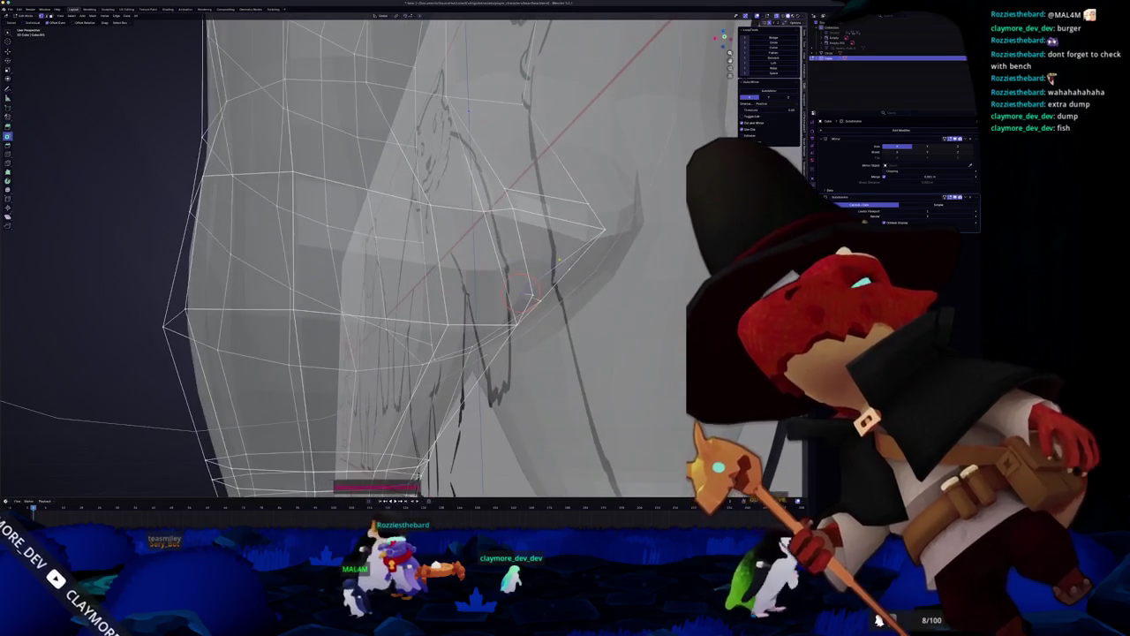
key(m)
click(547, 256)
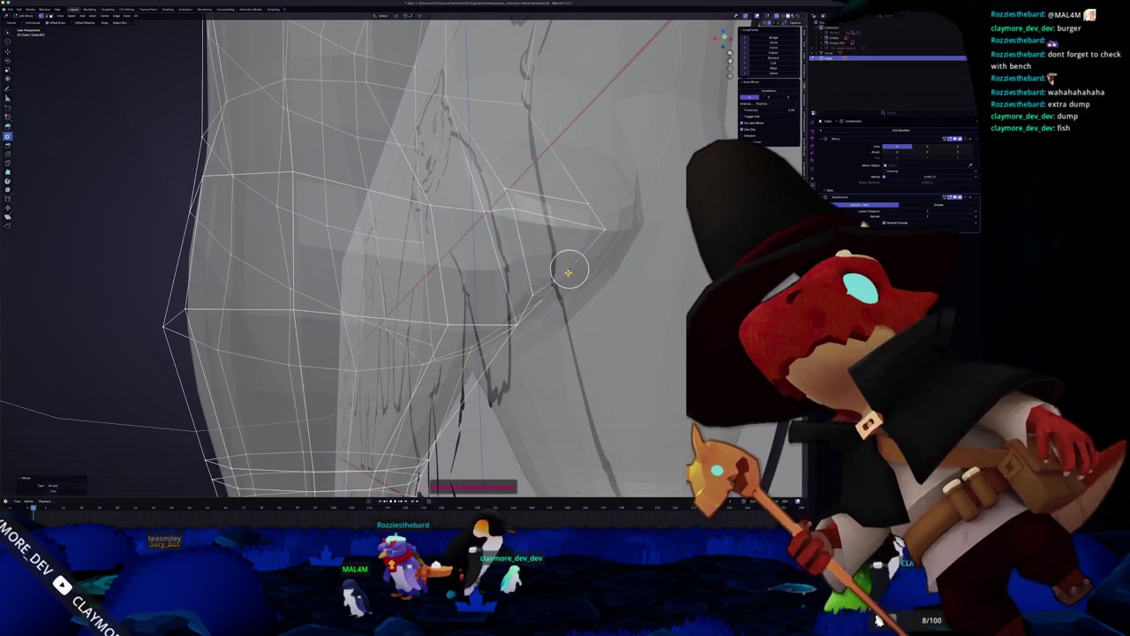
mouse_move(525, 278)
middle_down()
mouse_move(463, 332)
mouse_move(471, 289)
middle_up()
drag(471, 288, 462, 210)
click(463, 245)
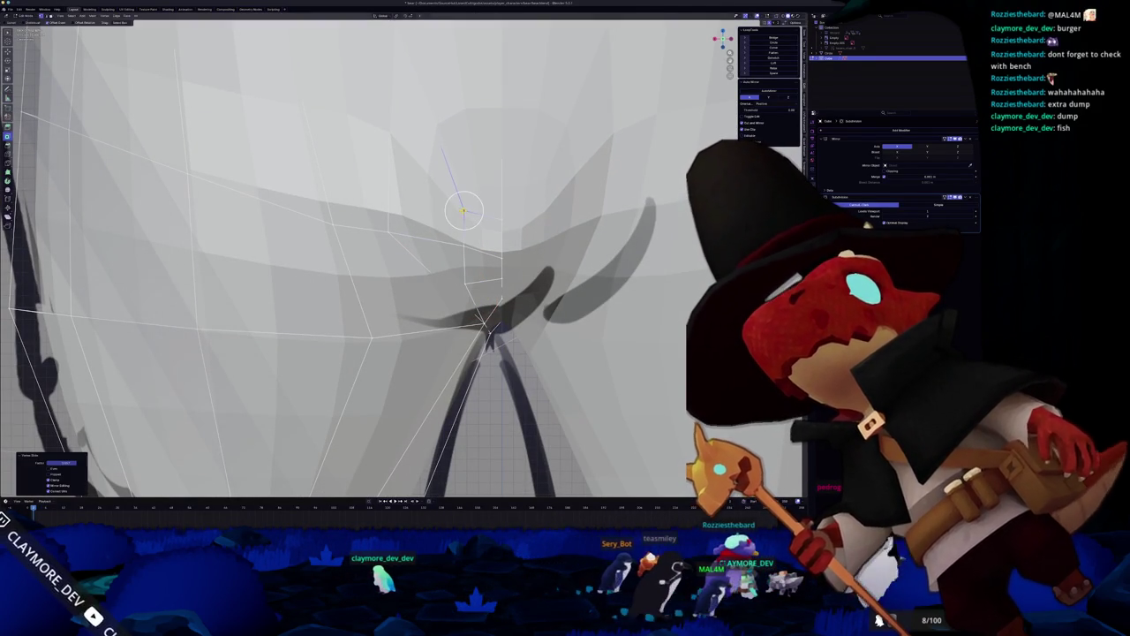
middle_drag(463, 215, 574, 189)
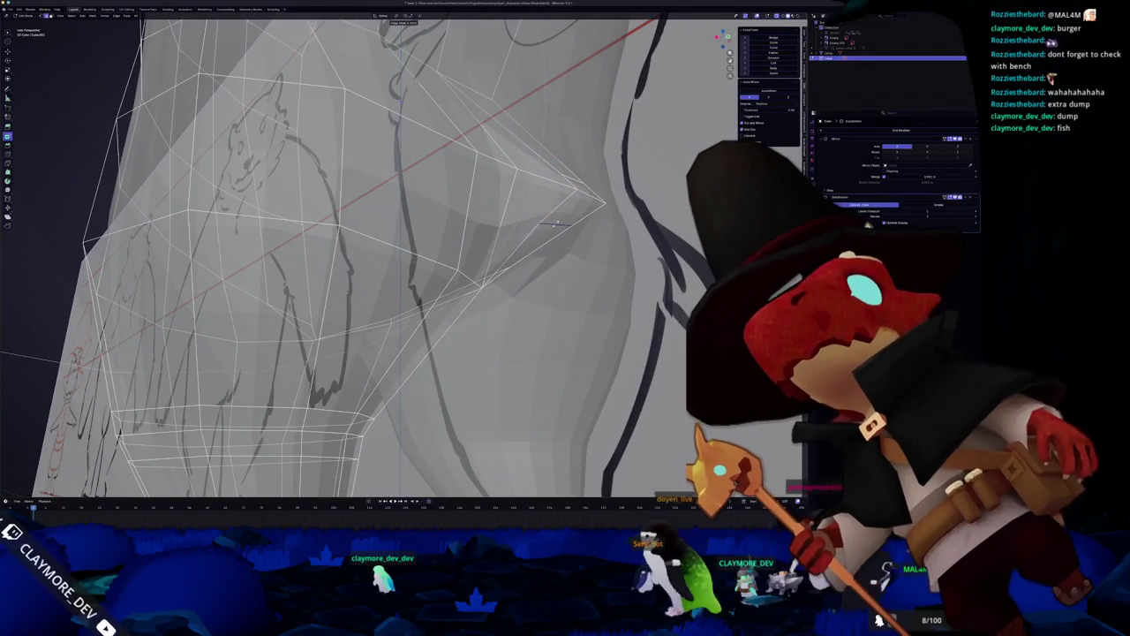
click(555, 226)
Brush-select vertices around the hip, narrow the face and slide a vertex along its edge.
key(c)
click(565, 227)
mouse_move(565, 227)
middle_down()
mouse_move(531, 232)
mouse_move(521, 263)
middle_up()
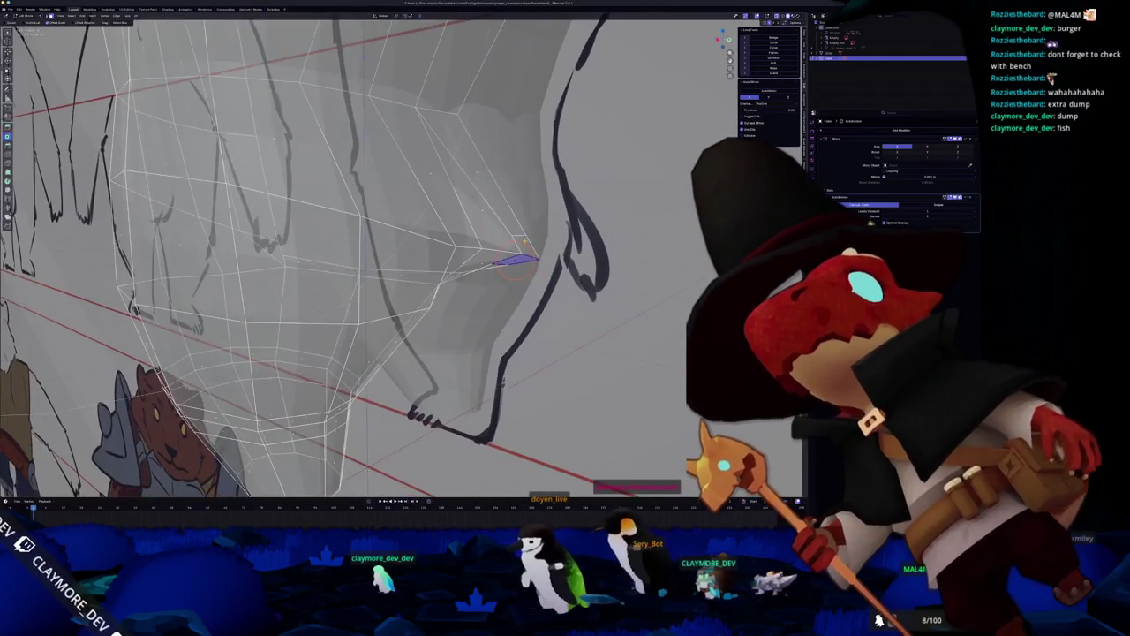
click(562, 255)
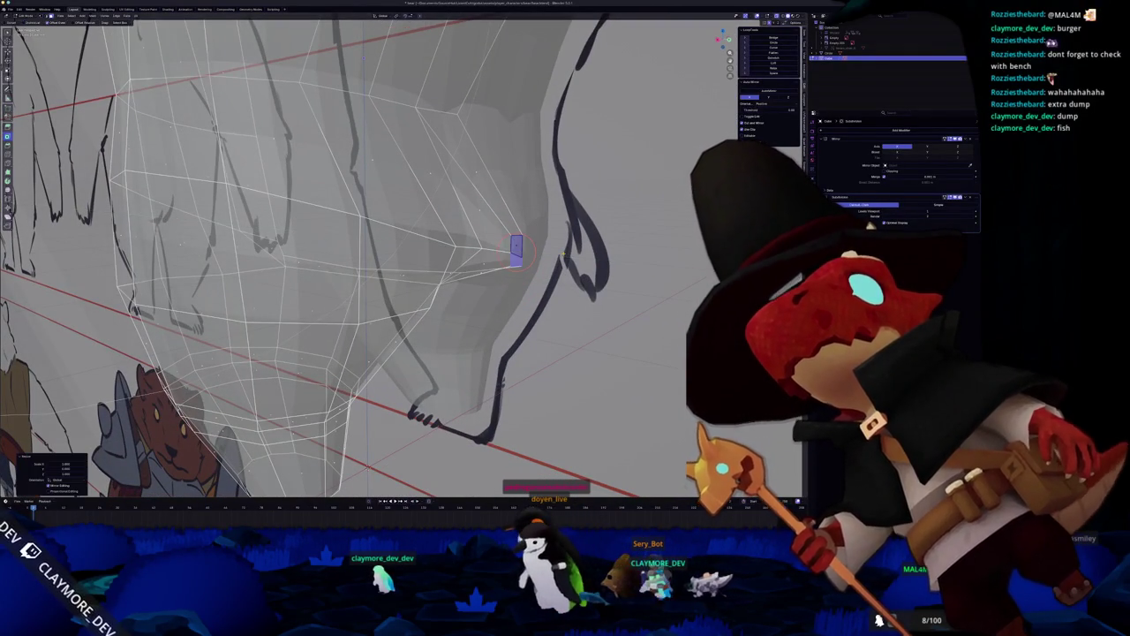
middle_drag(521, 249, 560, 228)
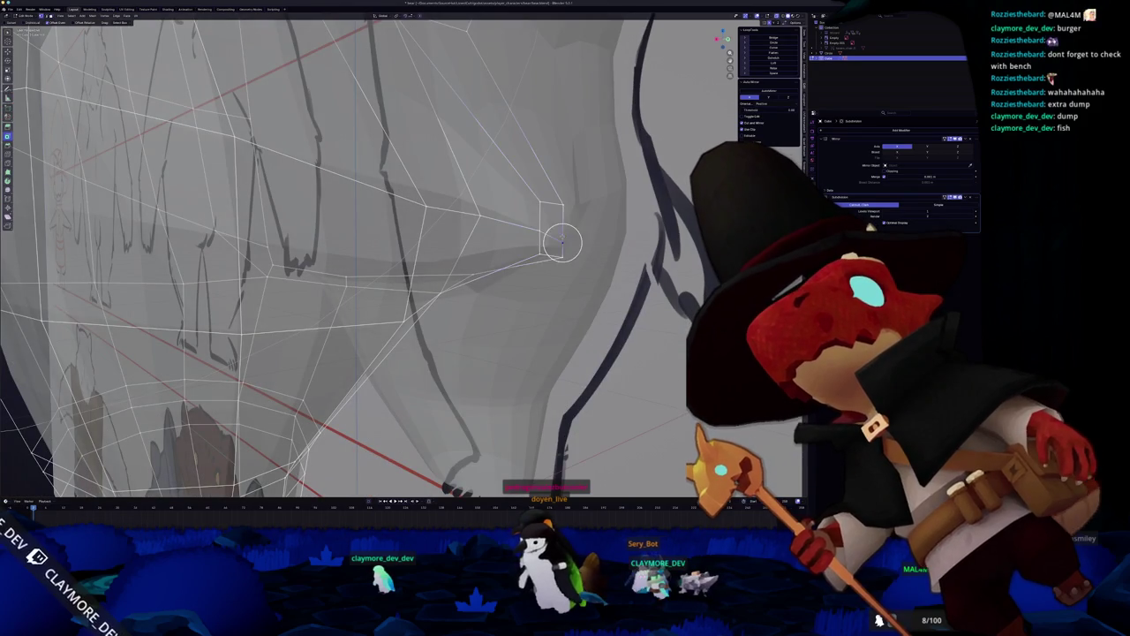
click(564, 227)
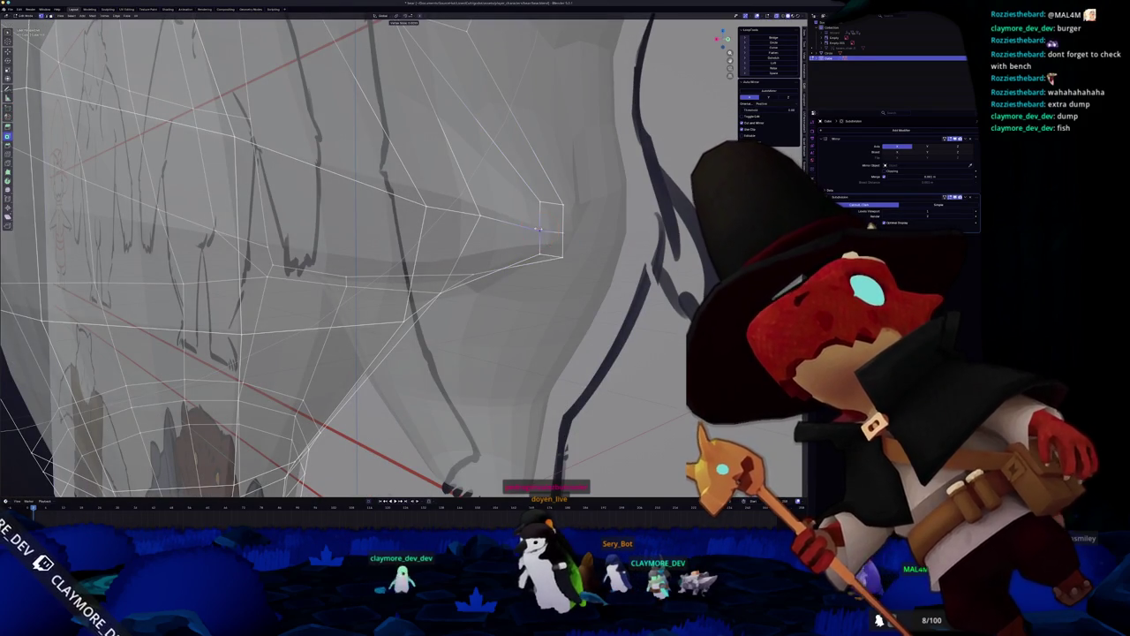
key(alt+z)
middle_drag(552, 232, 357, 100)
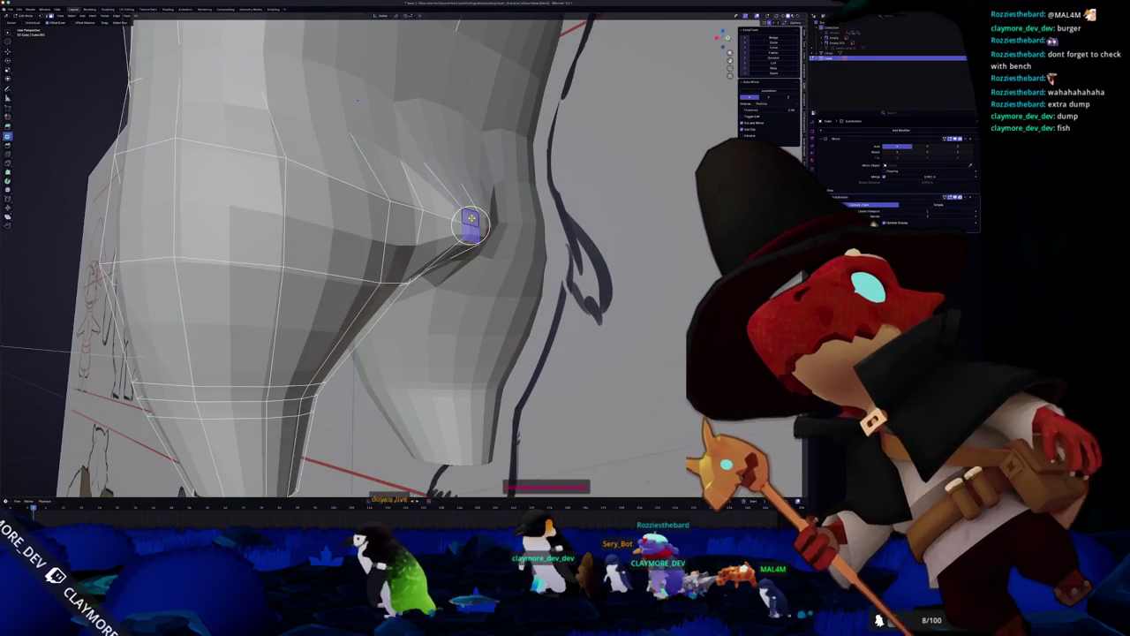
In front orthographic view, proportionally move a hip vertex to match the sketch.
key(KP_1)
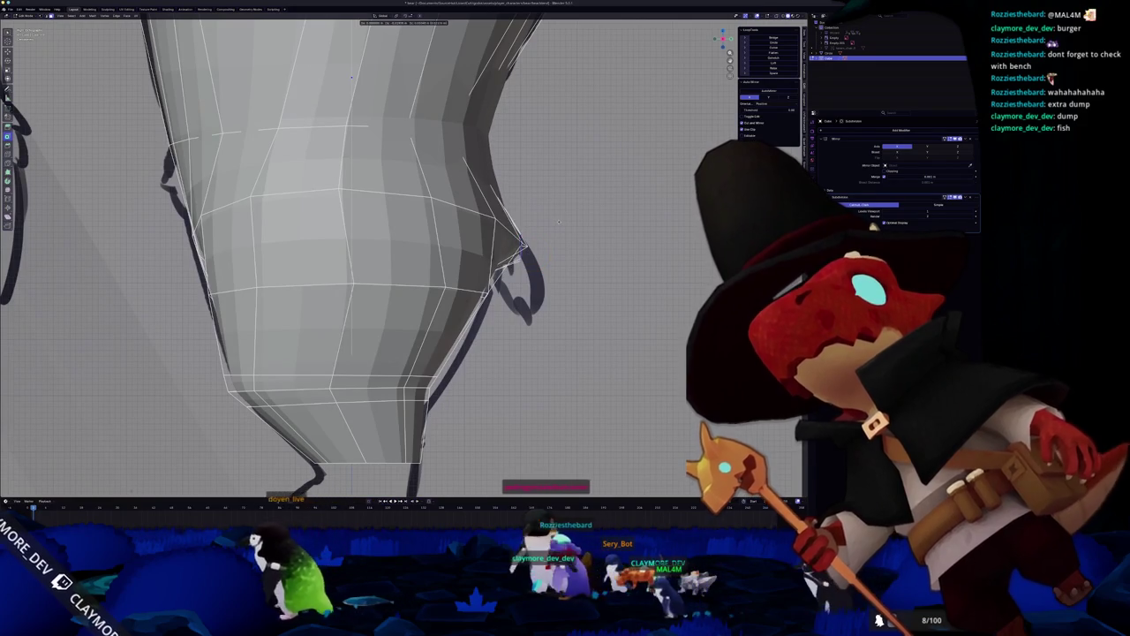
scroll(526, 250, up, 1)
scroll(530, 247, up, 2)
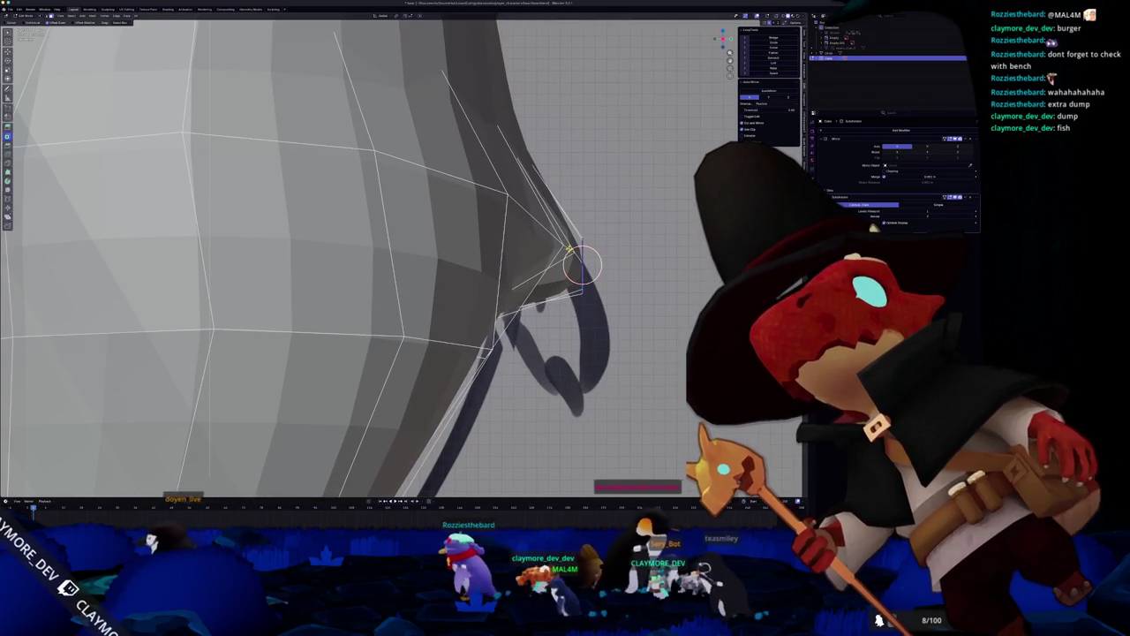
scroll(592, 246, down, 3)
scroll(585, 247, down, 3)
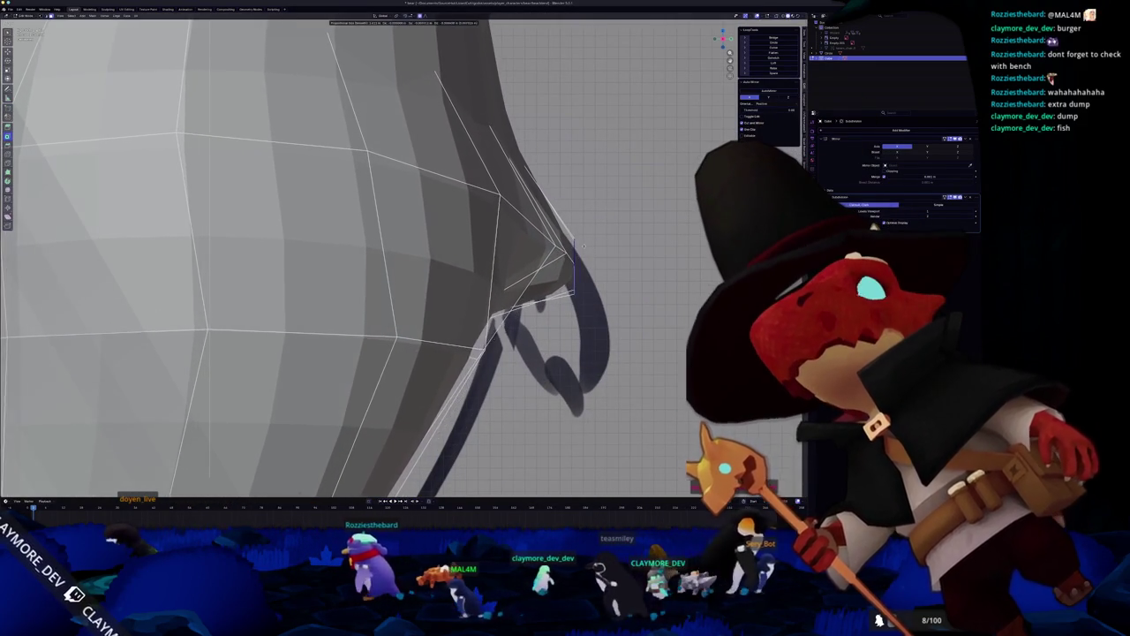
scroll(578, 247, down, 2)
scroll(566, 244, down, 2)
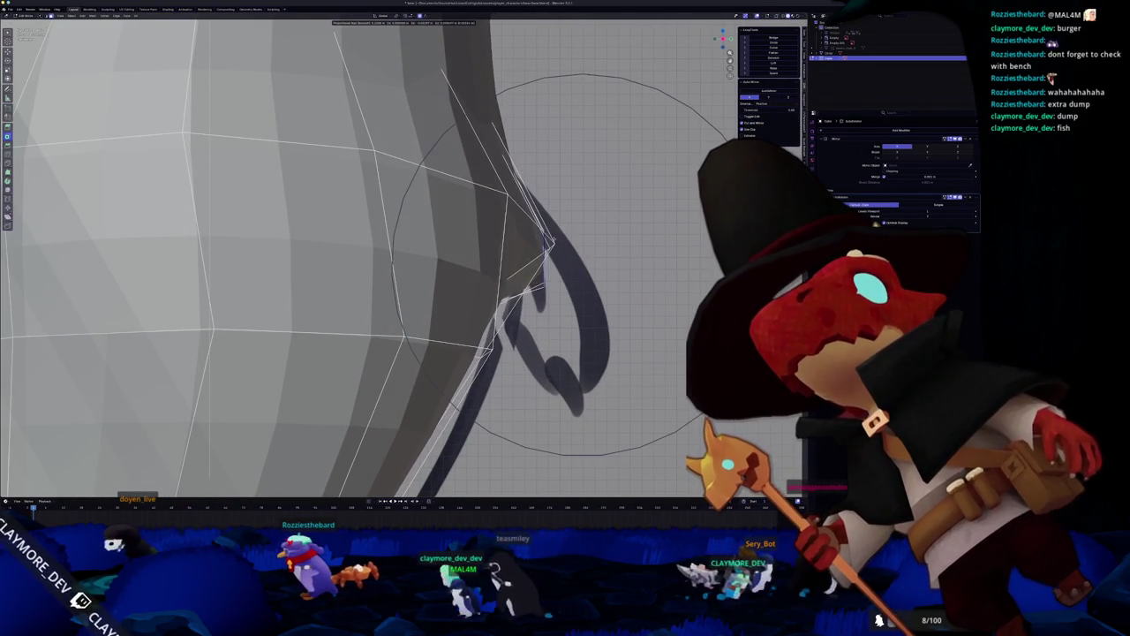
scroll(554, 242, down, 2)
click(559, 240)
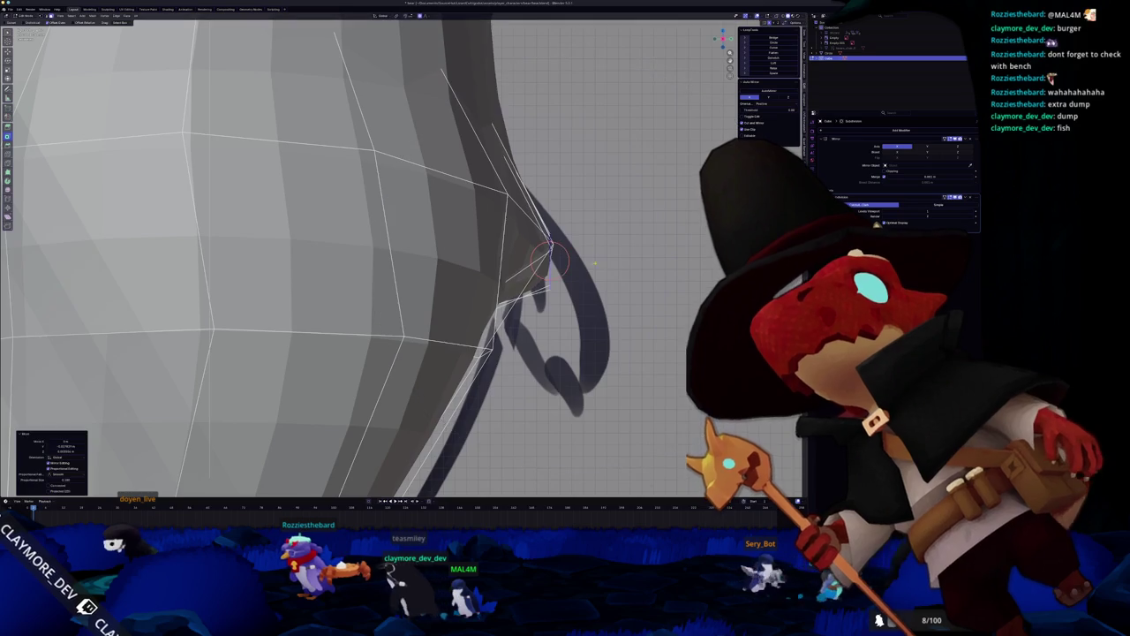
middle_drag(558, 240, 511, 269)
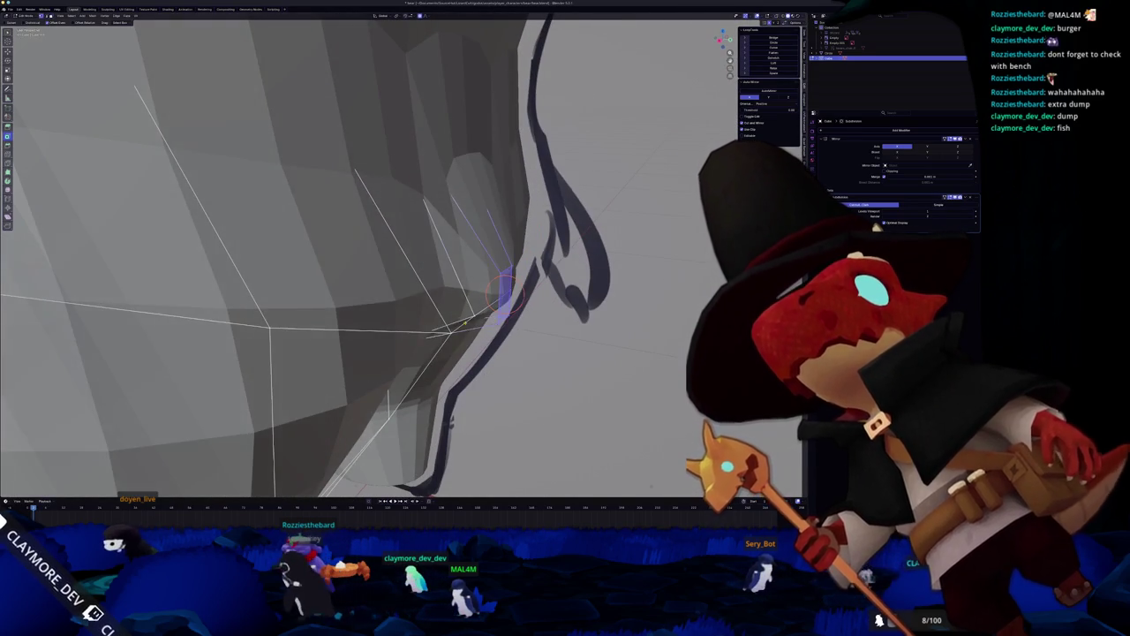
middle_drag(504, 294, 456, 151)
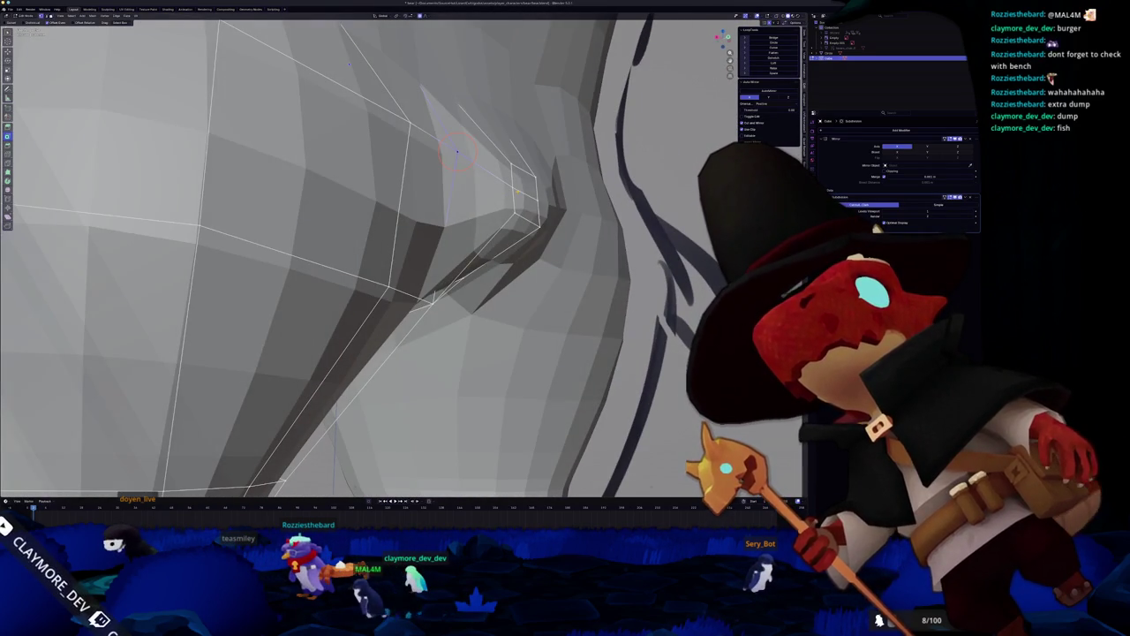
scroll(512, 187, down, 5)
mouse_move(513, 188)
middle_down()
mouse_move(424, 179)
mouse_move(432, 294)
mouse_move(452, 280)
mouse_move(360, 159)
middle_up()
With see-through shading, nudge a crotch vertex inward using proportional falloff.
key(Tab)
key(Tab)
key(alt+z)
scroll(360, 159, up, 3)
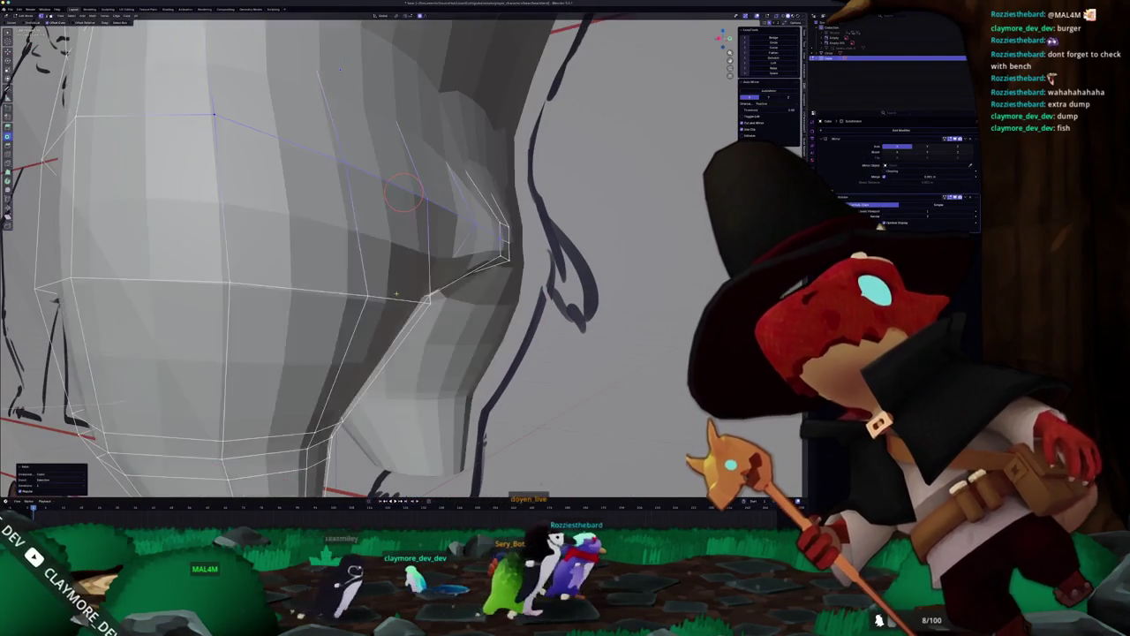
key(alt+z)
middle_drag(398, 256, 336, 239)
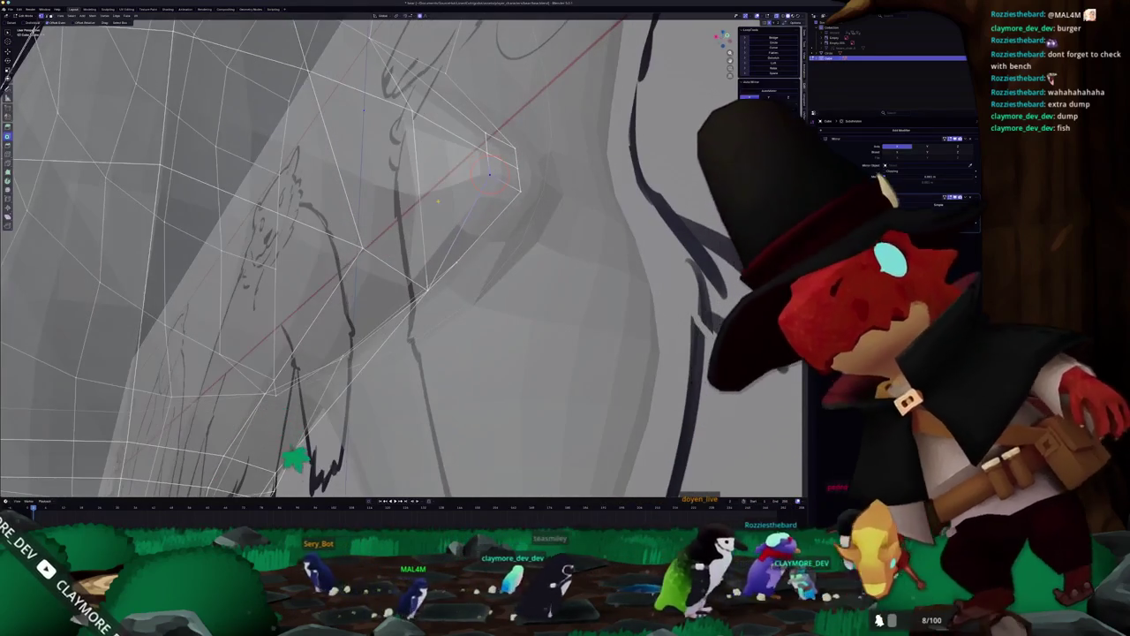
middle_drag(484, 165, 475, 180)
key(g)
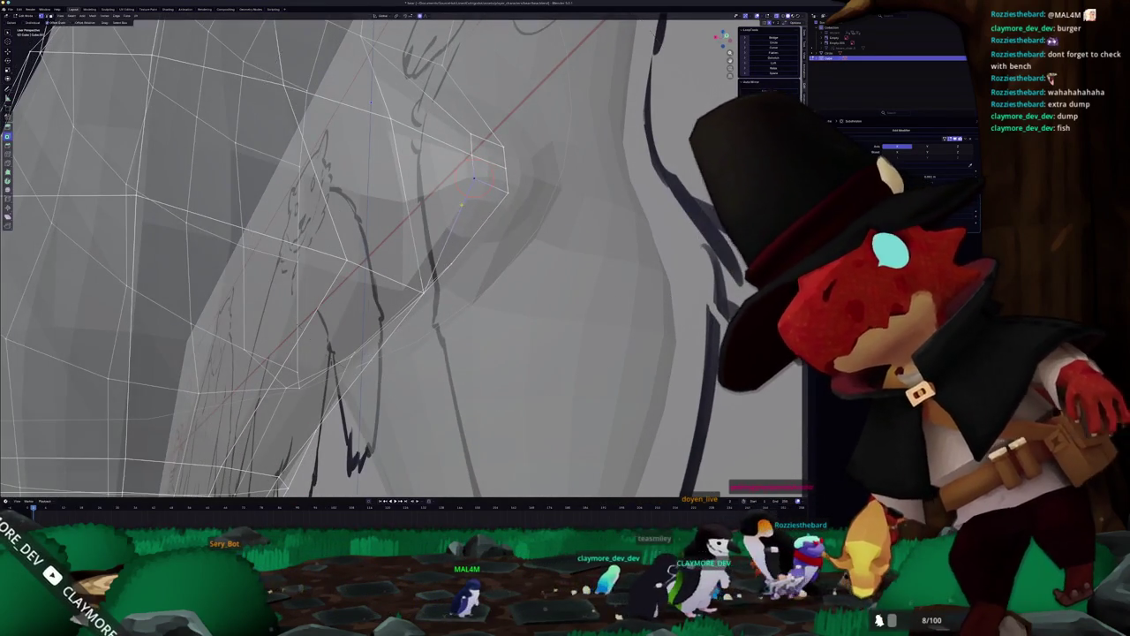
scroll(475, 179, down, 3)
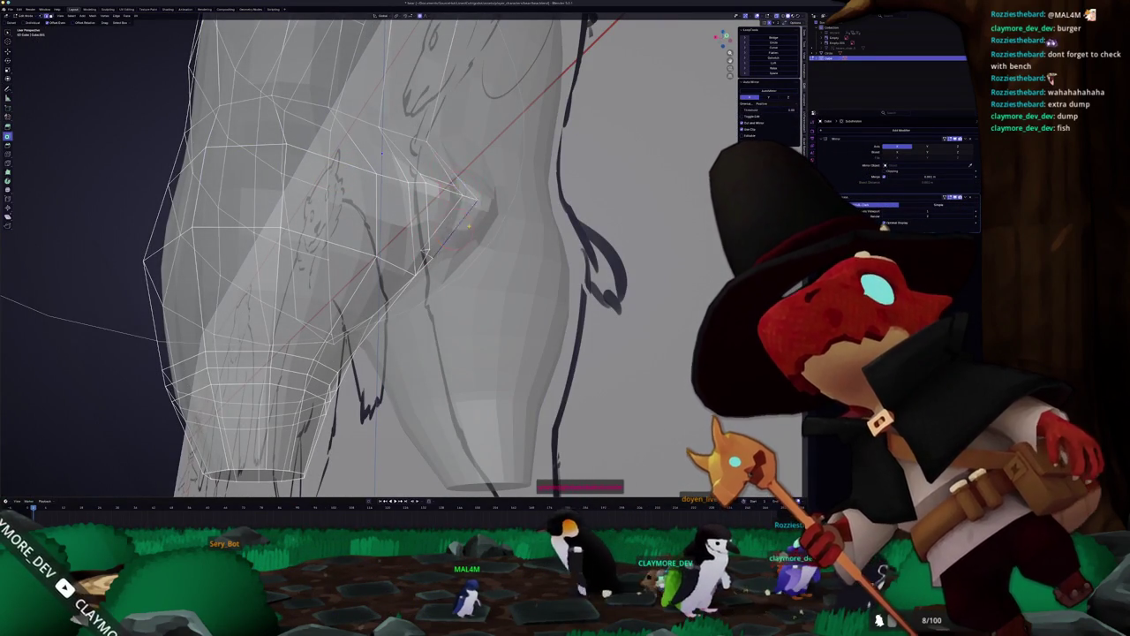
key(Tab)
key(Tab)
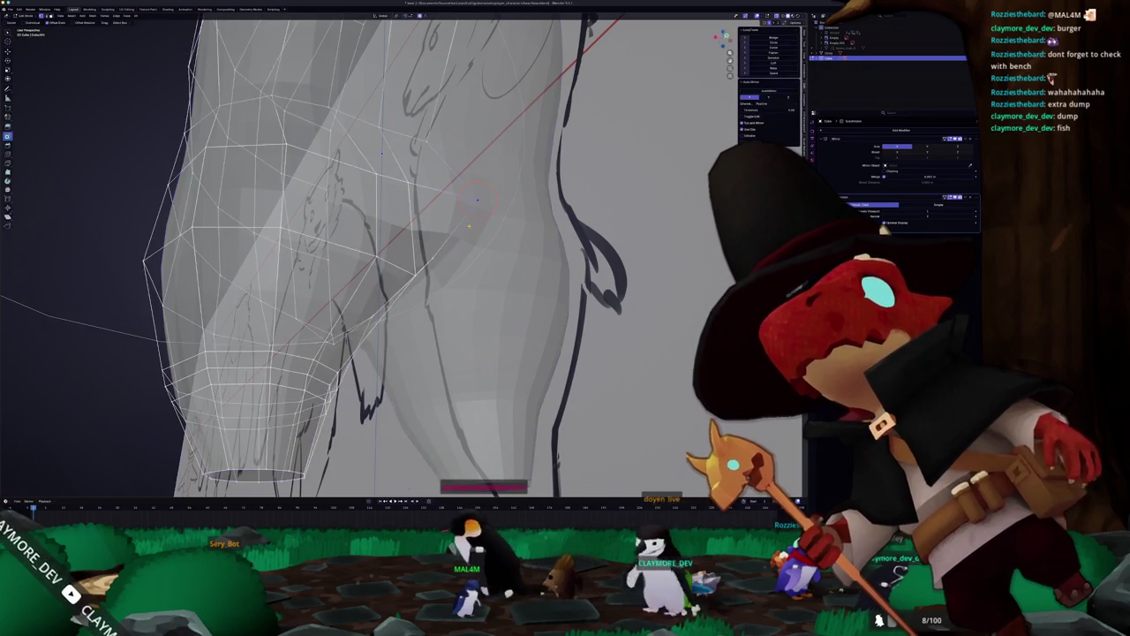
scroll(470, 229, up, 4)
key(g)
click(464, 223)
Inspect the reshaped body from below and return to Object Mode.
middle_drag(494, 265, 530, 248)
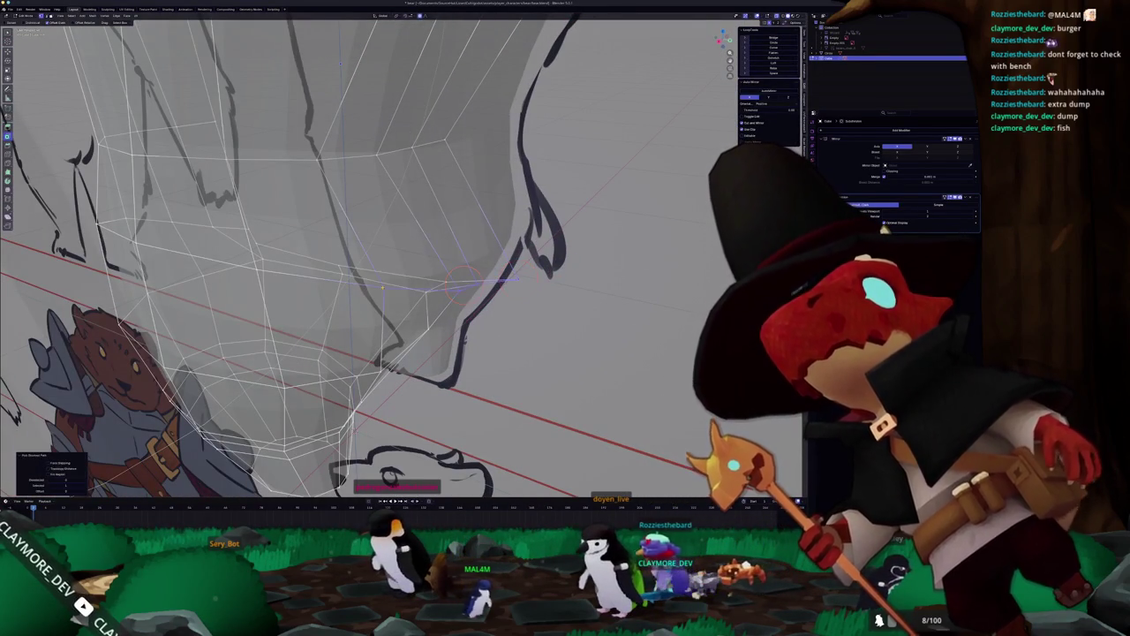
mouse_move(382, 287)
middle_down()
mouse_move(297, 249)
mouse_move(298, 159)
mouse_move(451, 296)
mouse_move(441, 318)
mouse_move(385, 305)
middle_up()
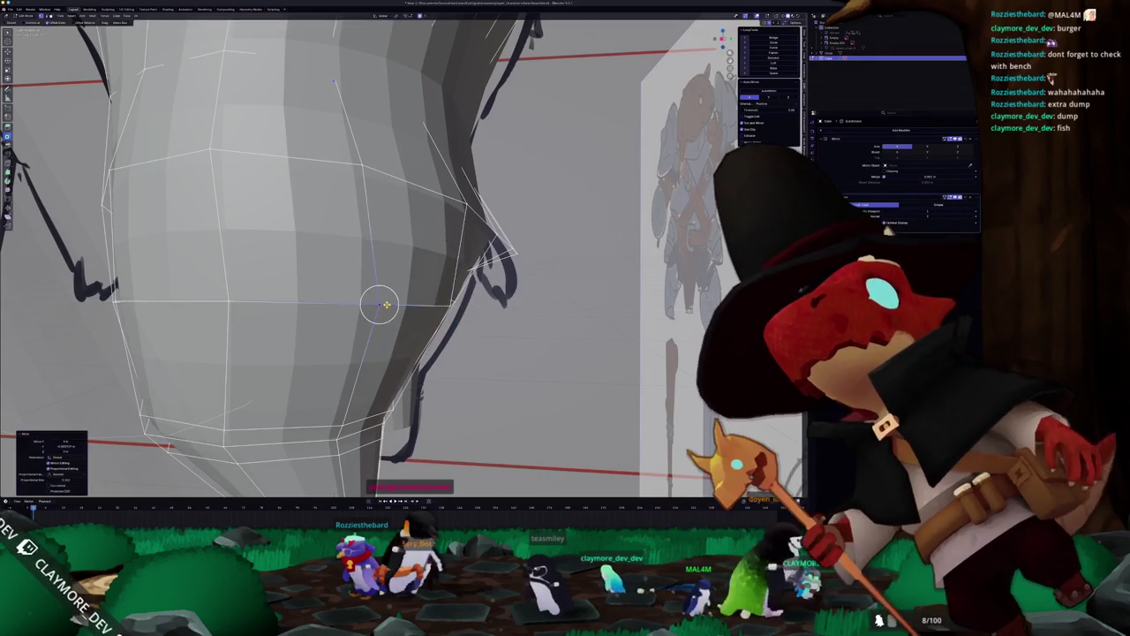
key(Tab)
scroll(398, 300, down, 10)
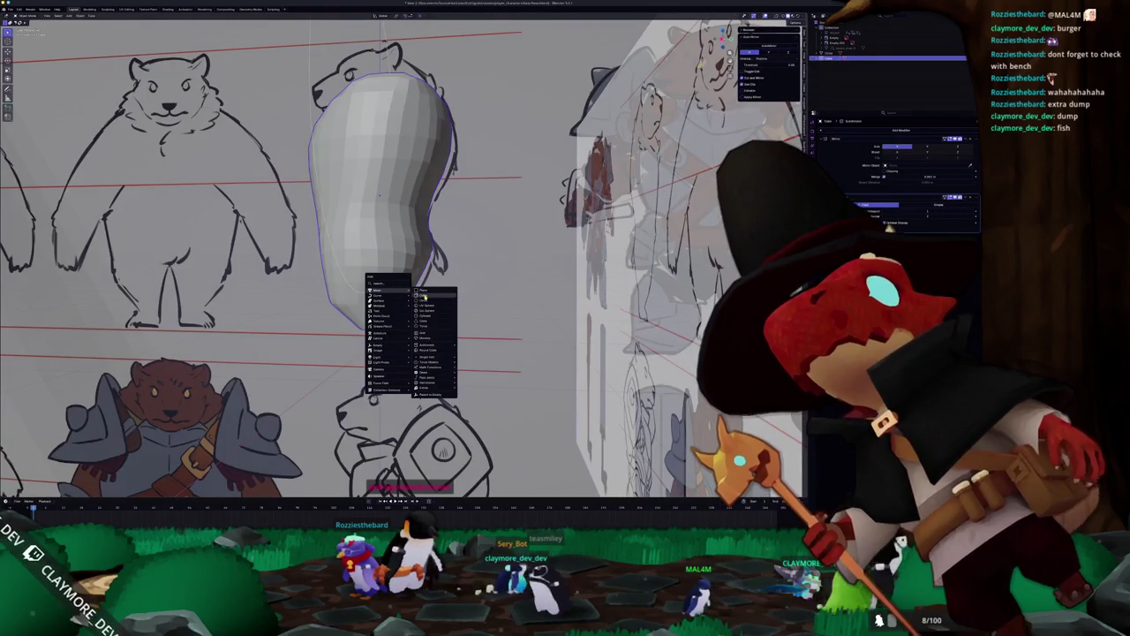
Add a small mesh, scale it down beside the body's rear, and apply all transforms.
click(427, 295)
key(s)
click(418, 308)
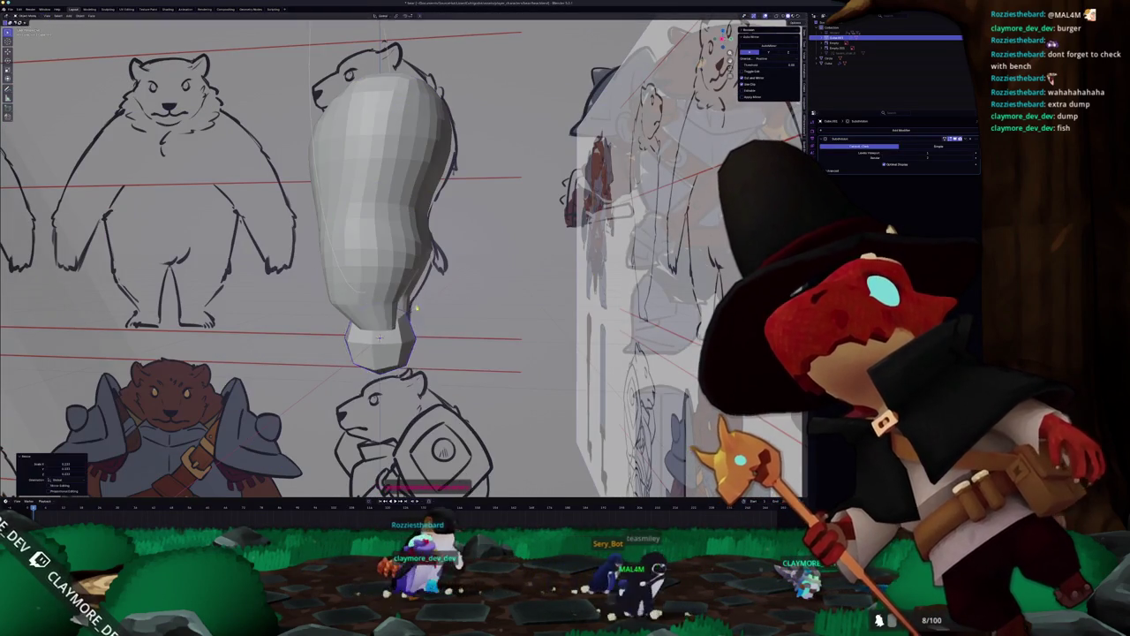
key(g)
key(s)
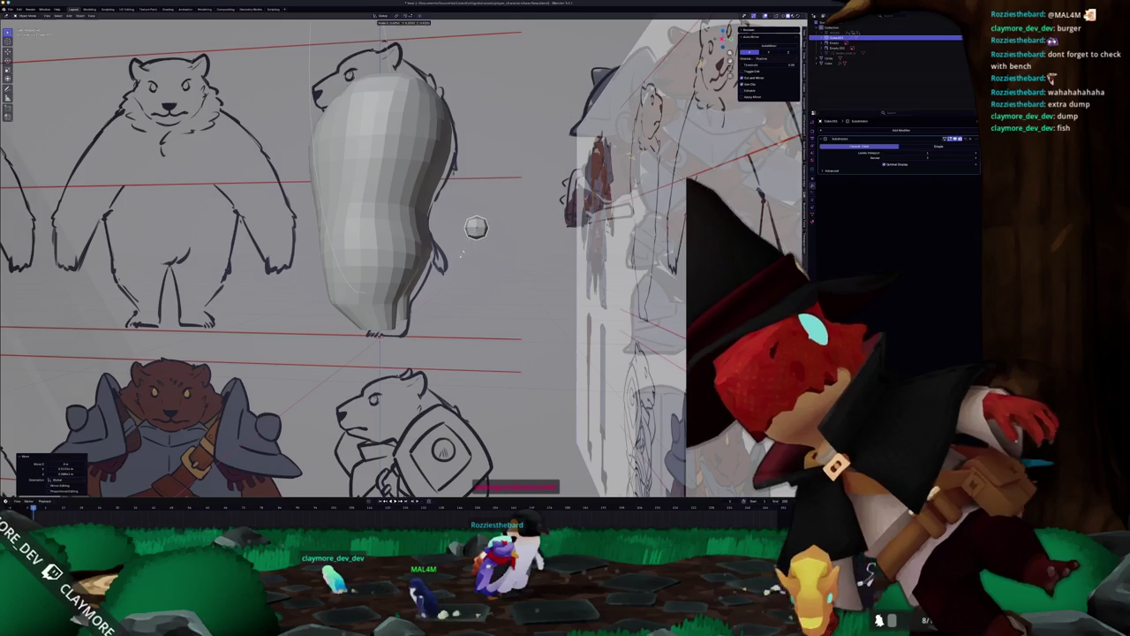
scroll(446, 323, up, 4)
key(ctrl+a)
click(539, 251)
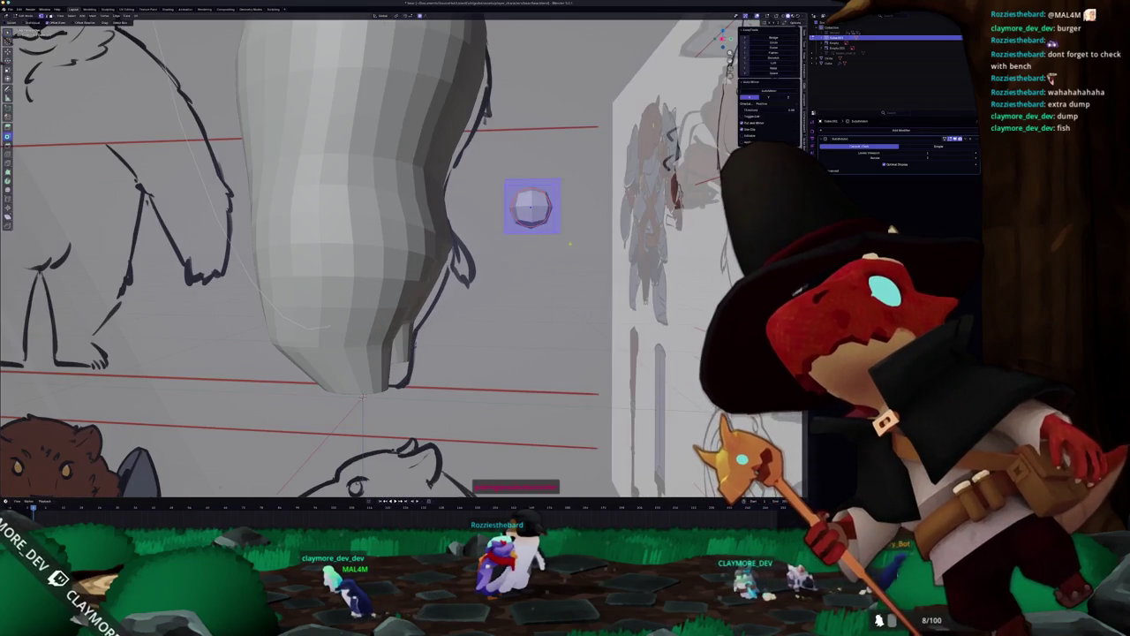
Extrude the small mesh's face twice and proportionally resize it into an elongated stub.
middle_drag(539, 251, 477, 252)
key(e)
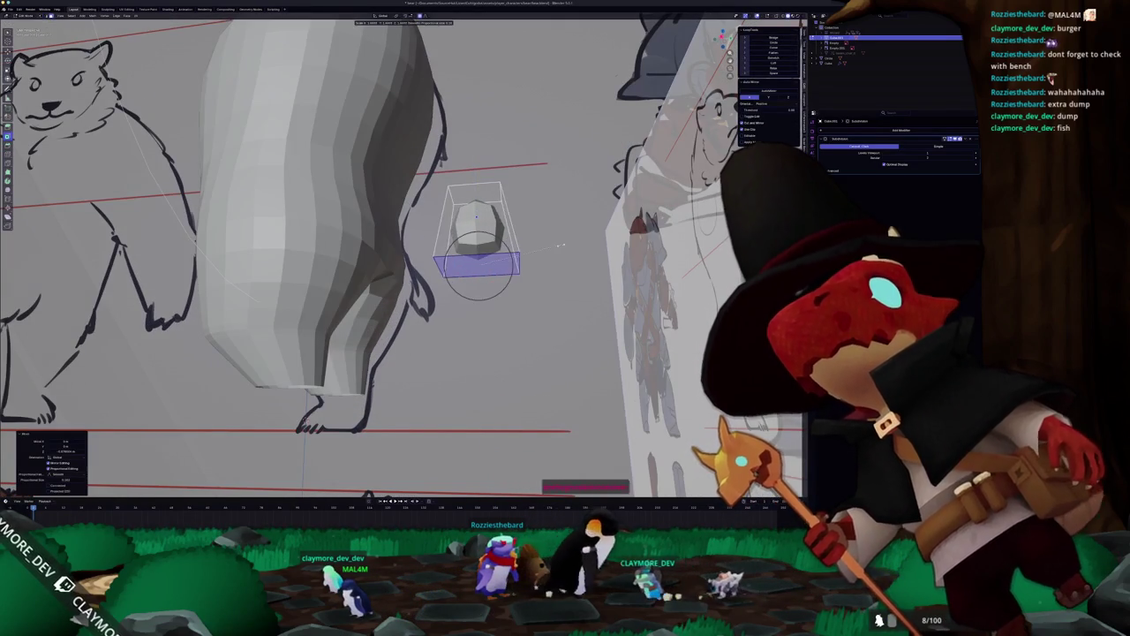
middle_drag(557, 244, 536, 265)
key(s)
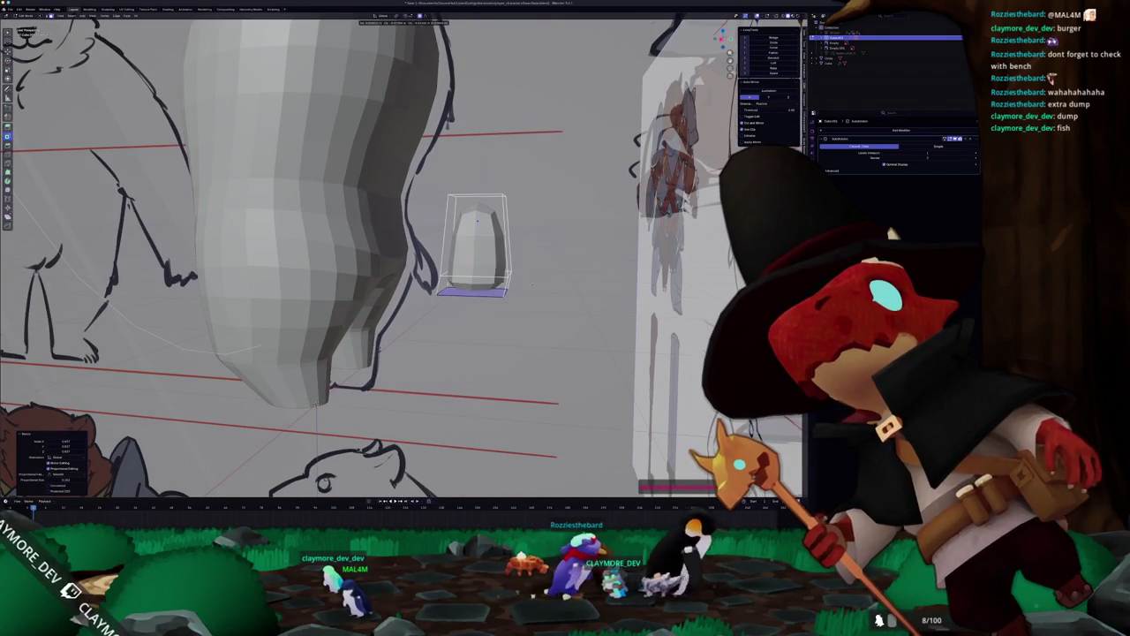
key(e)
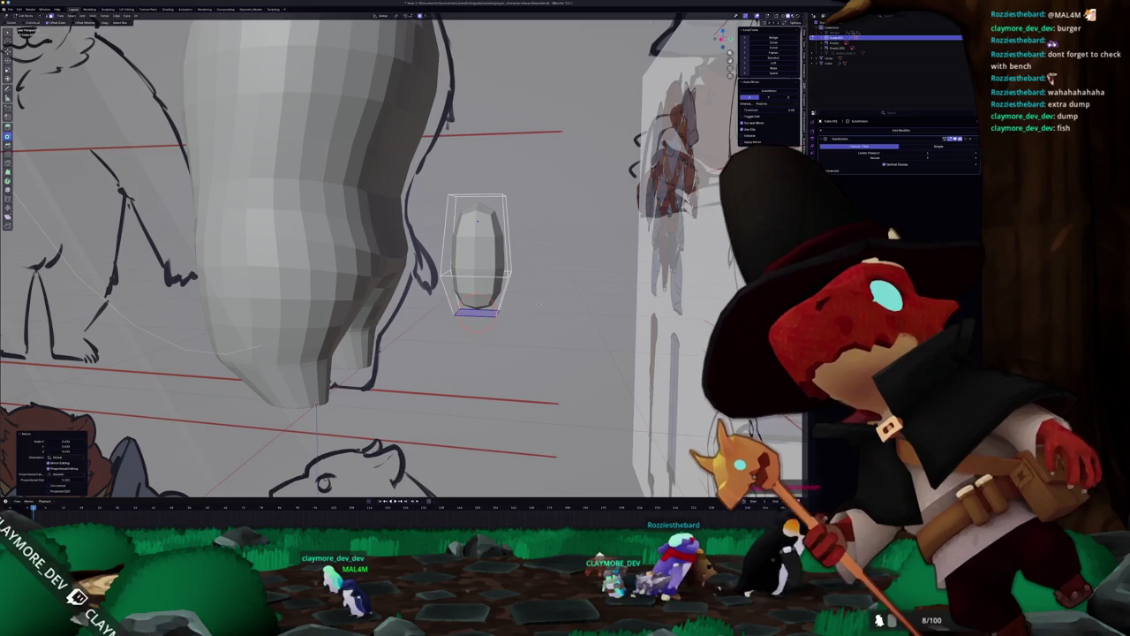
middle_drag(527, 294, 510, 212)
click(481, 204)
click(536, 212)
Resize the stub's bottom face to taper it.
key(Tab)
key(KP_1)
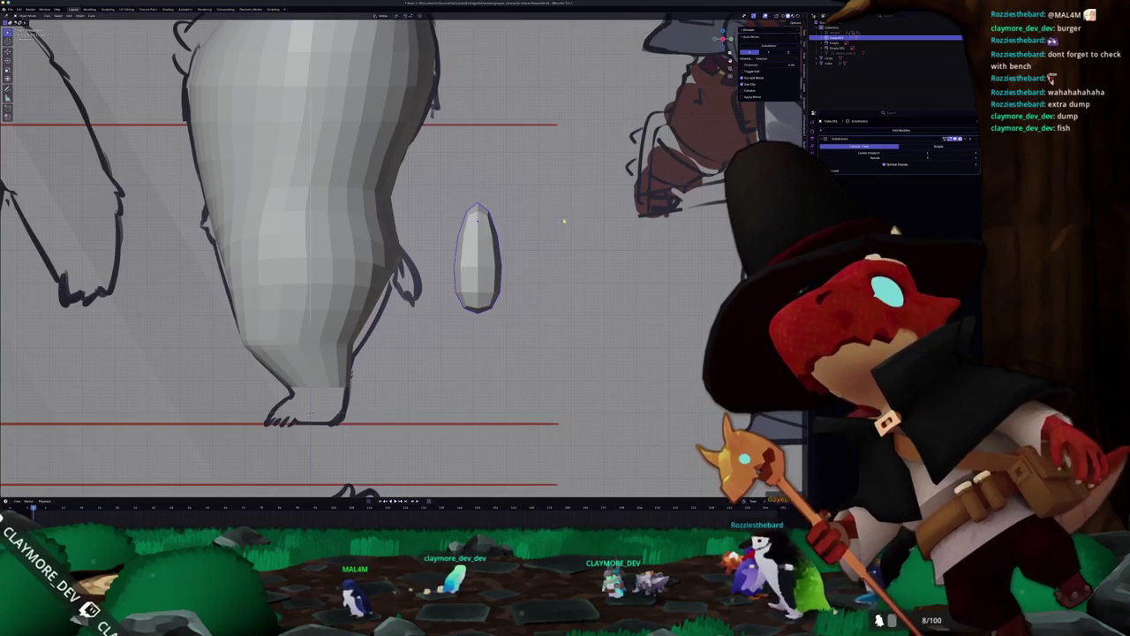
key(Tab)
mouse_move(476, 257)
middle_down()
mouse_move(402, 243)
mouse_move(415, 212)
middle_up()
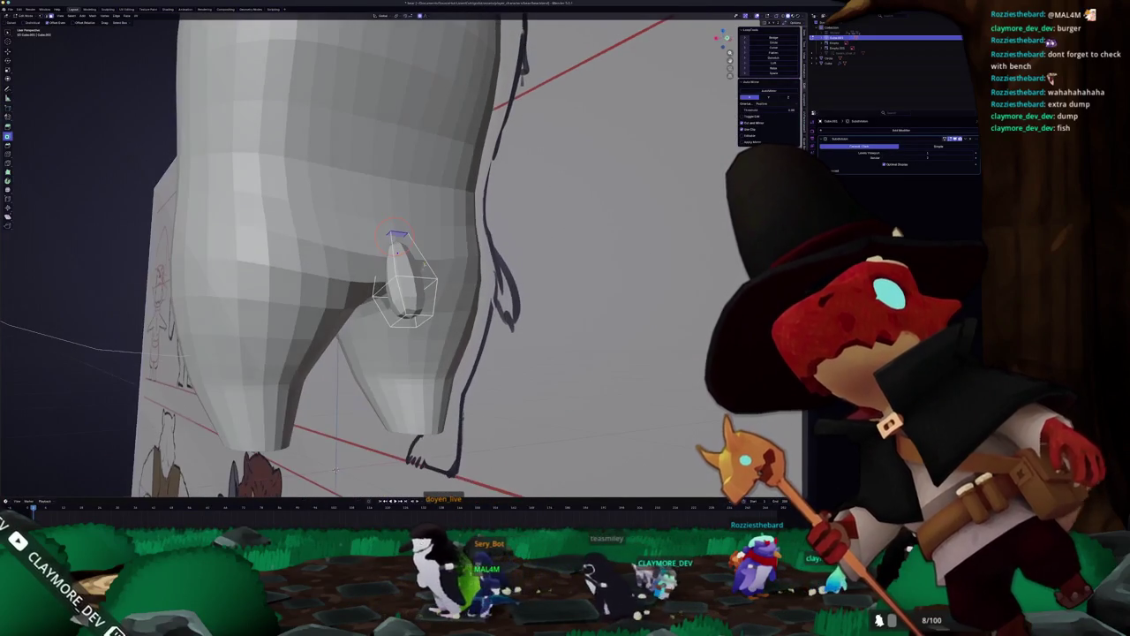
middle_drag(407, 282, 424, 265)
click(415, 318)
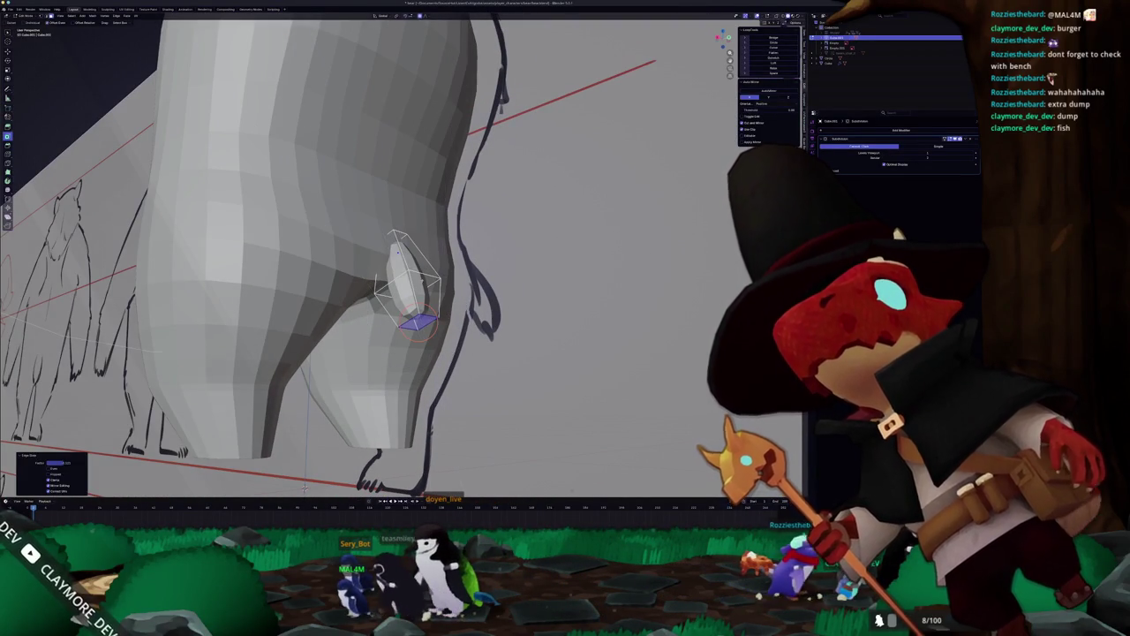
click(114, 276)
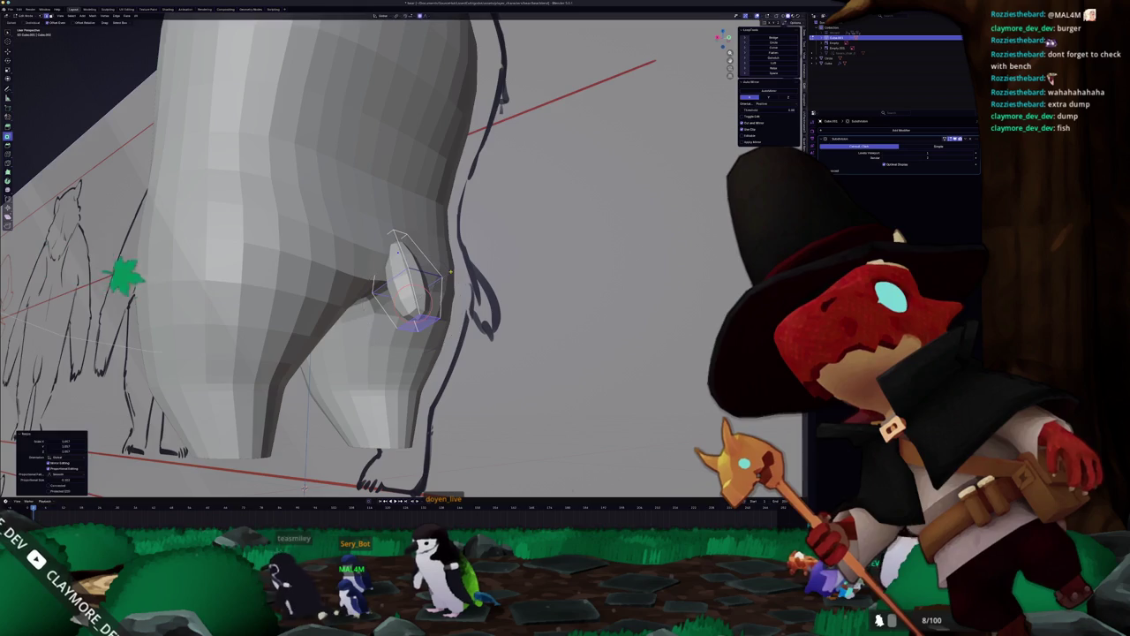
In front view, rotate the stub so it juts diagonally from the back of the body.
key(KP_1)
key(Tab)
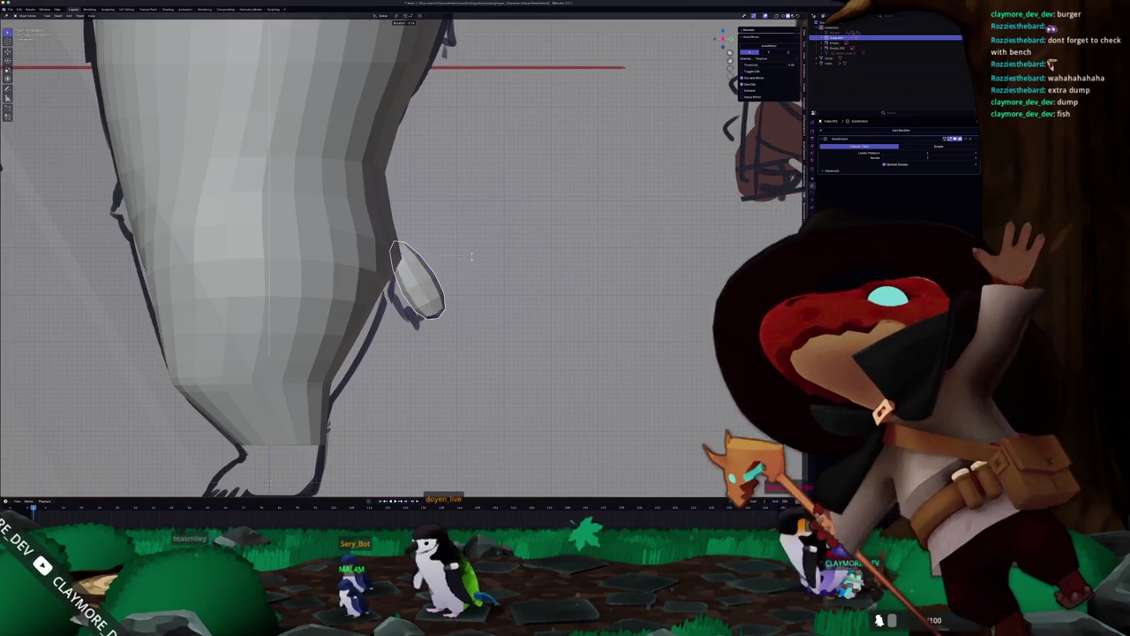
key(r)
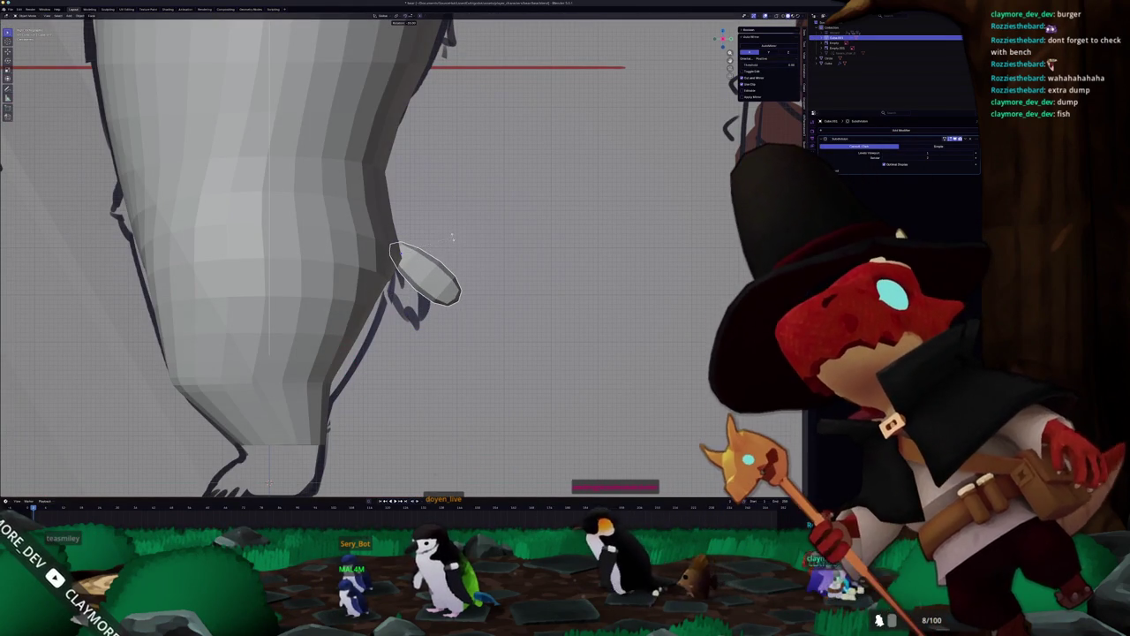
click(450, 238)
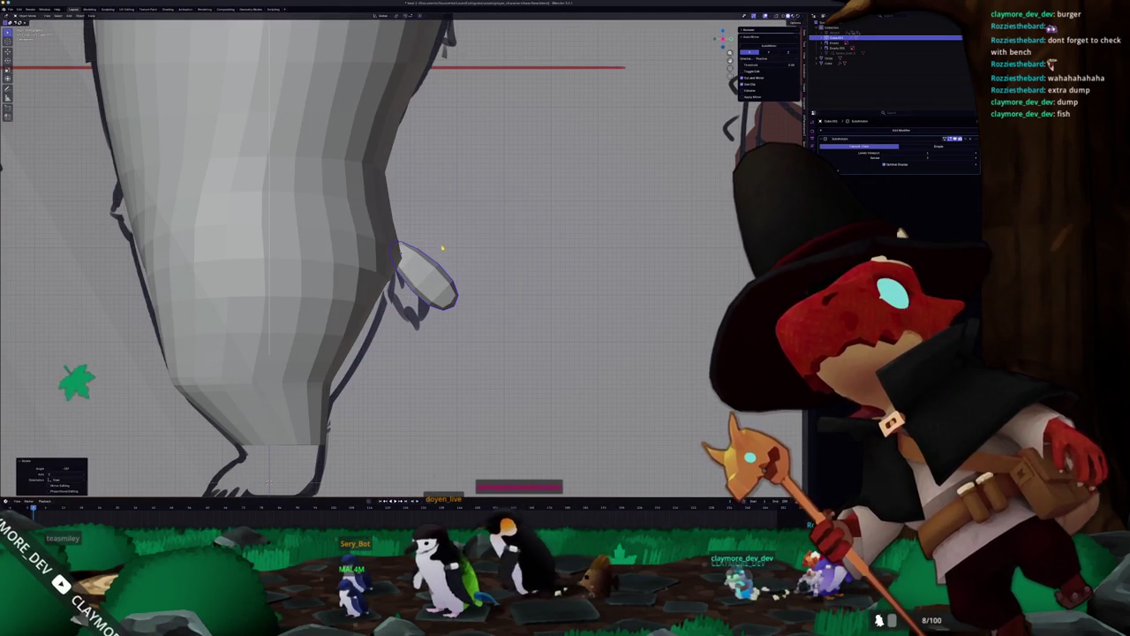
scroll(444, 255, down, 3)
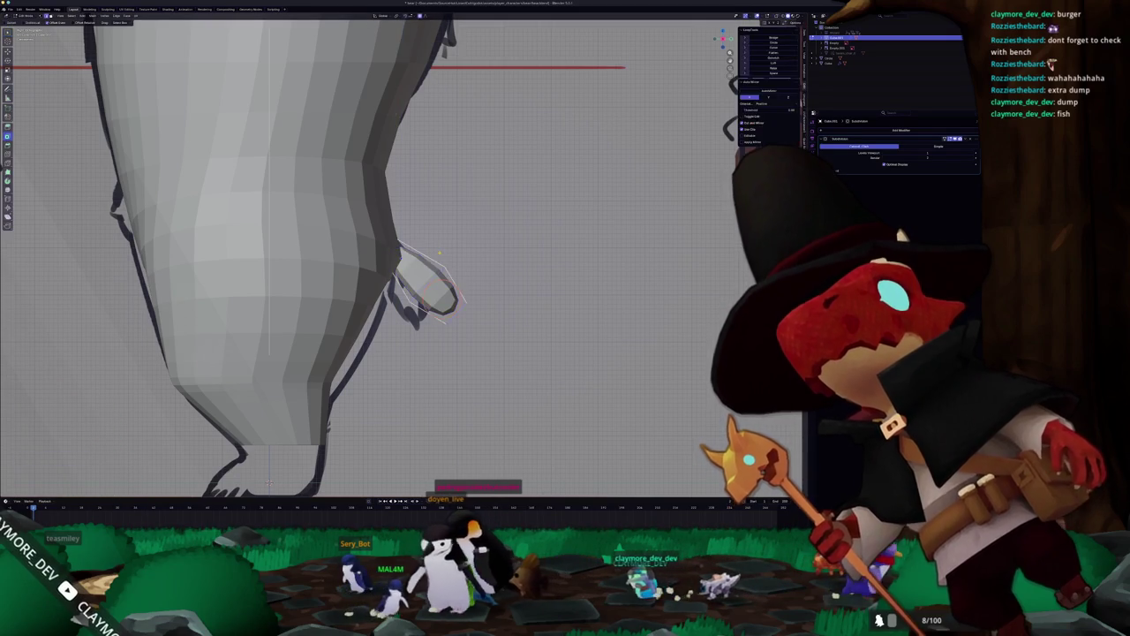
middle_drag(421, 281, 404, 265)
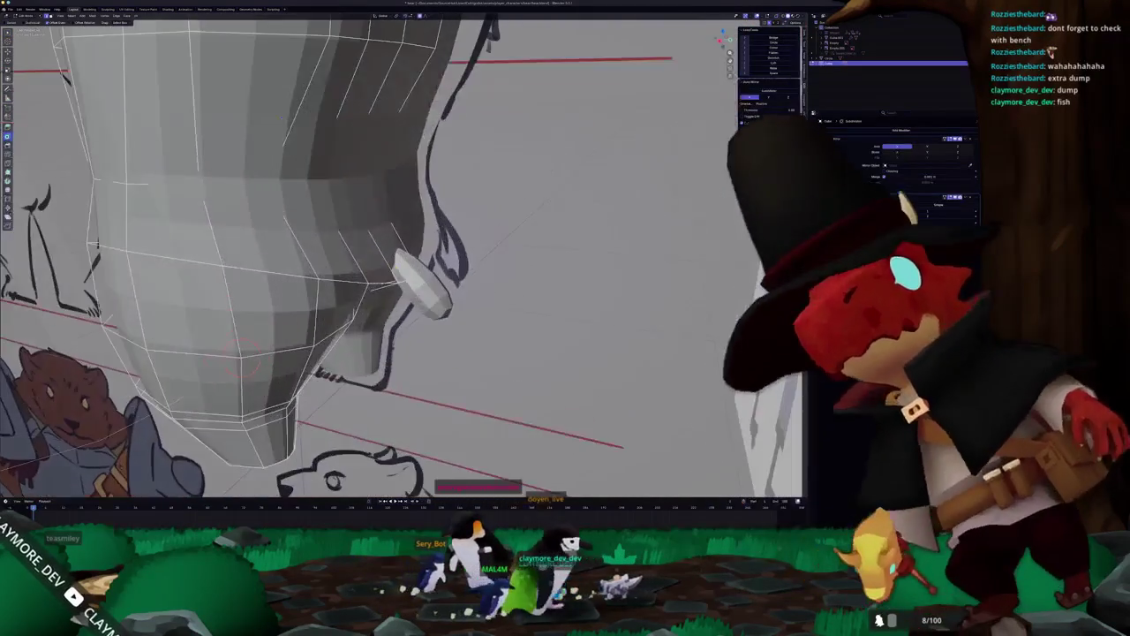
scroll(406, 266, down, 3)
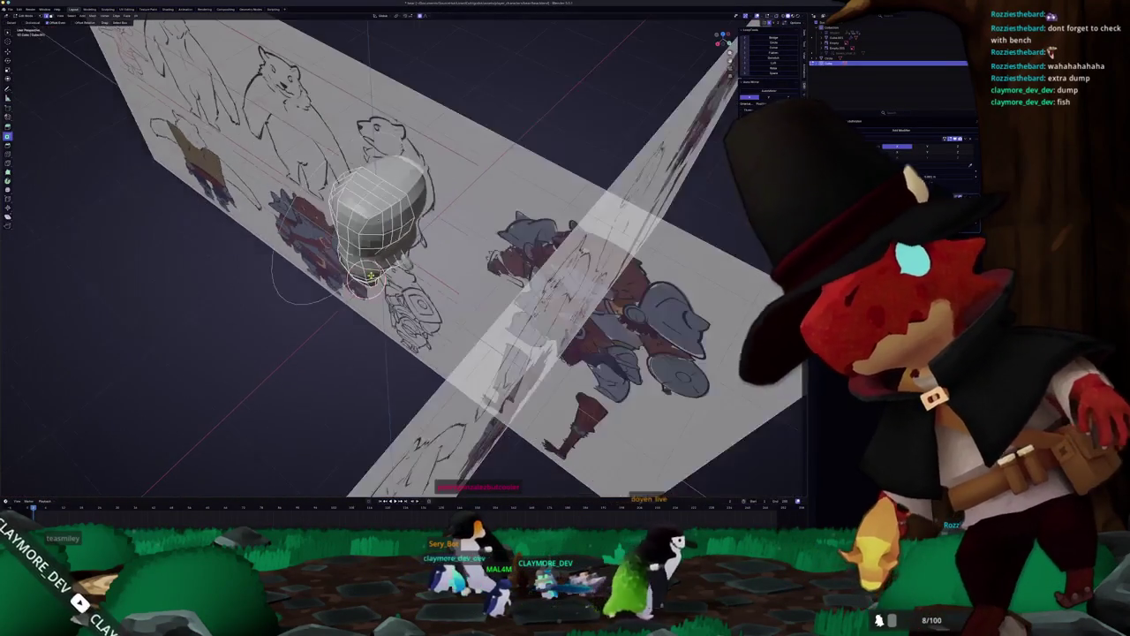
key(Tab)
mouse_move(406, 265)
middle_down()
mouse_move(358, 280)
mouse_move(377, 248)
mouse_move(428, 244)
middle_up()
scroll(358, 280, up, 3)
scroll(358, 280, up, 3)
scroll(377, 248, down, 2)
key(KP_1)
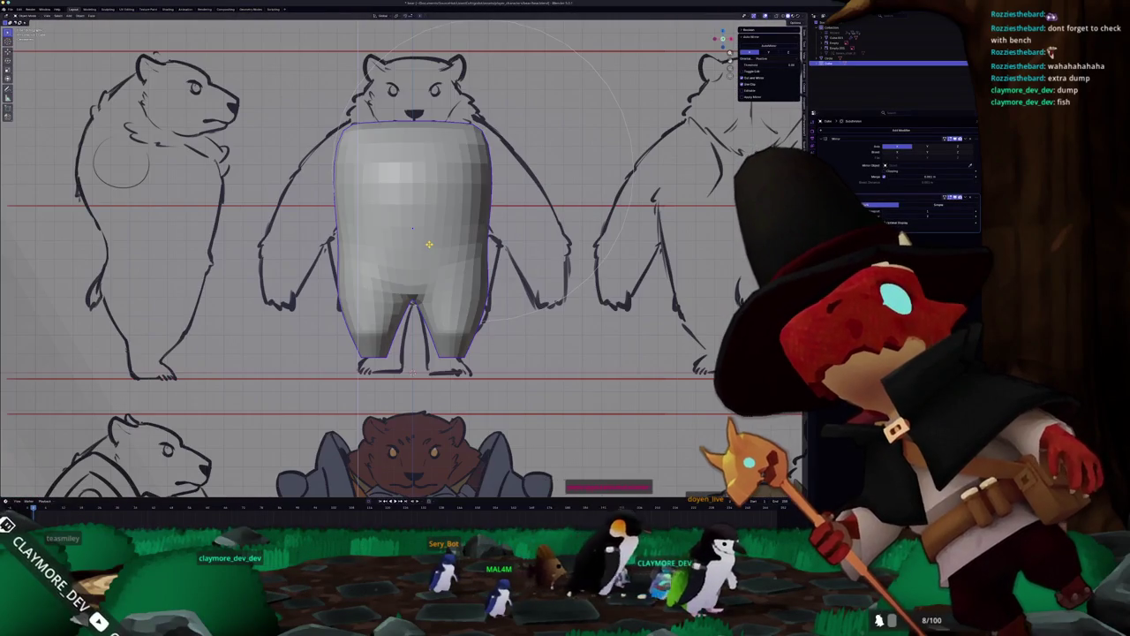
key(alt+z)
key(Tab)
scroll(497, 395, up, 2)
scroll(497, 395, up, 2)
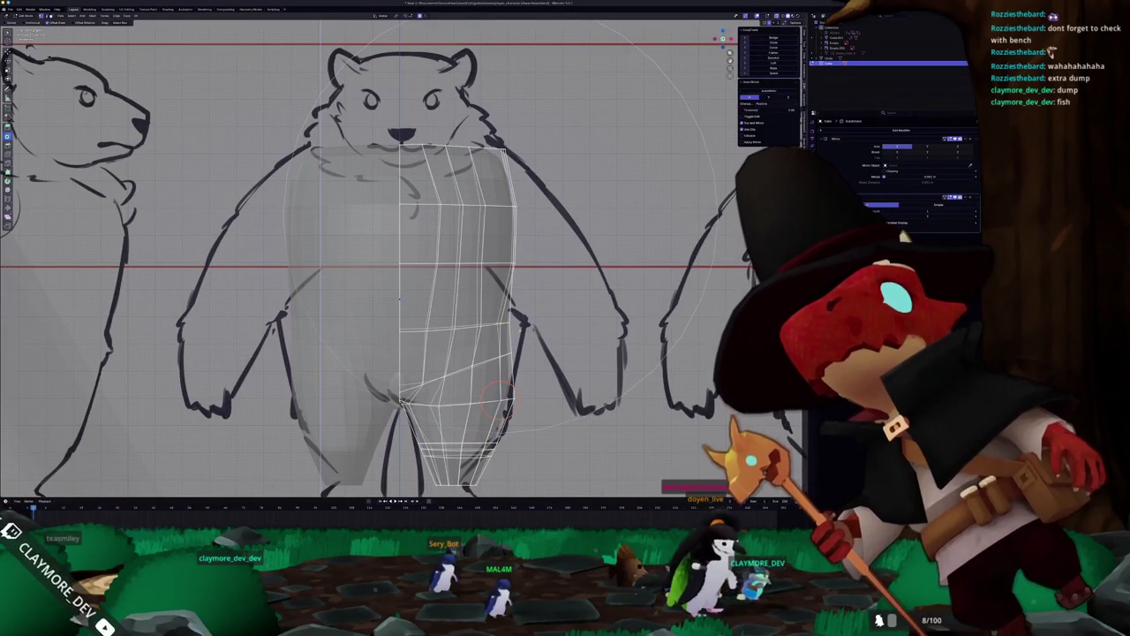
middle_drag(497, 396, 432, 262)
key(alt+z)
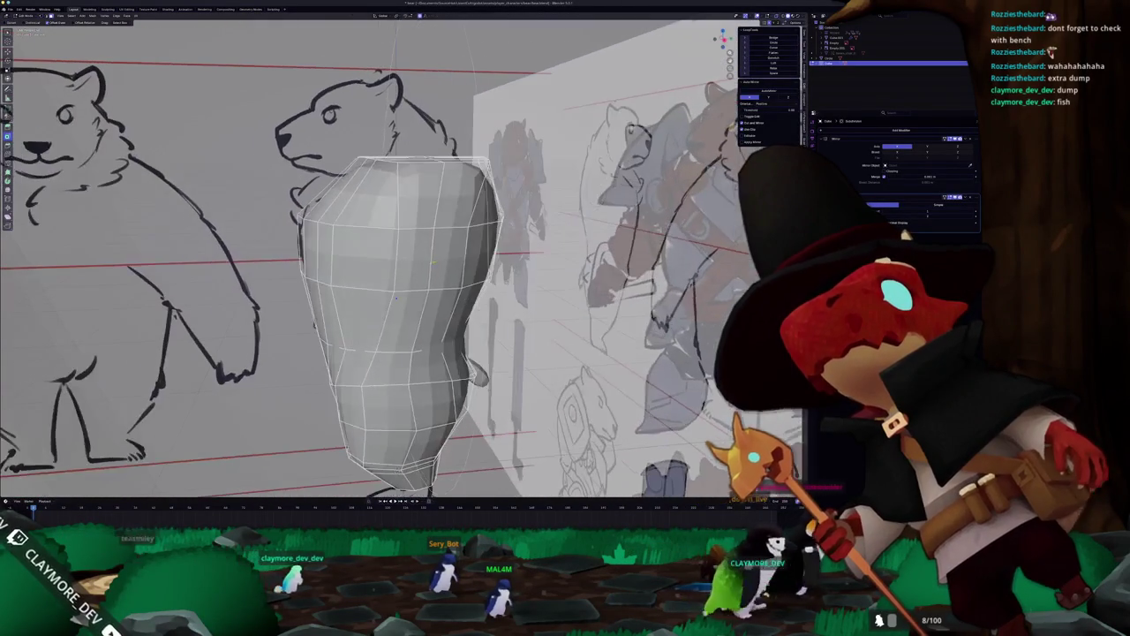
mouse_move(454, 226)
mouse_down()
mouse_move(422, 196)
mouse_move(434, 229)
mouse_up()
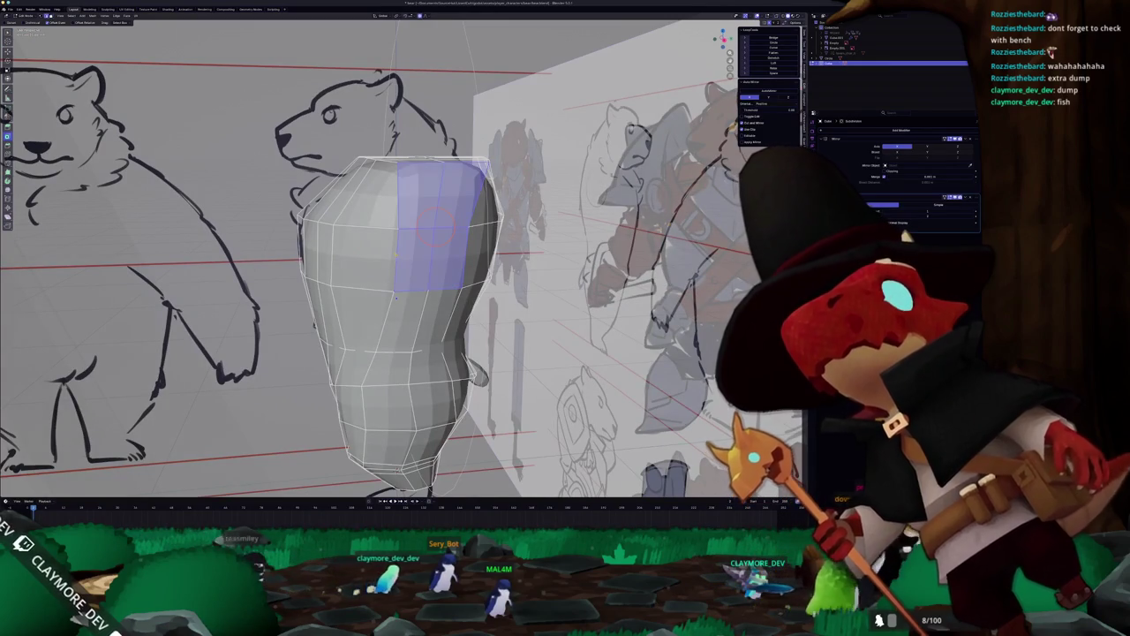
key(alt+a)
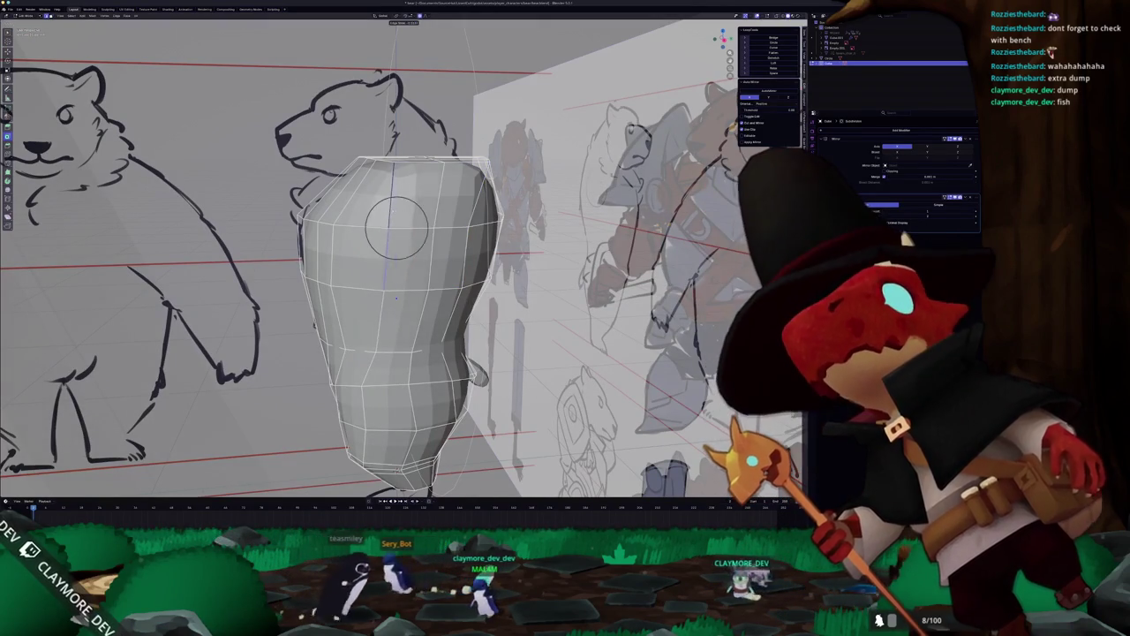
middle_drag(398, 222, 366, 216)
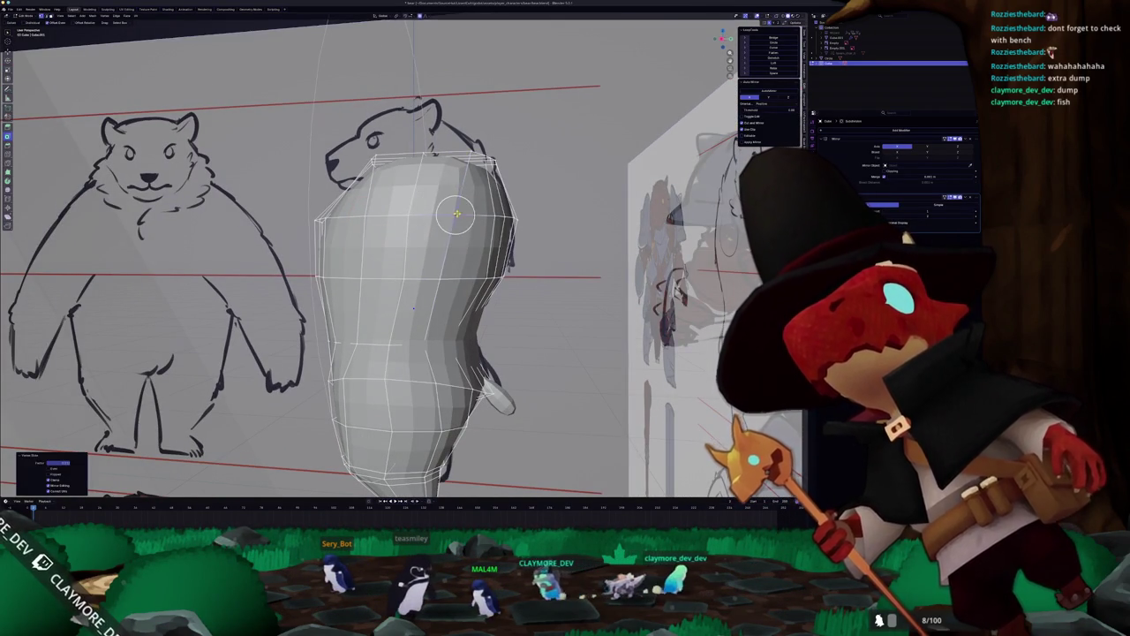
mouse_move(445, 278)
middle_down()
mouse_move(508, 234)
mouse_move(525, 238)
middle_up()
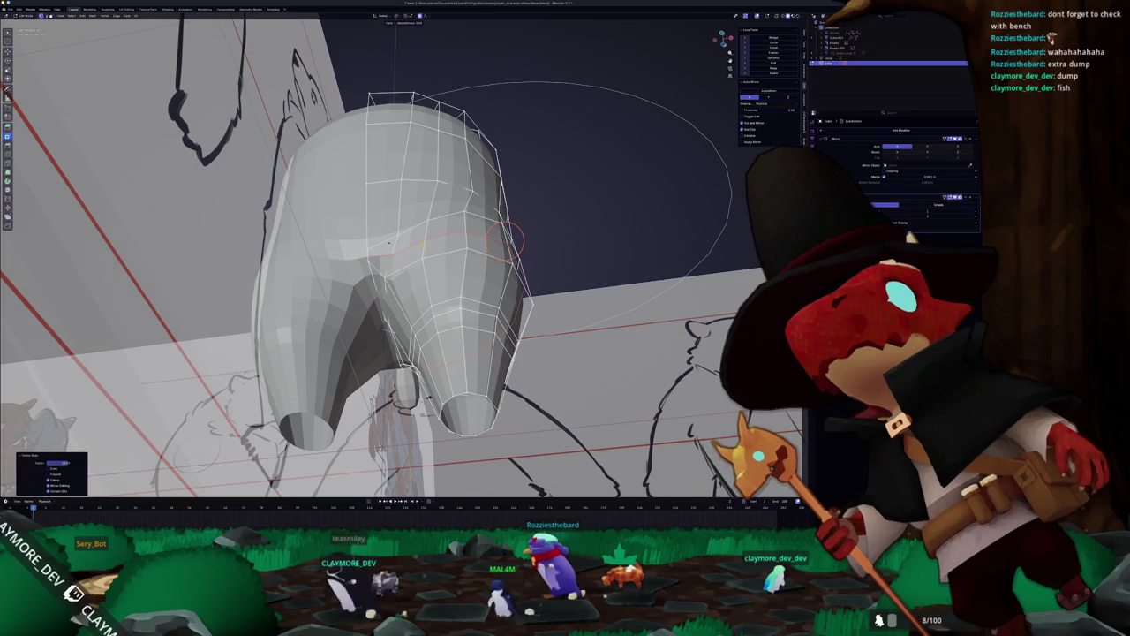
mouse_move(505, 239)
middle_down()
mouse_move(481, 237)
mouse_move(472, 303)
middle_up()
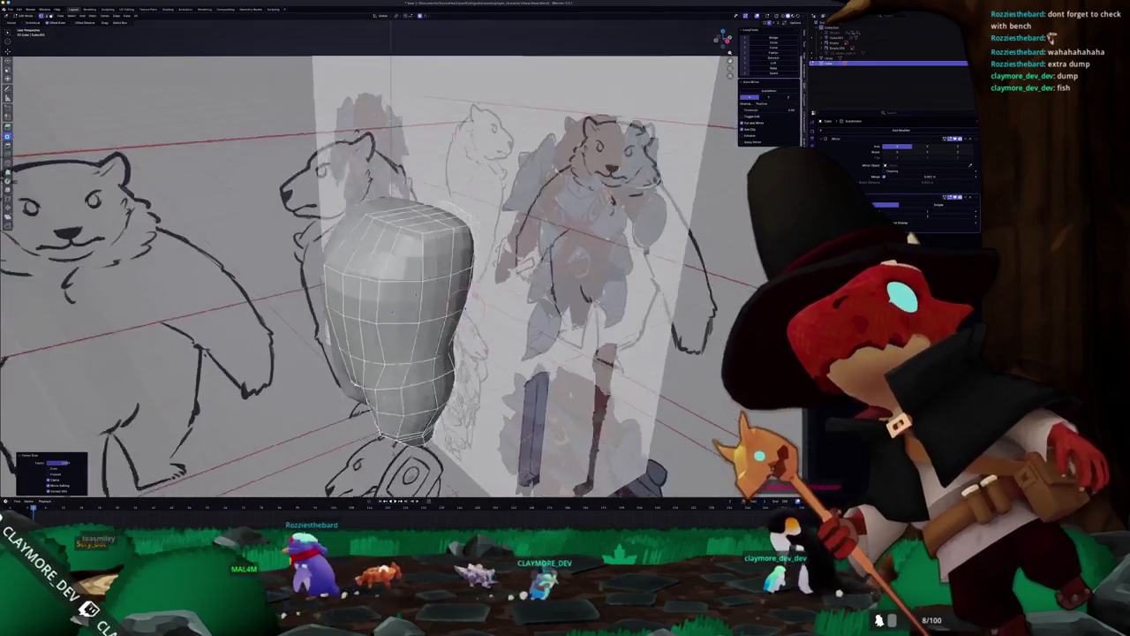
middle_drag(392, 313, 442, 265)
mouse_move(455, 264)
mouse_down()
mouse_move(415, 252)
mouse_move(431, 258)
mouse_up()
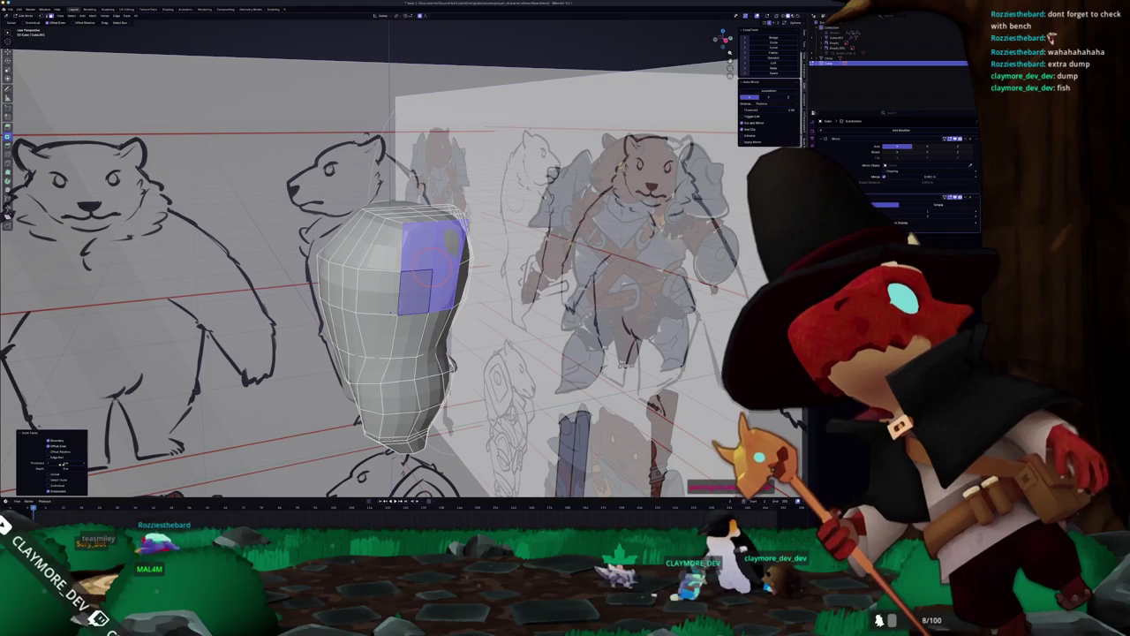
Round the selected shoulder faces into a circle with To Sphere and proportional falloff.
scroll(427, 276, up, 3)
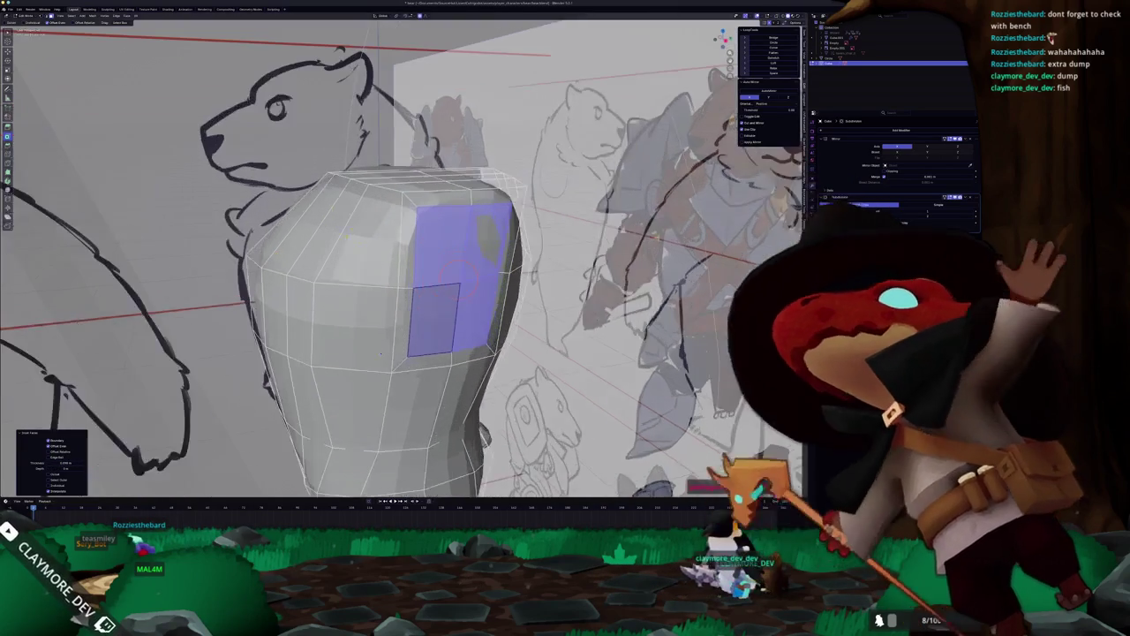
middle_drag(426, 275, 427, 269)
key(alt+a)
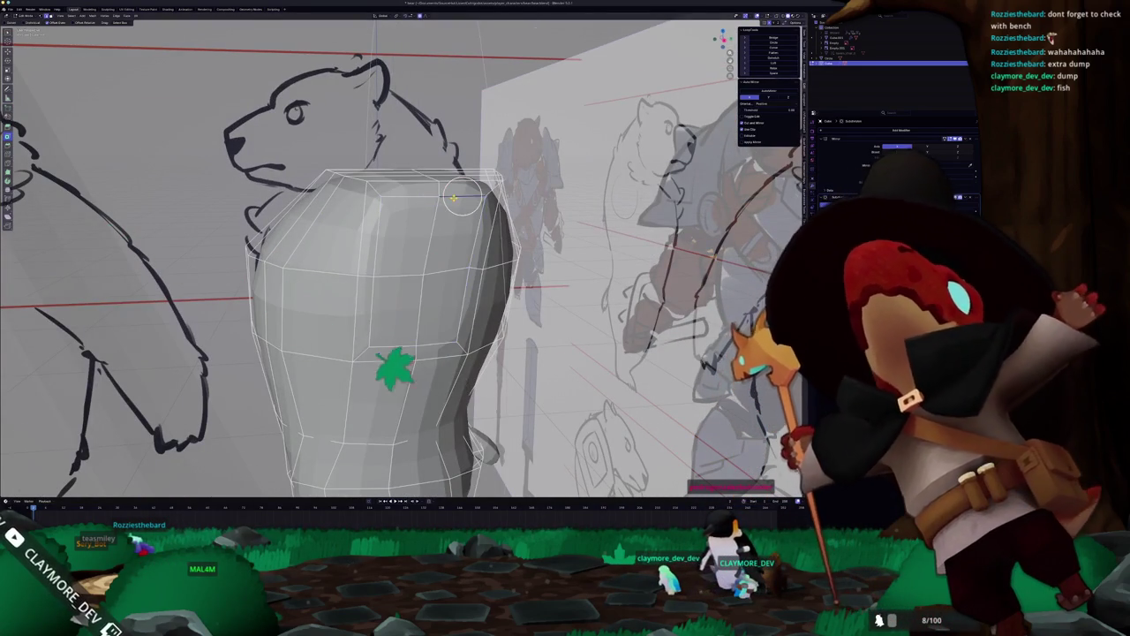
drag(419, 216, 408, 240)
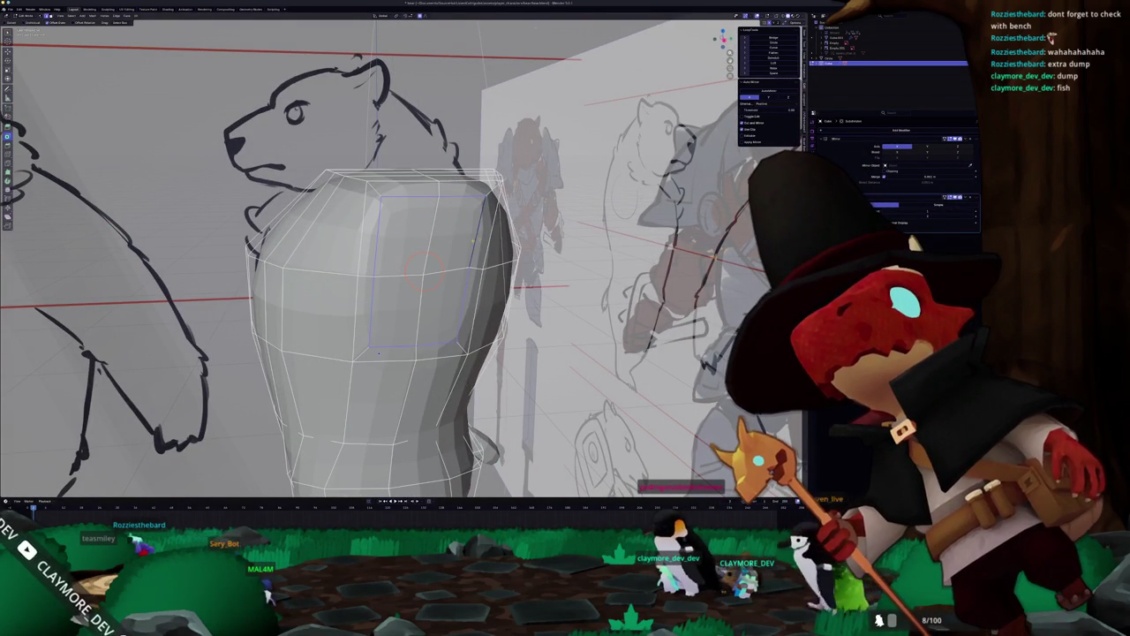
key(shift+alt+s)
key(s)
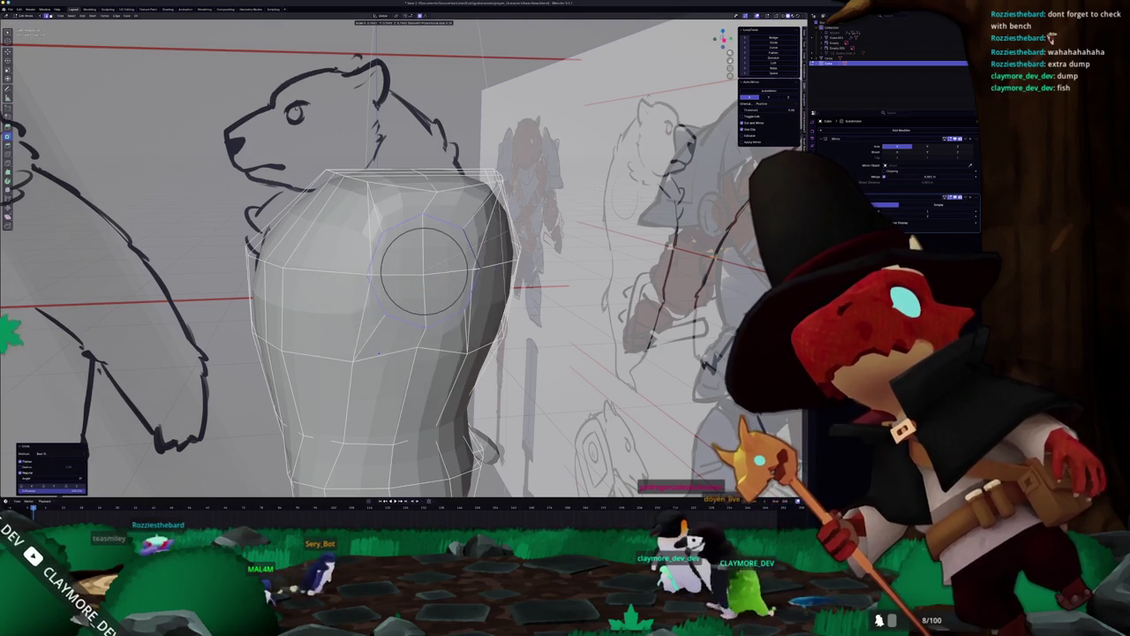
scroll(424, 269, up, 3)
scroll(424, 269, up, 3)
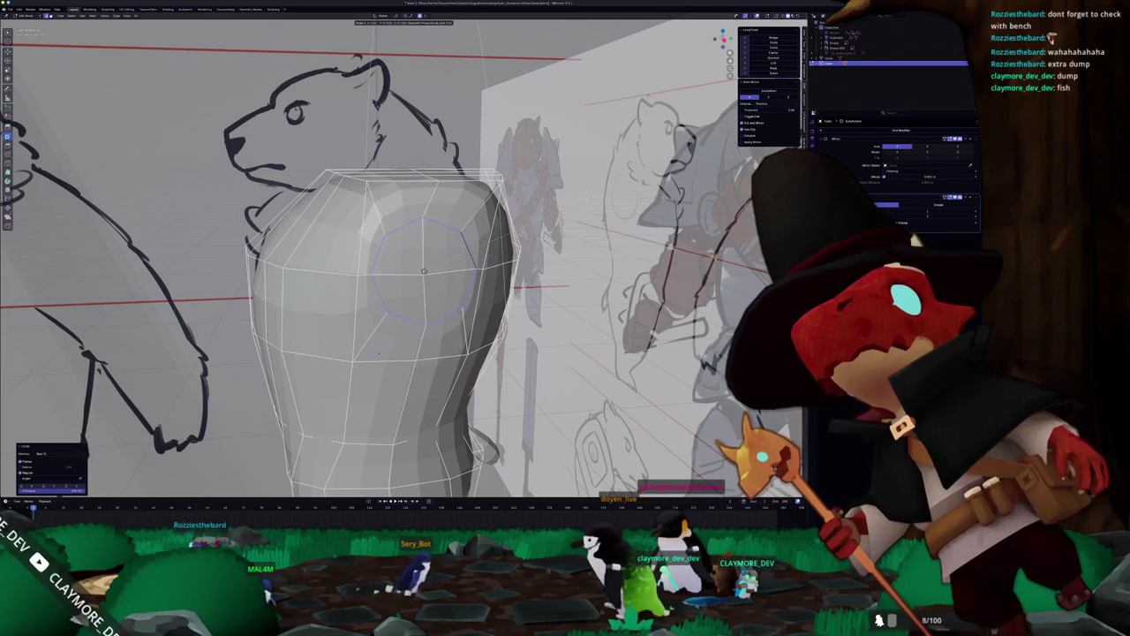
click(424, 270)
In see-through front view, move the outer shoulder edge outward to follow the sketch.
key(KP_1)
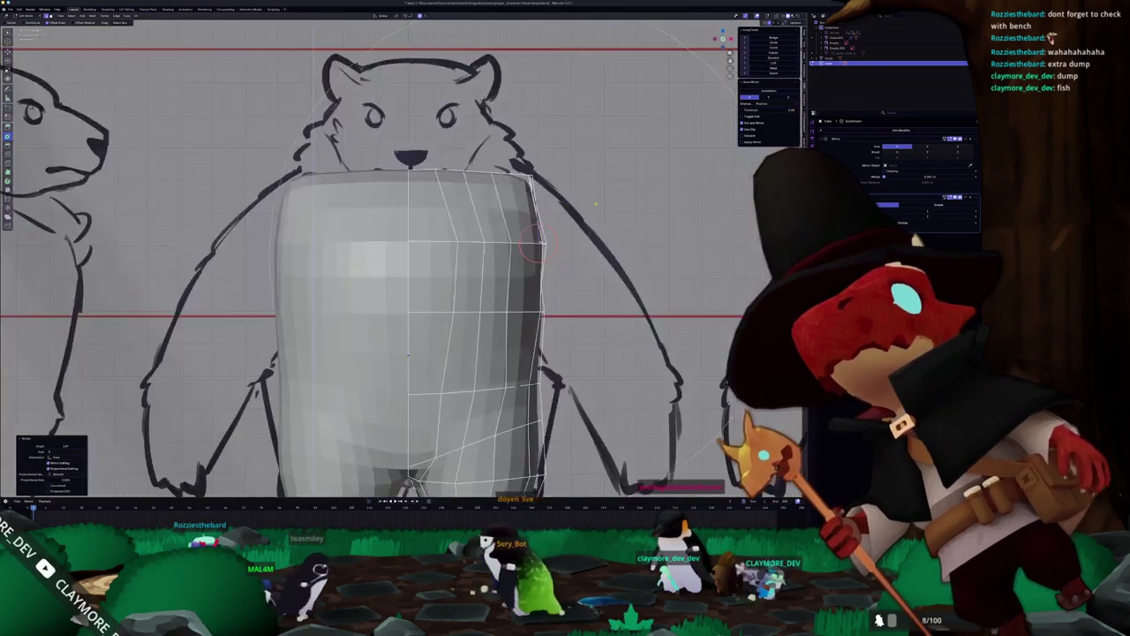
key(alt+z)
key(g)
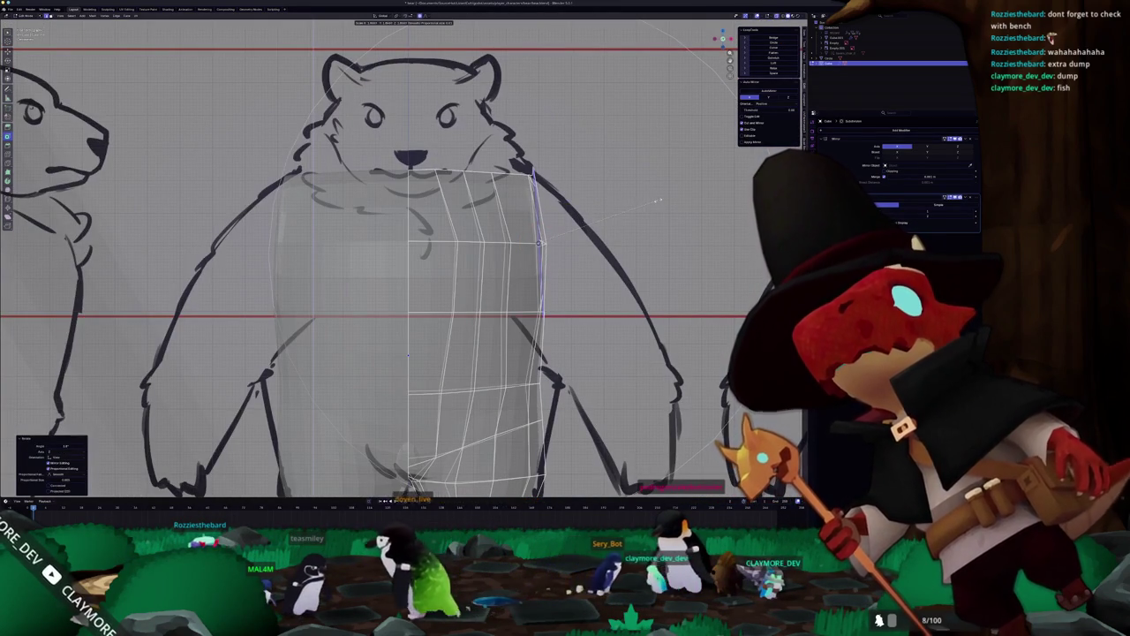
scroll(221, 256, down, 10)
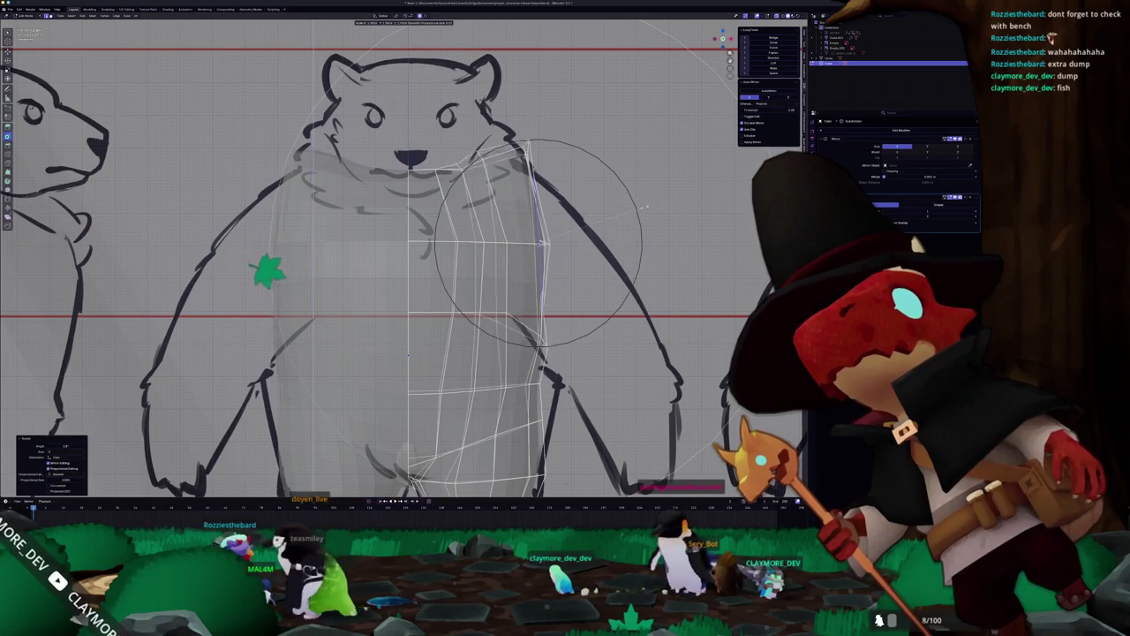
scroll(353, 318, down, 2)
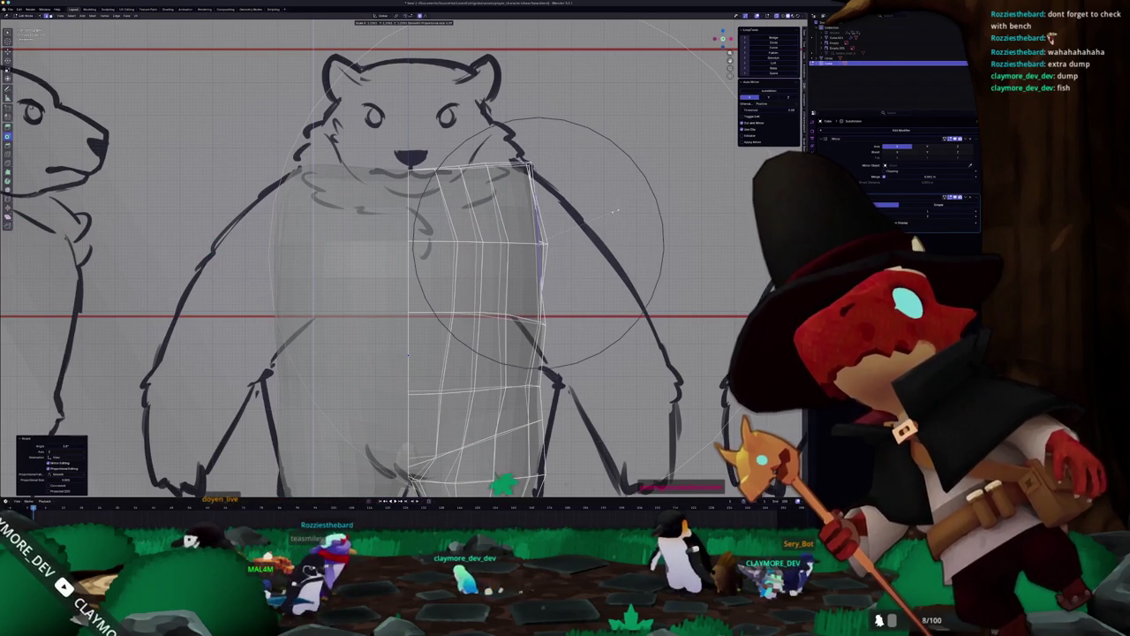
click(617, 210)
key(alt+z)
middle_drag(617, 210, 524, 223)
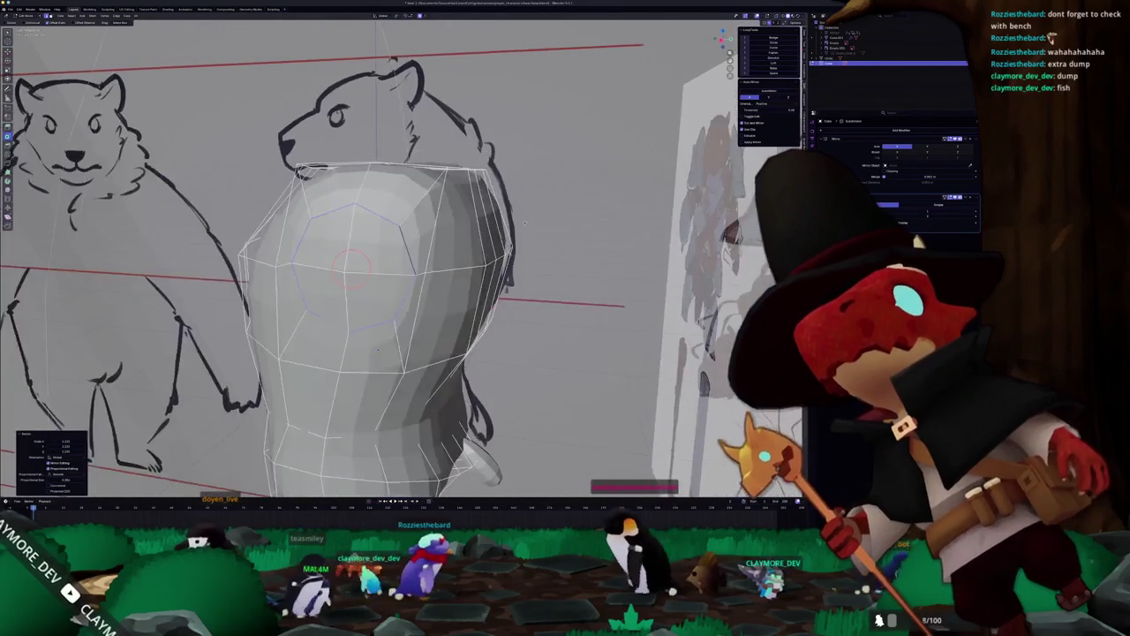
Select the shoulder loop and scale it with proportional falloff to round the shoulder.
alt+click(422, 266)
mouse_move(433, 270)
middle_down()
mouse_move(397, 283)
mouse_move(432, 226)
middle_up()
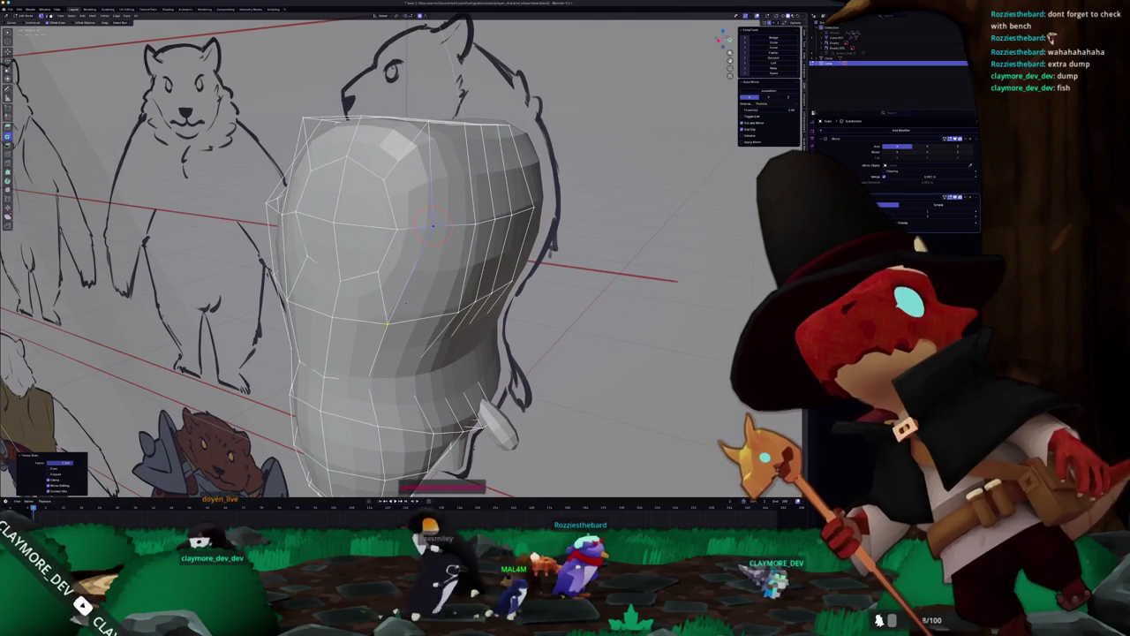
key(s)
click(402, 321)
middle_drag(402, 322, 385, 308)
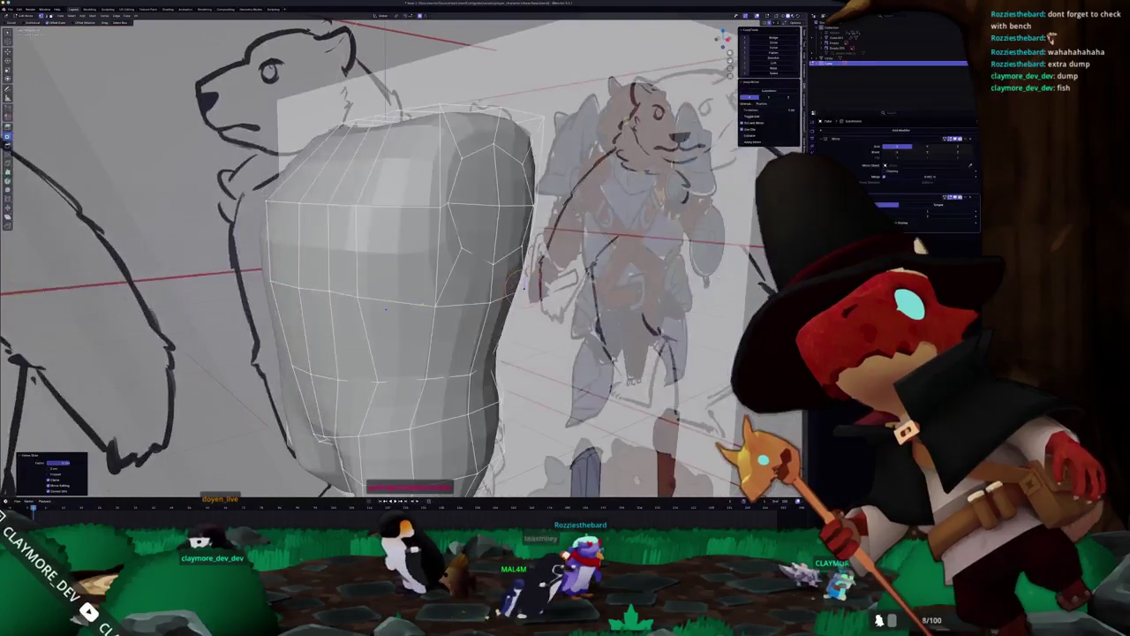
click(412, 305)
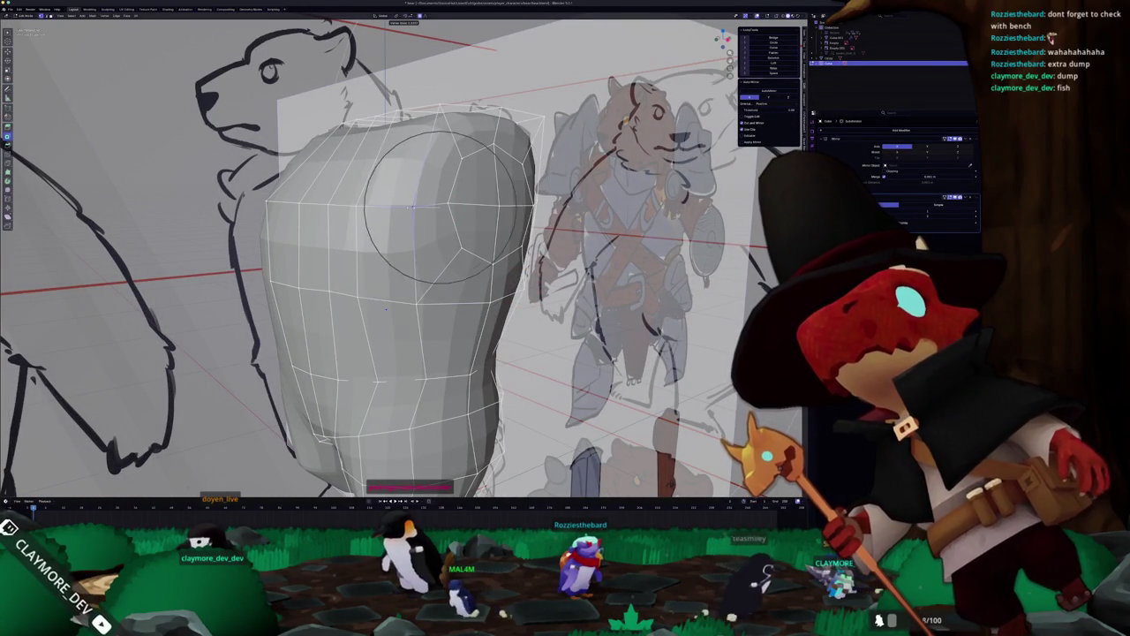
Softly move the upper body, then raise the shoulder vertex patch with soft falloff.
middle_drag(440, 206, 404, 222)
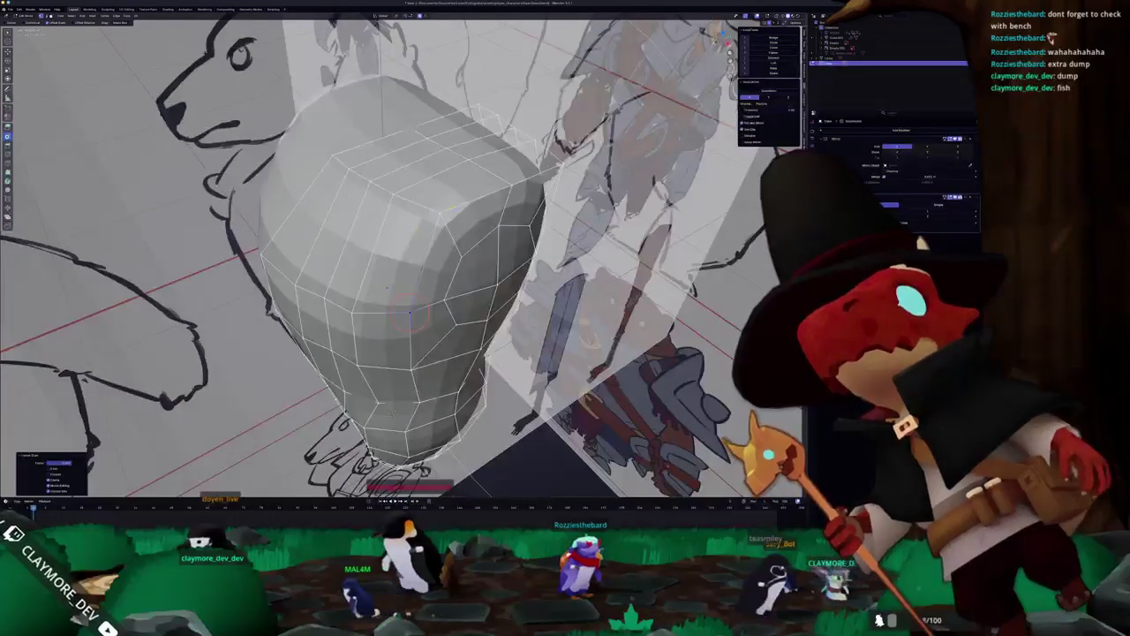
middle_drag(481, 201, 495, 199)
key(g)
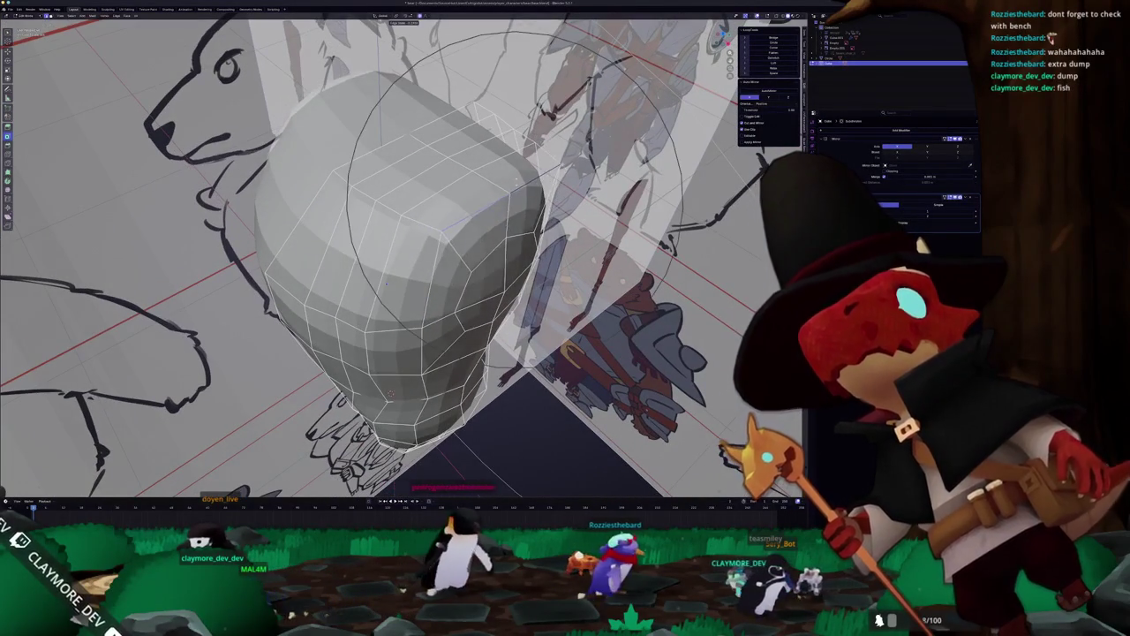
click(485, 169)
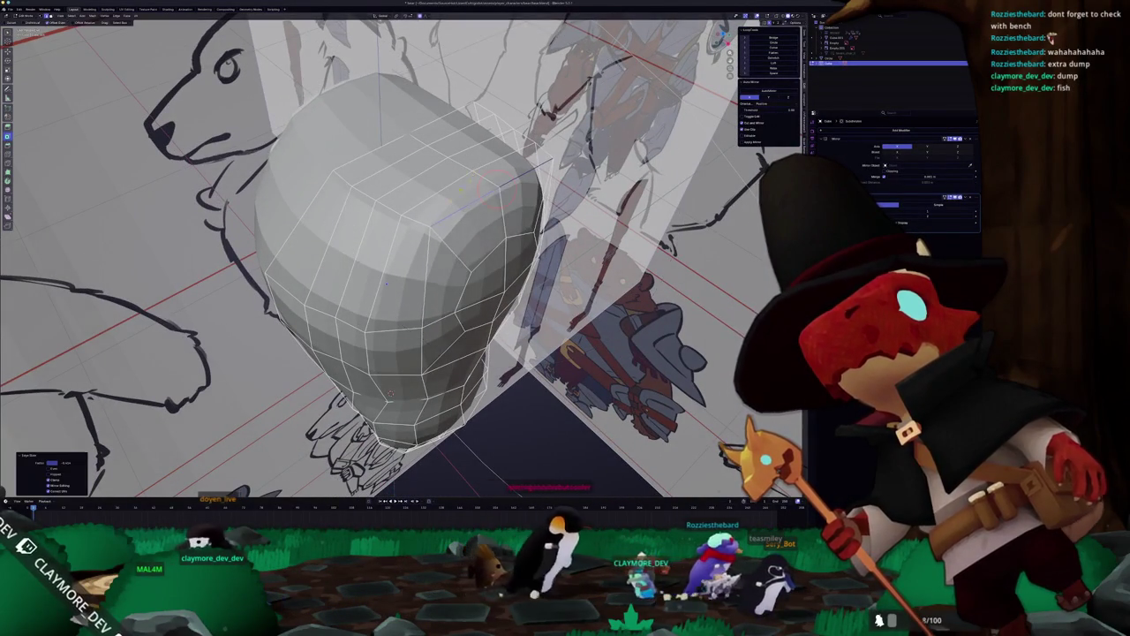
middle_drag(485, 169, 446, 183)
key(g)
click(452, 214)
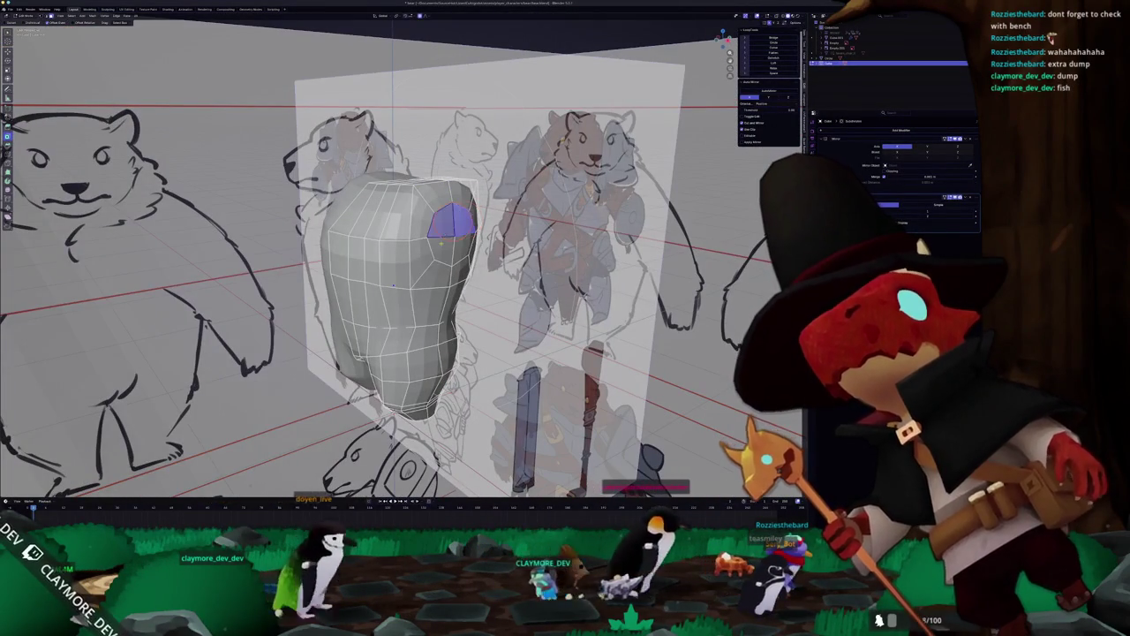
key(g)
scroll(462, 229, up, 3)
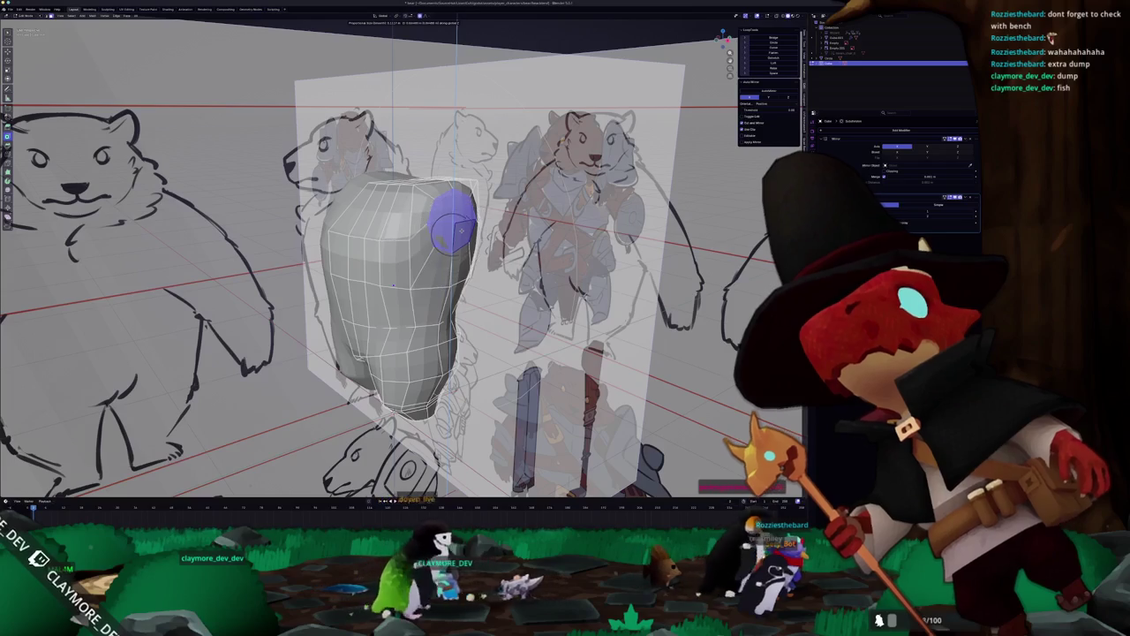
click(460, 229)
In front view, paint-select a vertical strip of faces on the body.
key(KP_1)
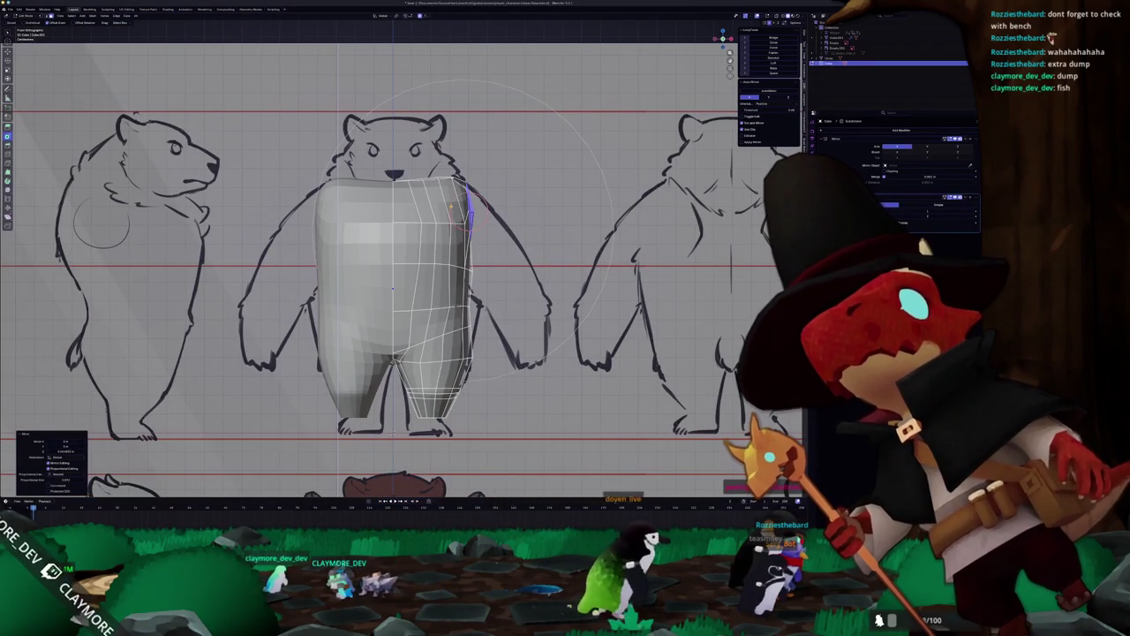
key(g)
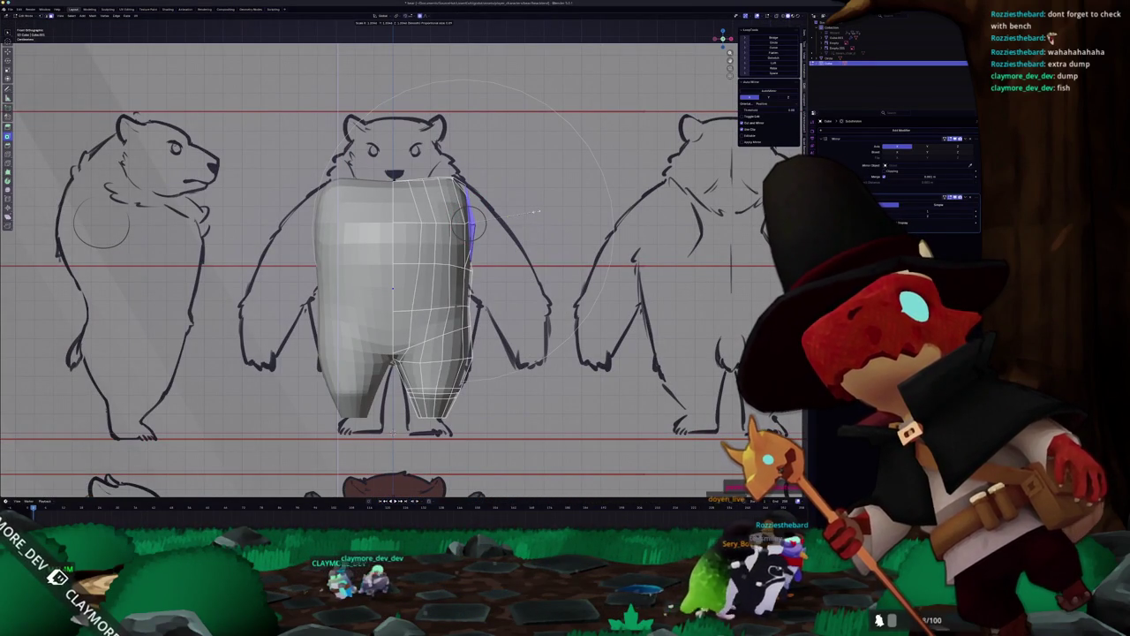
scroll(460, 225, up, 4)
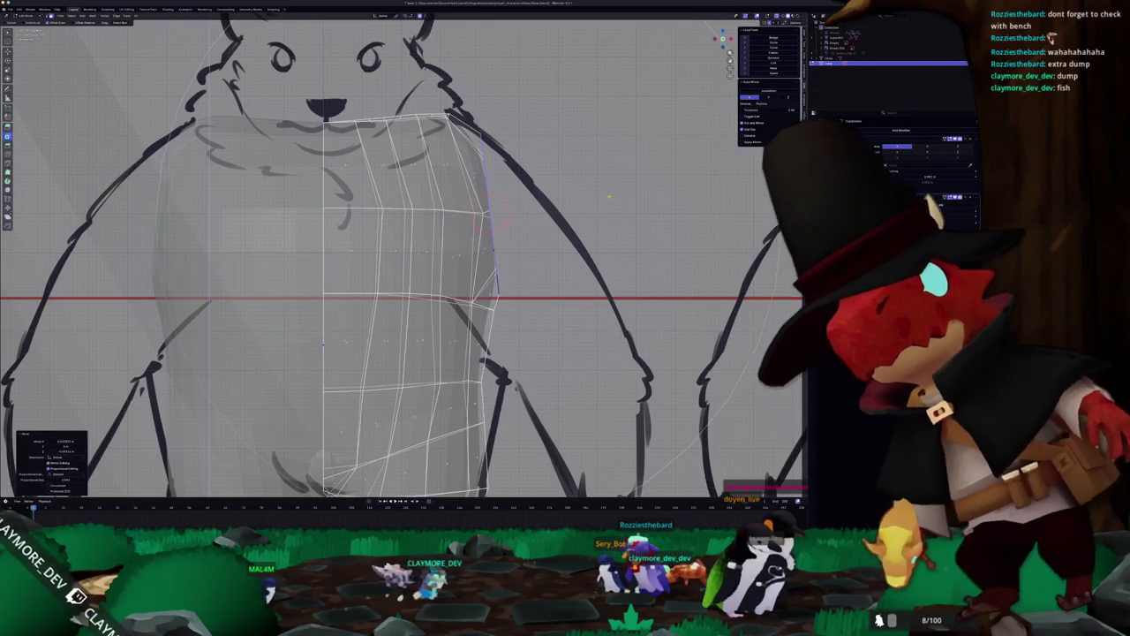
key(alt+z)
mouse_move(481, 209)
middle_down()
mouse_move(508, 218)
mouse_move(435, 225)
middle_up()
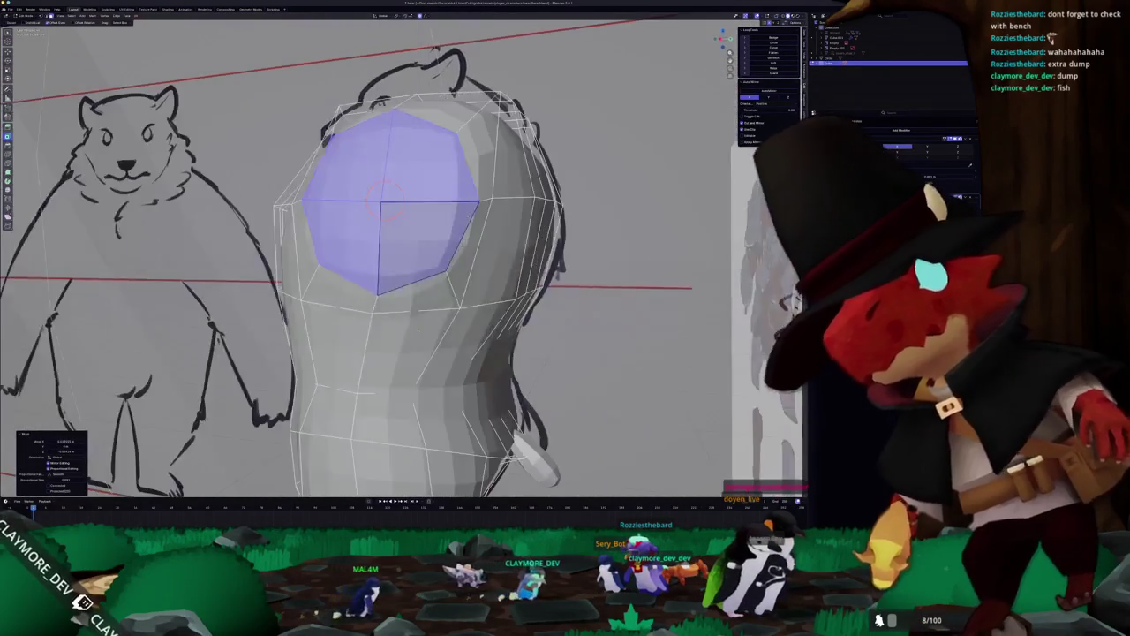
key(ctrl+Tab)
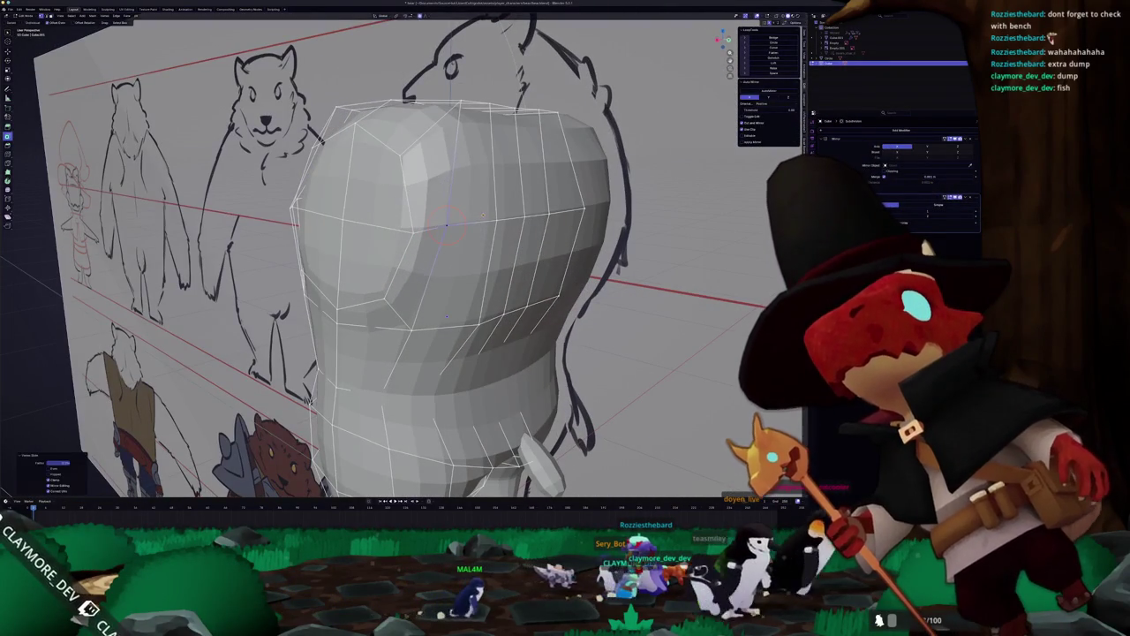
middle_drag(446, 223, 446, 322)
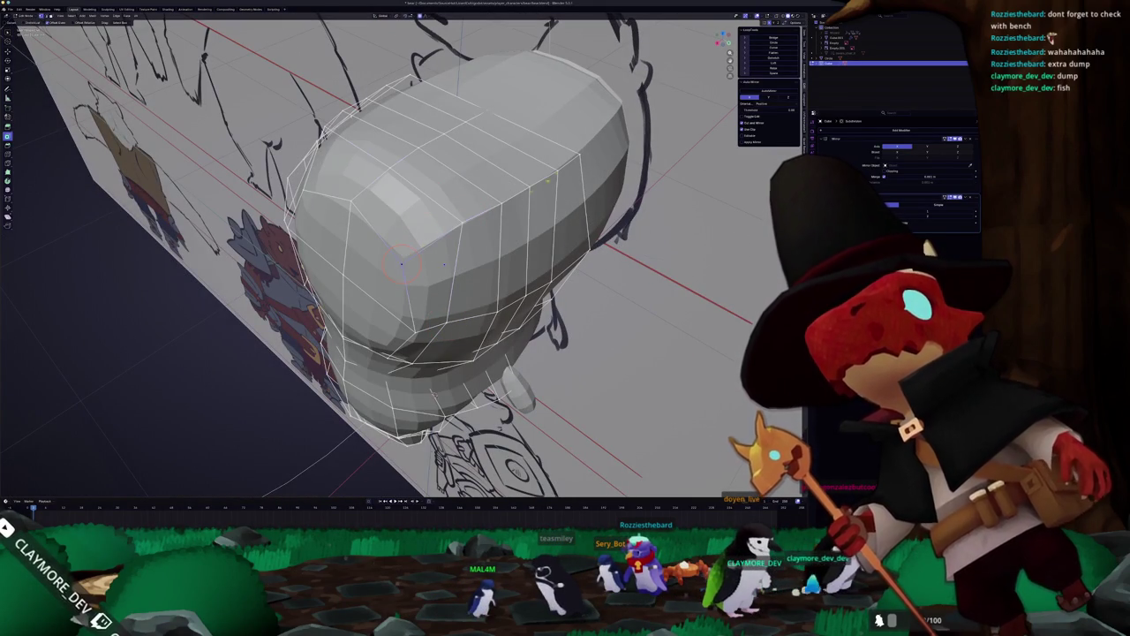
middle_drag(505, 201, 491, 140)
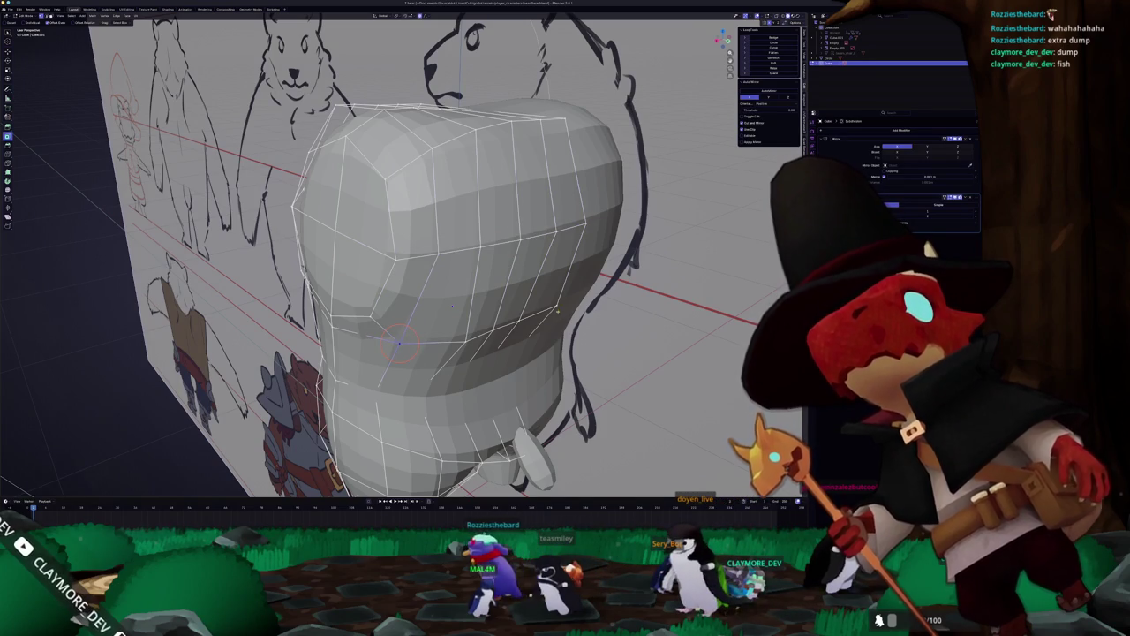
middle_drag(556, 309, 466, 353)
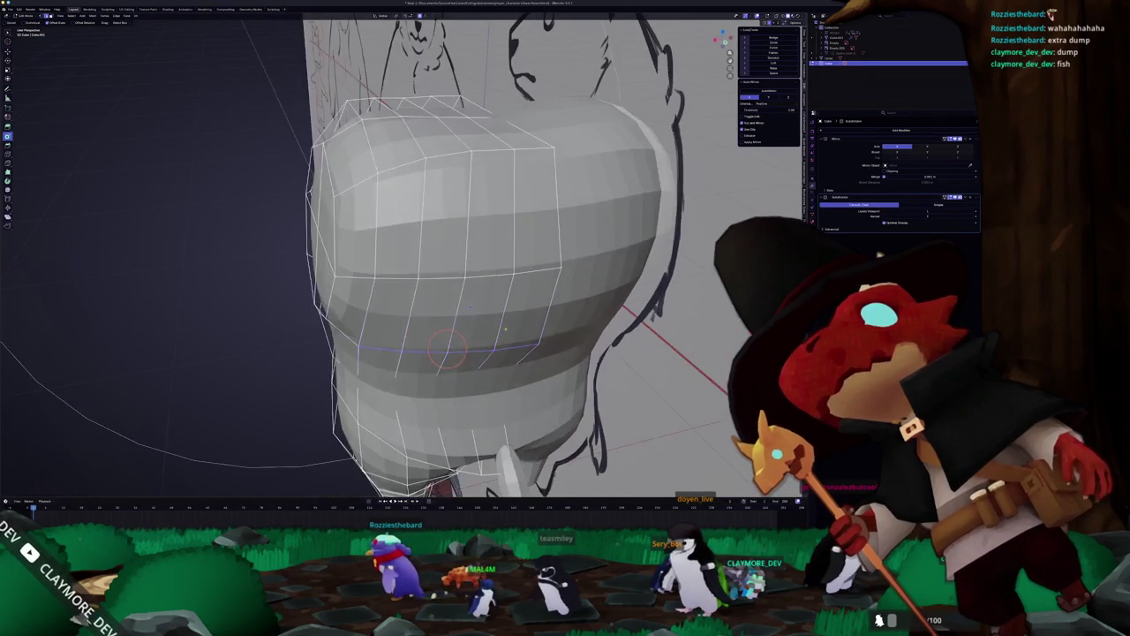
mouse_move(471, 328)
mouse_down()
mouse_move(463, 305)
mouse_move(495, 173)
mouse_up()
mouse_move(494, 172)
middle_down()
mouse_move(484, 265)
mouse_move(512, 283)
mouse_move(446, 309)
mouse_move(530, 300)
middle_up()
Softly move the body's back edge in side view to follow the sketch, then review the whole body.
key(alt+a)
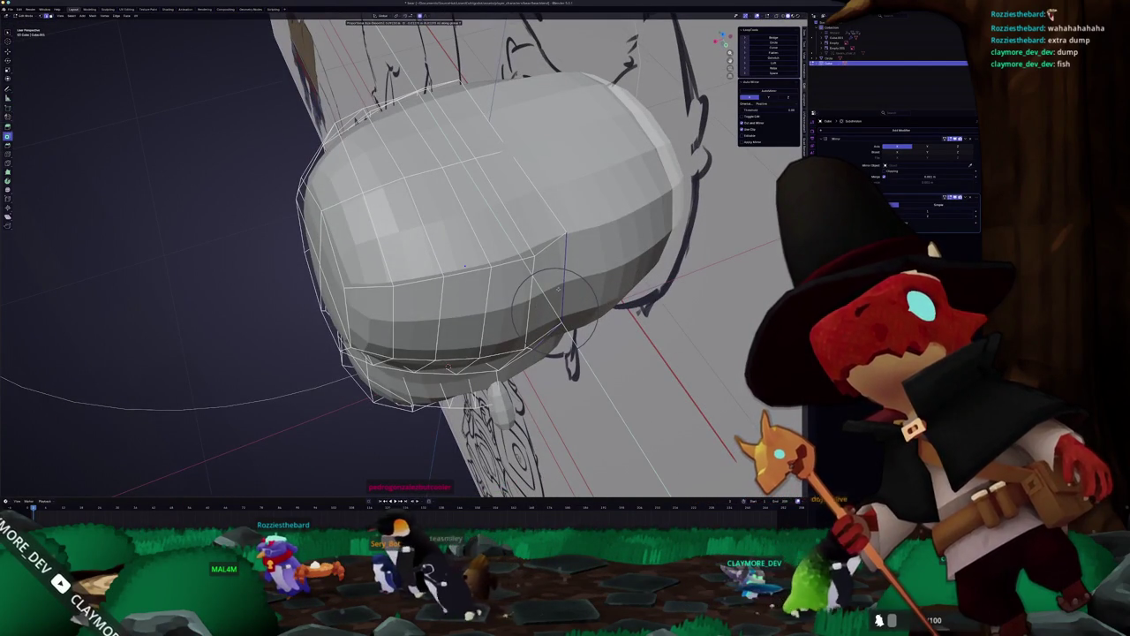
click(562, 291)
middle_drag(562, 292, 569, 203)
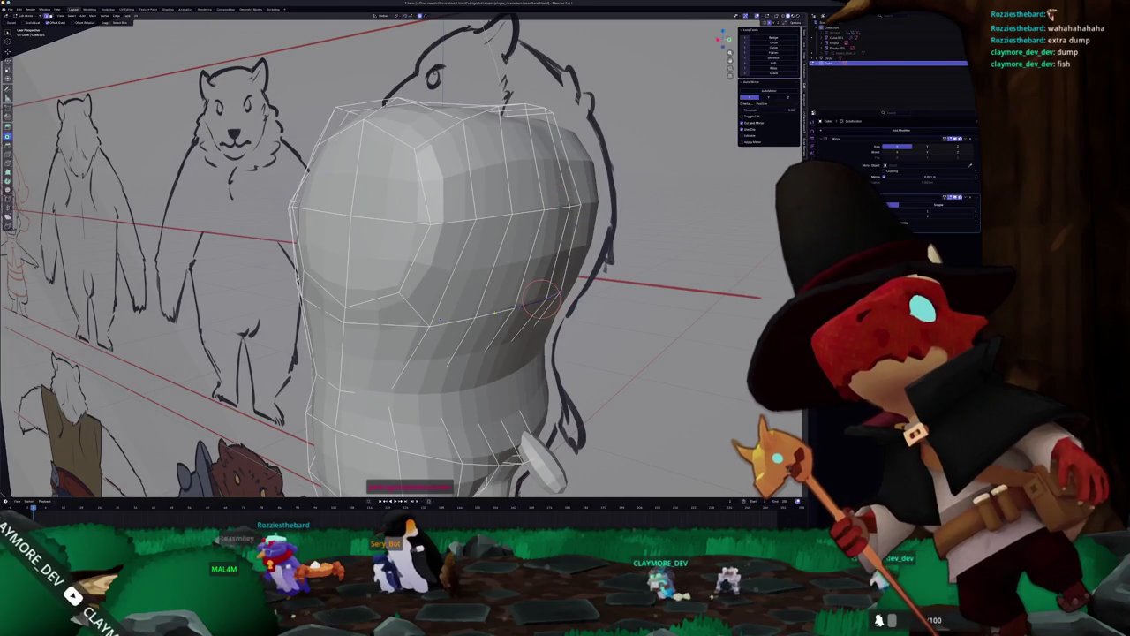
key(KP_1)
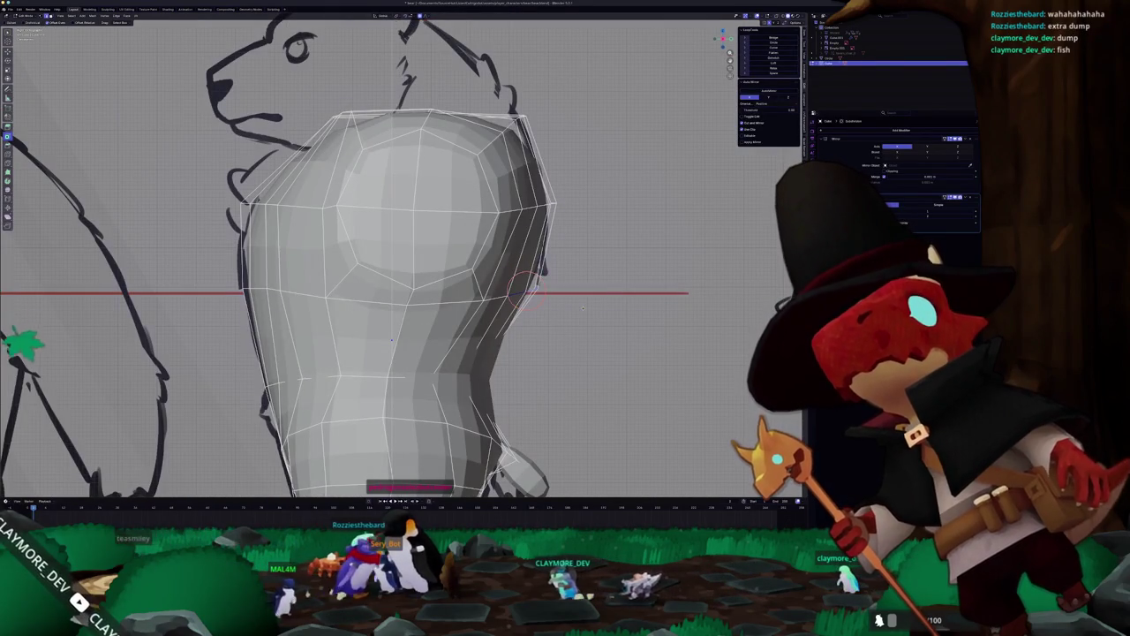
key(g)
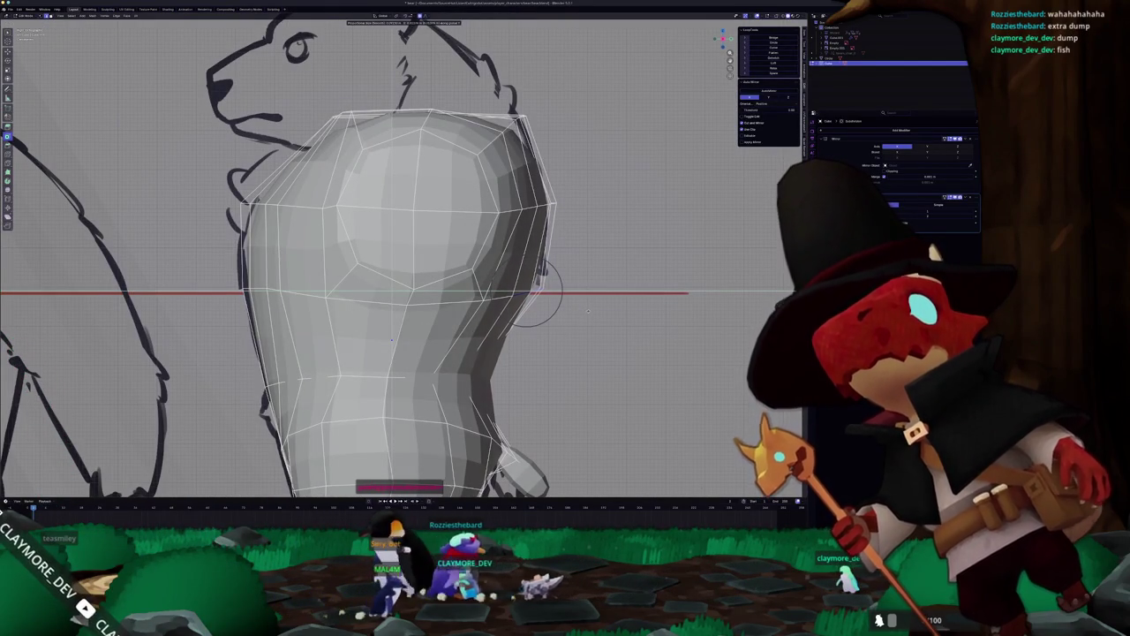
click(588, 311)
key(Tab)
scroll(497, 312, down, 3)
mouse_move(498, 312)
middle_down()
mouse_move(423, 265)
mouse_move(441, 328)
mouse_move(430, 274)
middle_up()
key(Tab)
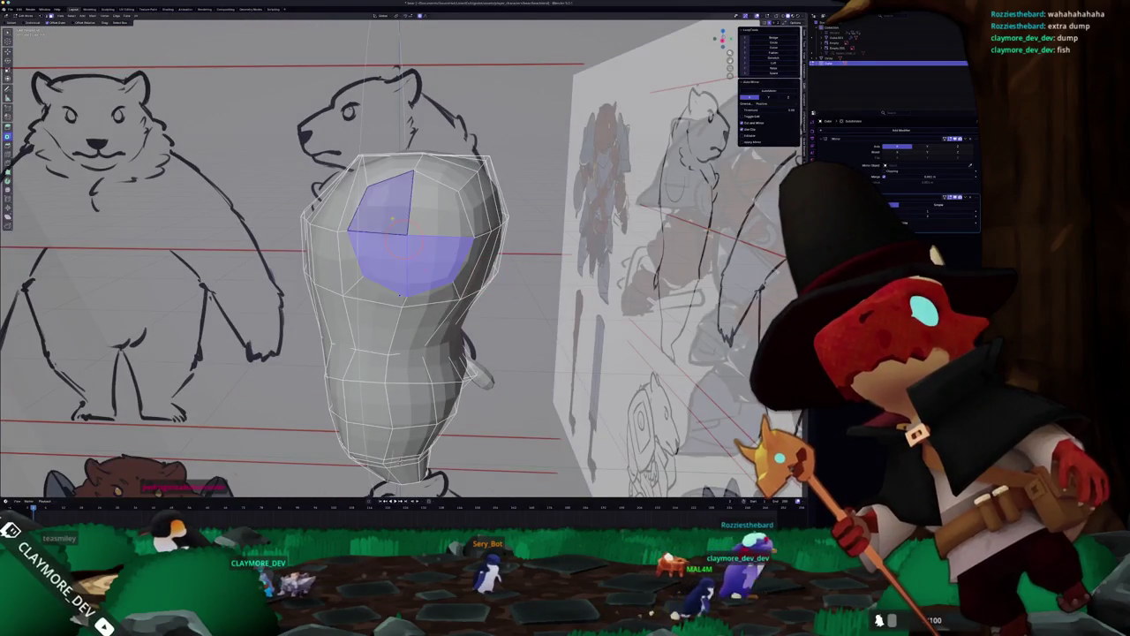
Zoom in and check the horizontal edge loop across the body against the reference sheets.
scroll(406, 247, up, 2)
scroll(407, 247, up, 3)
scroll(406, 243, up, 2)
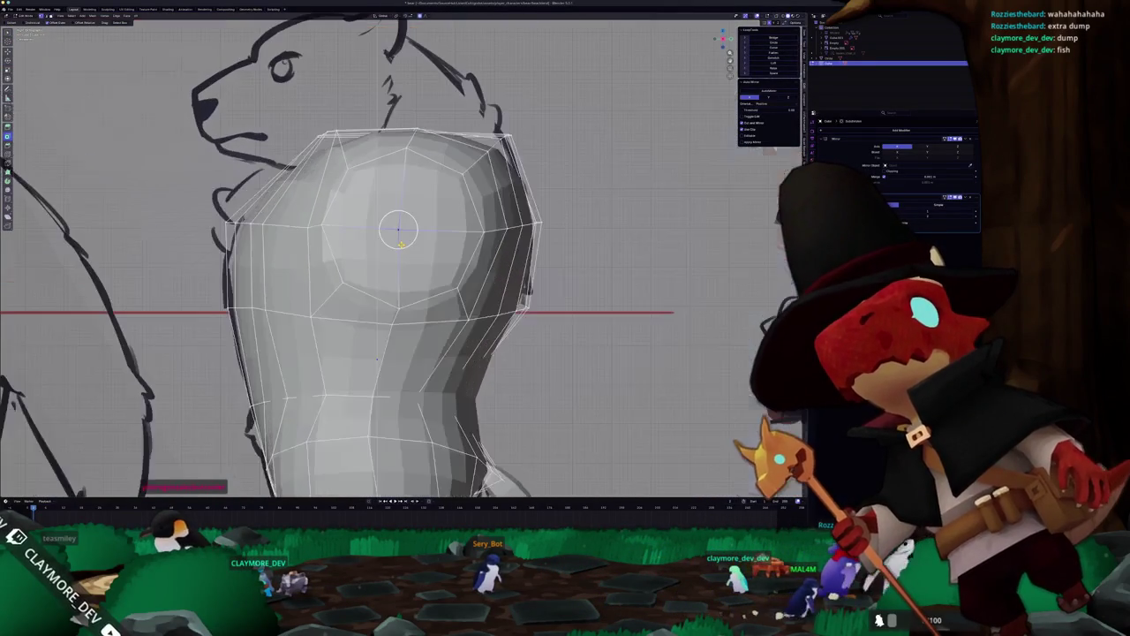
scroll(397, 221, up, 2)
right_click(402, 218)
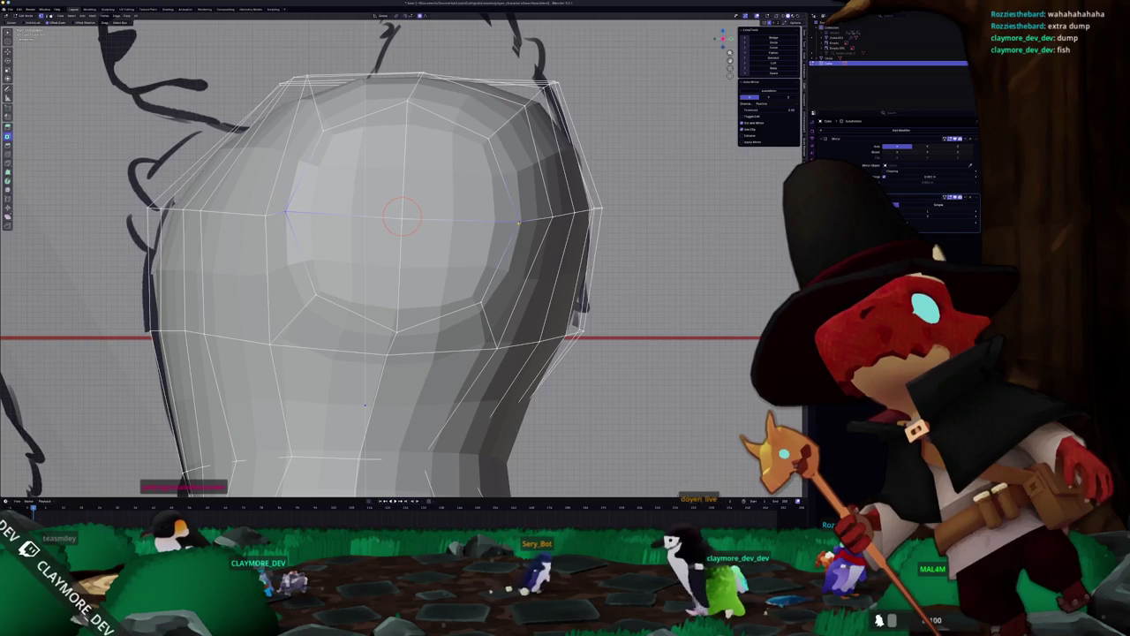
alt+click(402, 216)
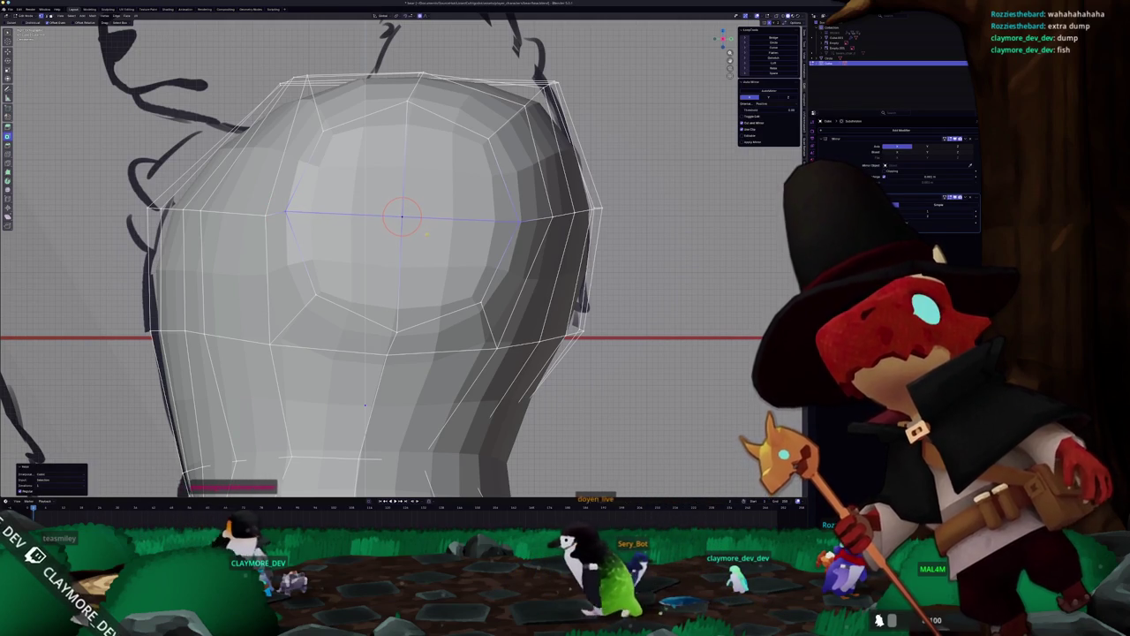
shift+right_click(398, 332)
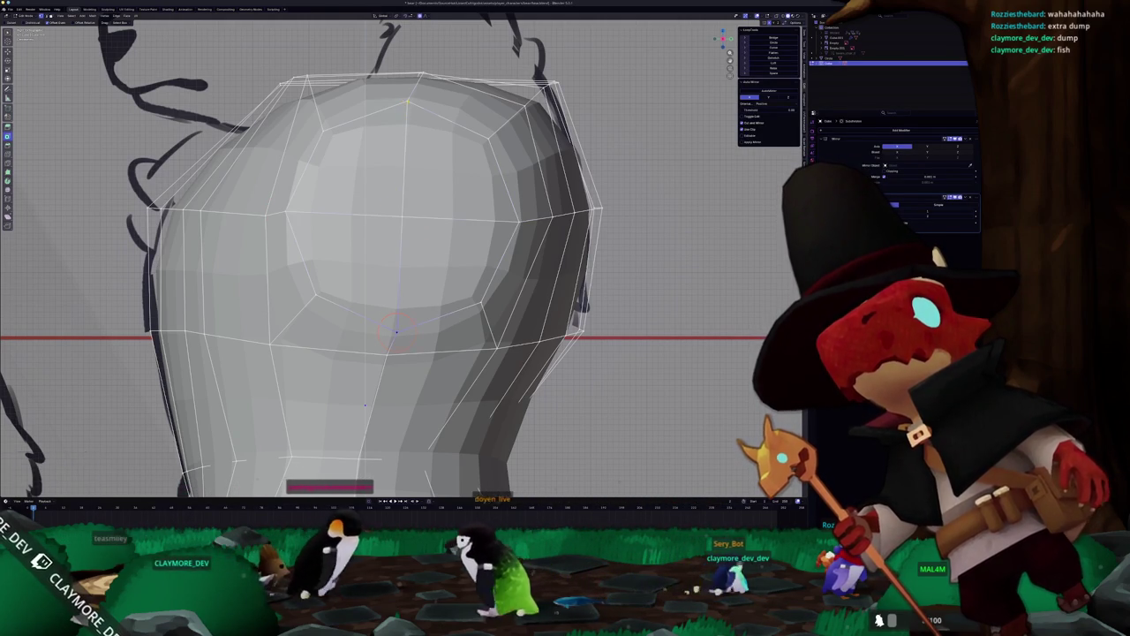
scroll(401, 256, down, 2)
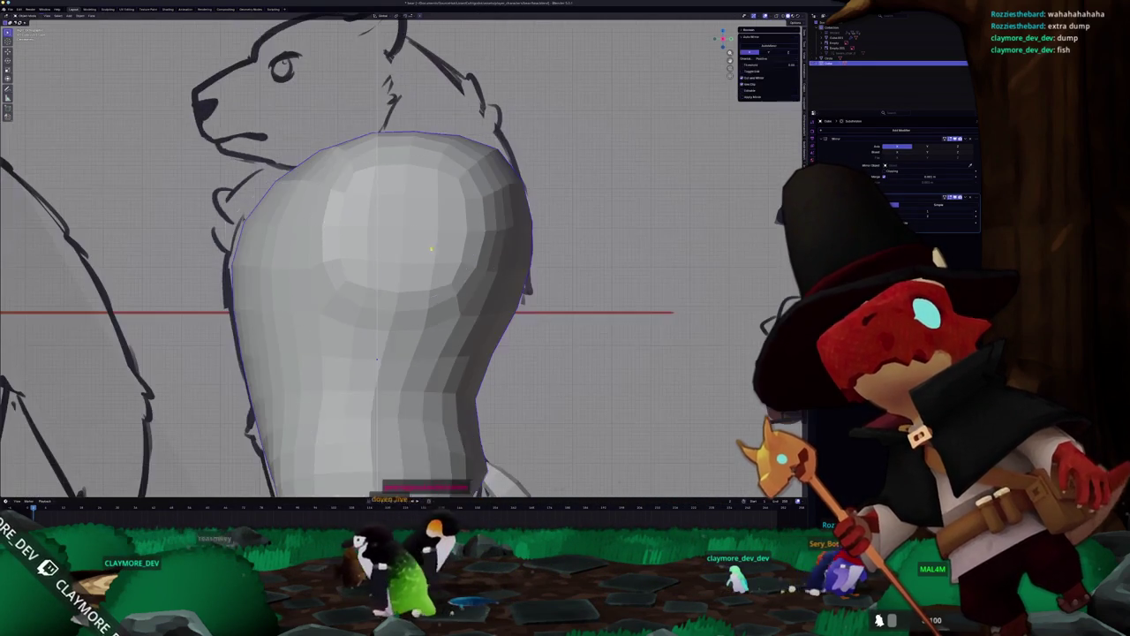
middle_drag(376, 357, 371, 311)
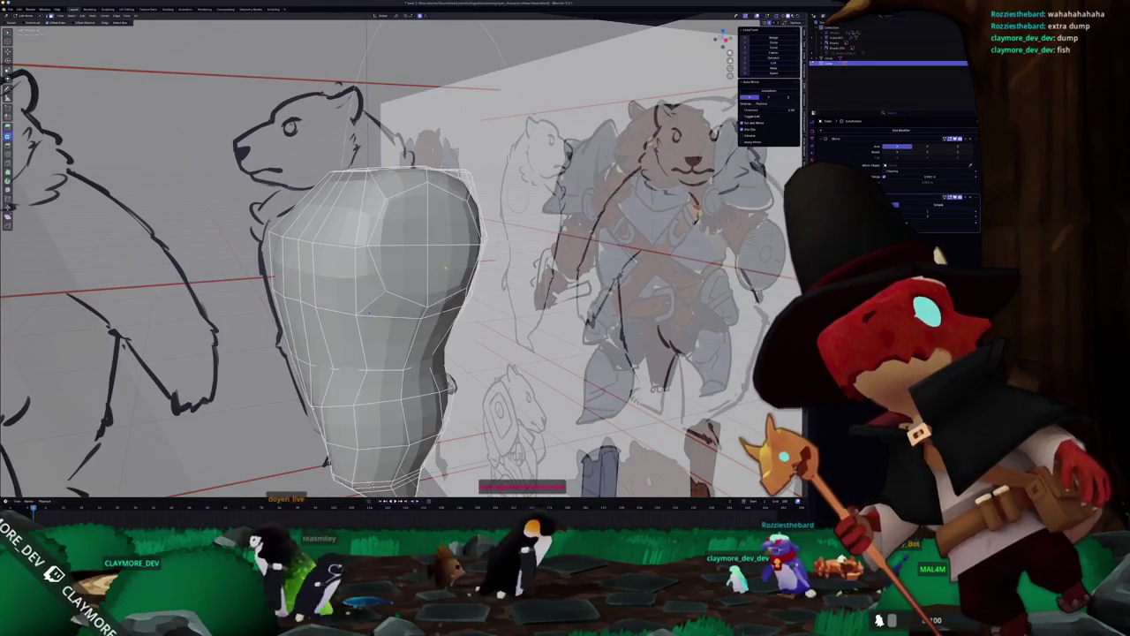
Grow a side face into a round patch and delete it to open the shoulder hole.
click(444, 268)
key(ctrl+KP_Add)
key(x)
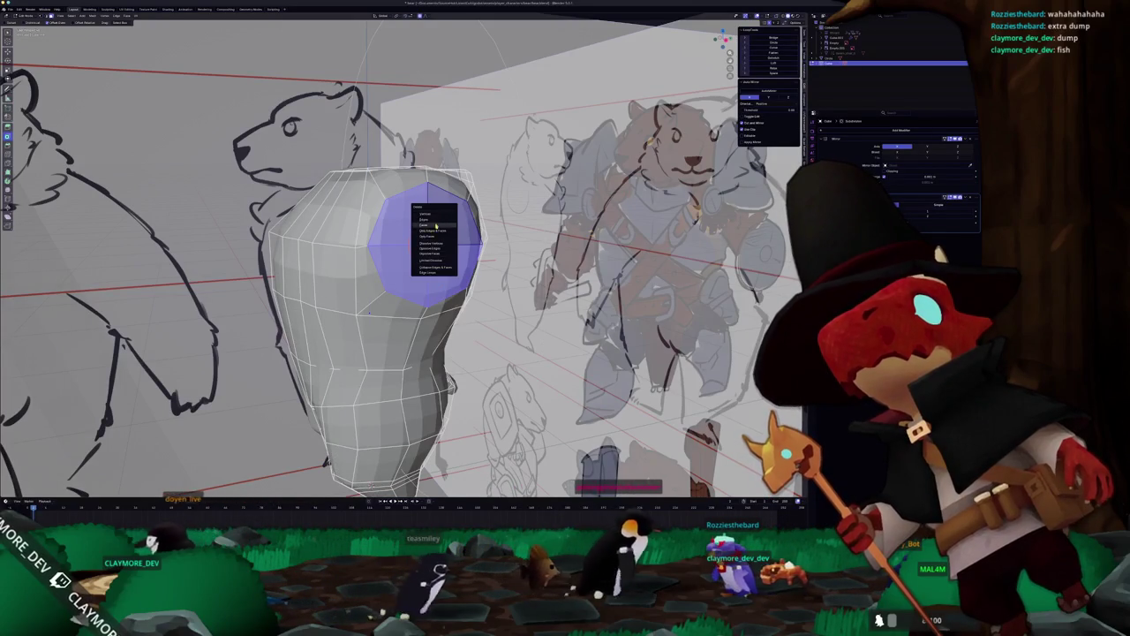
click(439, 230)
mouse_move(438, 230)
middle_down()
mouse_move(349, 311)
mouse_move(371, 316)
mouse_move(337, 292)
mouse_move(387, 298)
middle_up()
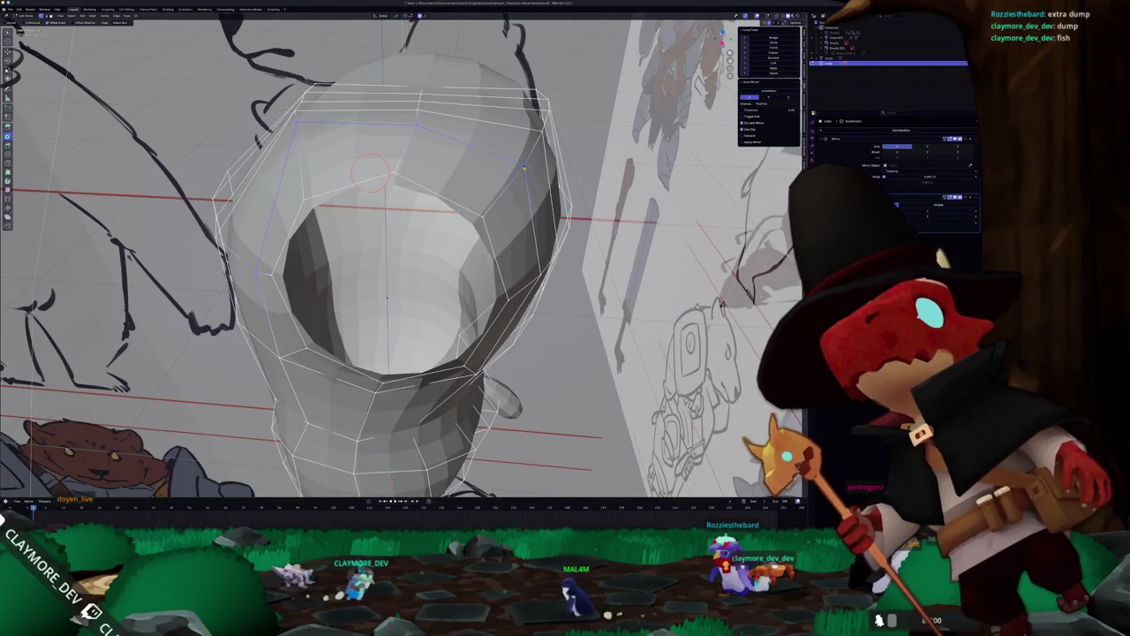
middle_drag(387, 297, 342, 332)
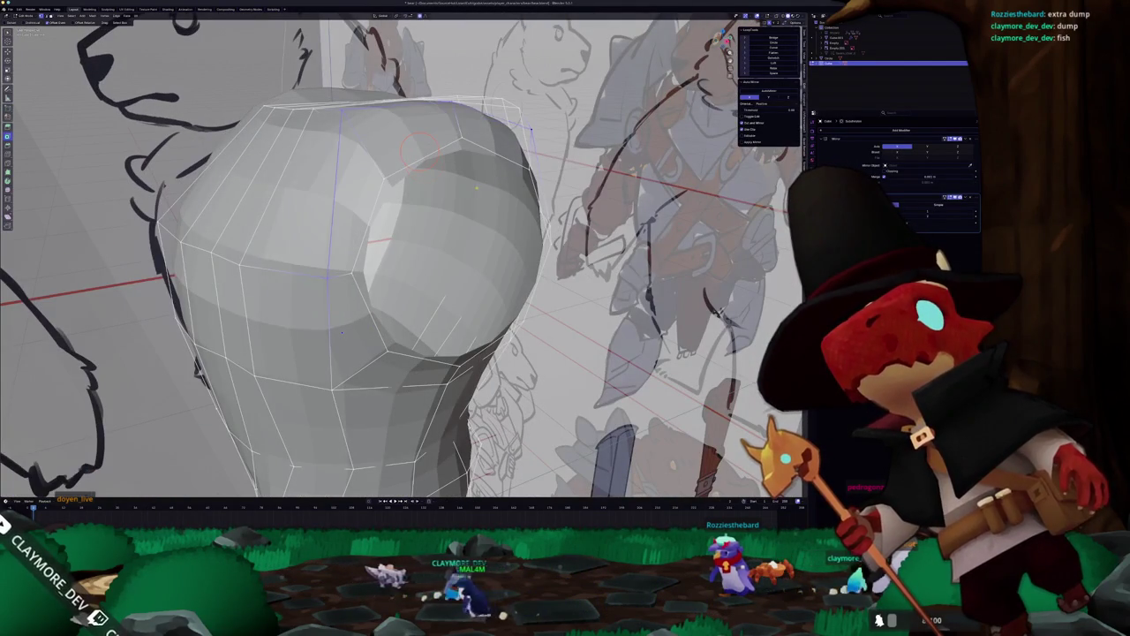
Select the top edge of the body and frame it in straight front view.
mouse_move(420, 150)
middle_down()
mouse_move(343, 120)
mouse_move(449, 140)
middle_up()
click(352, 142)
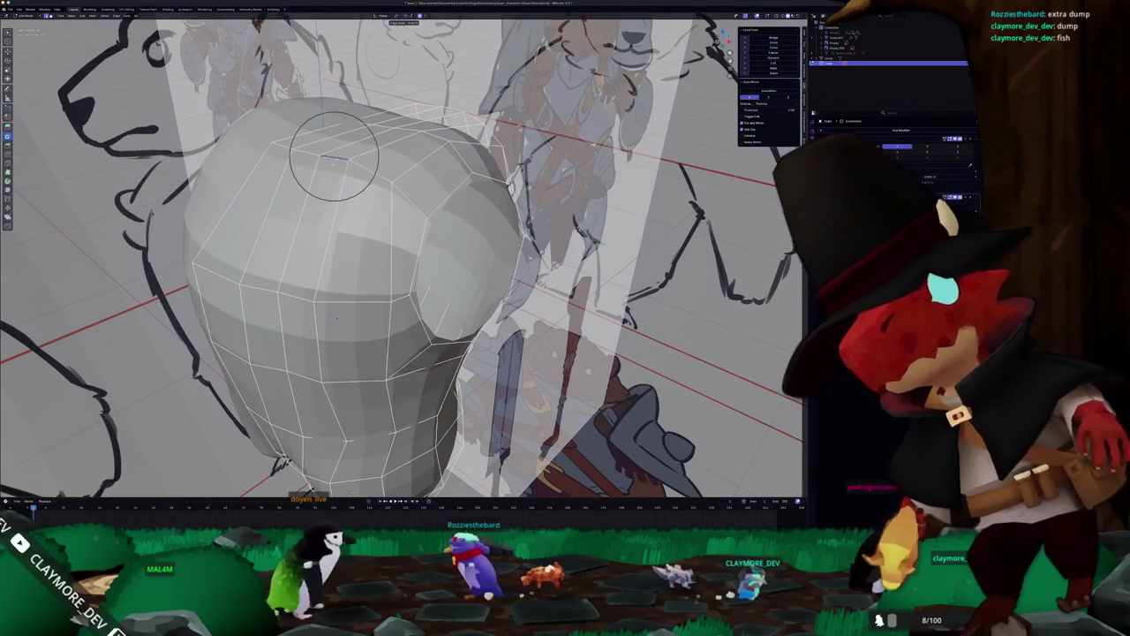
click(327, 181)
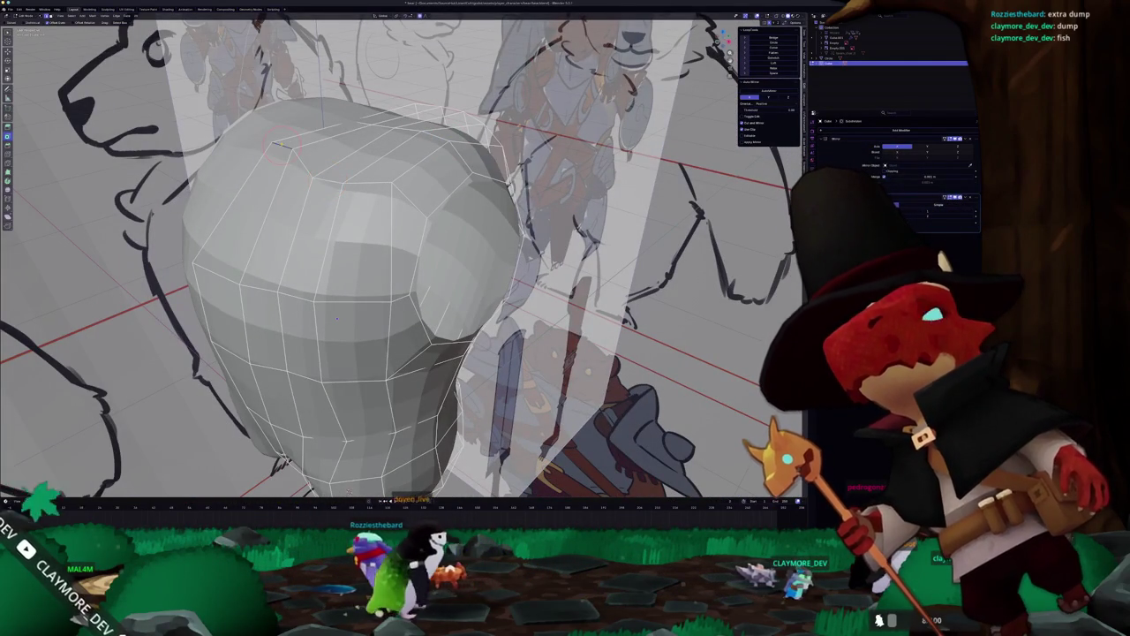
key(c)
middle_drag(280, 144, 295, 197)
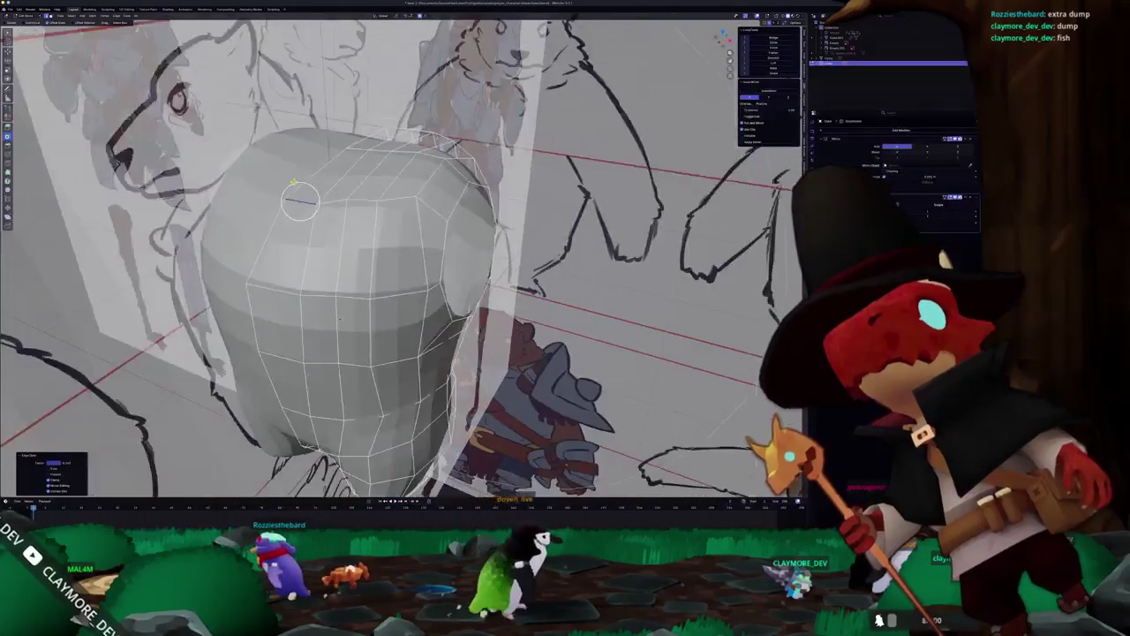
key(KP_1)
scroll(295, 197, up, 5)
shift+middle_drag(300, 84, 287, 168)
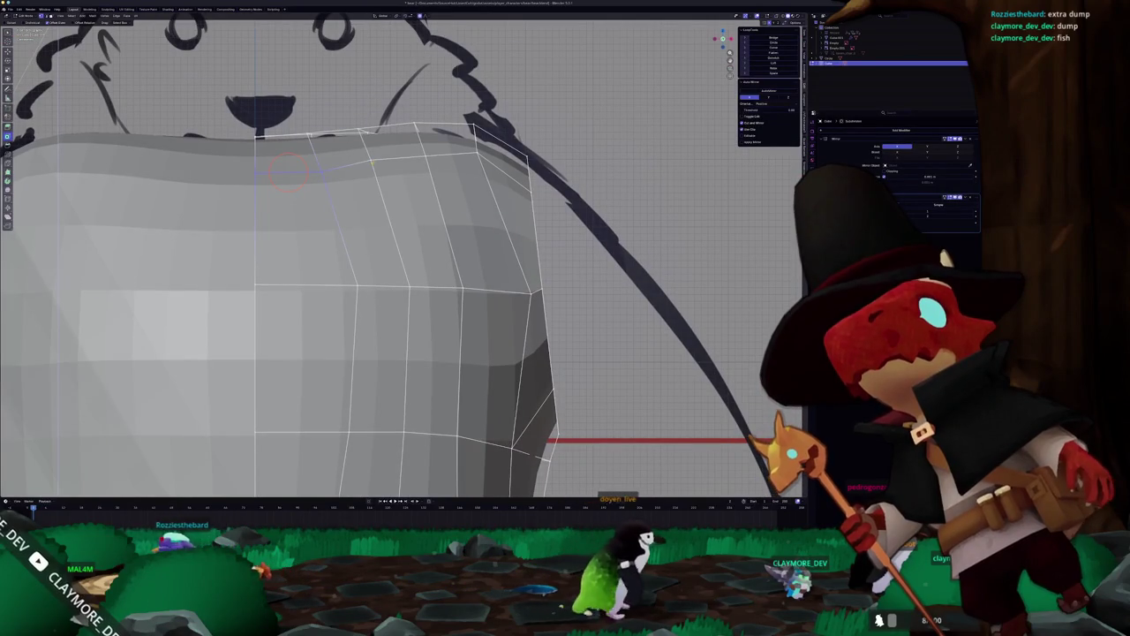
Circle-select the vertices along the shoulder top and compare them with the front sketch in X-ray.
click(374, 165)
right_click(372, 164)
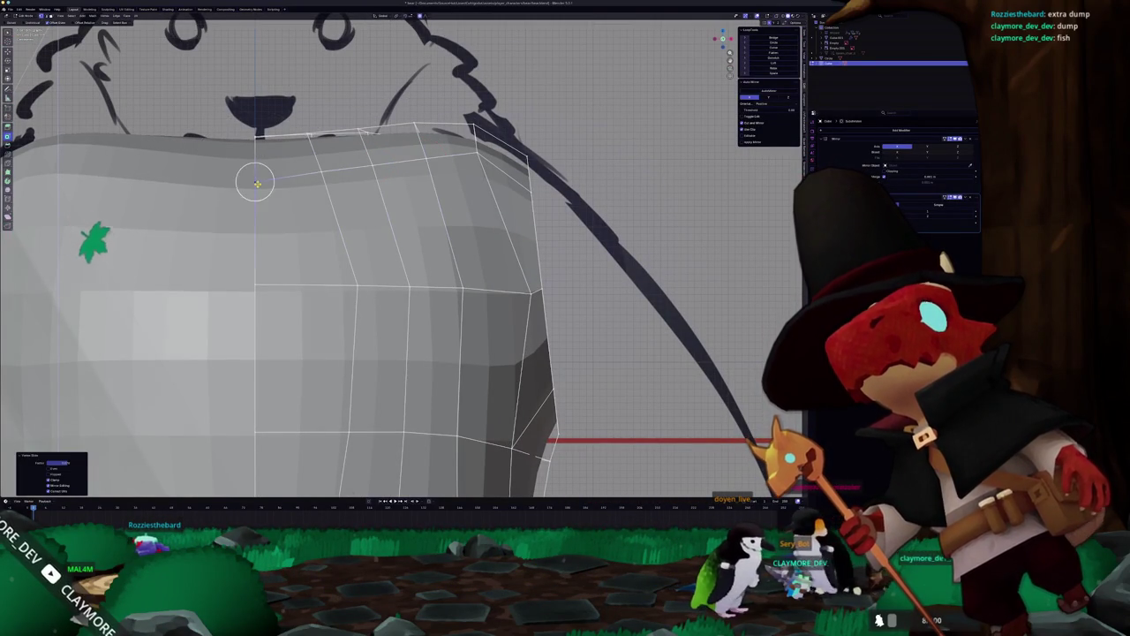
key(alt+z)
shift+middle_drag(256, 177, 288, 189)
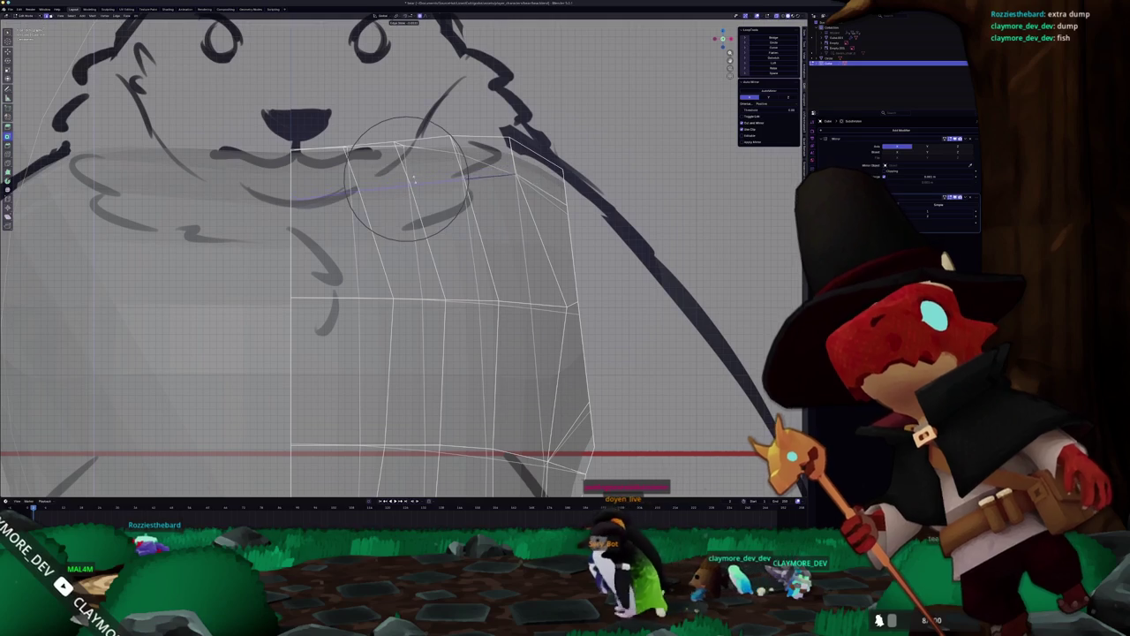
key(alt+z)
scroll(409, 186, down, 3)
scroll(404, 194, down, 2)
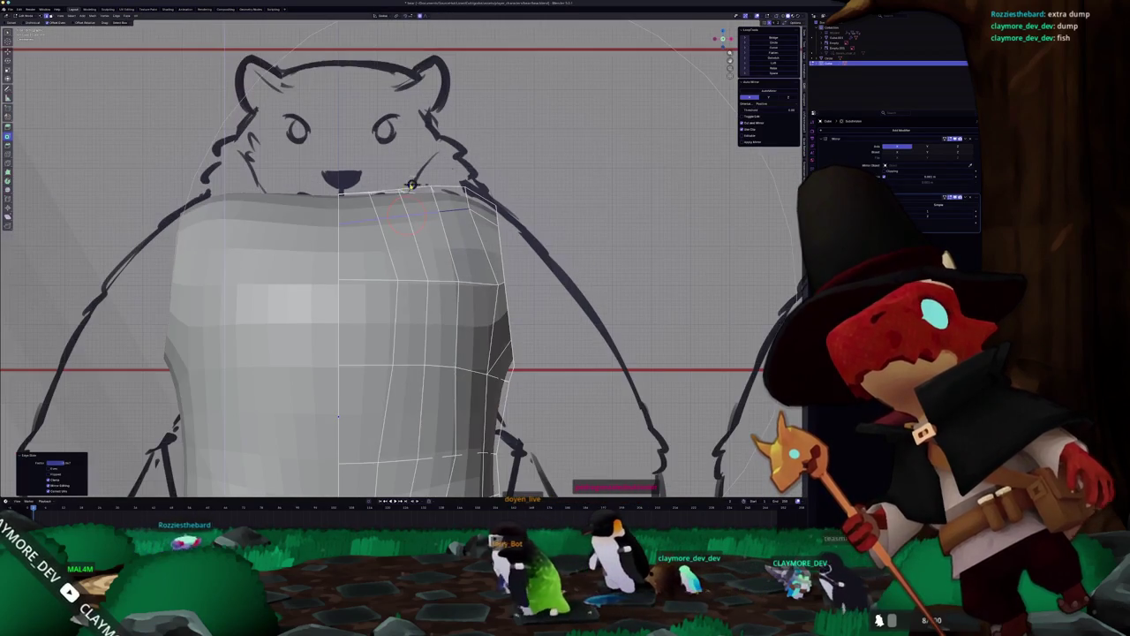
key(Tab)
Move the shoulder with soft falloff and review the body shape from angled views.
key(Tab)
mouse_move(338, 416)
middle_down()
mouse_move(366, 215)
mouse_move(334, 188)
mouse_move(405, 320)
mouse_move(411, 301)
middle_up()
click(367, 215)
key(Tab)
scroll(334, 188, down, 2)
key(Tab)
scroll(405, 321, up, 3)
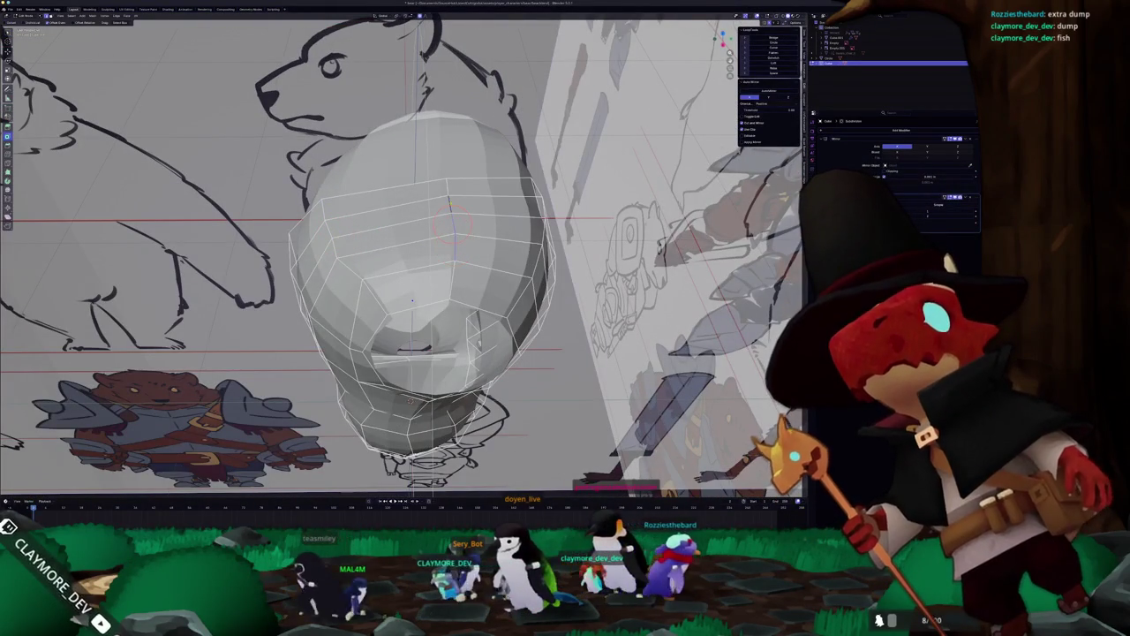
click(451, 213)
mouse_move(450, 213)
middle_down()
mouse_move(398, 202)
mouse_move(399, 216)
middle_up()
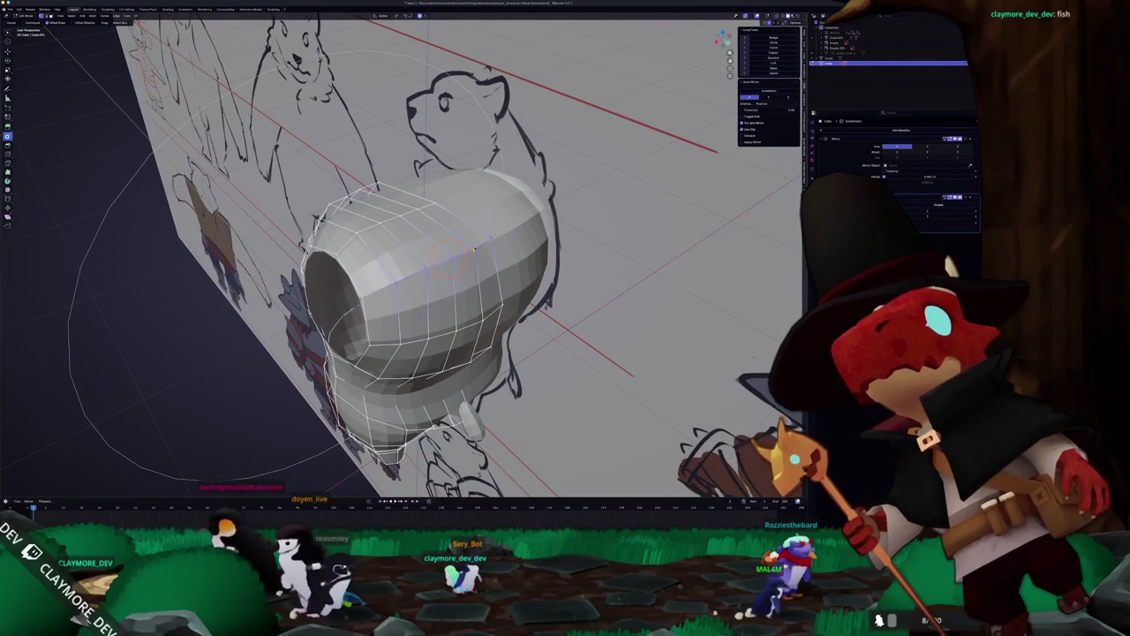
middle_drag(474, 247, 415, 307)
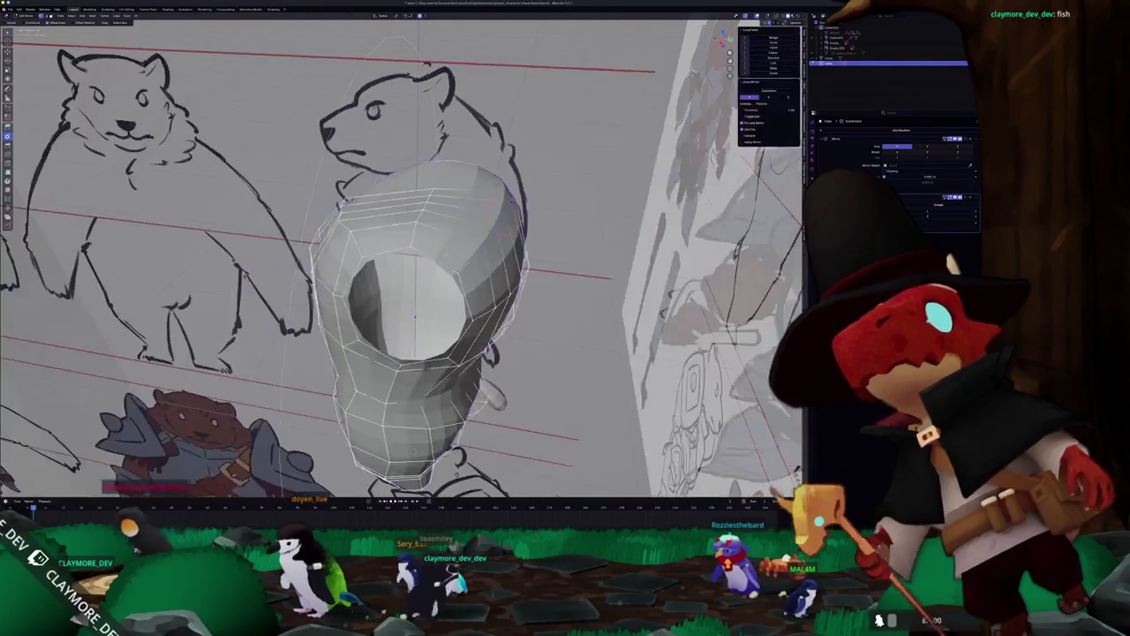
Select a strip of faces across the top and check it in X-ray side view.
click(466, 227)
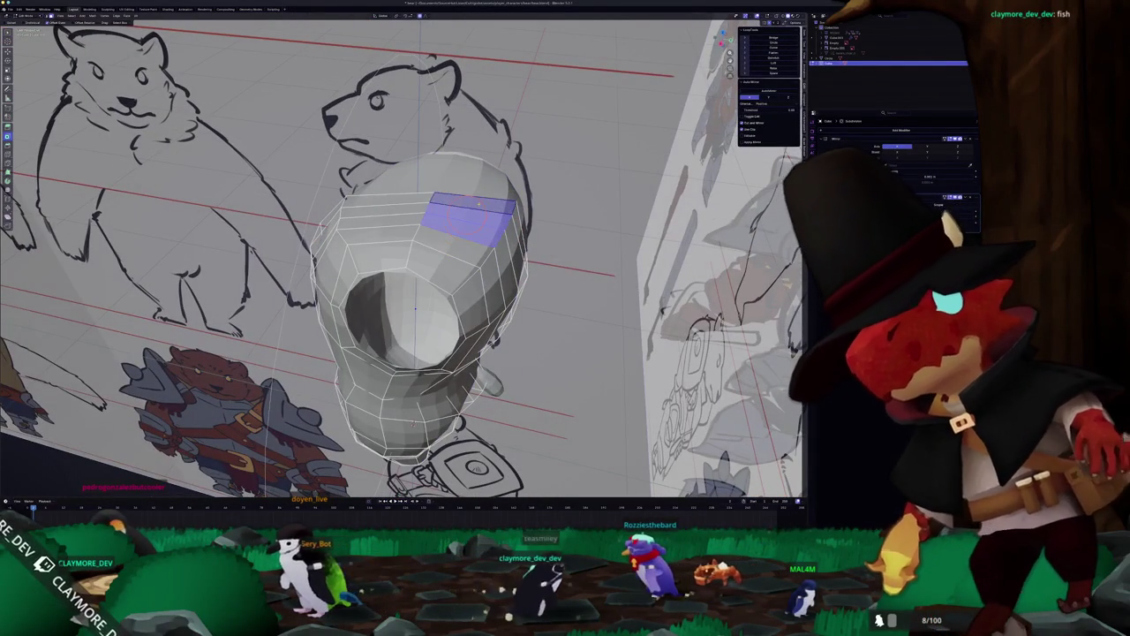
shift+click(385, 206)
middle_drag(385, 206, 399, 322)
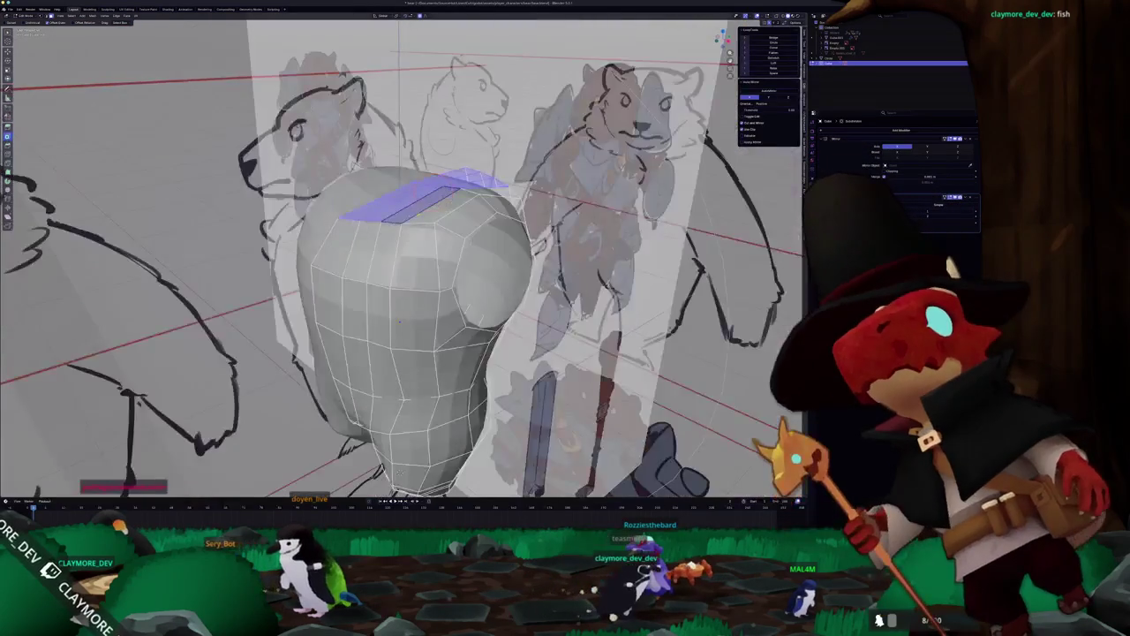
key(KP_3)
key(alt+z)
scroll(399, 322, up, 2)
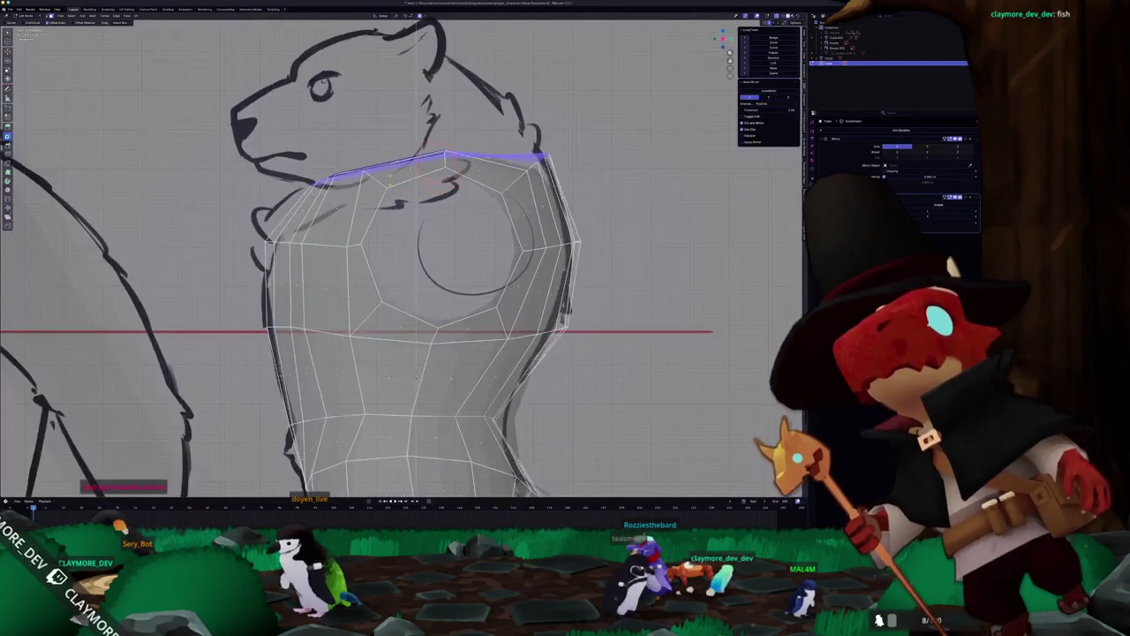
scroll(399, 322, up, 2)
mouse_move(399, 322)
shift+middle_down()
mouse_move(399, 358)
mouse_move(399, 341)
shift+middle_up()
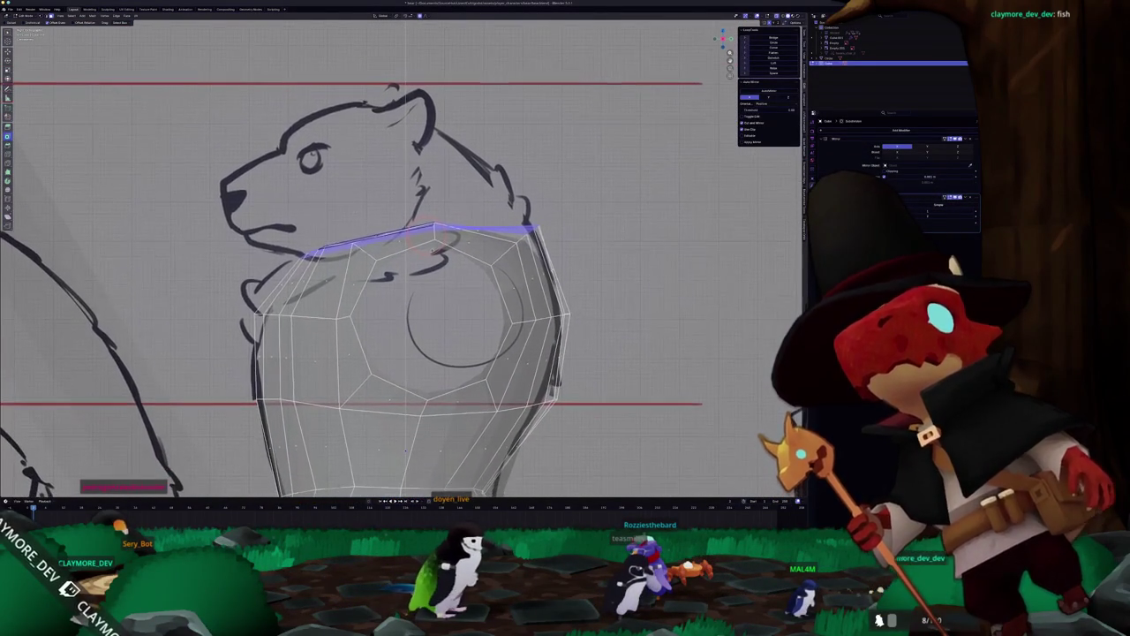
middle_drag(427, 236, 399, 272)
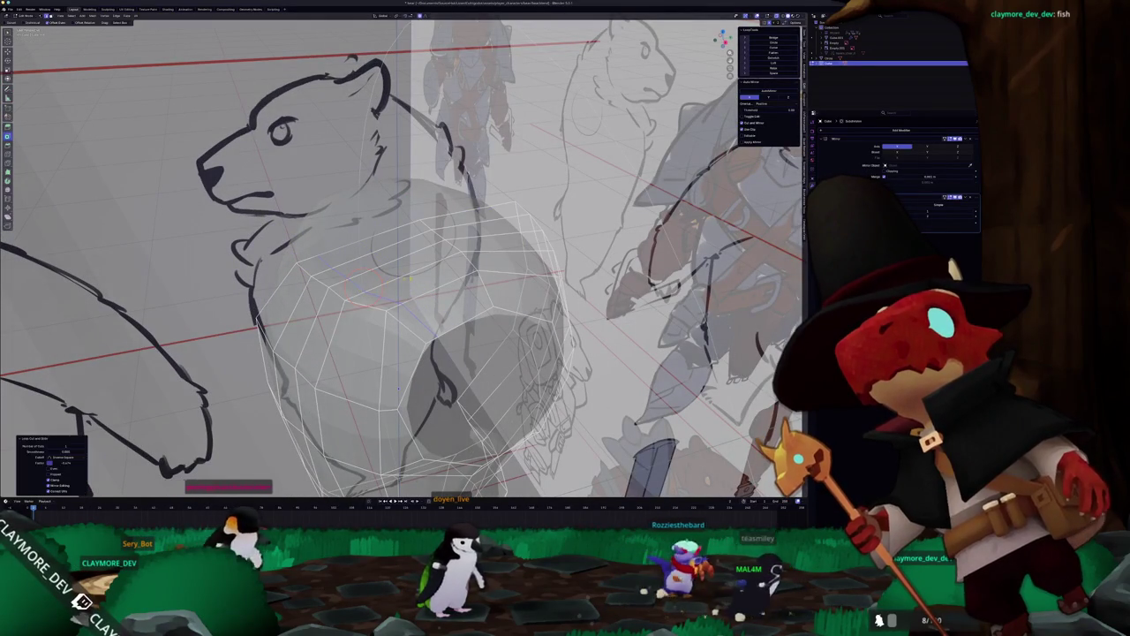
Inset the three selected faces on top of the body.
click(411, 280)
key(alt+z)
shift+click(513, 263)
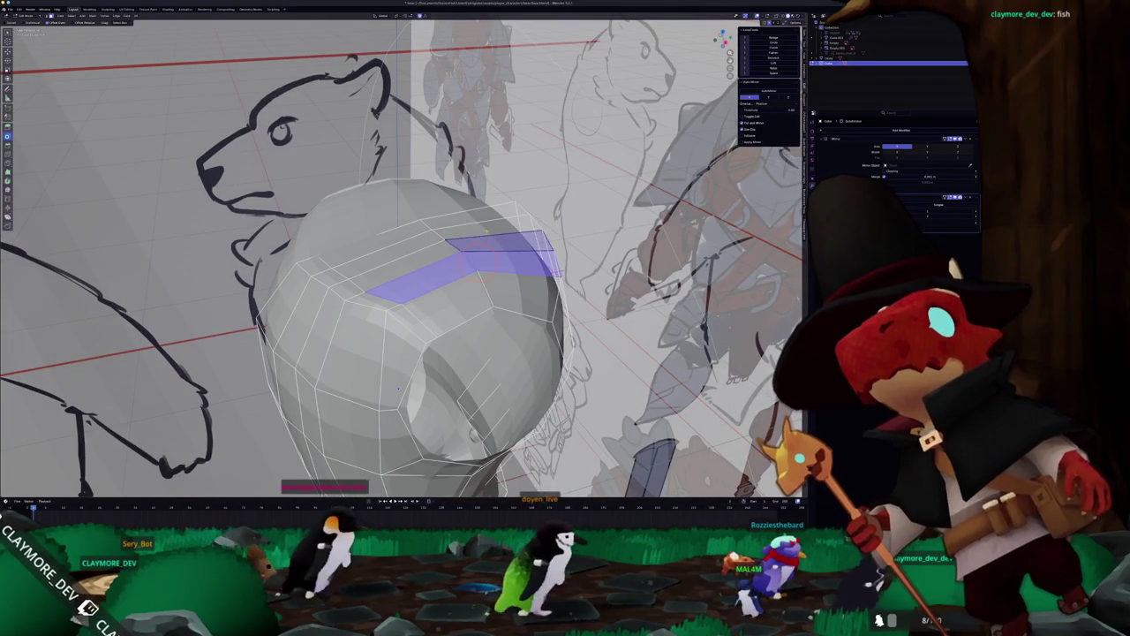
shift+click(528, 228)
key(i)
middle_drag(399, 388, 393, 401)
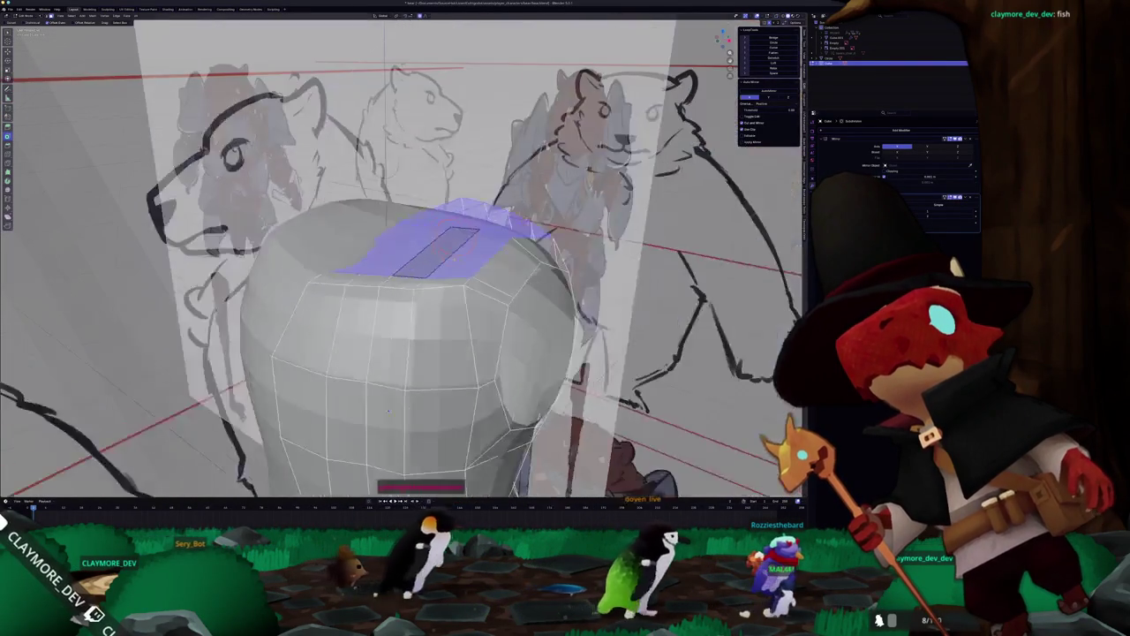
click(388, 411)
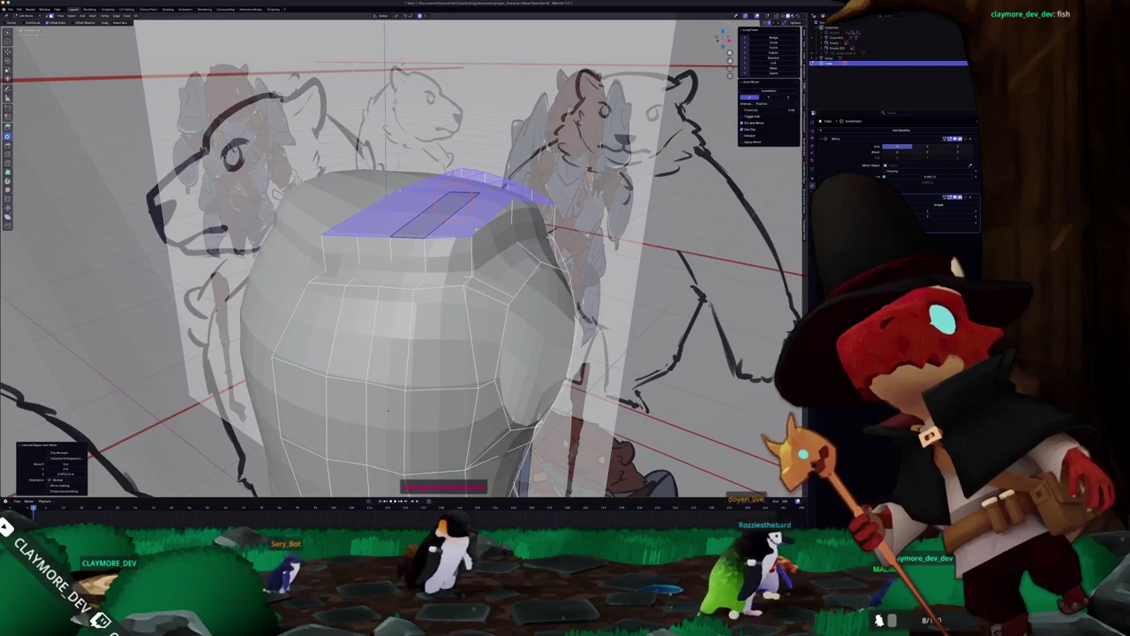
key(KP_1)
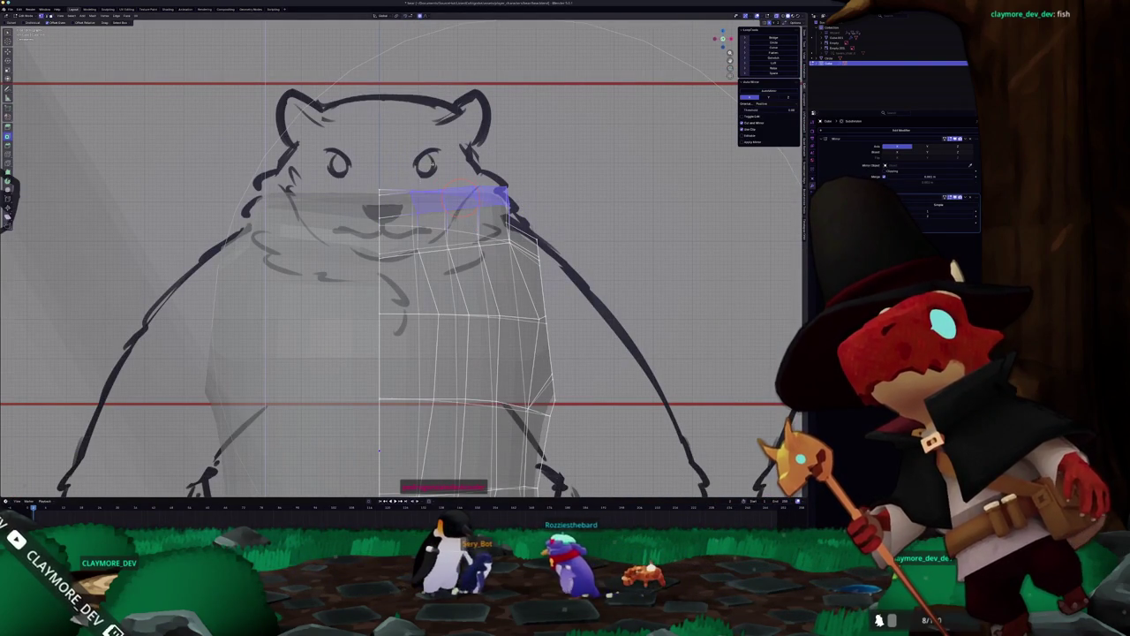
scroll(459, 199, up, 2)
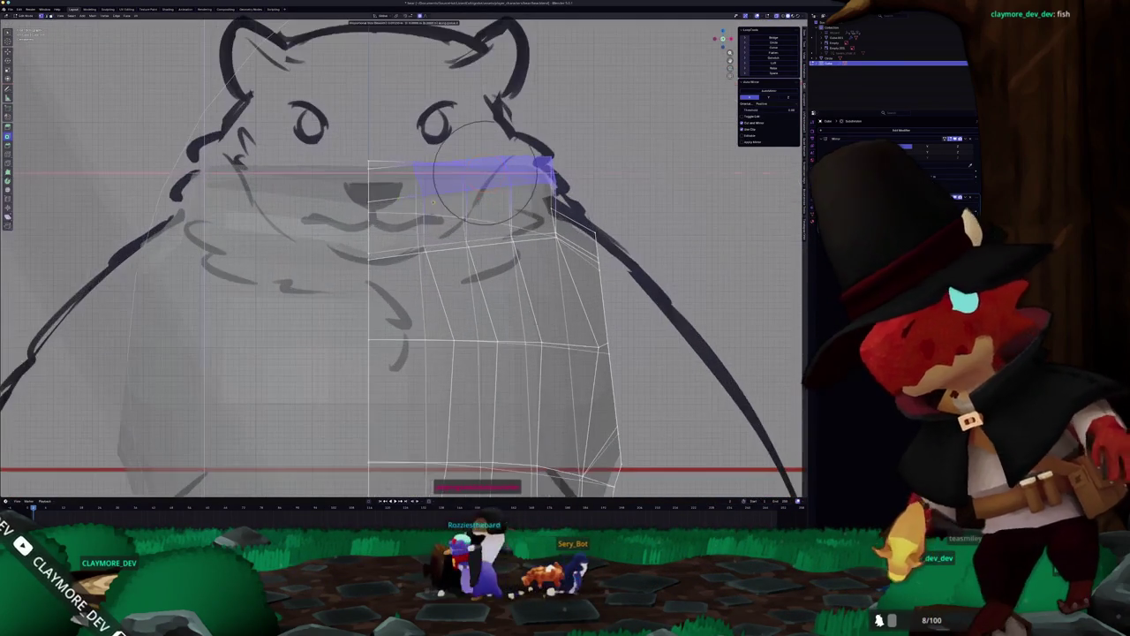
scroll(484, 172, up, 5)
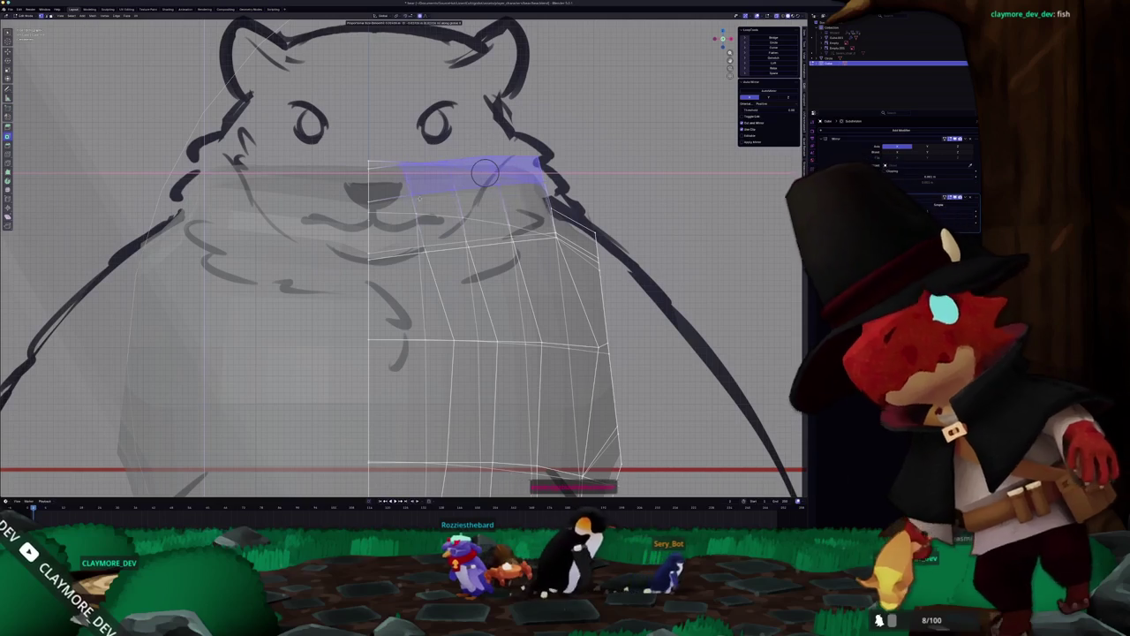
Softly move the neck faces and inspect the neck area from several angles.
click(485, 172)
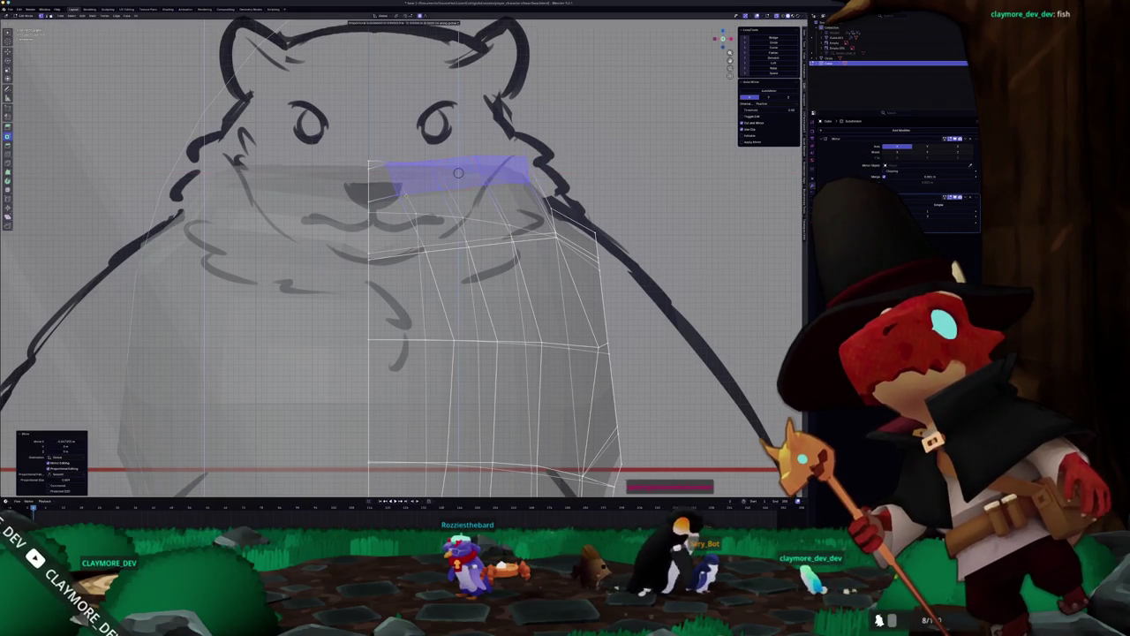
mouse_move(485, 172)
middle_down()
mouse_move(574, 203)
mouse_move(538, 220)
middle_up()
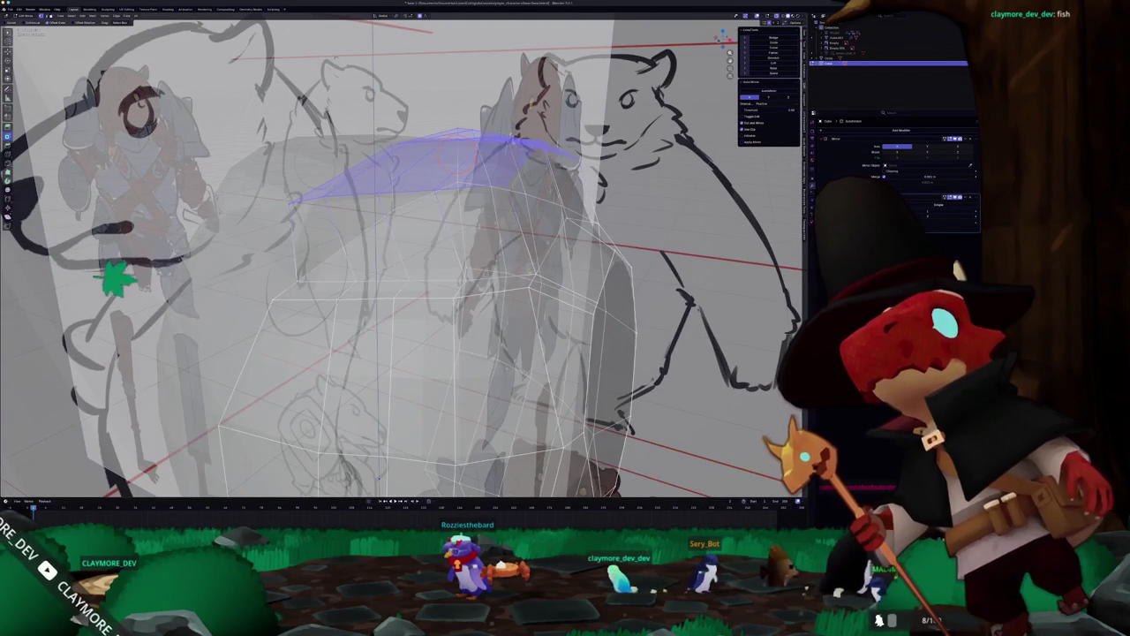
mouse_move(379, 477)
middle_down()
mouse_move(345, 300)
mouse_move(406, 282)
middle_up()
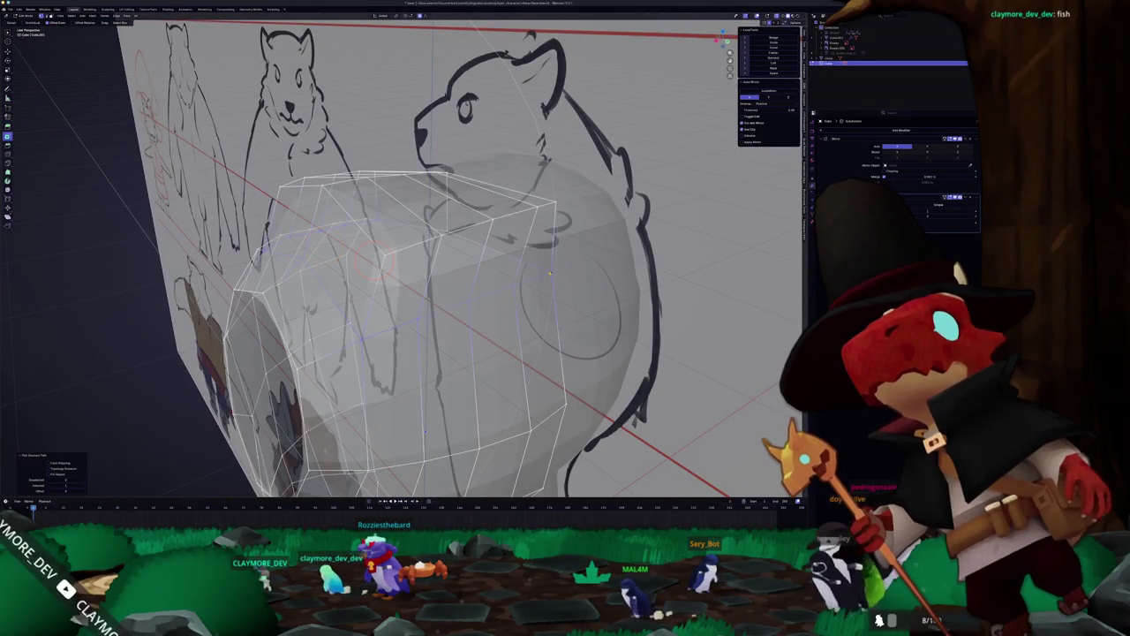
key(alt+z)
middle_drag(406, 282, 441, 264)
mouse_move(419, 413)
middle_down()
mouse_move(418, 385)
mouse_move(394, 405)
middle_up()
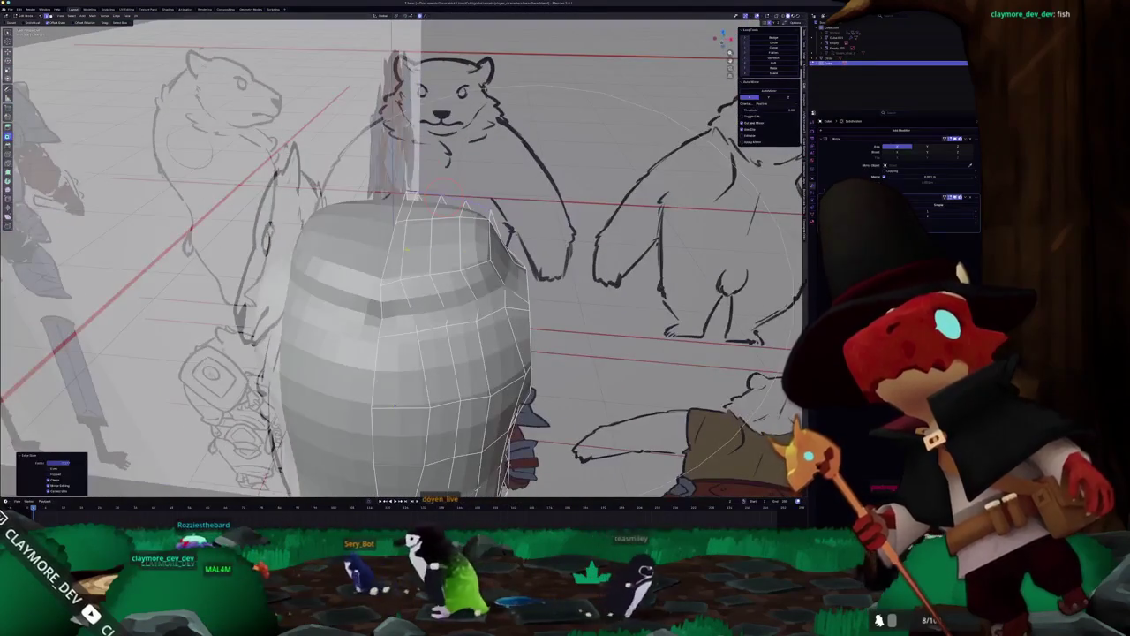
scroll(404, 257, up, 2)
scroll(403, 256, up, 2)
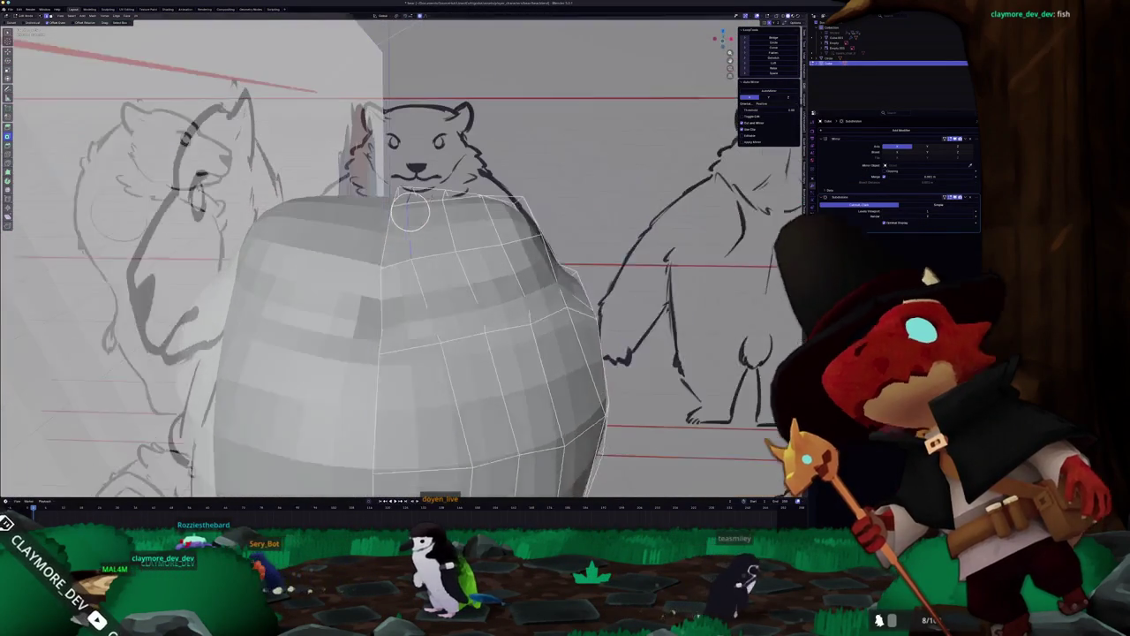
scroll(404, 257, up, 2)
Select the block of top faces and flatten them to zero height with S Z 0.
middle_drag(380, 223, 411, 187)
mouse_move(437, 152)
mouse_down()
mouse_move(371, 318)
mouse_move(477, 167)
mouse_move(437, 226)
mouse_up()
middle_drag(452, 231, 457, 208)
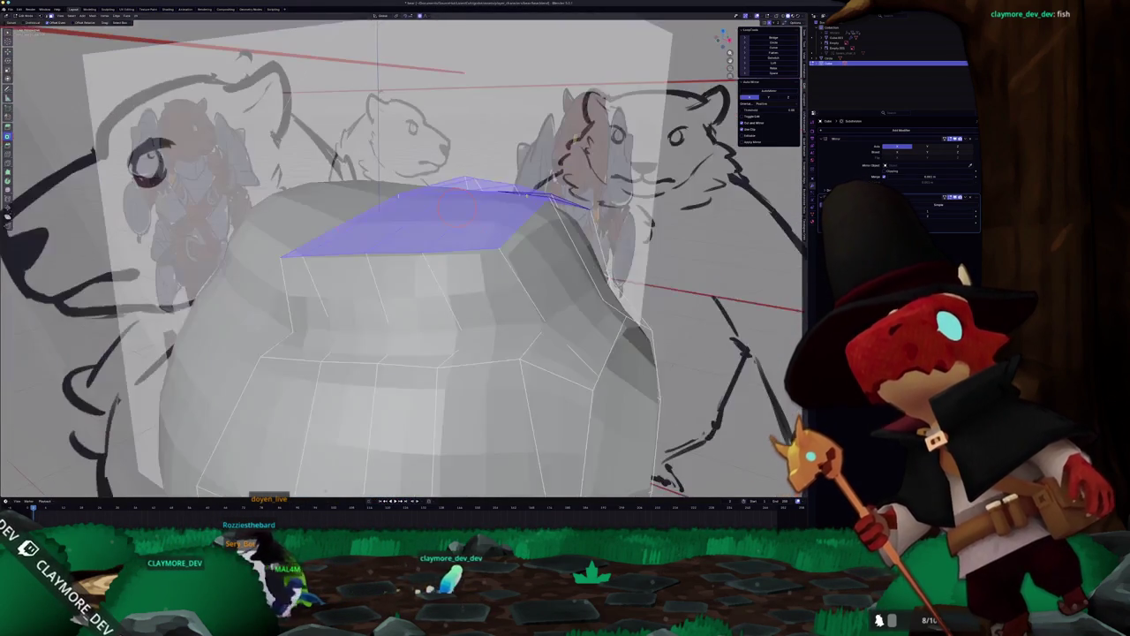
key(s)
key(z)
key(0)
key(Return)
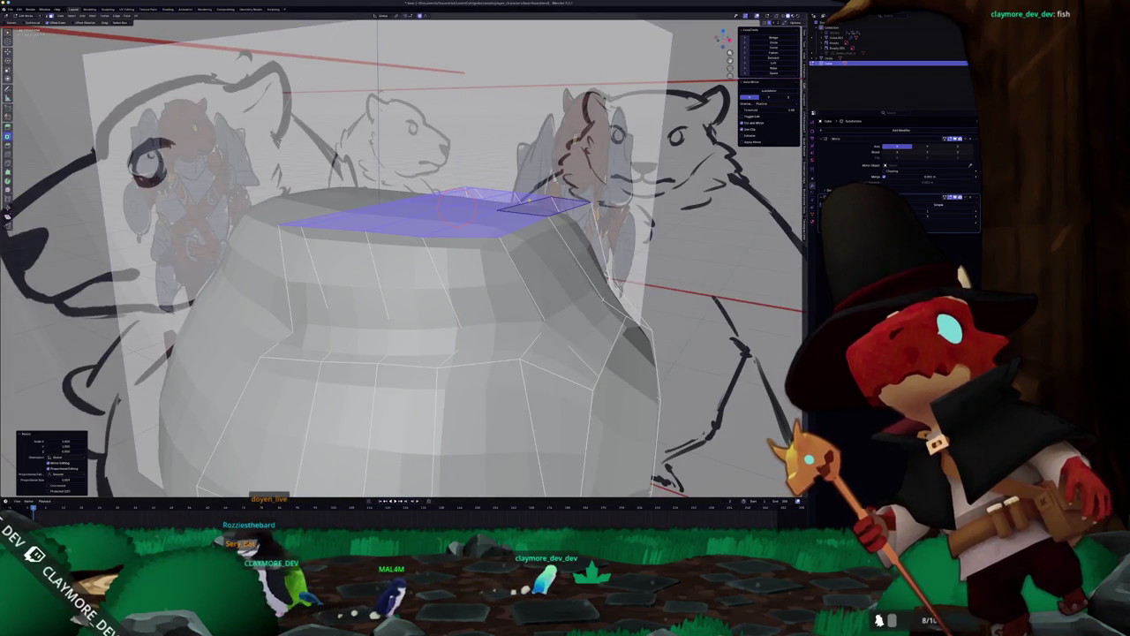
key(KP_1)
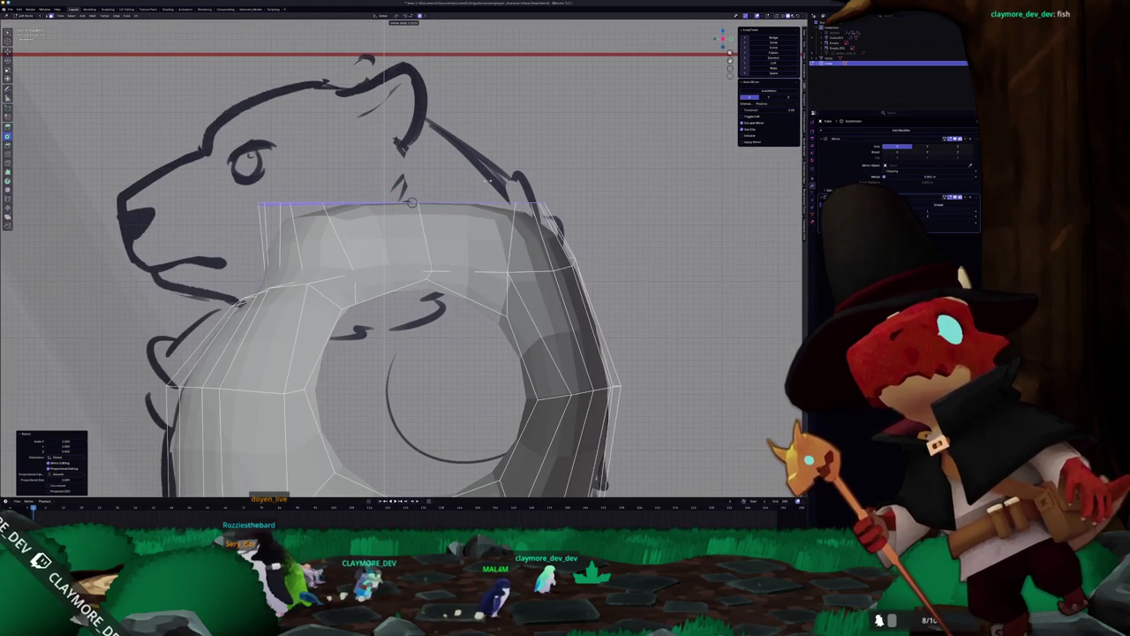
Delete the top faces and the surrounding ring to open the neck hole.
mouse_move(488, 179)
middle_down()
mouse_move(485, 220)
mouse_move(429, 237)
middle_up()
click(488, 228)
alt+click(415, 238)
click(386, 244)
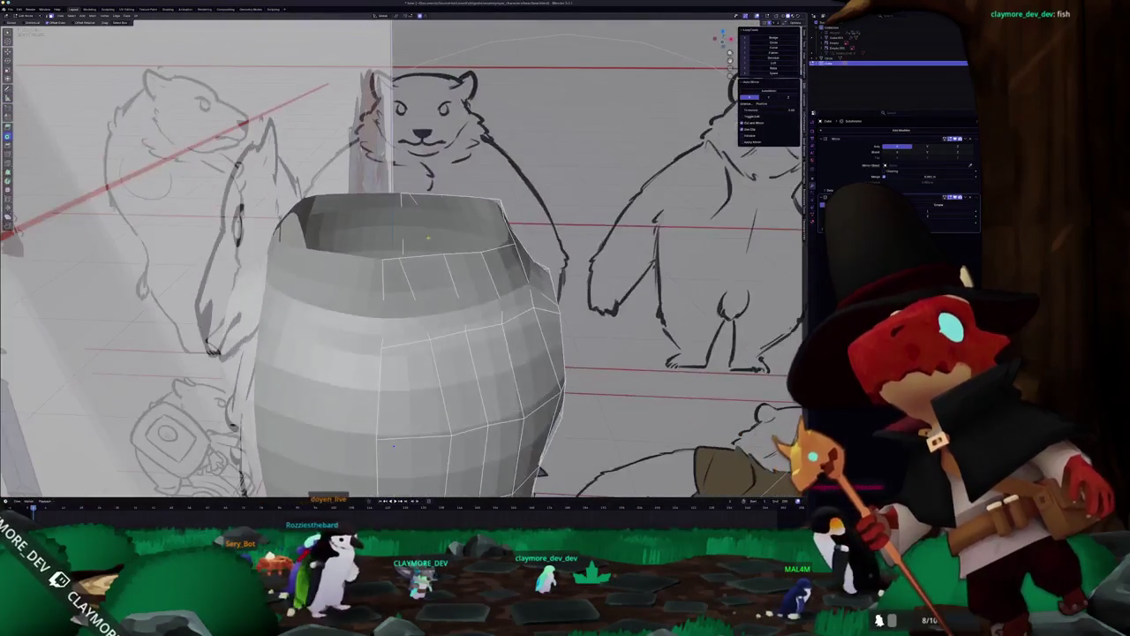
Nudge the front rim vertex and select the vertices along the front centre edge.
key(g)
click(376, 259)
key(g)
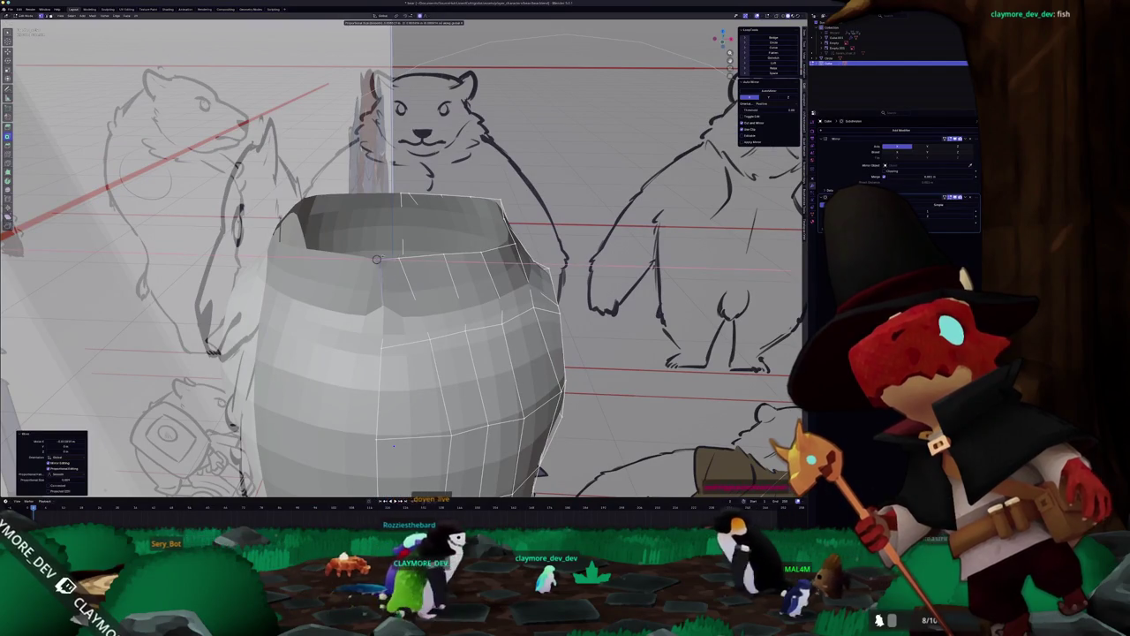
key(alt+z)
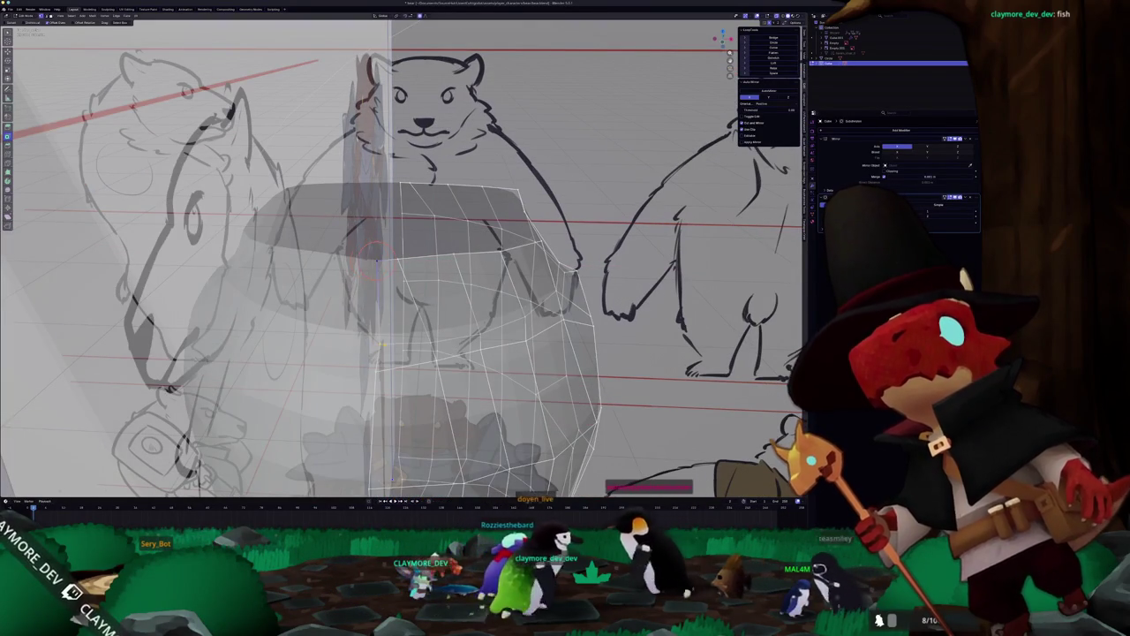
click(380, 336)
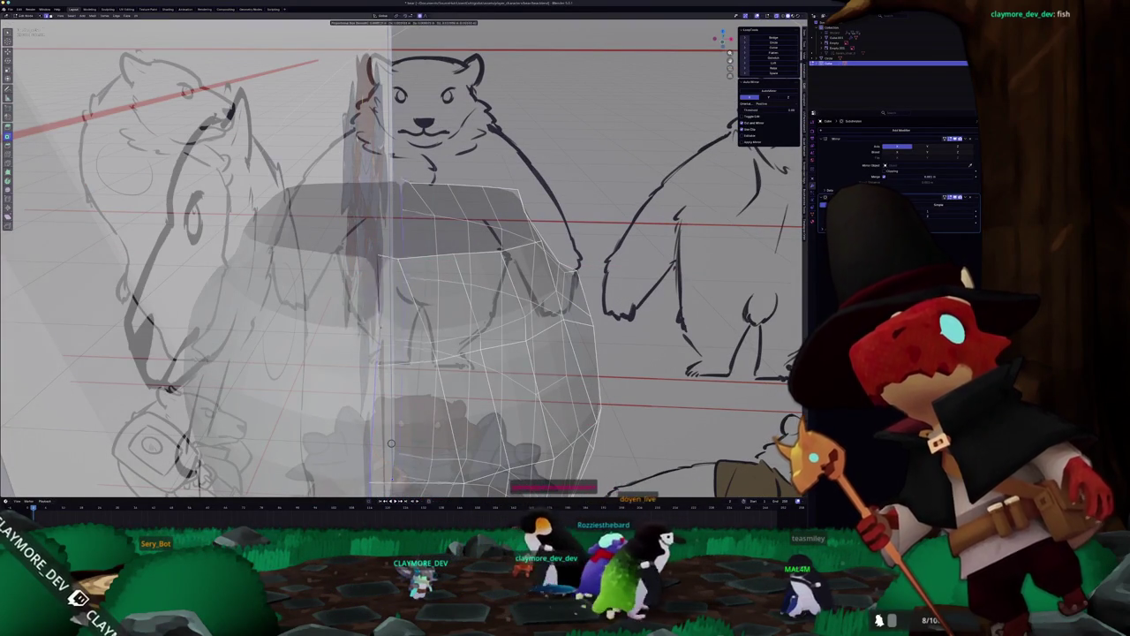
key(alt+z)
key(alt+z)
Select the whole mesh, merge its vertices by distance, then deselect everything.
key(a)
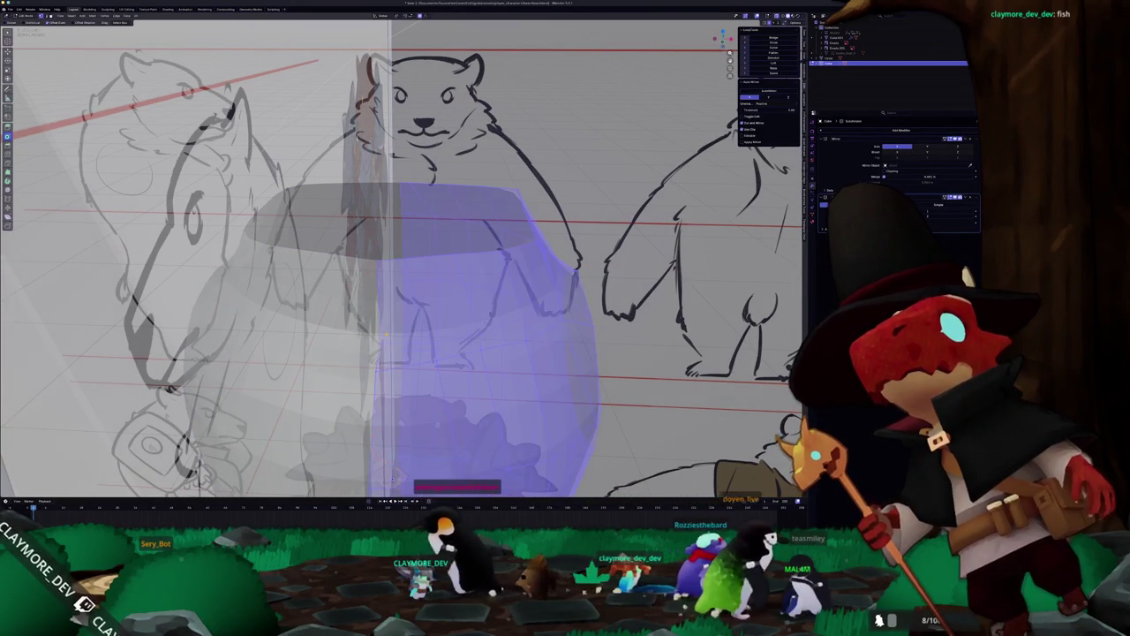
right_click(386, 350)
click(419, 451)
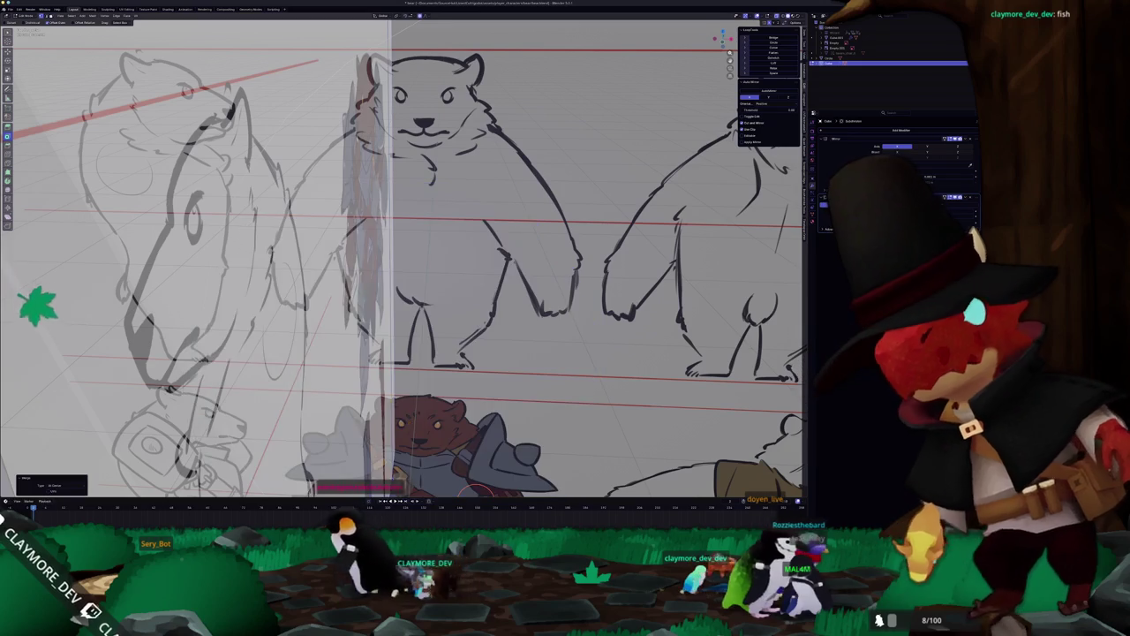
key(Tab)
key(Tab)
right_click(410, 389)
mouse_move(388, 386)
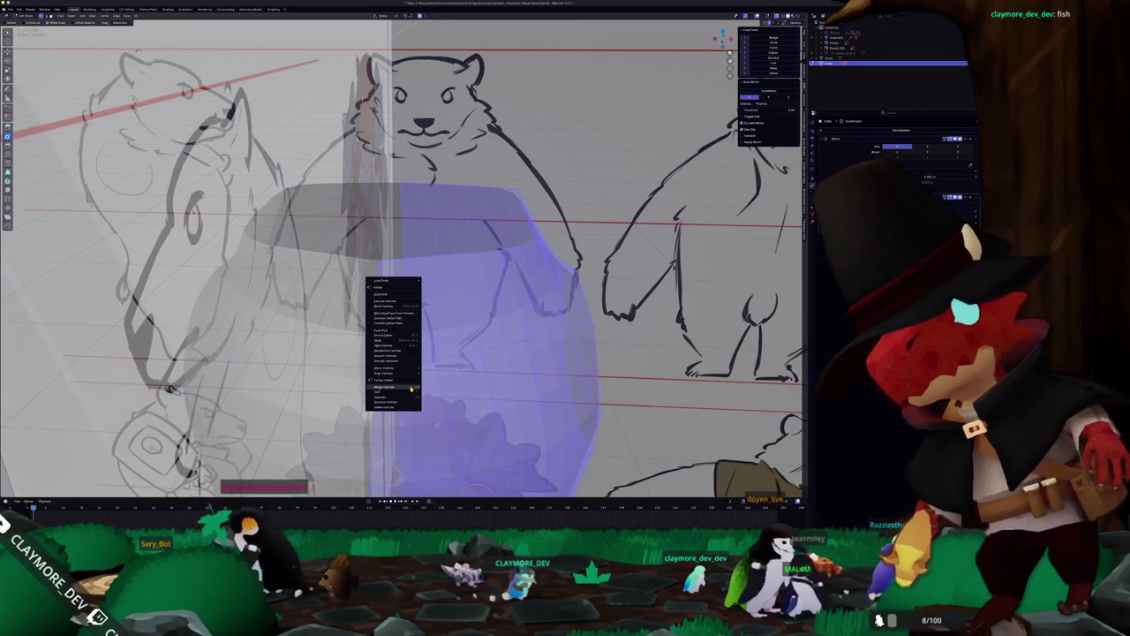
click(442, 405)
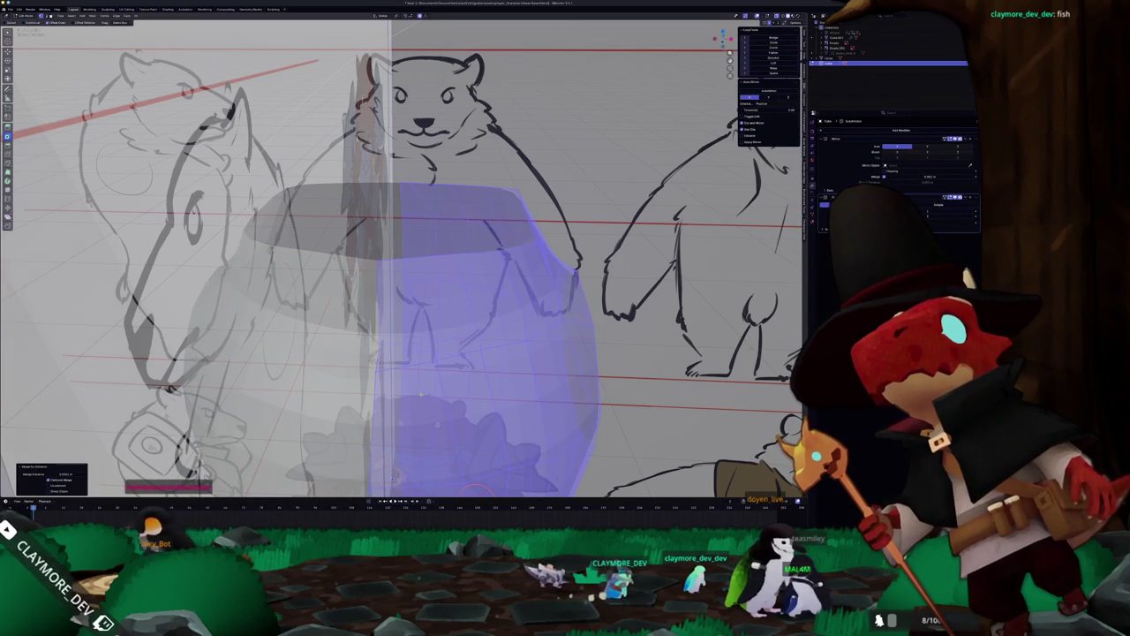
scroll(375, 302, up, 1)
key(alt+a)
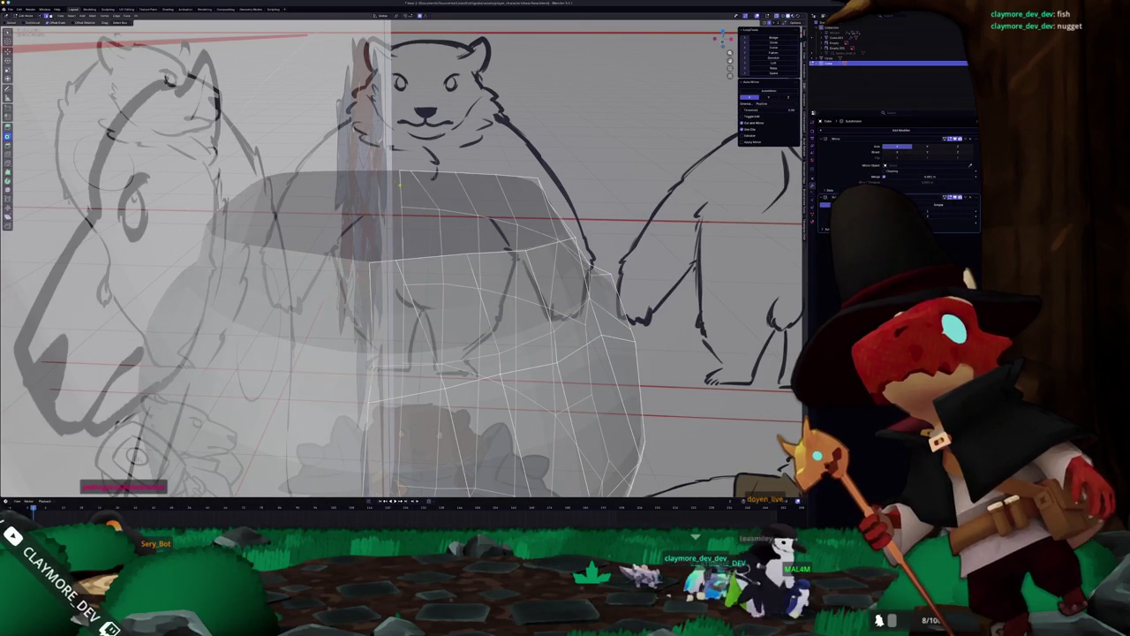
Try a soft-falloff move on an upper-front vertex, turn off see-through display, then cancel the move.
key(g)
click(388, 477)
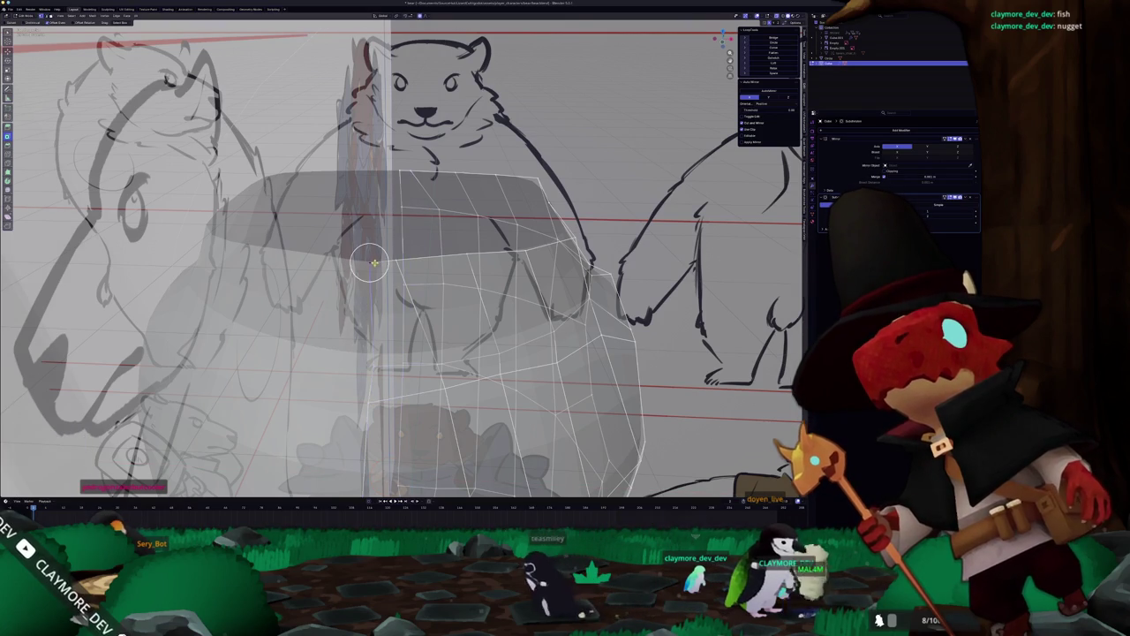
key(alt+z)
scroll(374, 262, up, 4)
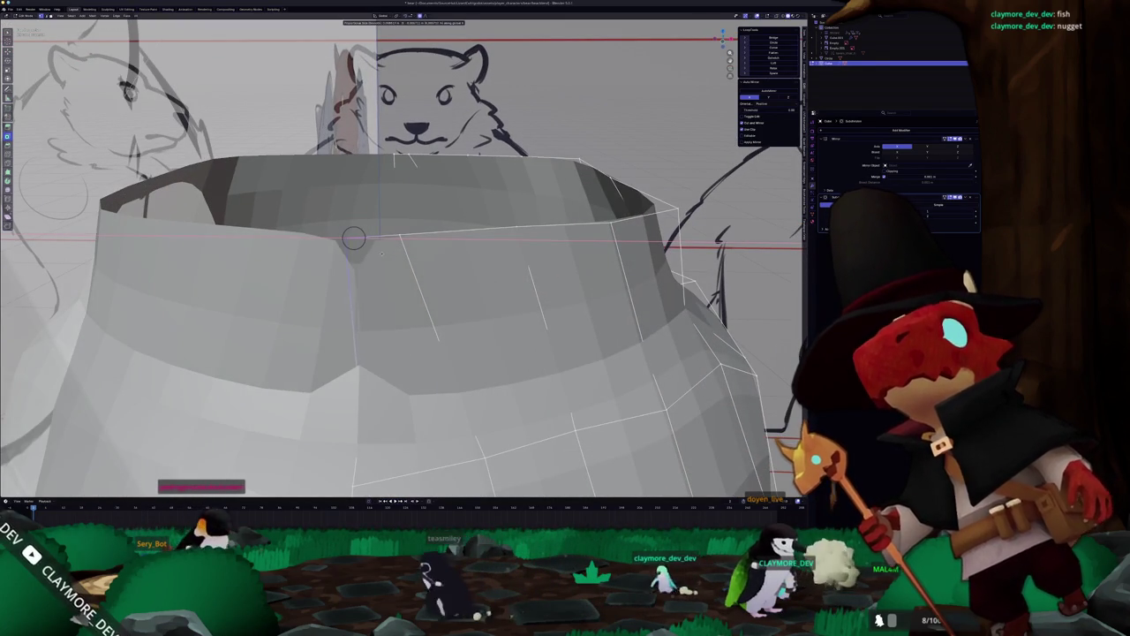
right_click(353, 237)
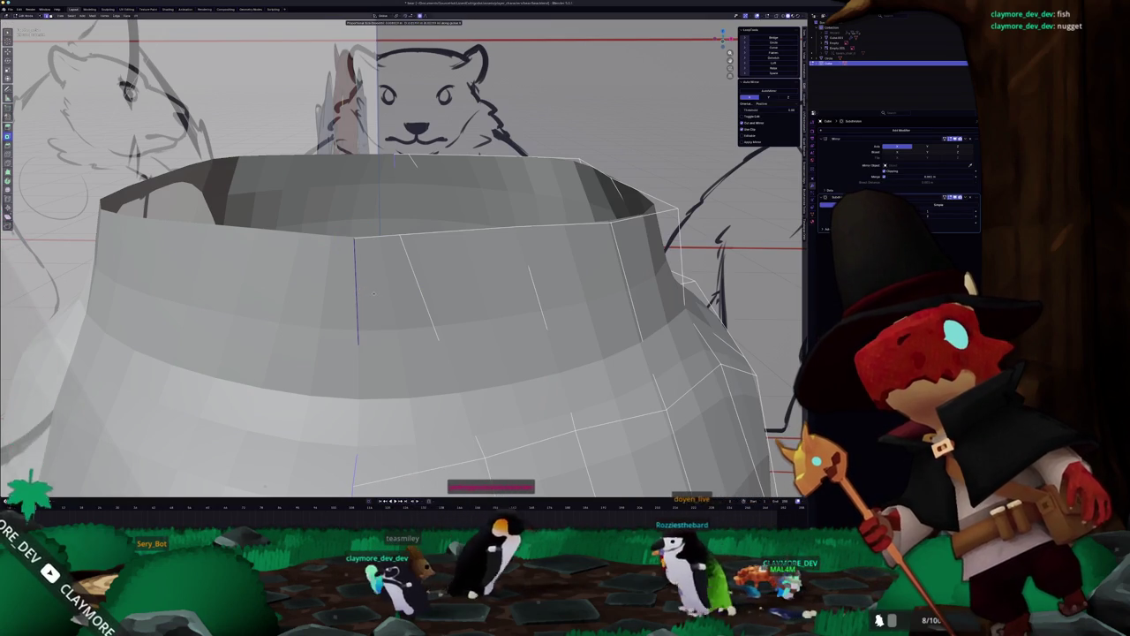
scroll(360, 291, down, 5)
Scale the top neck rim outward with proportional falloff and check it against the side reference.
key(Tab)
mouse_move(360, 291)
middle_down()
mouse_move(389, 337)
mouse_move(393, 408)
mouse_move(393, 375)
middle_up()
key(Tab)
scroll(385, 329, up, 3)
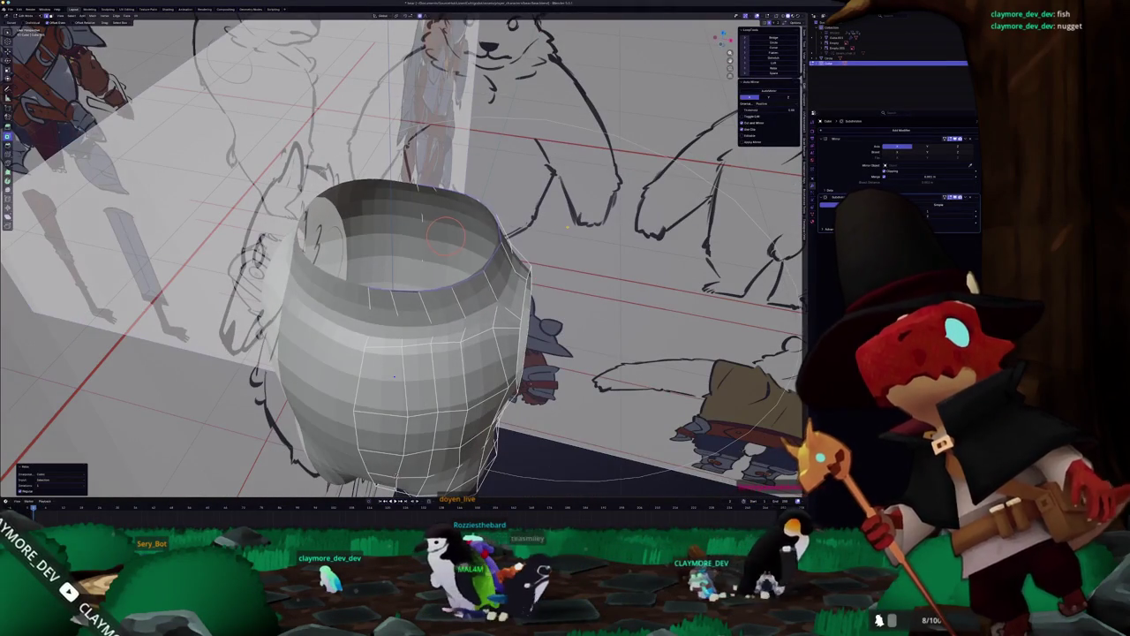
key(s)
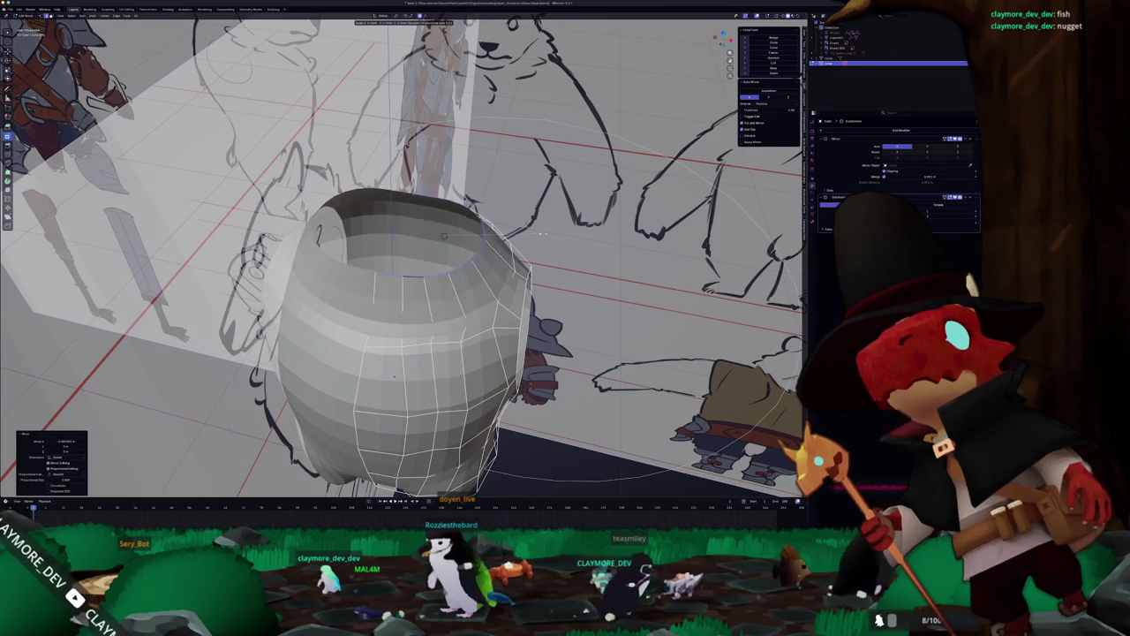
middle_drag(393, 377, 394, 411)
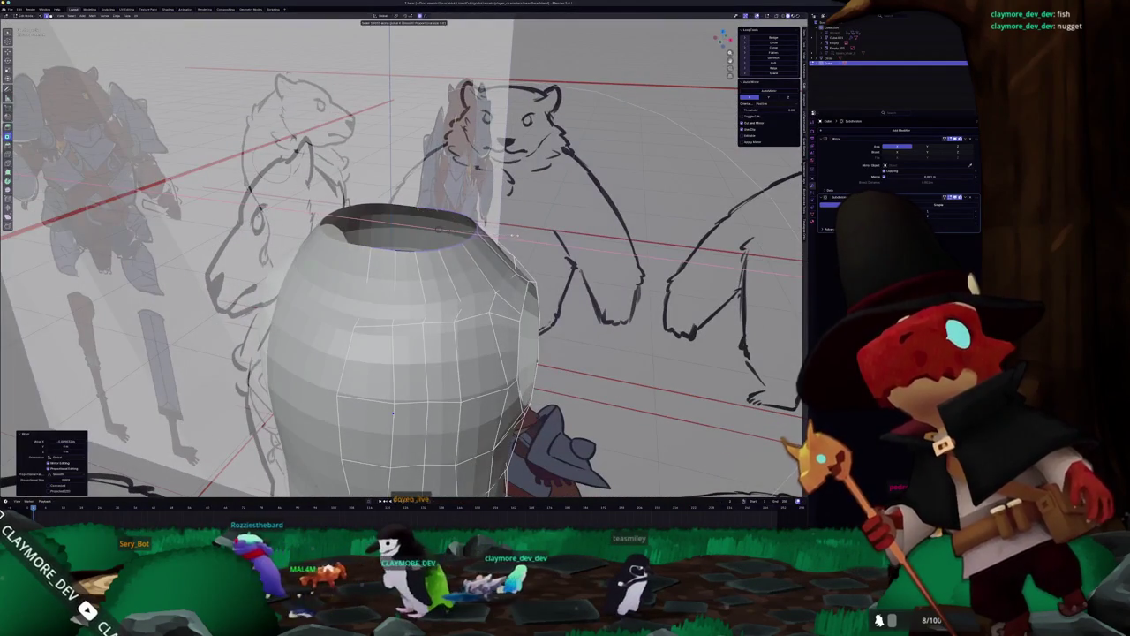
middle_drag(393, 412, 455, 245)
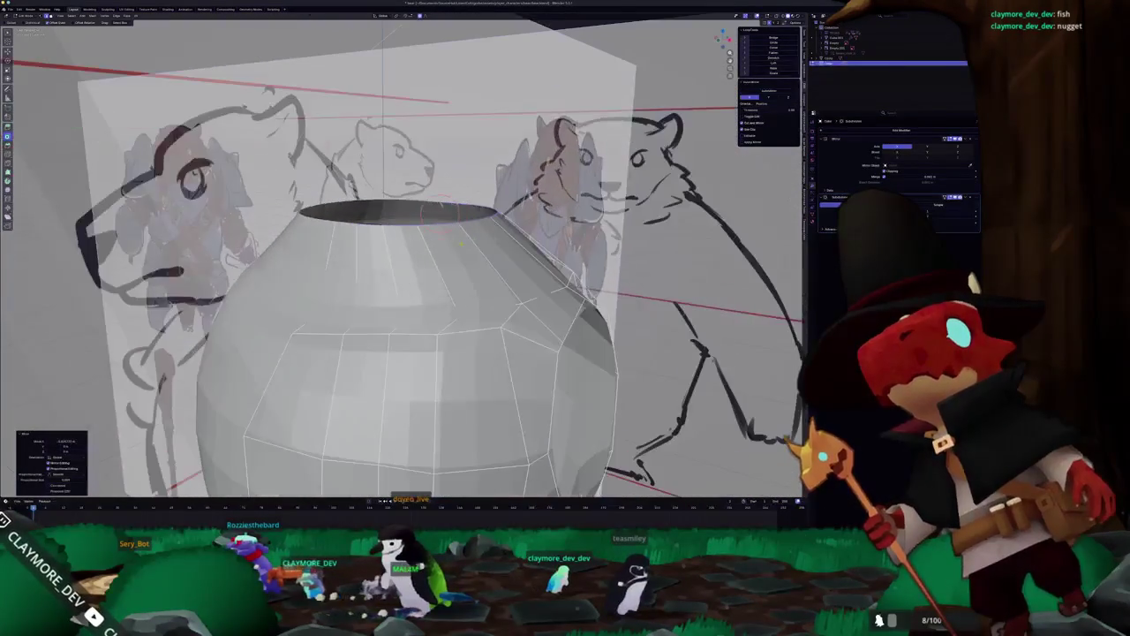
key(KP_3)
scroll(402, 256, up, 2)
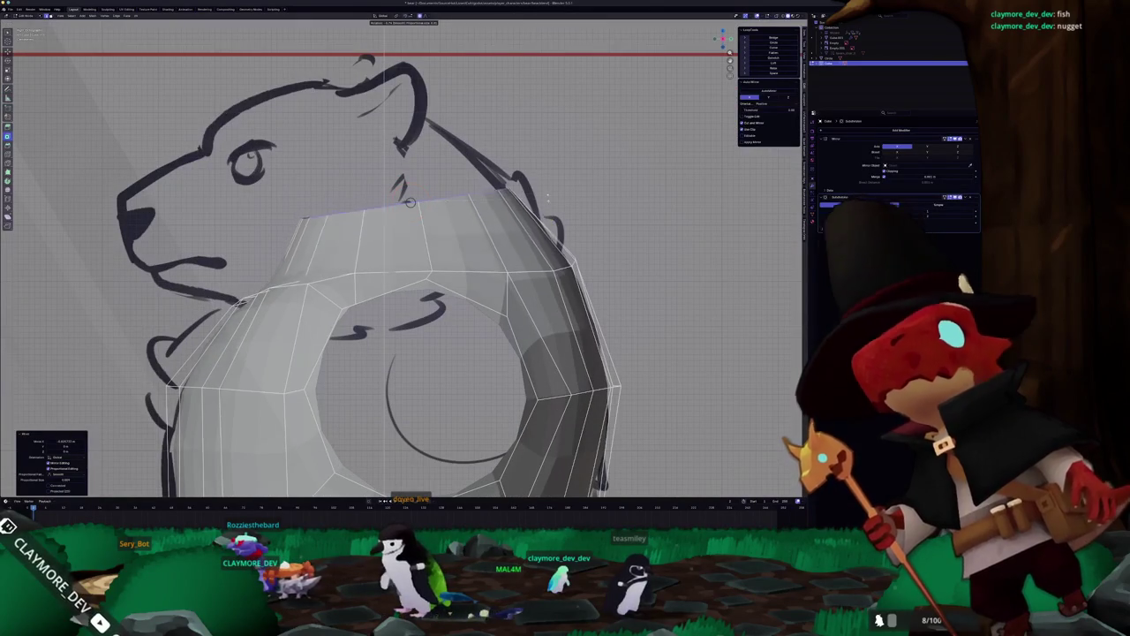
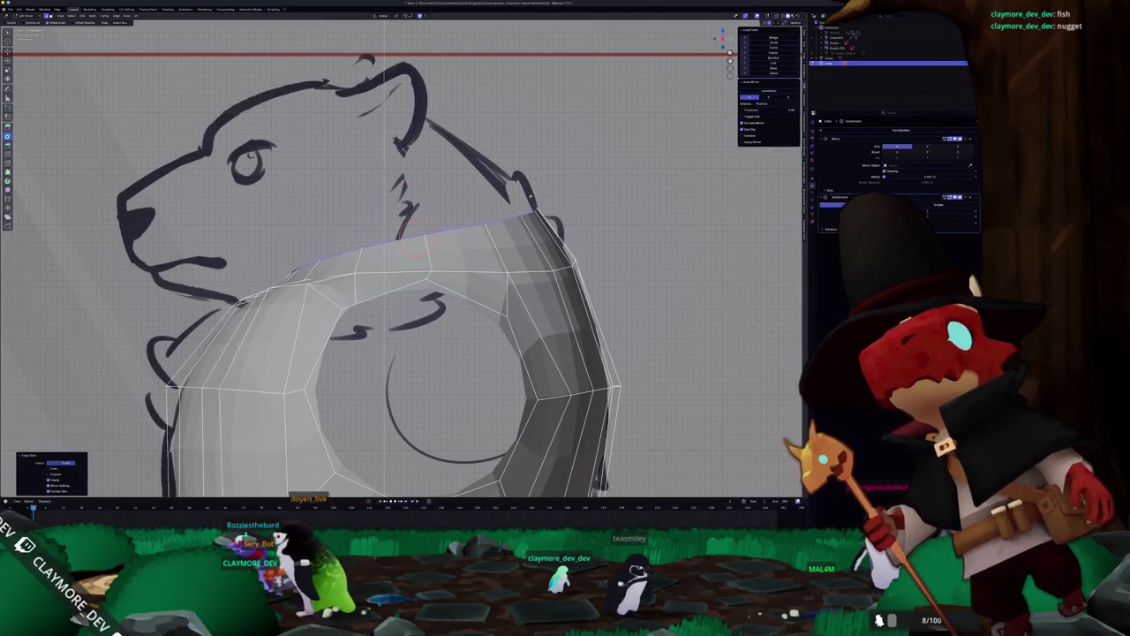
Extrude the top edge loop into a tilted, narrowed neck ring with X-ray on over the sketch.
key(e)
click(509, 152)
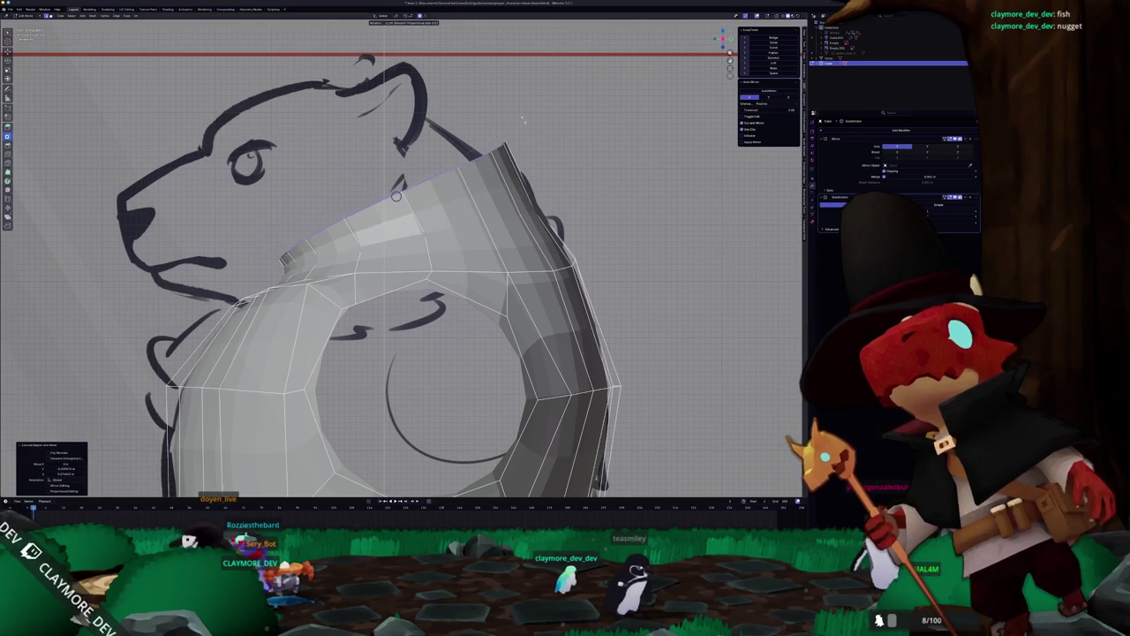
click(395, 196)
key(s)
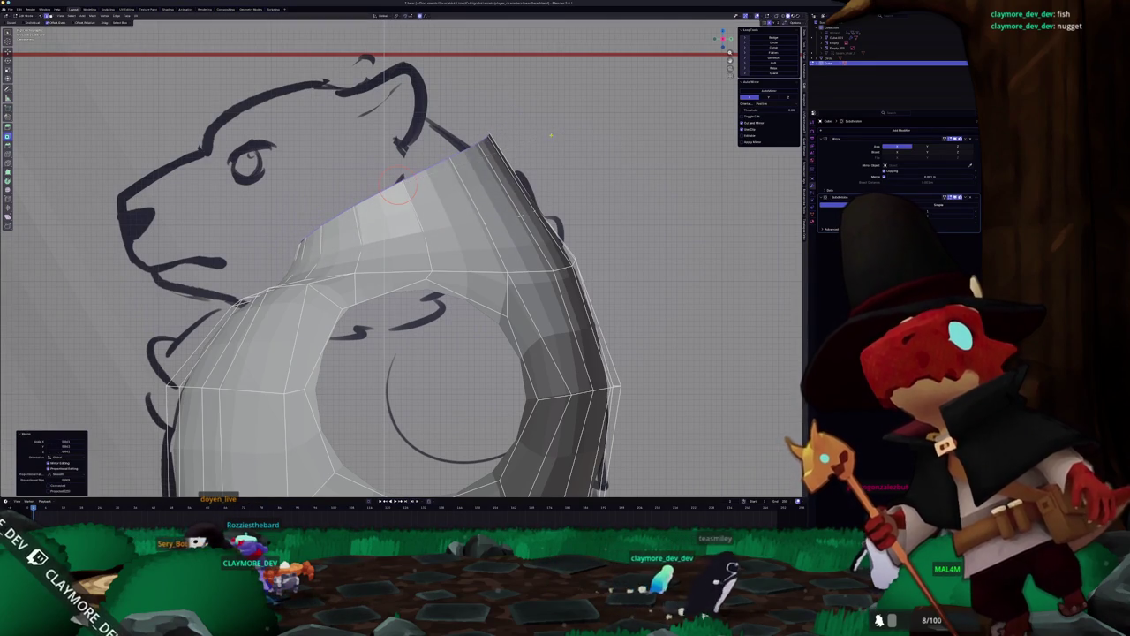
key(alt+z)
scroll(397, 190, up, 3)
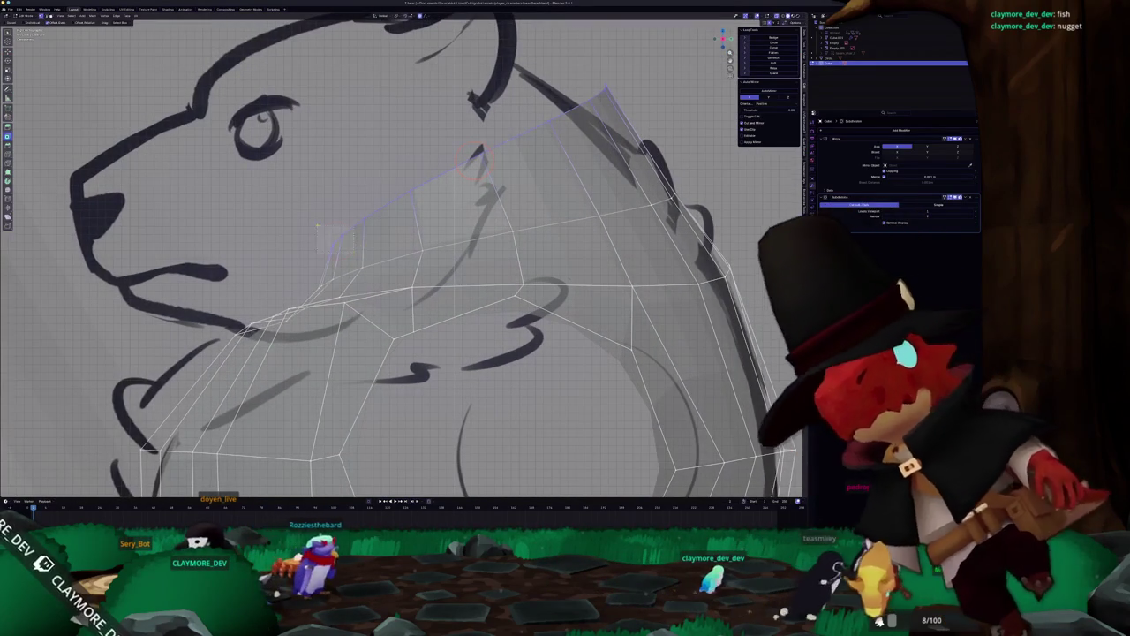
click(364, 218)
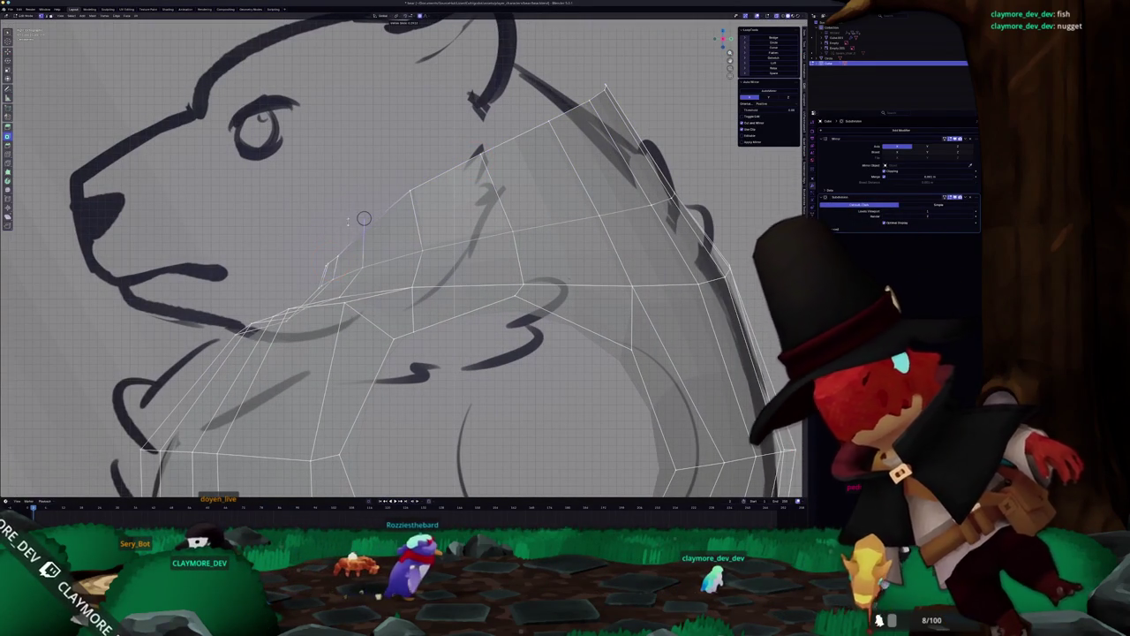
Extrude two vertices from the top along the neck outline to behind the head.
click(362, 239)
key(e)
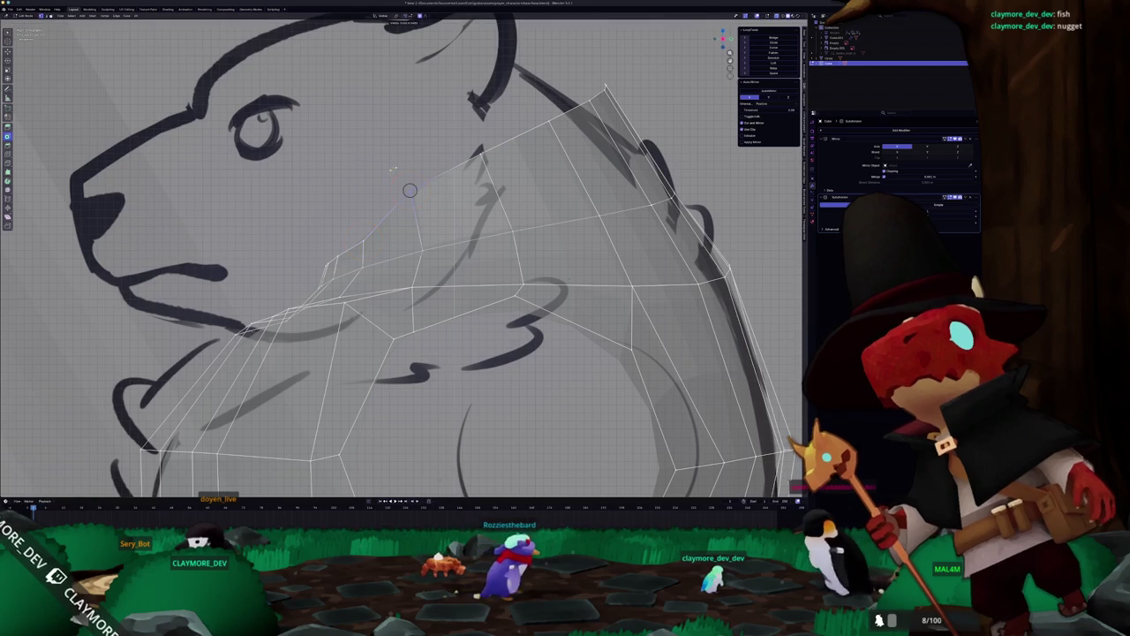
click(411, 196)
key(e)
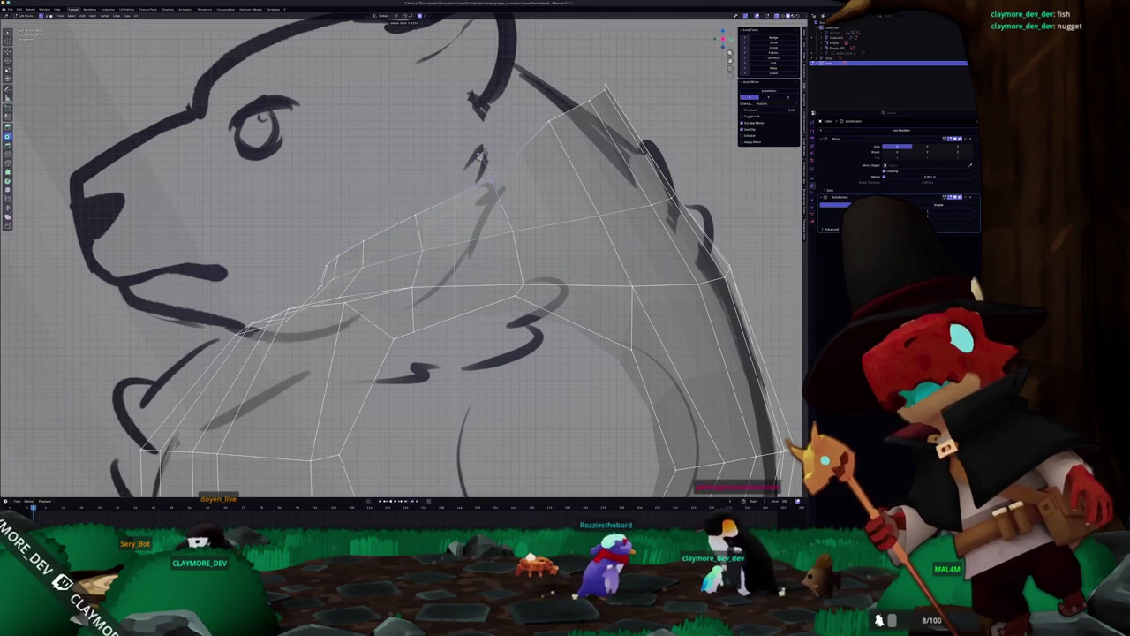
click(485, 185)
Pull the top and neck vertices with proportional editing to follow the sketch's head outline.
scroll(483, 188, down, 5)
key(Tab)
scroll(403, 259, down, 2)
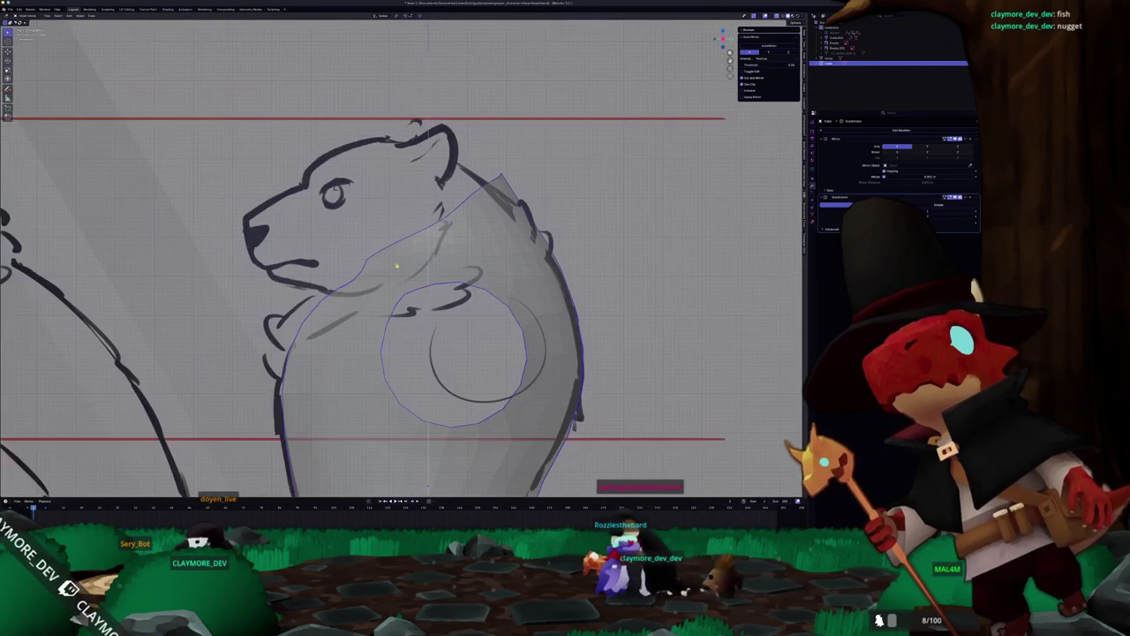
key(Tab)
scroll(406, 265, up, 2)
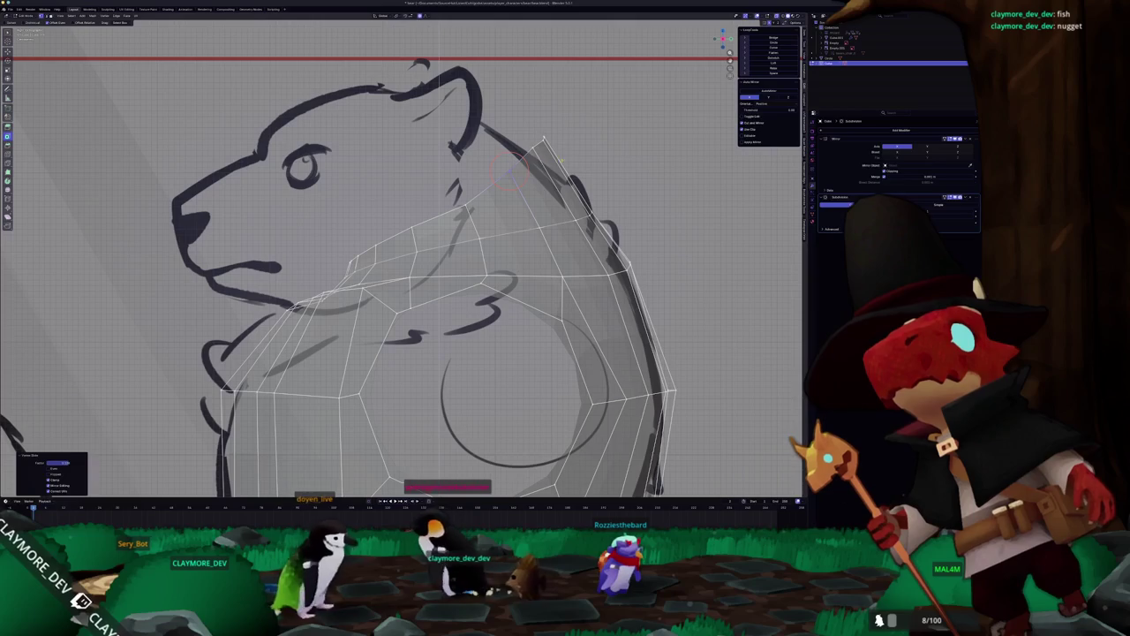
key(g)
click(540, 139)
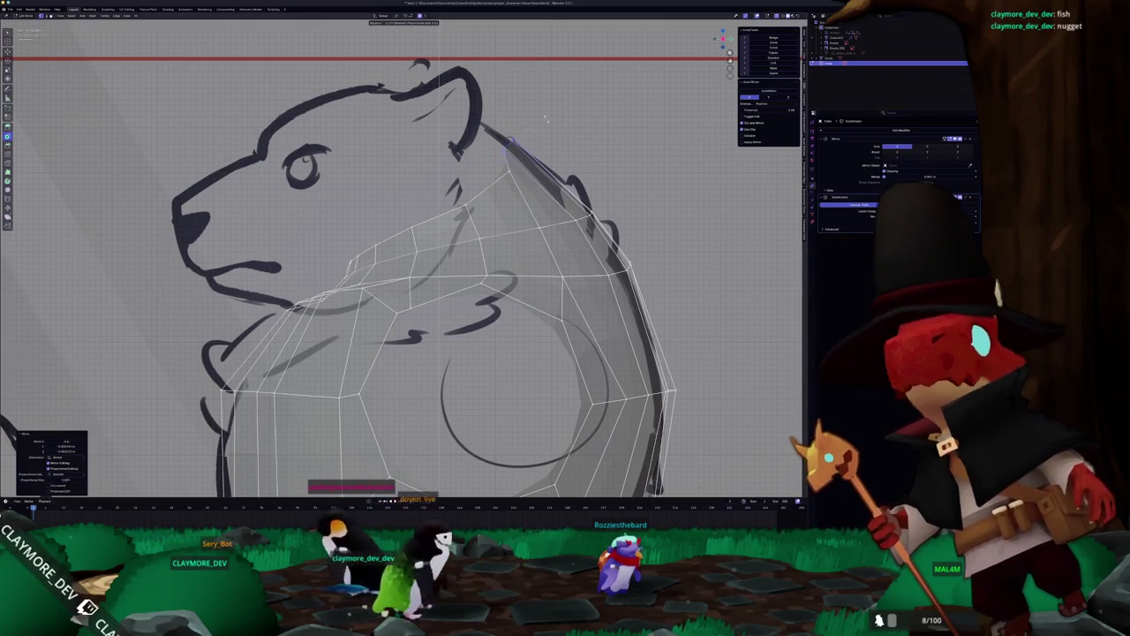
scroll(530, 150, up, 1)
click(408, 240)
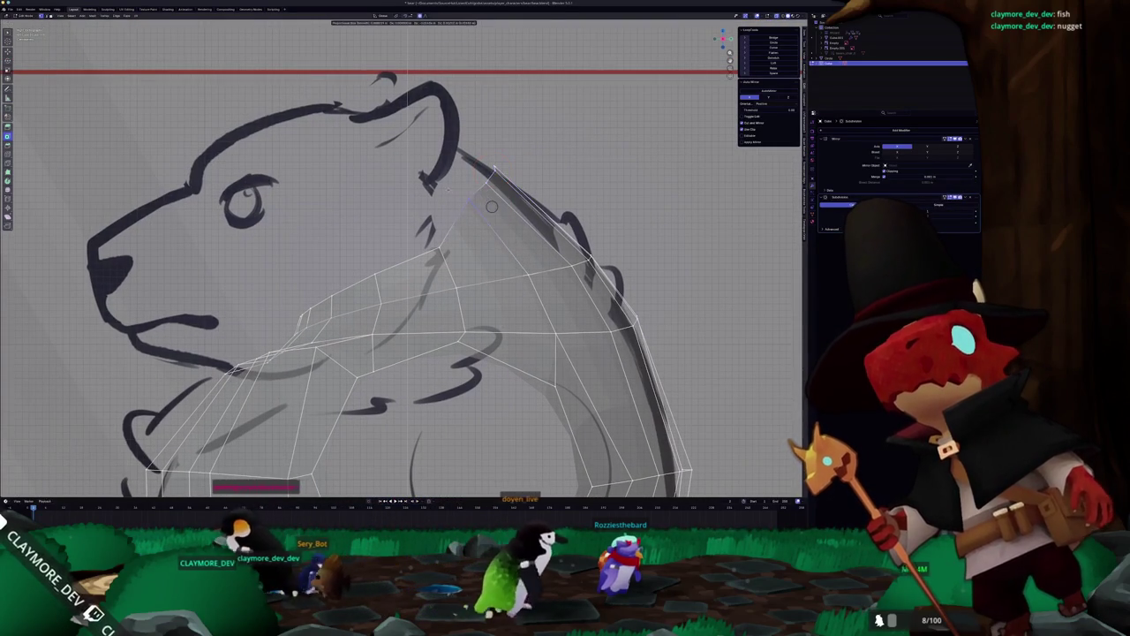
click(408, 238)
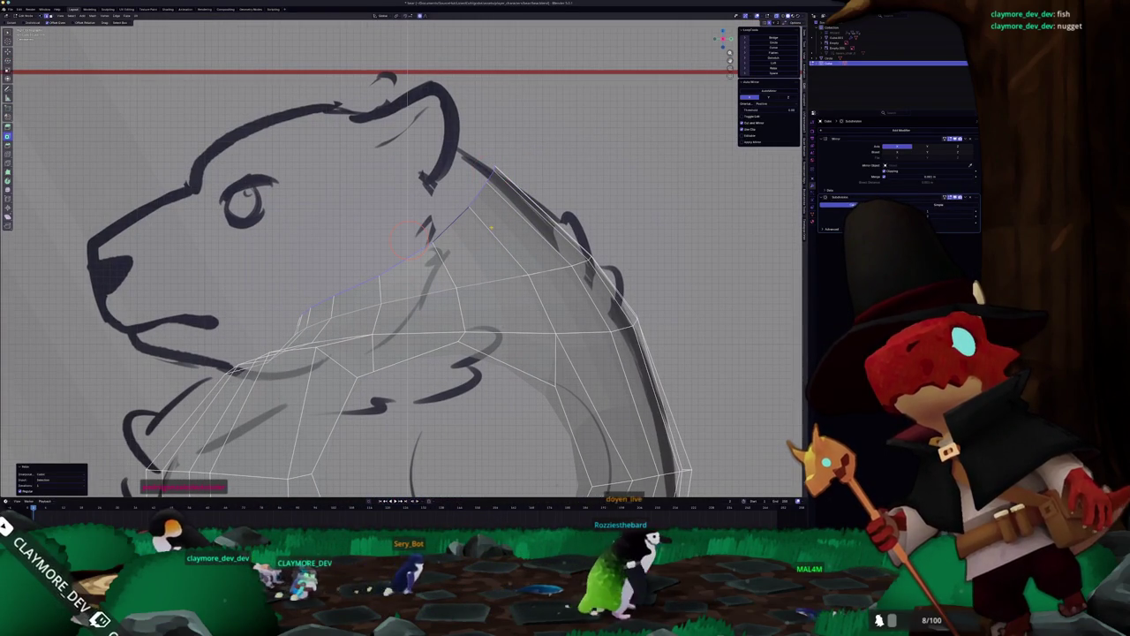
click(408, 237)
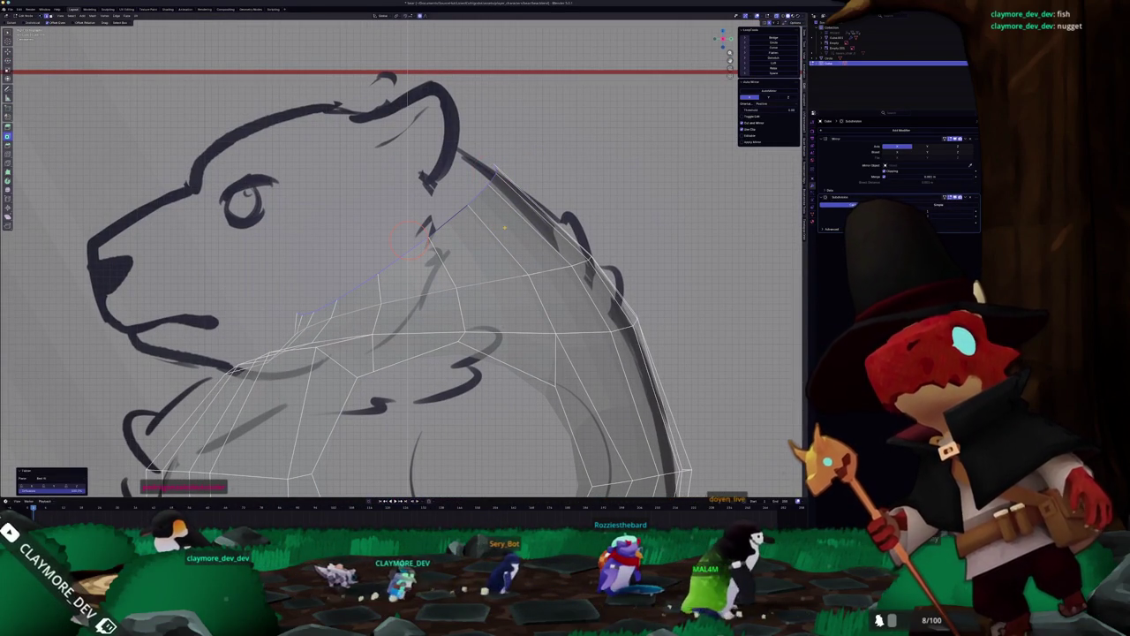
click(408, 236)
Orbit around the body in and out of Edit Mode to compare the top opening with the front sketch.
middle_drag(408, 236, 486, 237)
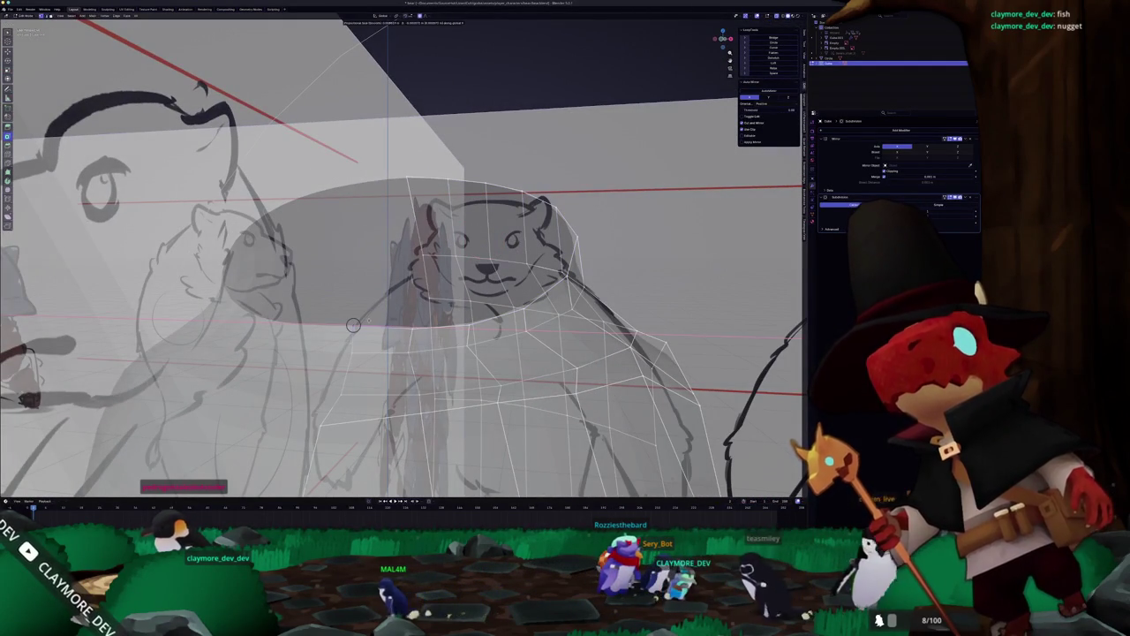
key(Tab)
middle_drag(403, 172, 400, 283)
key(Tab)
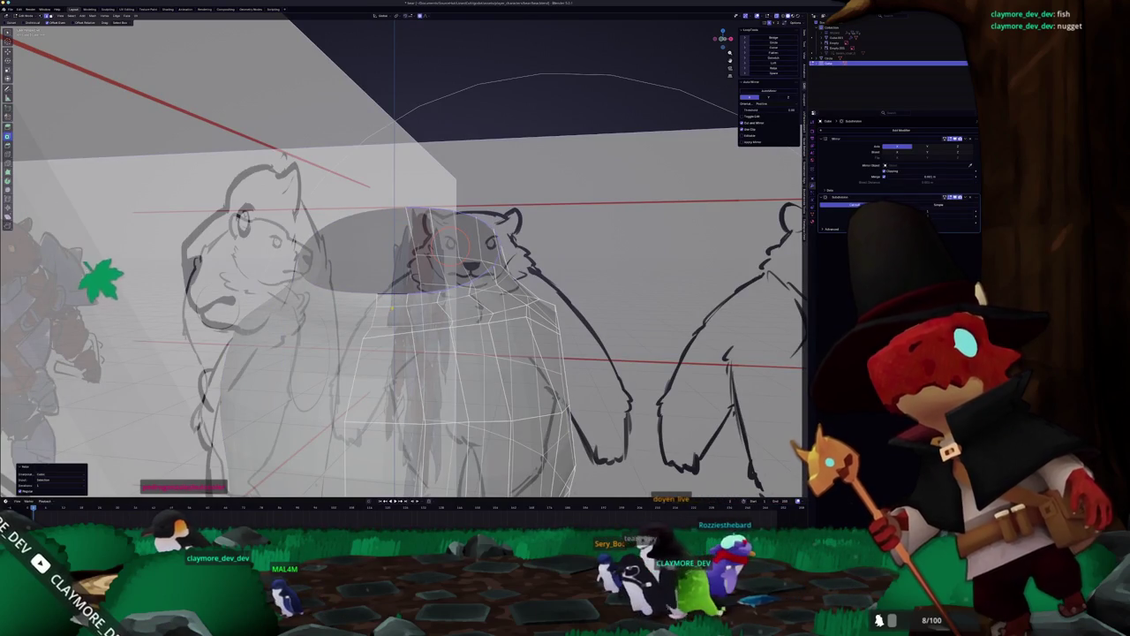
mouse_move(401, 265)
middle_down()
mouse_move(495, 256)
mouse_move(441, 282)
mouse_move(415, 265)
mouse_move(380, 292)
mouse_move(410, 371)
middle_up()
key(Tab)
key(Tab)
shift+right_drag(457, 280, 464, 296)
mouse_move(410, 369)
middle_down()
mouse_move(424, 344)
mouse_move(415, 318)
mouse_move(436, 281)
middle_up()
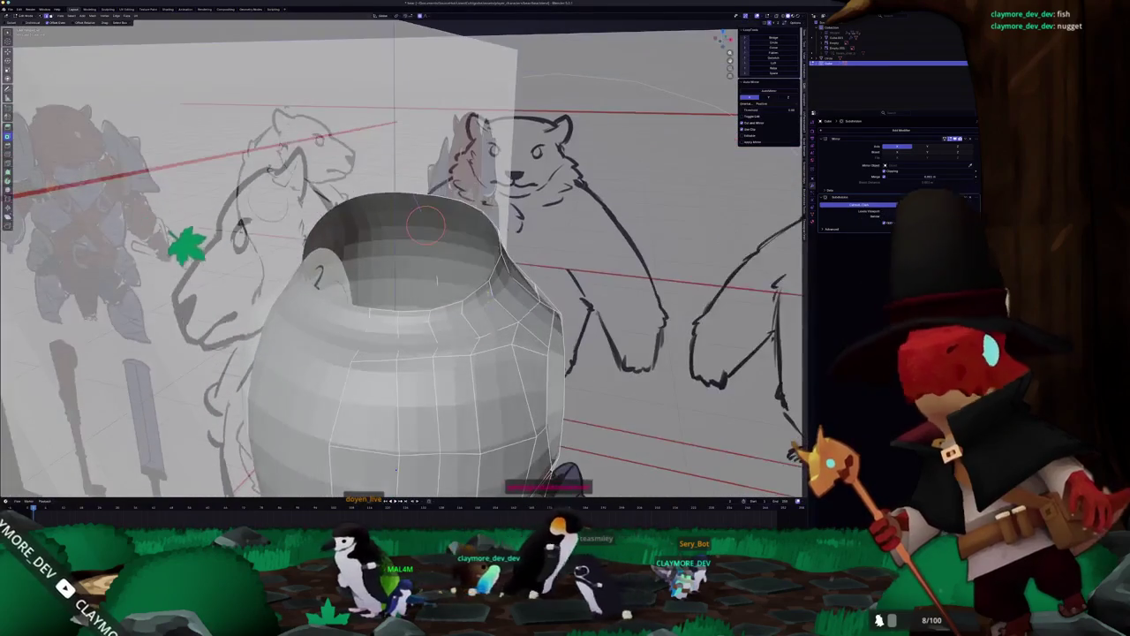
shift+right_drag(436, 281, 490, 287)
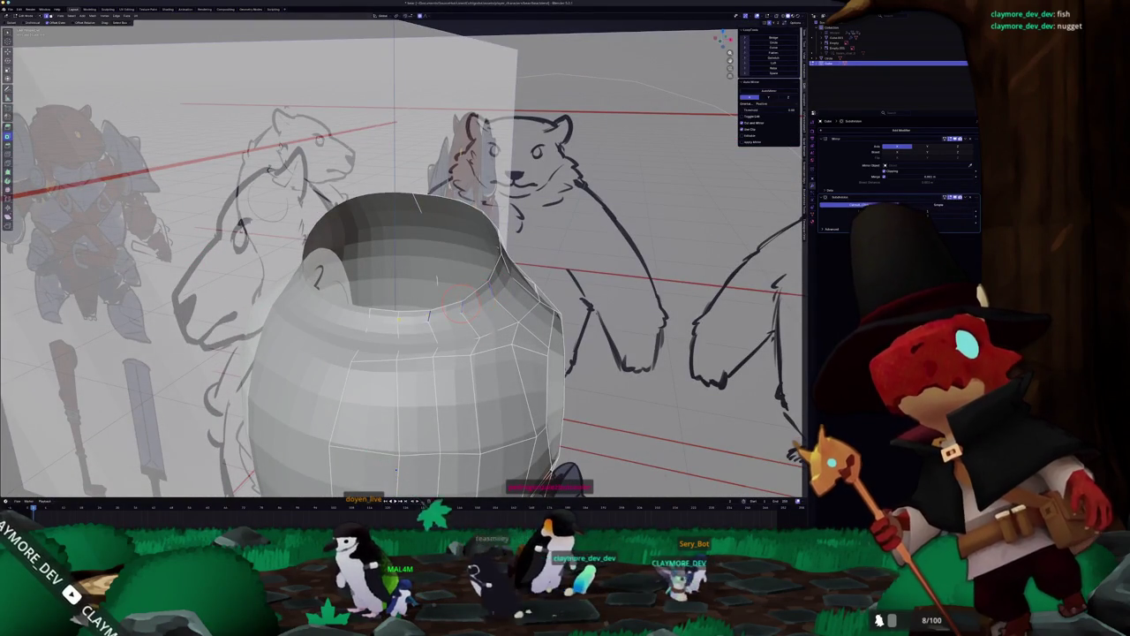
mouse_move(436, 281)
middle_down()
mouse_move(415, 284)
mouse_move(470, 300)
mouse_move(508, 264)
middle_up()
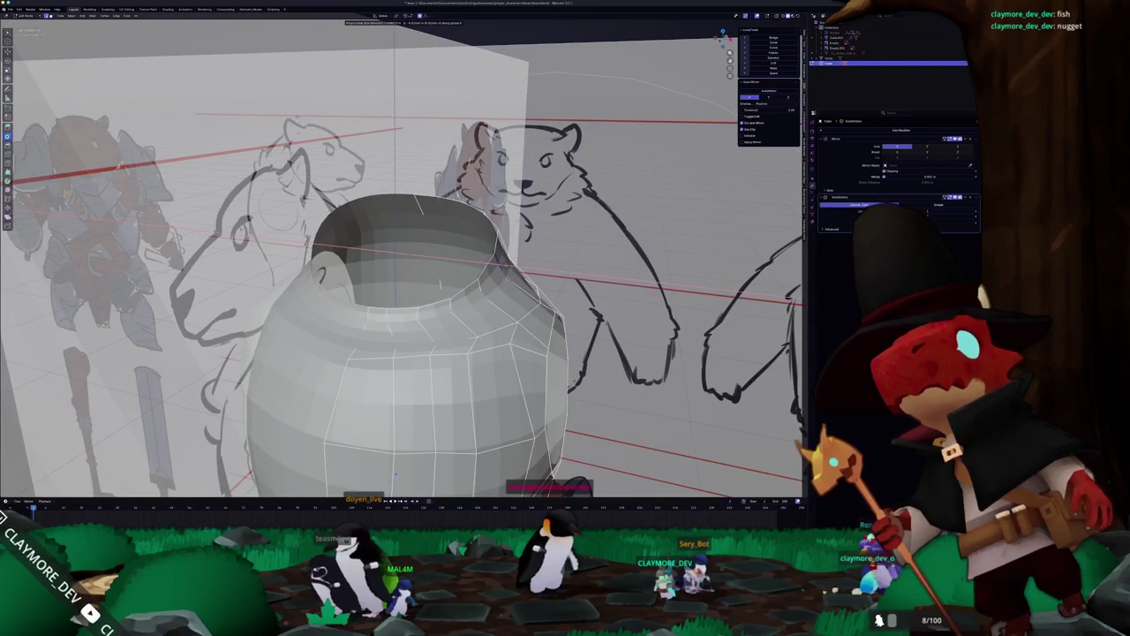
Soft-move the rim vertices into a smoother curve and check it against the reference sheet.
drag(507, 275, 508, 279)
middle_drag(475, 288, 517, 282)
drag(519, 282, 519, 284)
drag(446, 325, 444, 327)
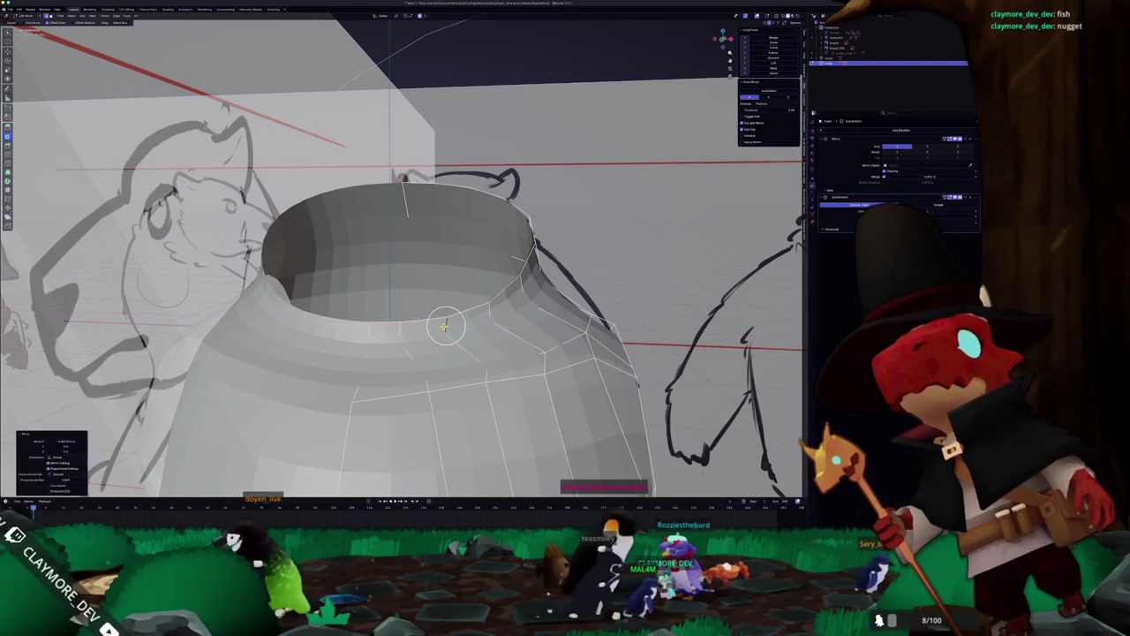
scroll(444, 327, down, 3)
middle_drag(399, 330, 406, 404)
key(Tab)
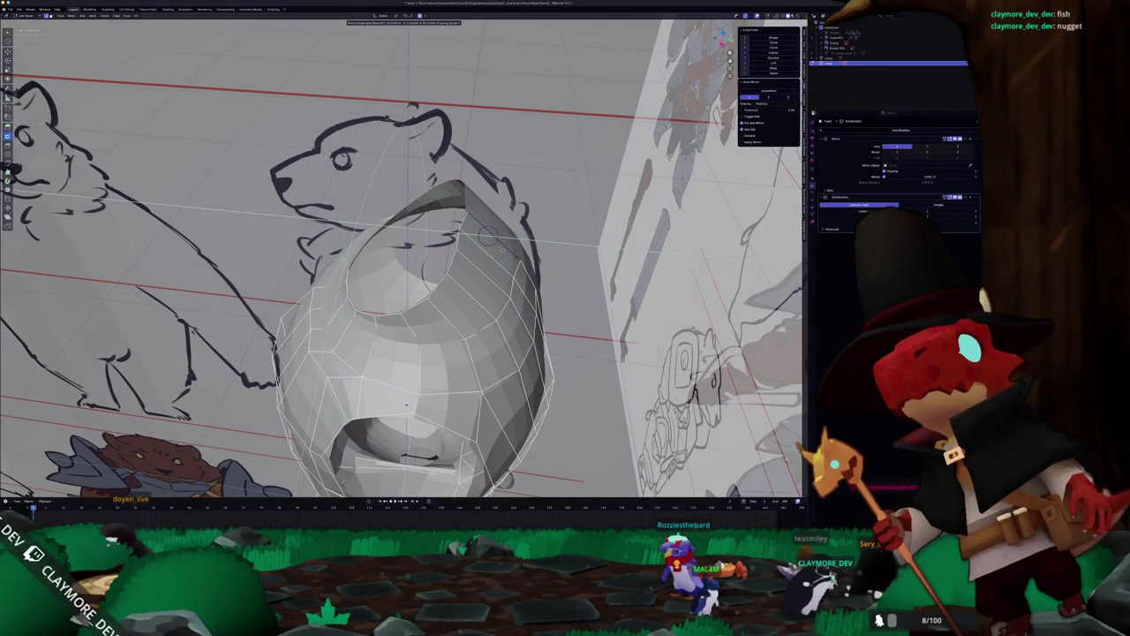
scroll(485, 238, down, 3)
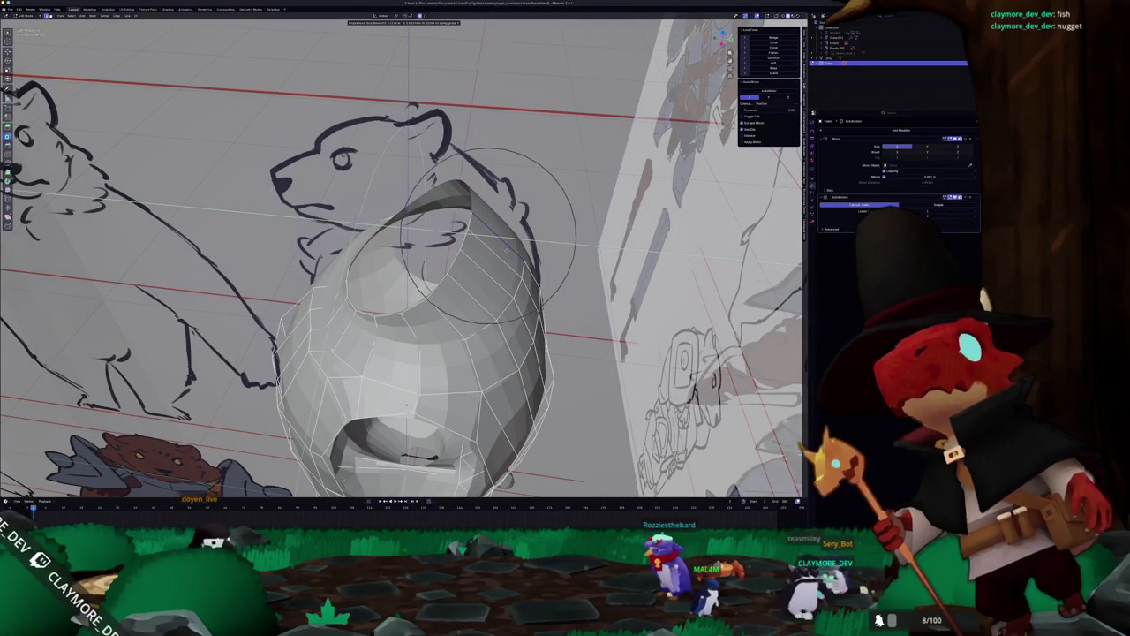
key(Tab)
mouse_move(507, 249)
middle_down()
mouse_move(506, 312)
mouse_move(446, 272)
mouse_move(476, 303)
mouse_move(441, 304)
middle_up()
scroll(475, 303, down, 3)
In front orthographic view, move the reference sheet and enlarge it slightly.
key(Tab)
scroll(458, 307, up, 4)
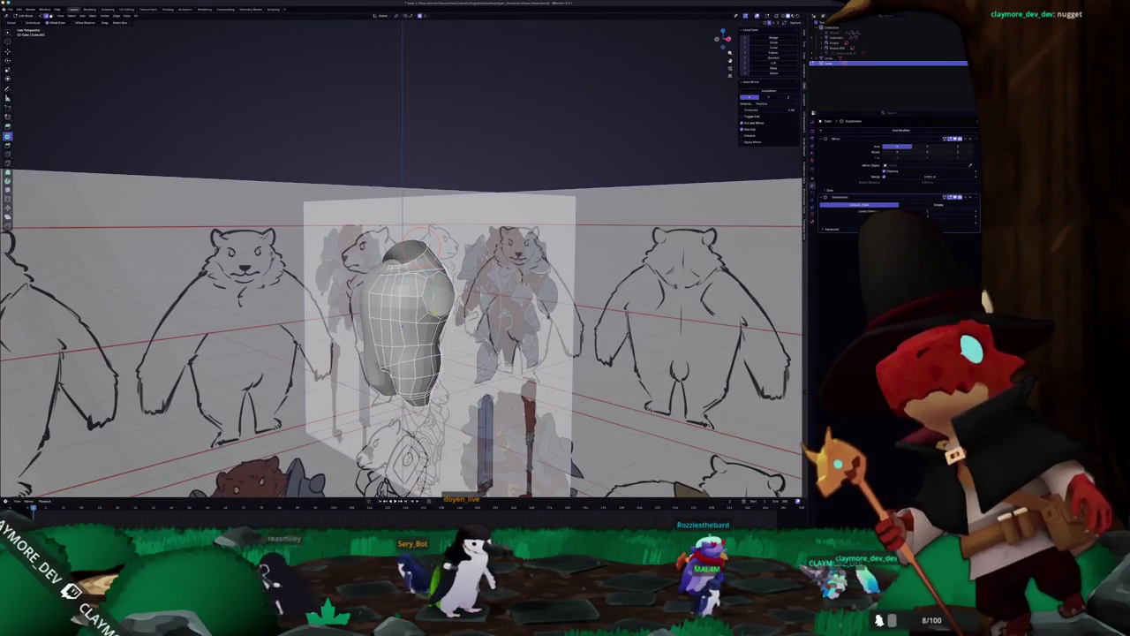
scroll(436, 297, up, 2)
key(KP_1)
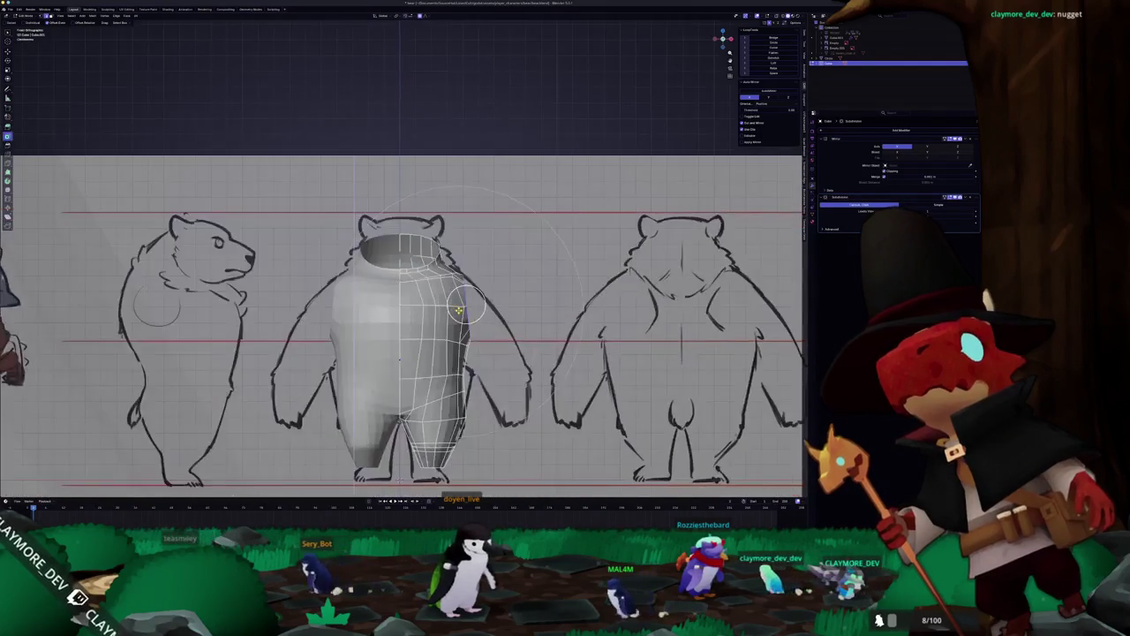
click(459, 315)
scroll(459, 314, down, 5)
shift+middle_drag(459, 314, 336, 195)
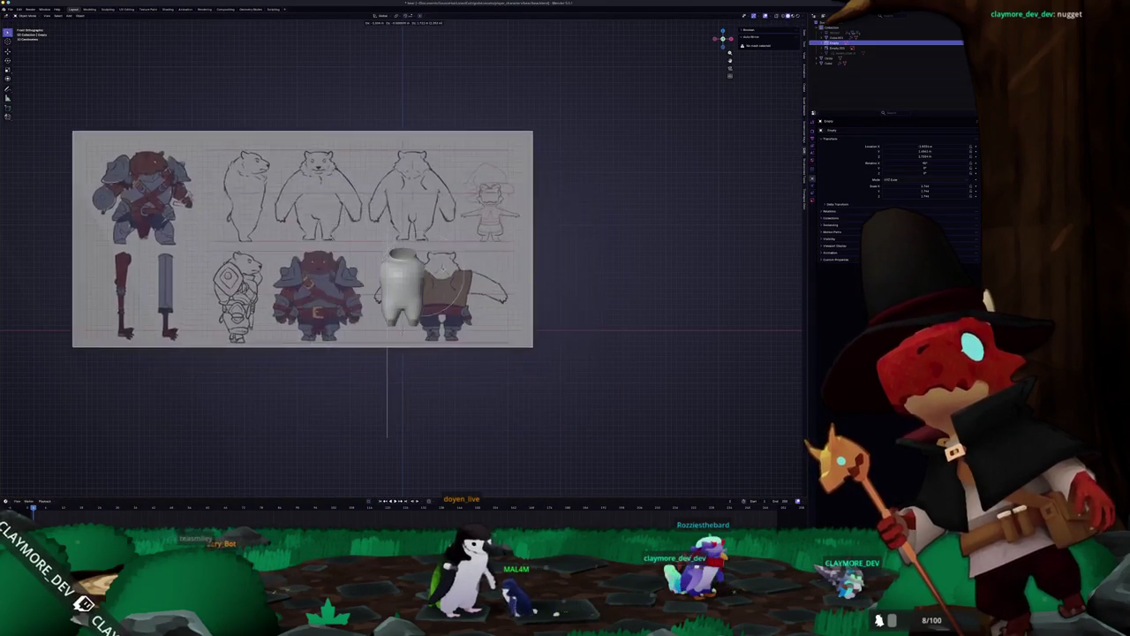
key(g)
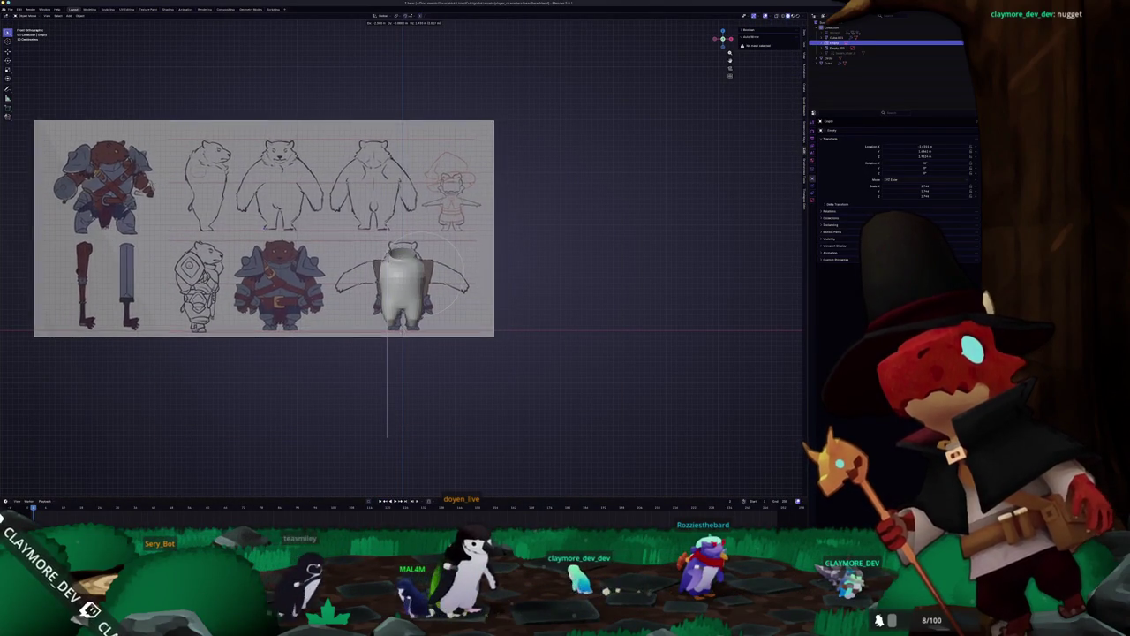
key(s)
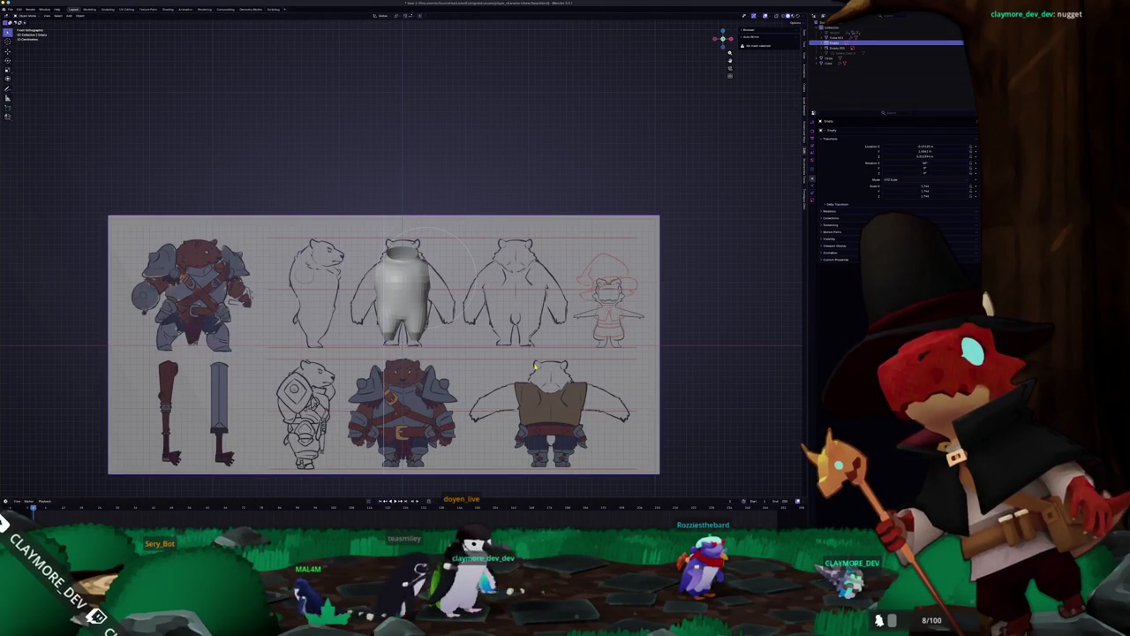
Duplicate the reference sheet and place the copy higher, overlapping the original.
key(shift+d)
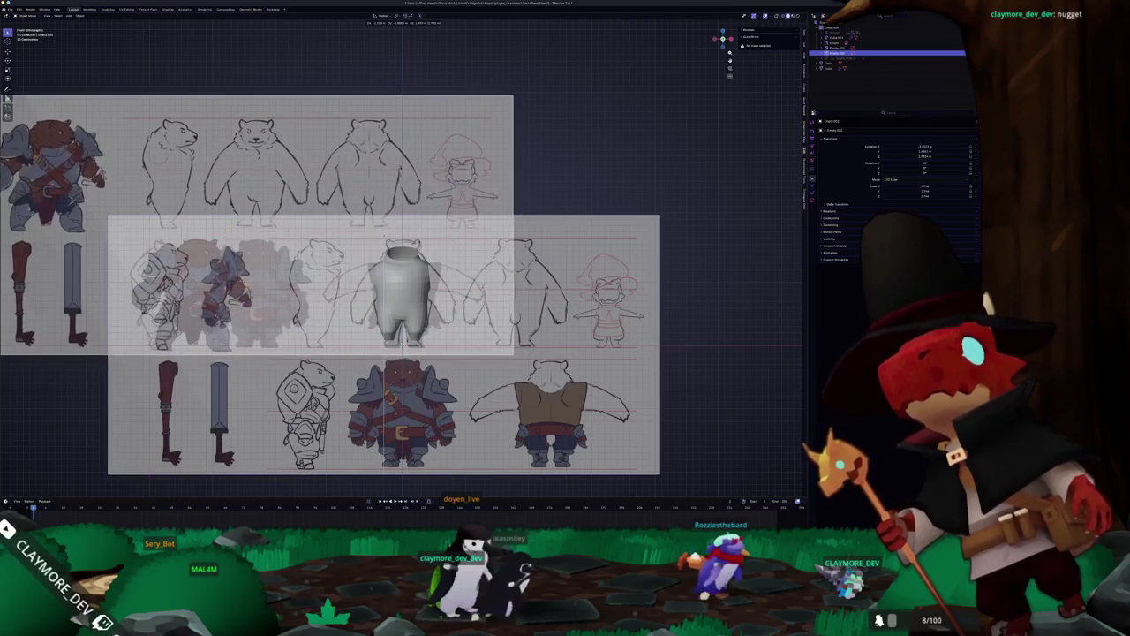
click(477, 292)
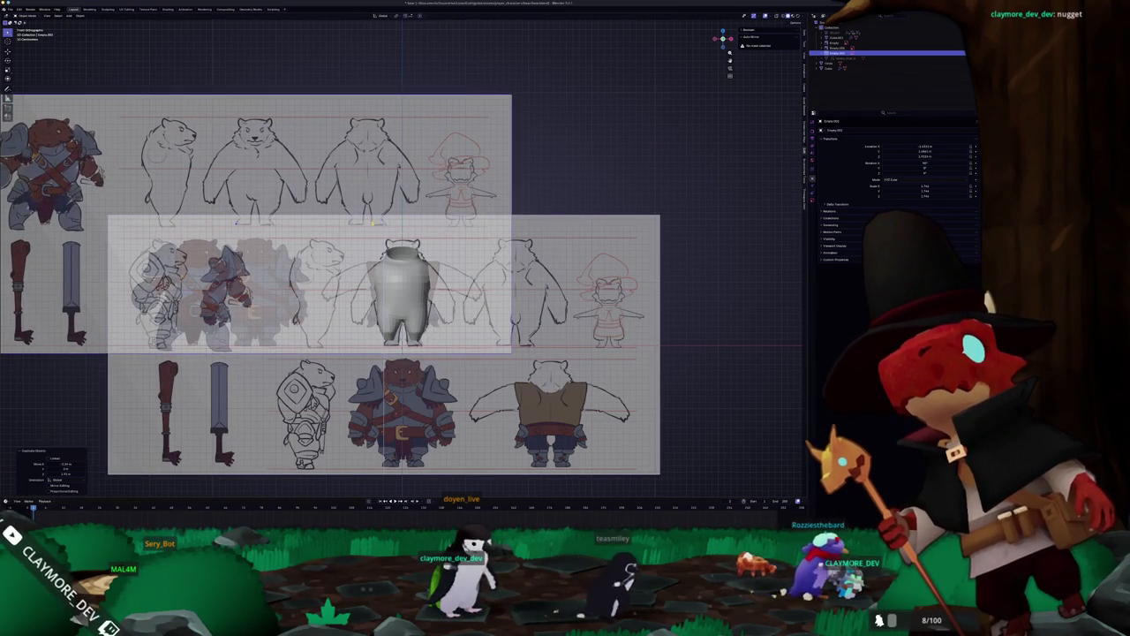
scroll(477, 292, up, 3)
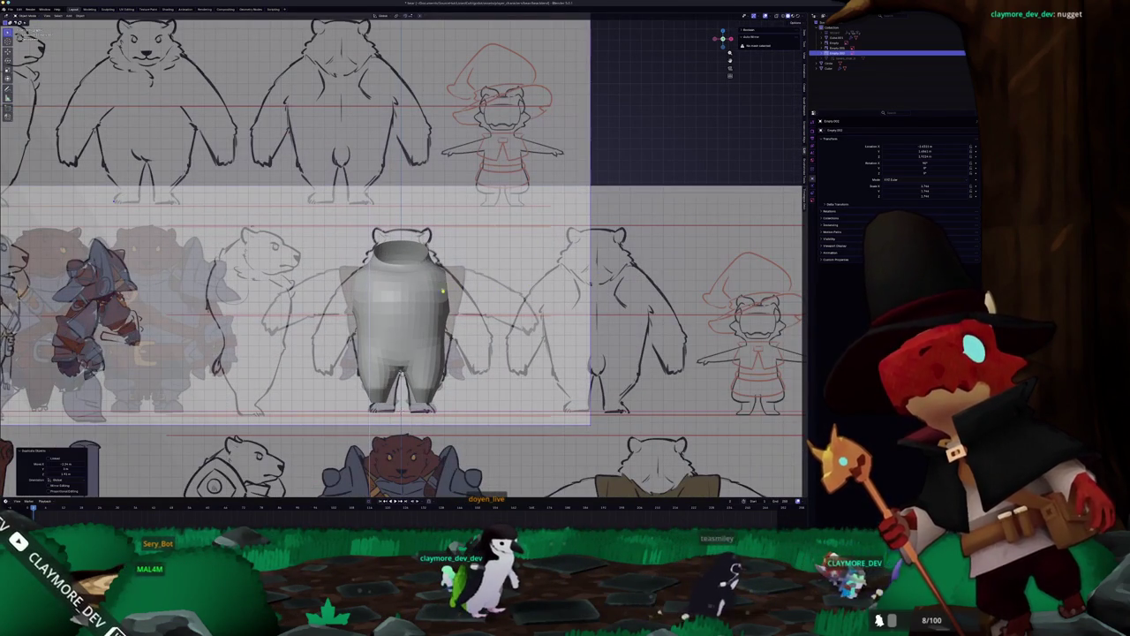
scroll(430, 300, up, 2)
click(430, 300)
key(Tab)
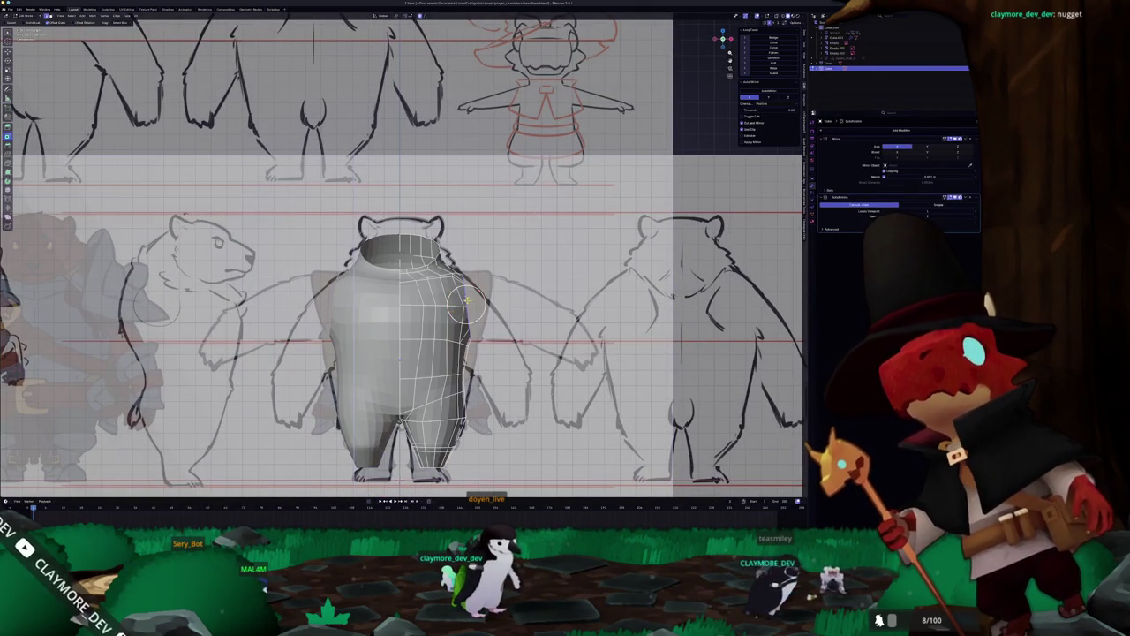
Extrude the body's side faces outward into arms and narrow them along X.
scroll(477, 309, up, 2)
scroll(461, 311, up, 1)
key(e)
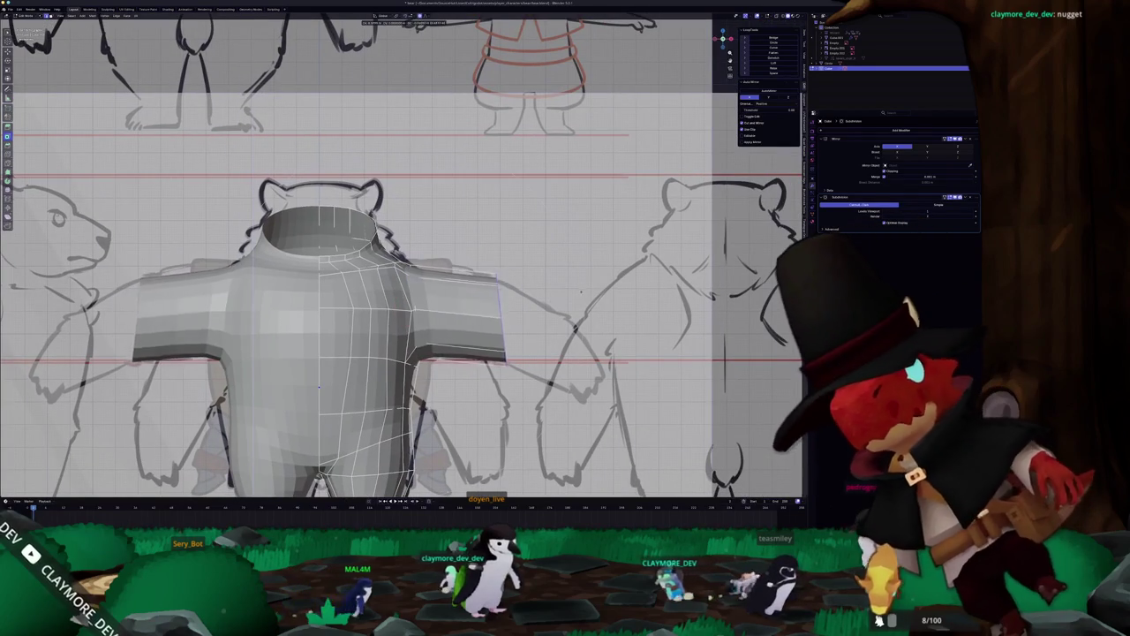
click(500, 312)
key(s)
key(x)
click(495, 311)
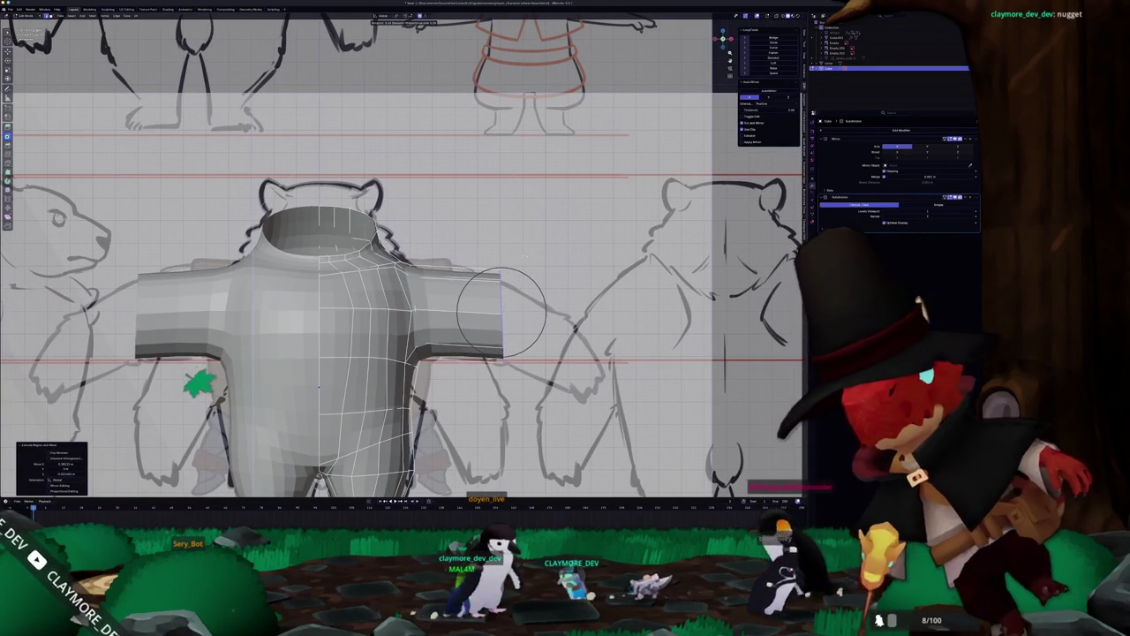
scroll(495, 311, down, 2)
scroll(477, 291, down, 2)
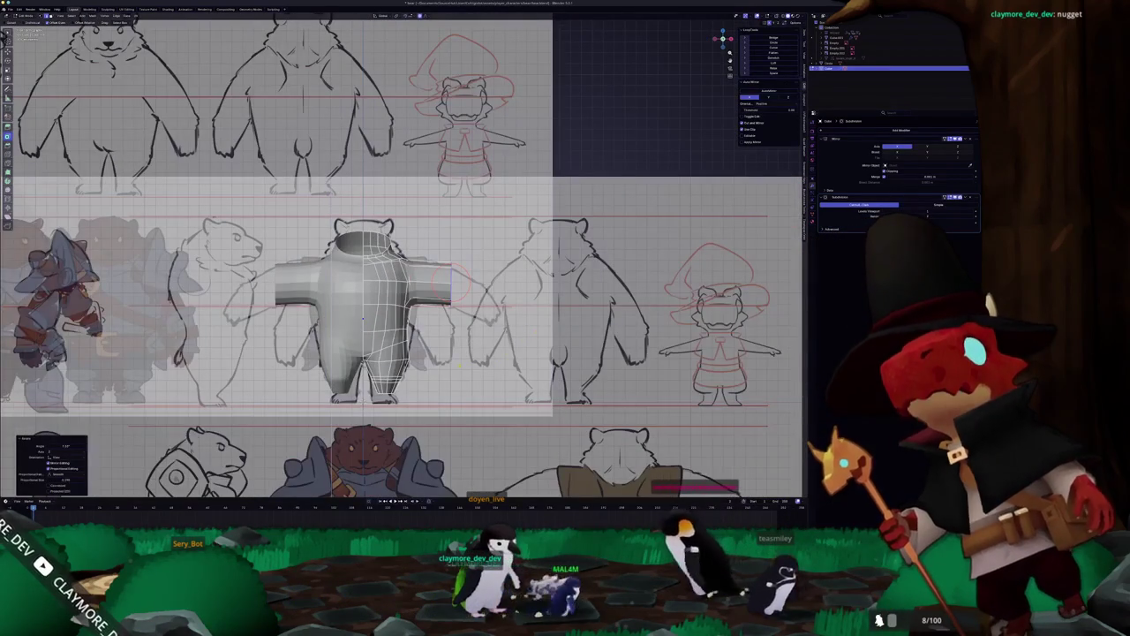
scroll(464, 343, up, 2)
scroll(477, 352, up, 2)
key(alt+z)
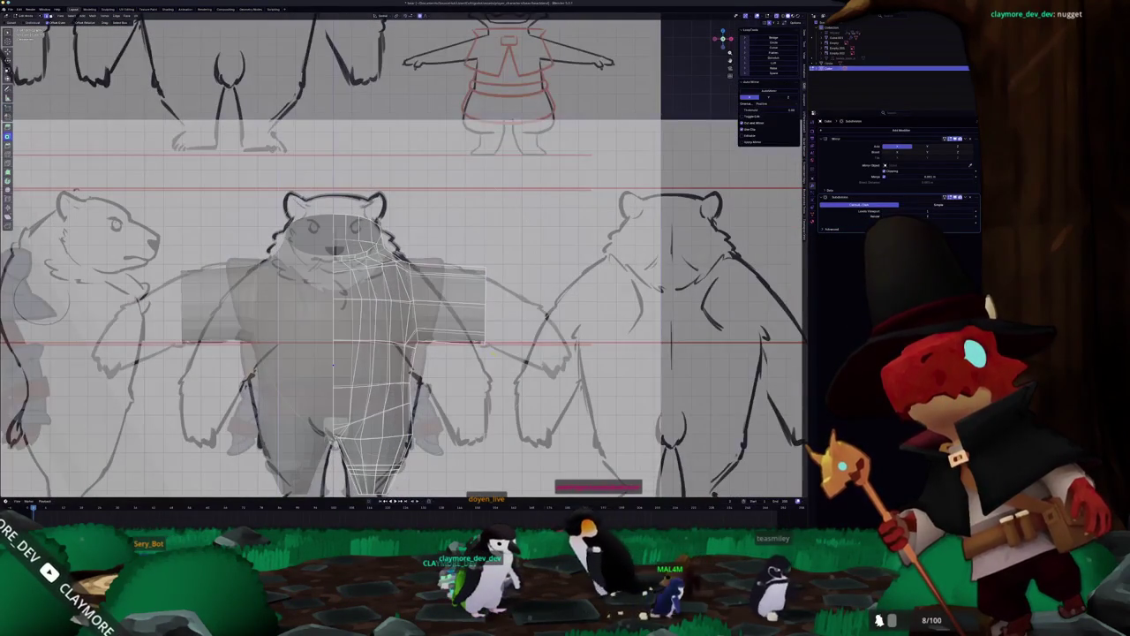
key(alt+z)
scroll(494, 309, up, 1)
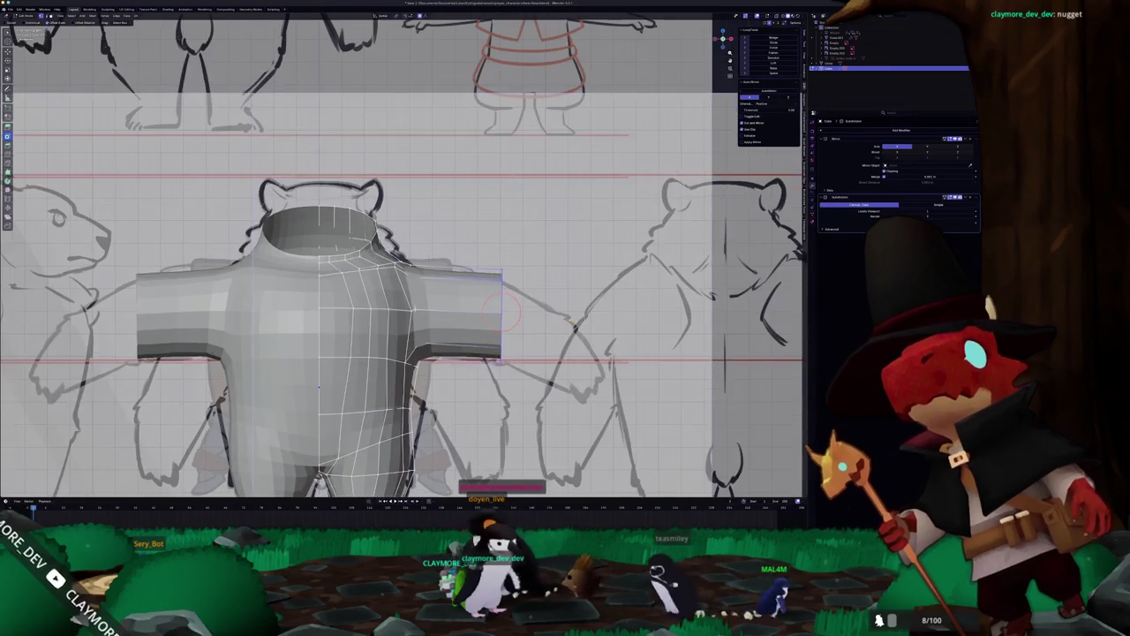
Move the arm end outward with soft falloff, undoing an overlong stretch.
key(g)
click(501, 313)
key(alt+z)
scroll(500, 314, up, 1)
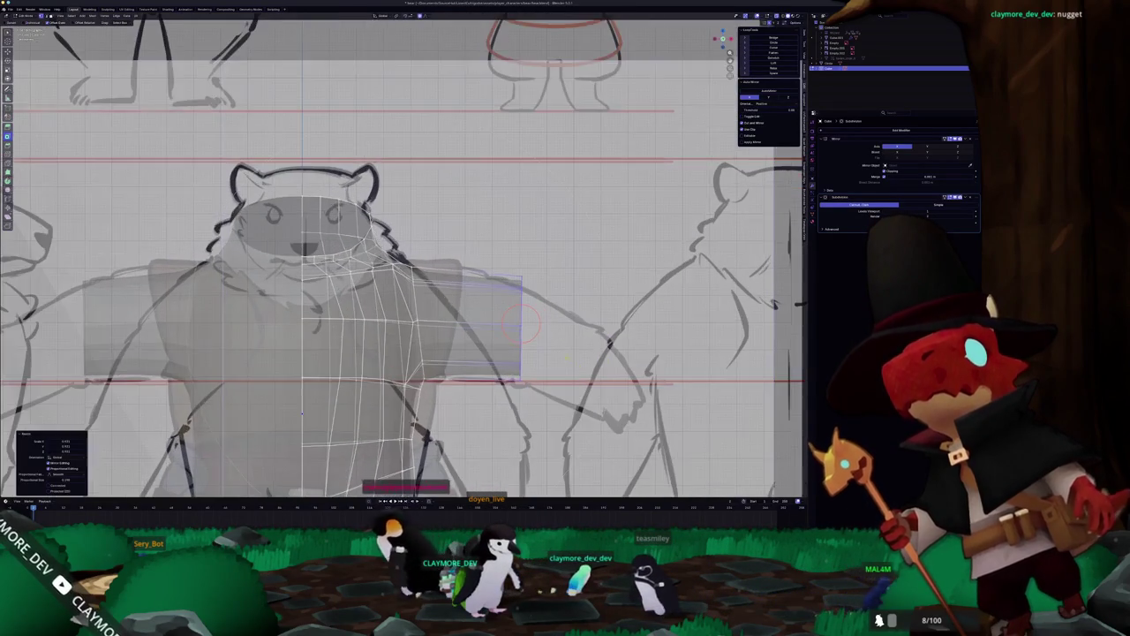
shift+middle_drag(560, 369, 463, 294)
key(g)
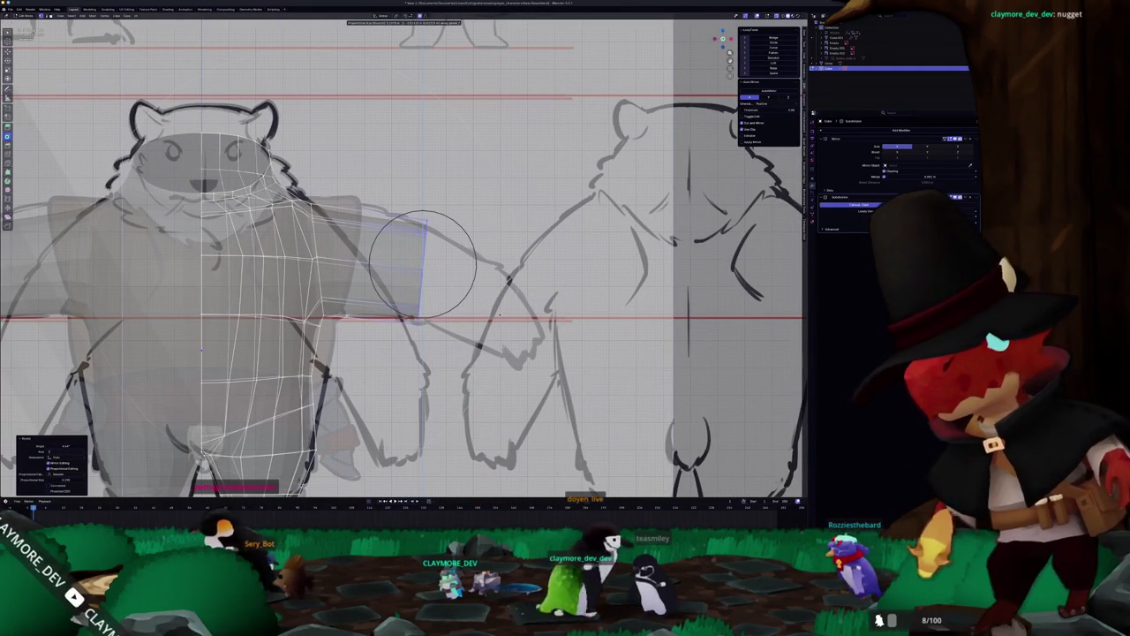
click(422, 264)
key(r)
click(422, 265)
key(r)
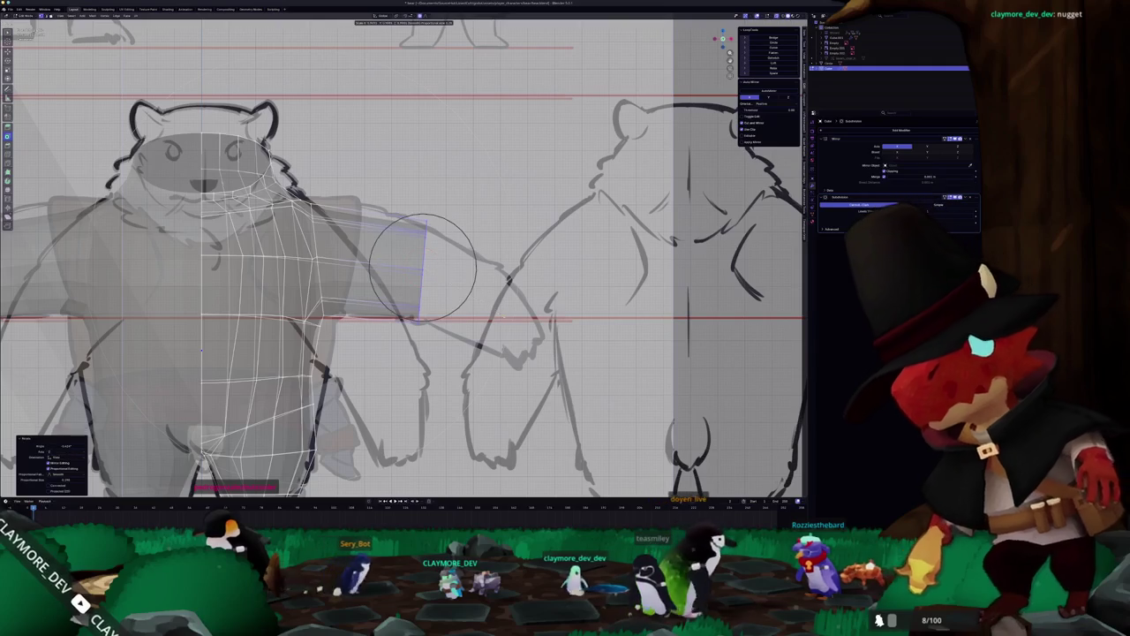
key(s)
click(579, 332)
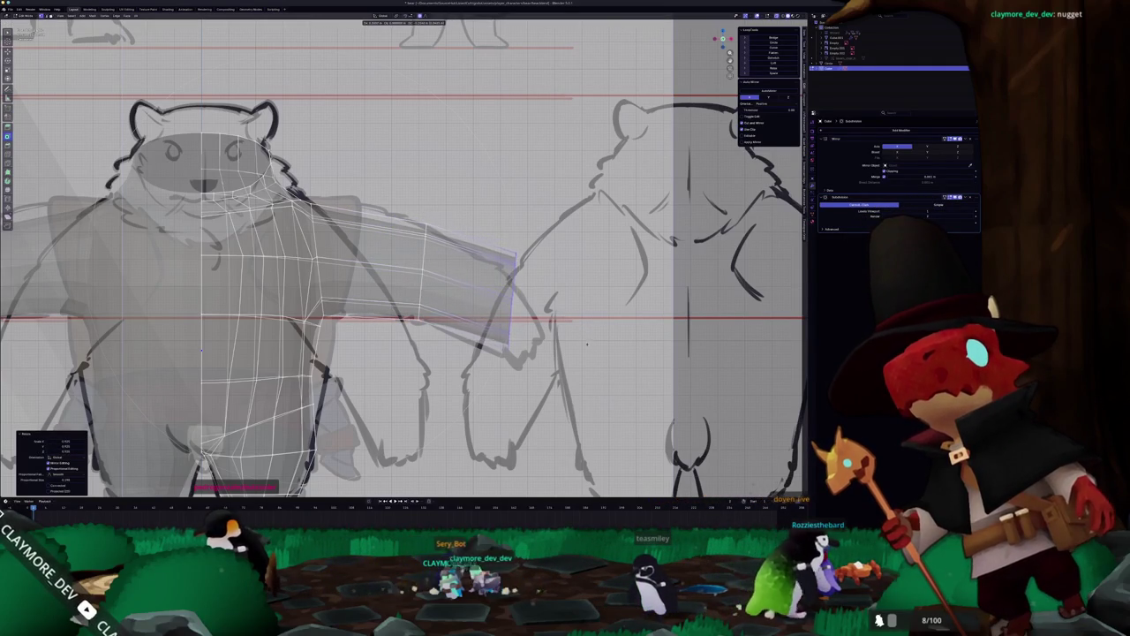
key(ctrl+z)
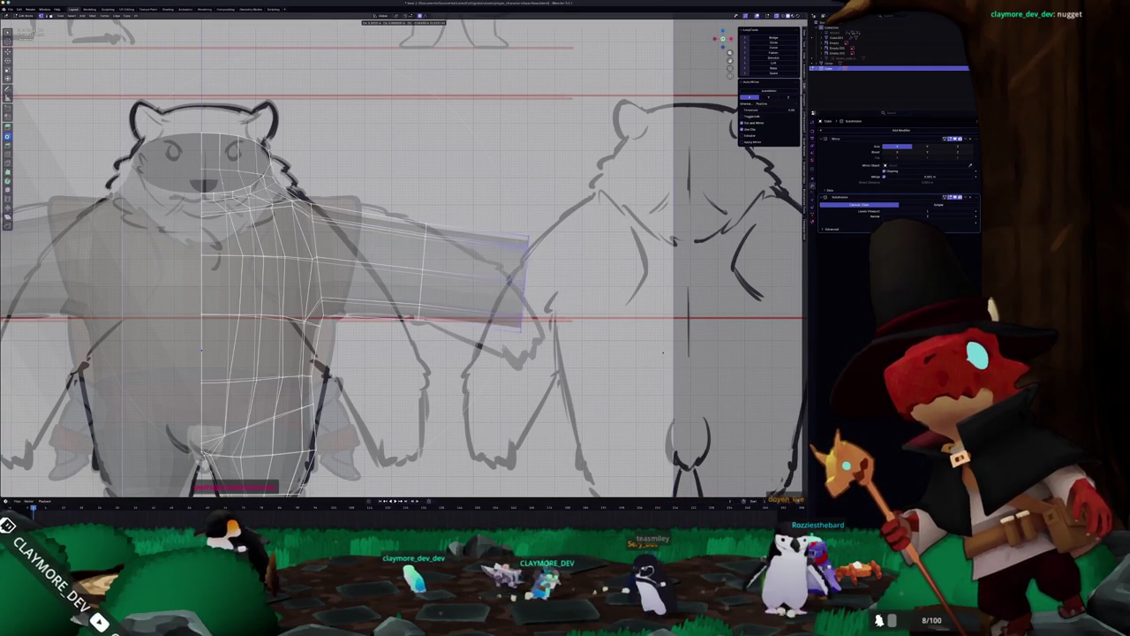
Extend the arm end to the sketch's wrist and adjust the arm vertically along Z.
key(e)
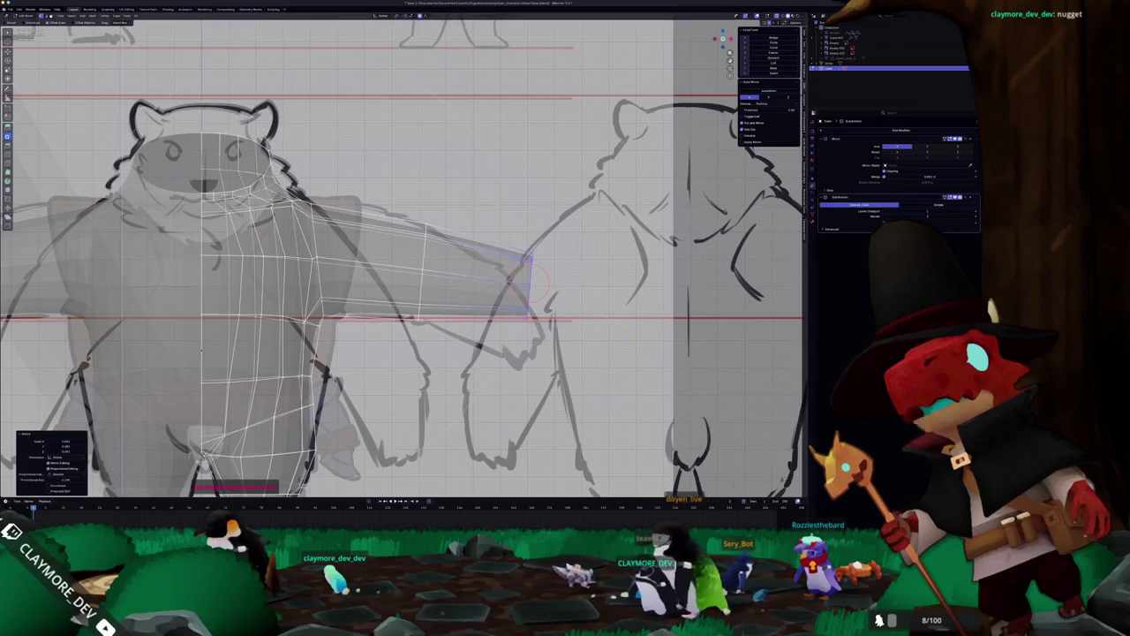
click(530, 283)
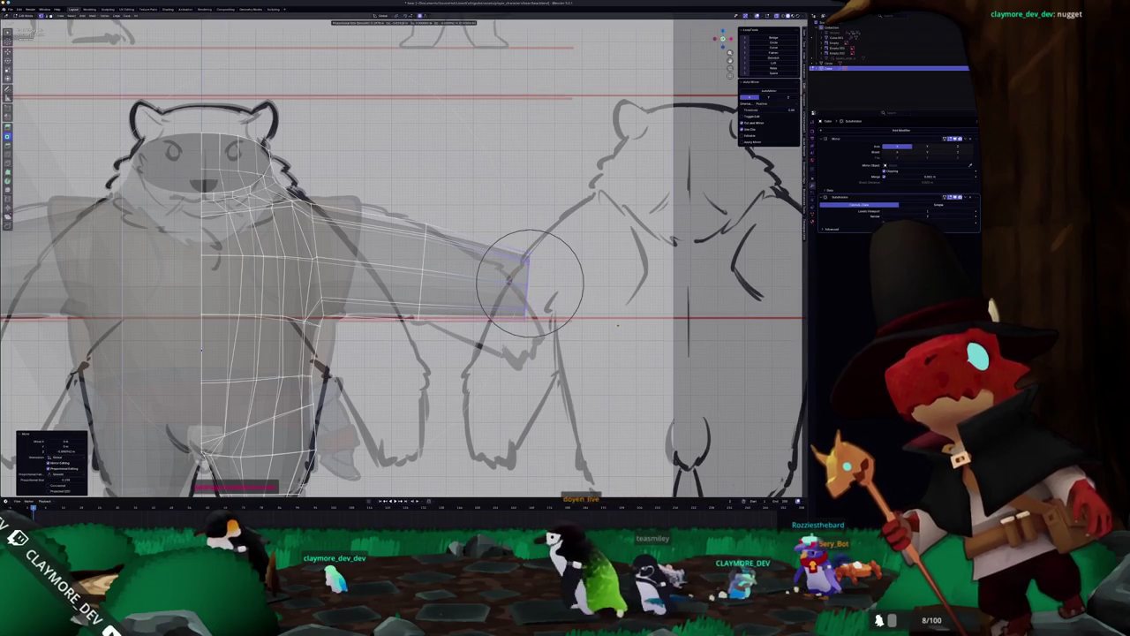
click(530, 281)
key(alt+z)
scroll(530, 281, up, 1)
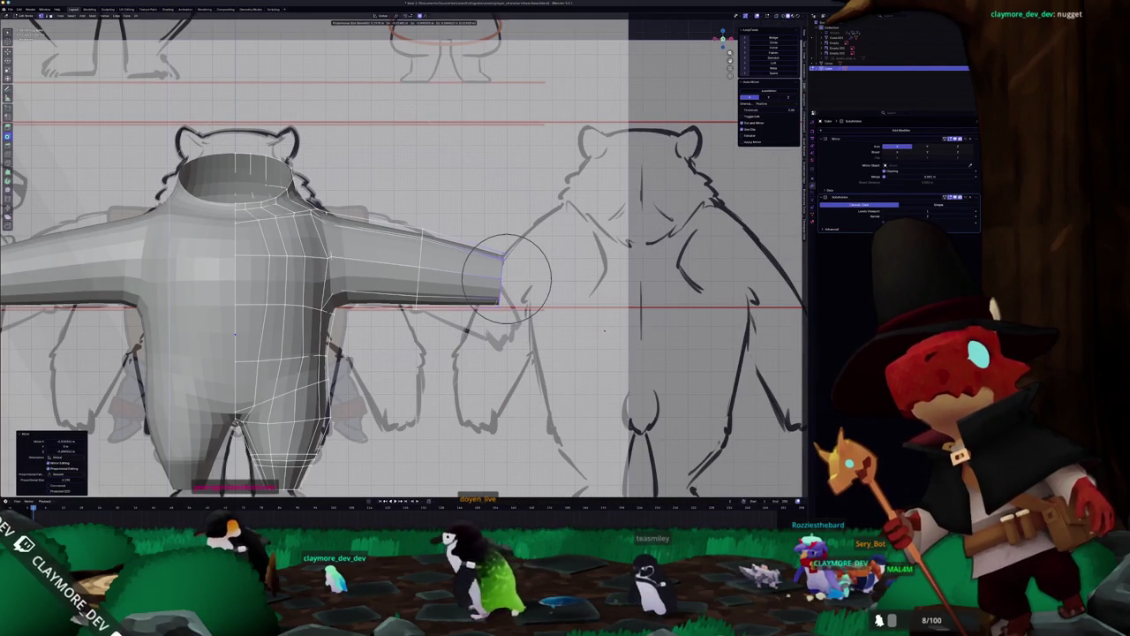
shift+middle_drag(500, 276, 533, 288)
key(g)
key(z)
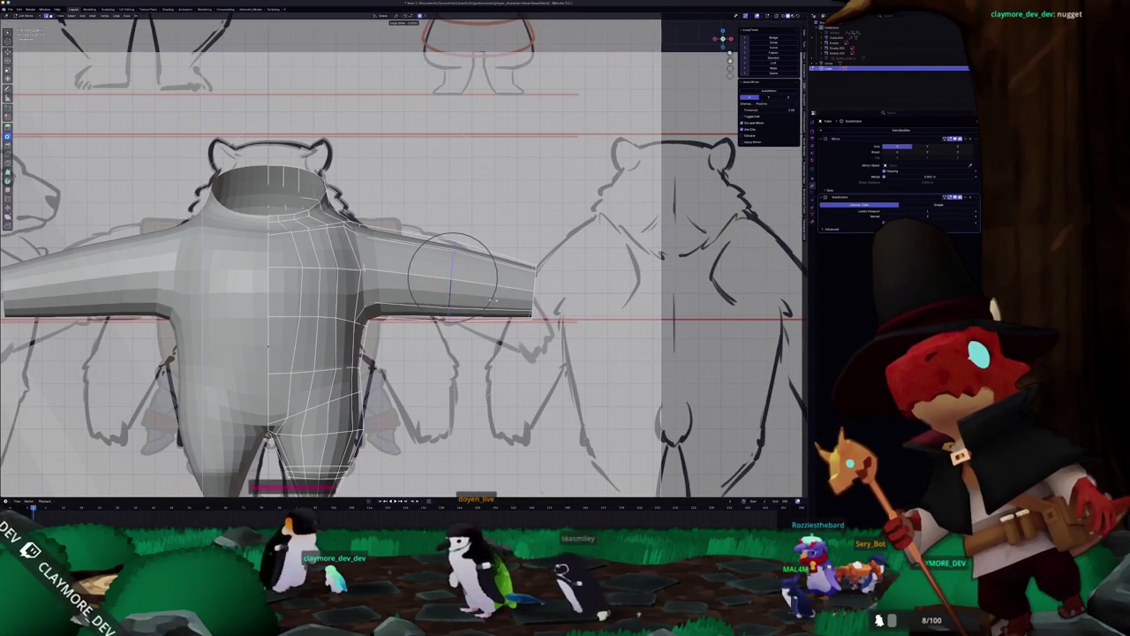
click(452, 276)
key(alt+z)
scroll(468, 284, up, 2)
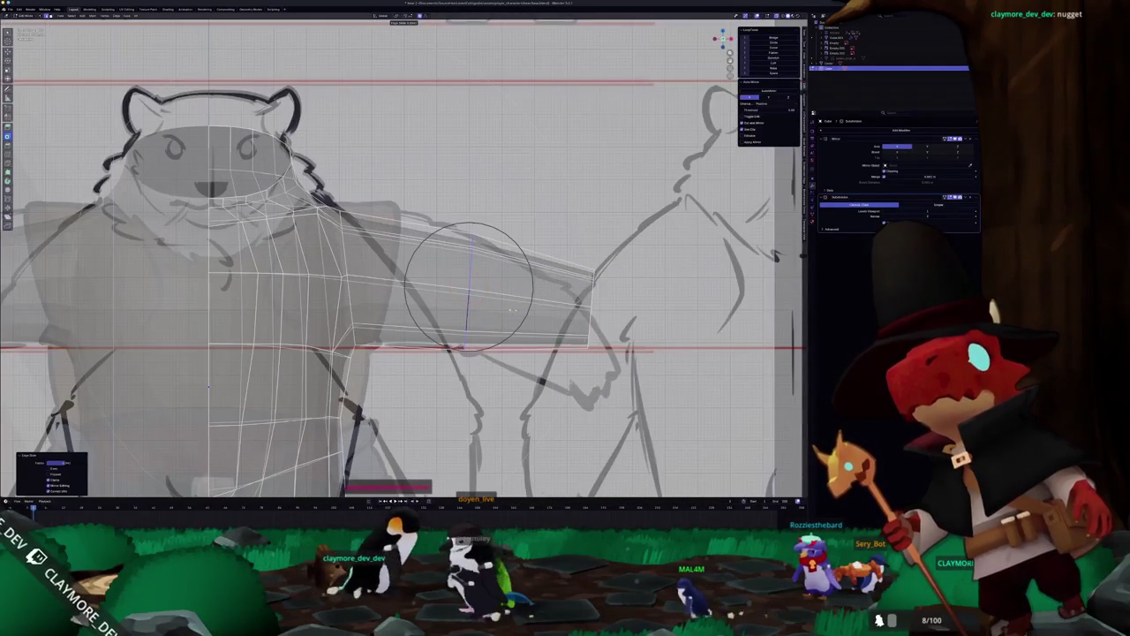
key(alt+z)
scroll(470, 285, down, 4)
Orbit around the arm and shoulder, toggling X-ray, to check the T-pose arm against the sketch.
mouse_move(470, 285)
middle_down()
mouse_move(463, 299)
mouse_move(590, 327)
middle_up()
scroll(463, 299, up, 3)
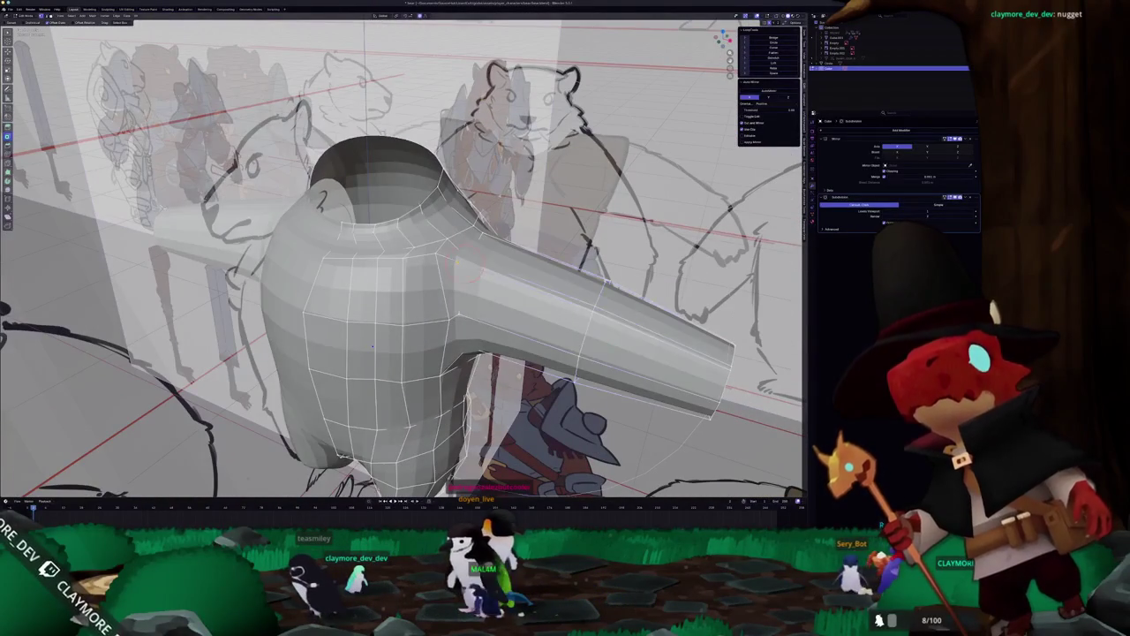
key(alt+z)
scroll(373, 346, up, 3)
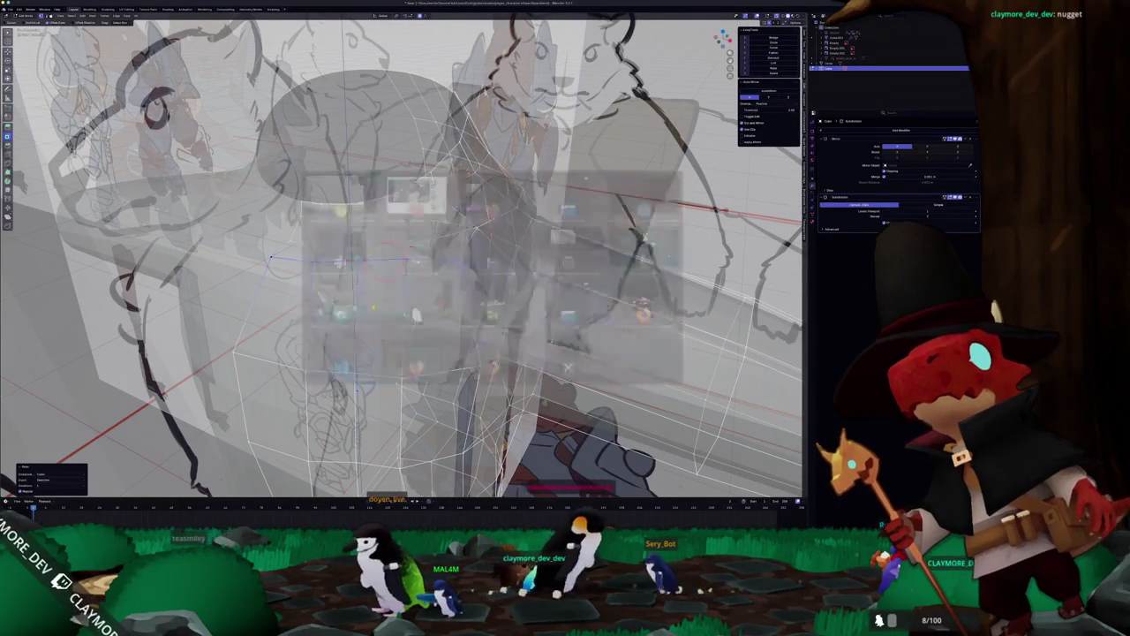
key(alt+z)
mouse_move(270, 258)
middle_down()
mouse_move(353, 318)
mouse_move(416, 385)
mouse_move(422, 304)
mouse_move(363, 355)
mouse_move(426, 279)
mouse_move(456, 275)
mouse_move(391, 292)
mouse_move(202, 292)
middle_up()
scroll(412, 297, up, 3)
scroll(412, 297, up, 2)
key(Tab)
key(Tab)
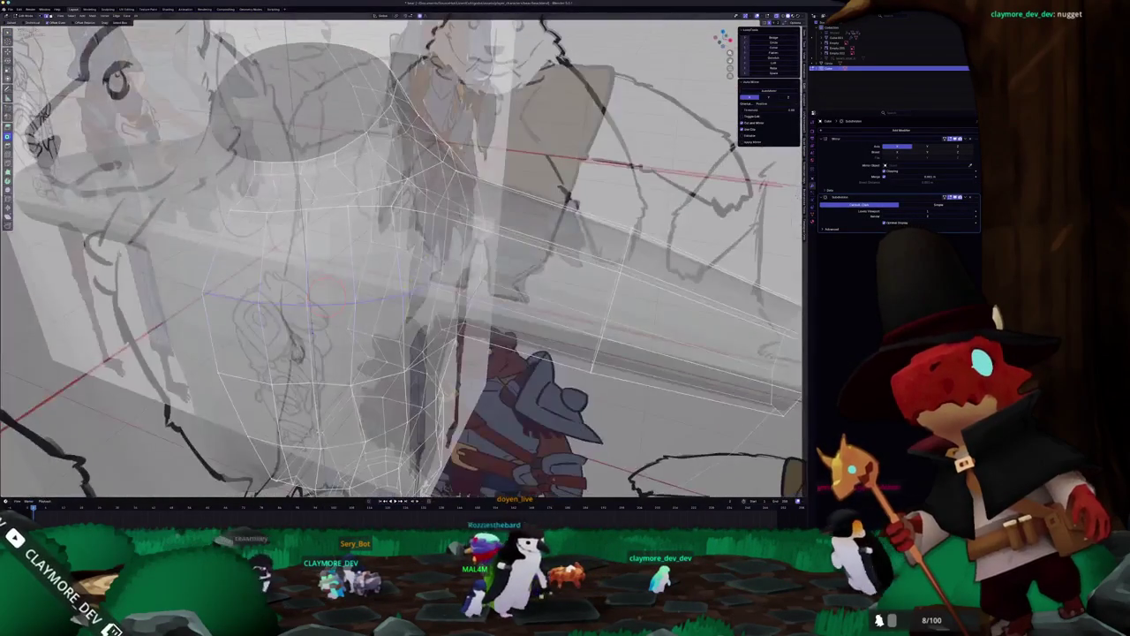
middle_drag(431, 247, 259, 389)
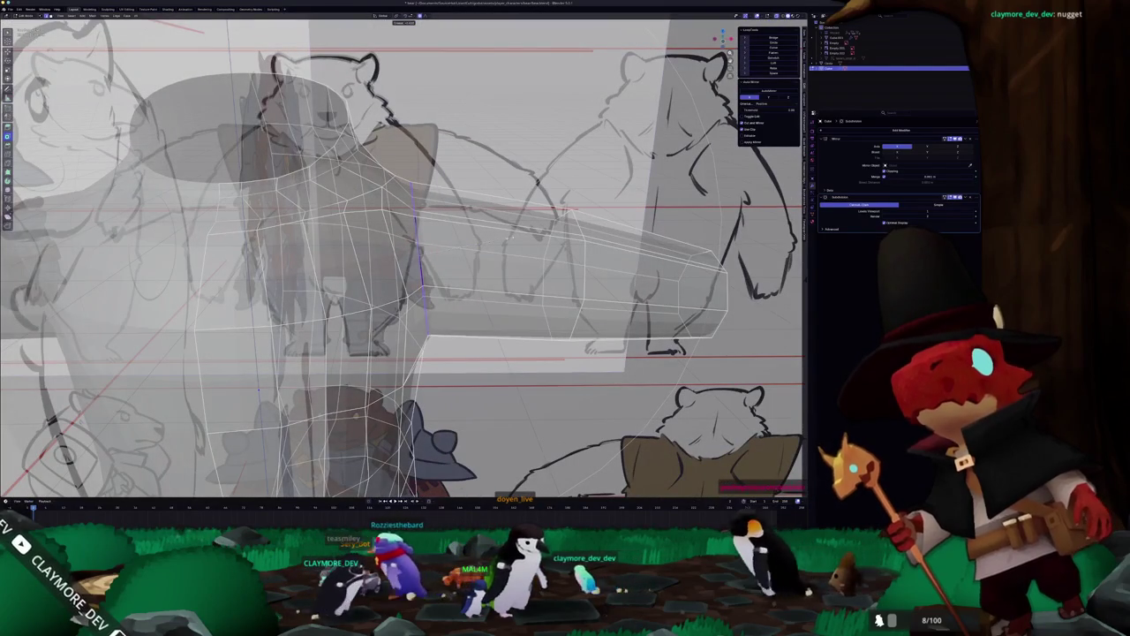
key(Tab)
key(alt+z)
mouse_move(259, 388)
middle_down()
mouse_move(388, 225)
mouse_move(406, 265)
mouse_move(412, 231)
mouse_move(422, 263)
middle_up()
key(Tab)
scroll(406, 265, up, 3)
key(alt+z)
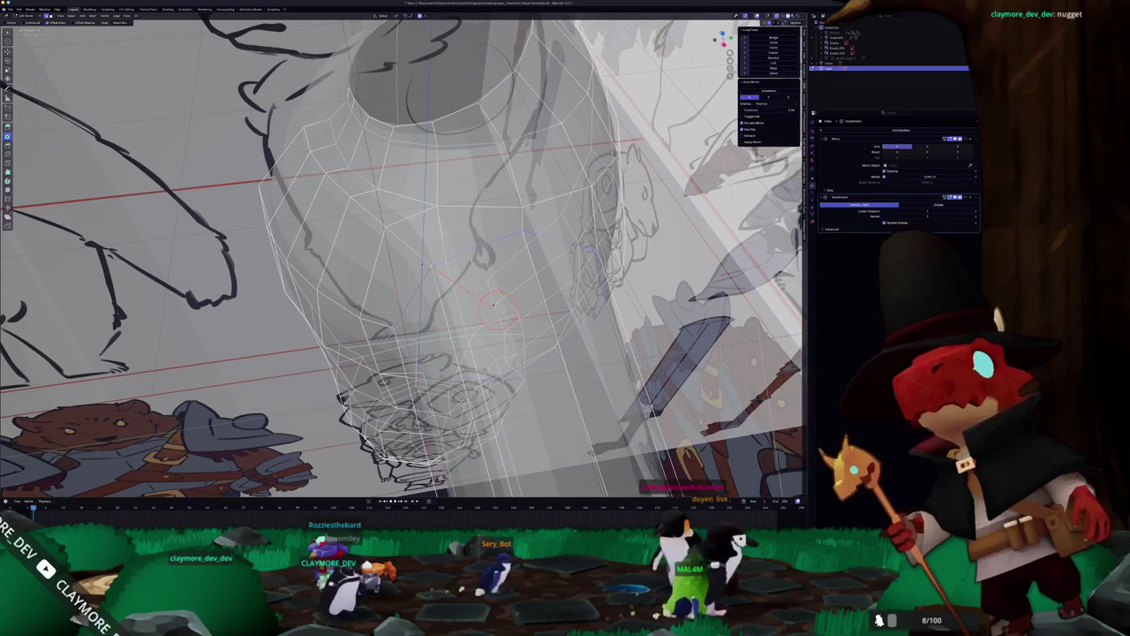
middle_drag(546, 294, 375, 310)
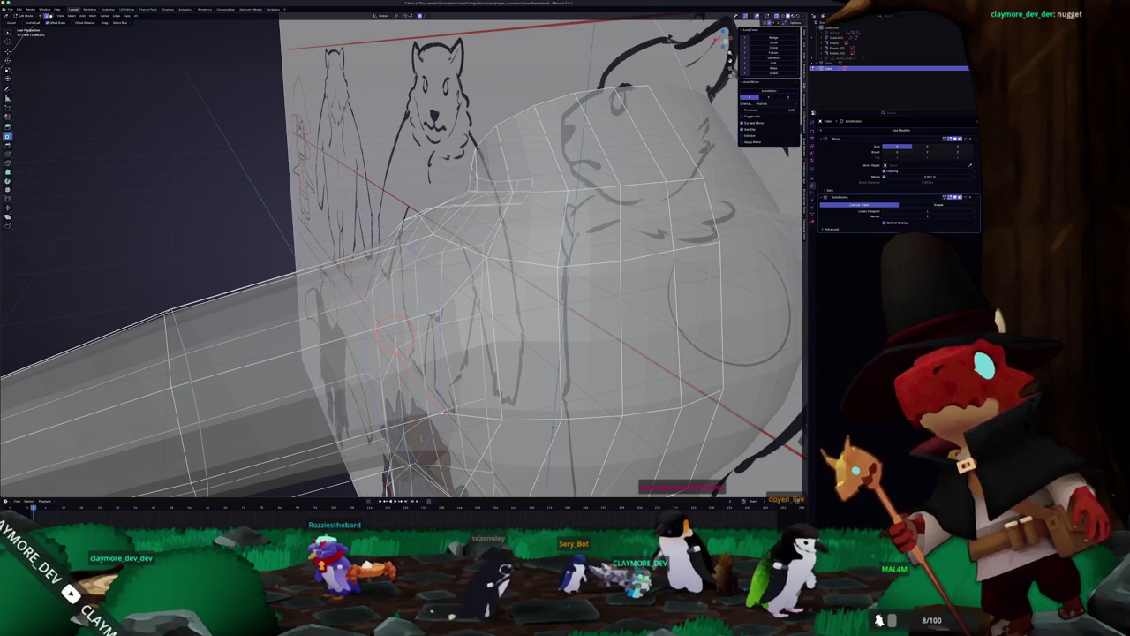
middle_drag(395, 334, 486, 261)
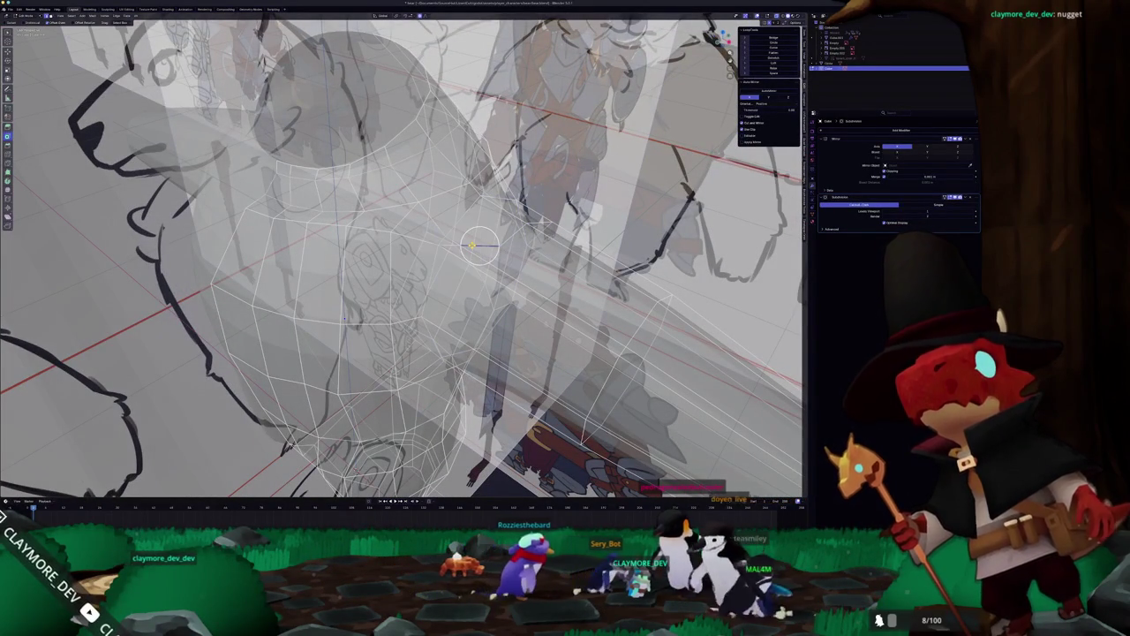
mouse_move(480, 245)
middle_down()
mouse_move(490, 260)
mouse_move(482, 248)
mouse_move(410, 284)
mouse_move(416, 293)
middle_up()
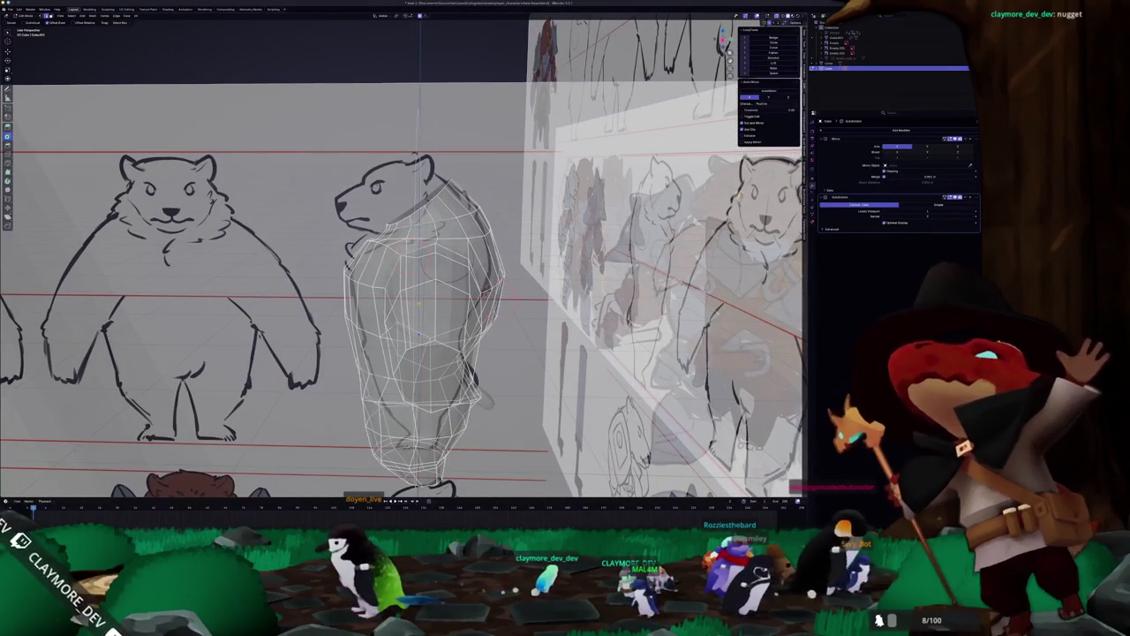
Inspect the extruded arm from angled close-ups, dismissing the merge options without merging.
scroll(424, 301, up, 2)
scroll(424, 300, up, 2)
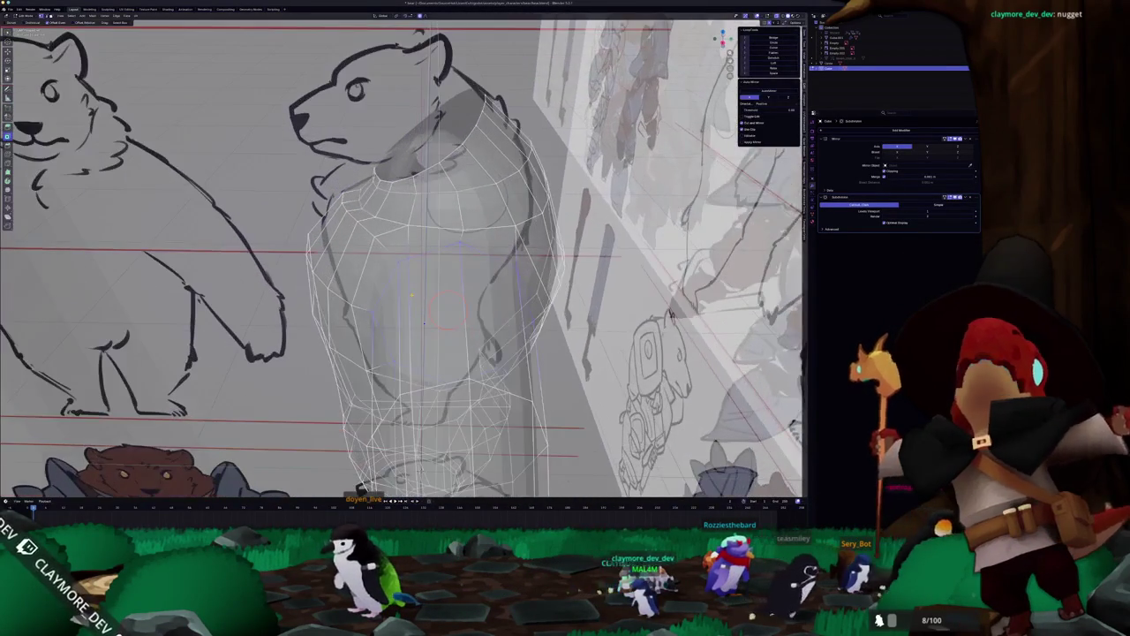
mouse_move(424, 323)
middle_down()
mouse_move(354, 351)
mouse_move(406, 190)
middle_up()
scroll(402, 265, up, 1)
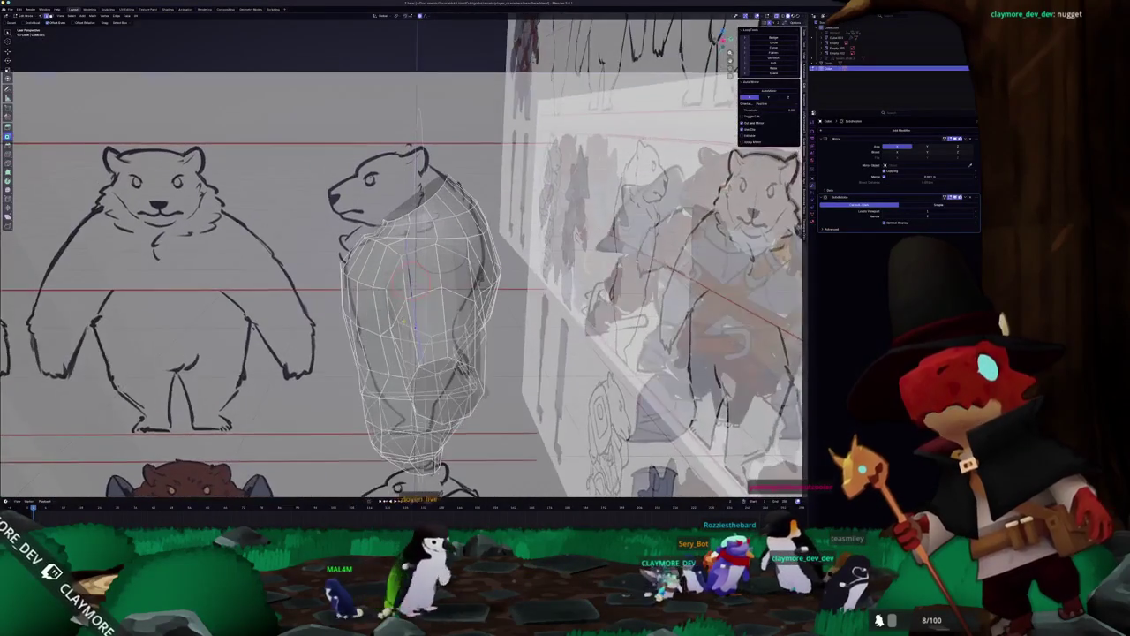
scroll(402, 265, up, 2)
scroll(402, 265, up, 2)
scroll(465, 327, up, 2)
scroll(465, 327, up, 2)
middle_drag(459, 318, 496, 342)
key(alt+z)
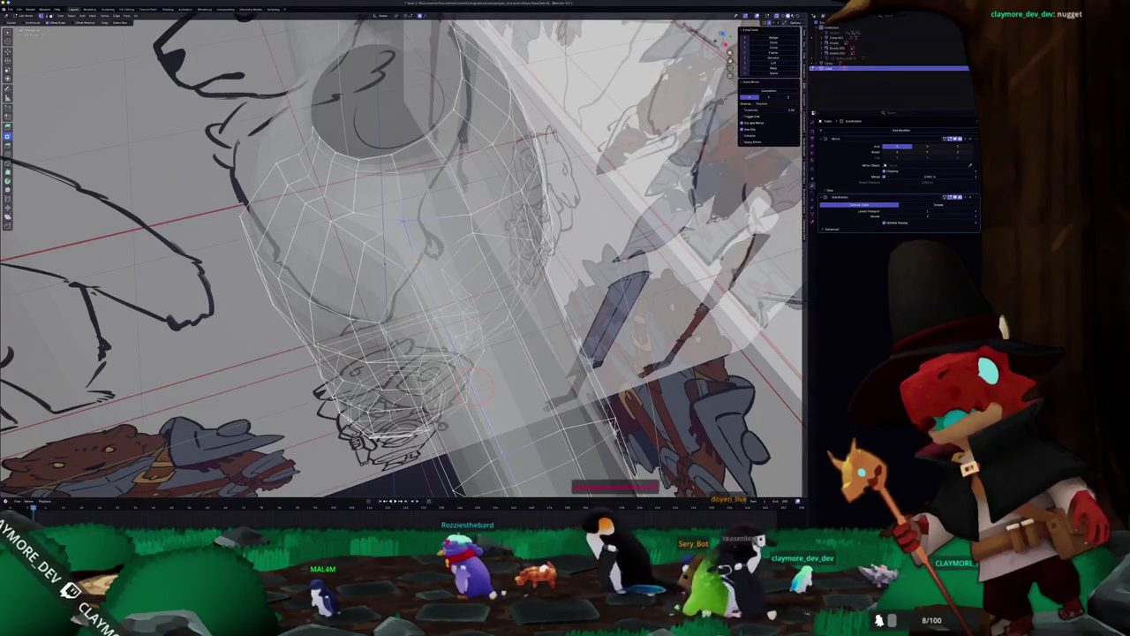
click(406, 268)
key(alt+z)
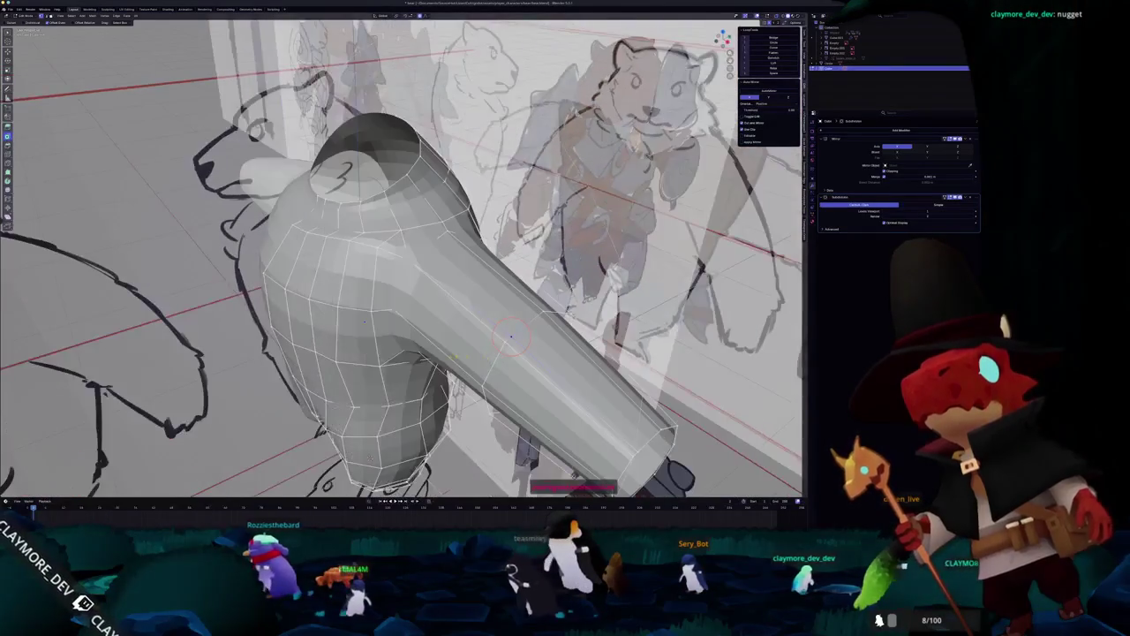
middle_drag(402, 256, 459, 238)
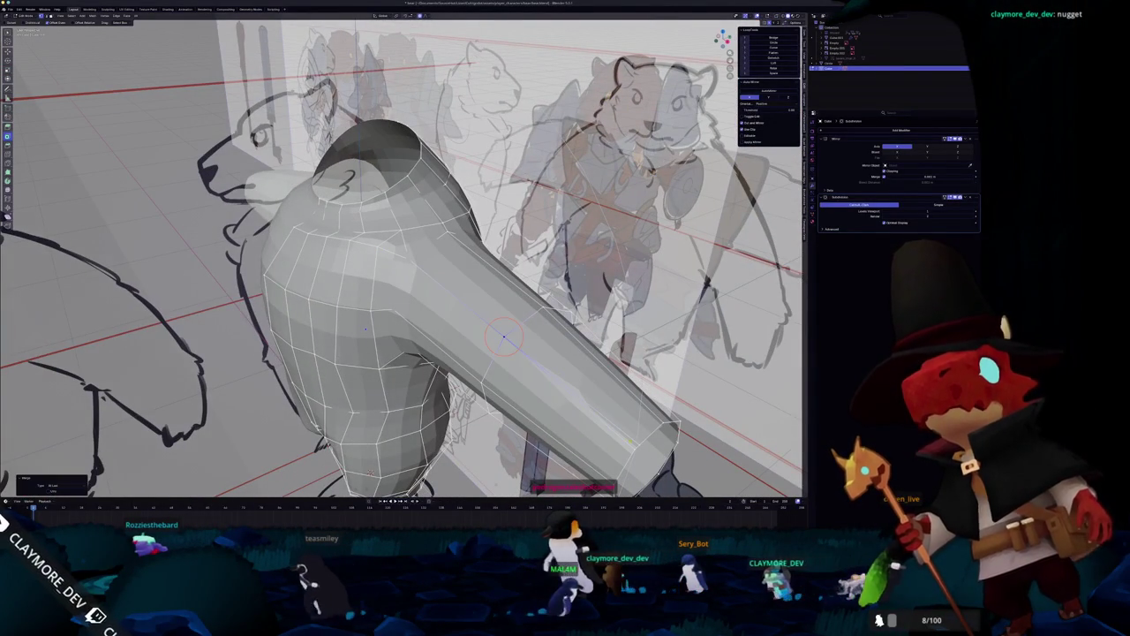
click(633, 448)
Move the shoulder vertices with proportional editing so the arm blends into the torso.
middle_drag(633, 450, 391, 277)
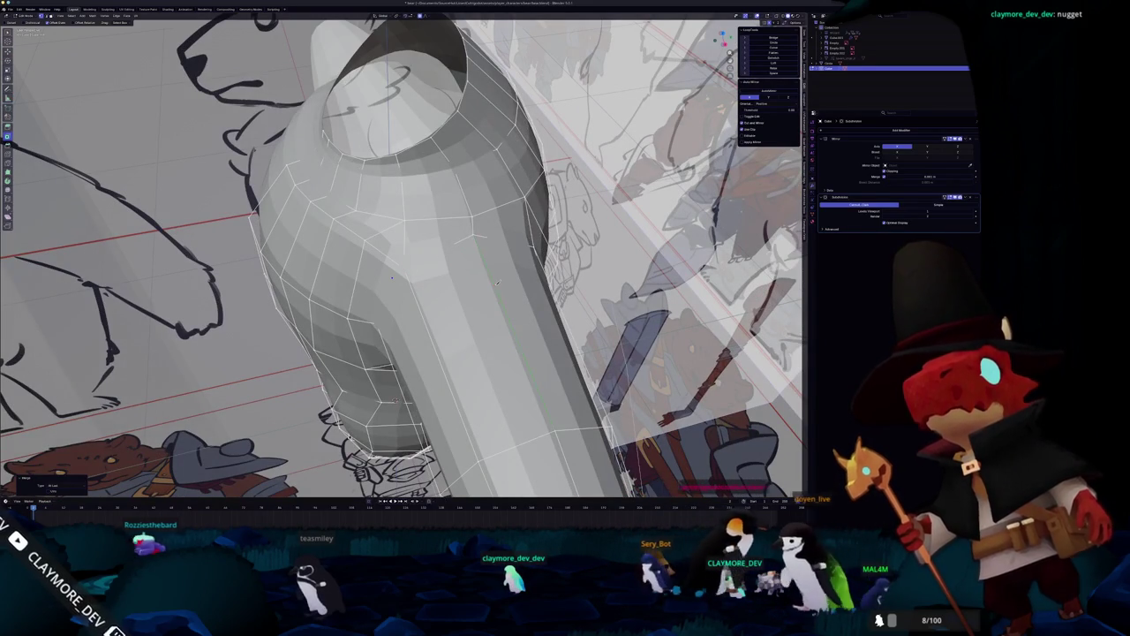
middle_drag(424, 309, 453, 295)
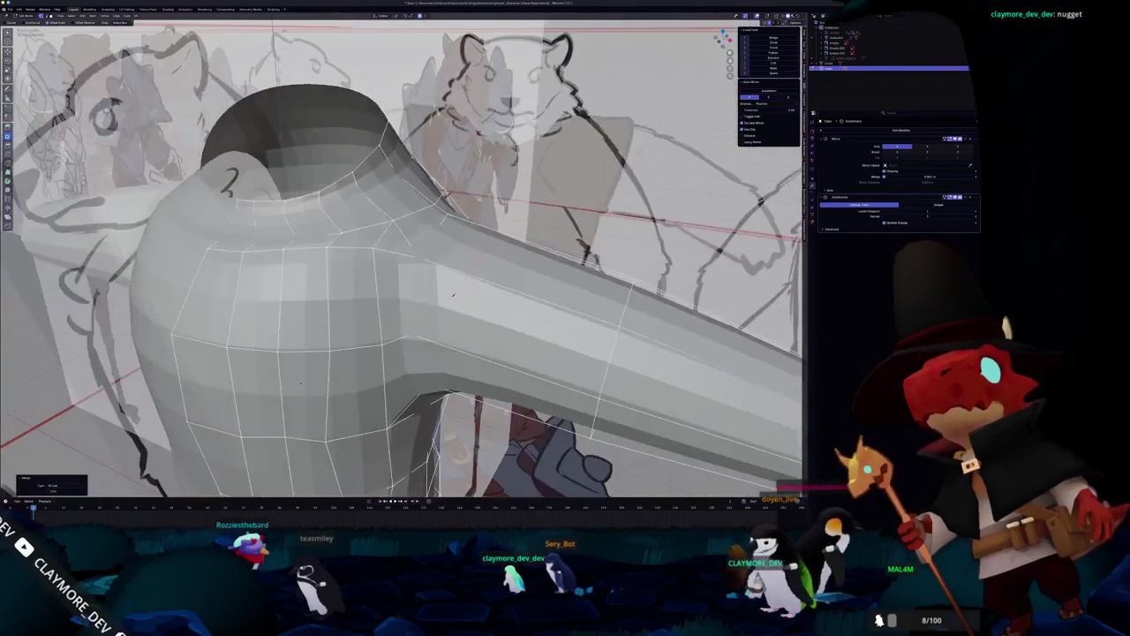
mouse_move(412, 333)
middle_down()
mouse_move(411, 346)
mouse_move(459, 327)
mouse_move(363, 293)
middle_up()
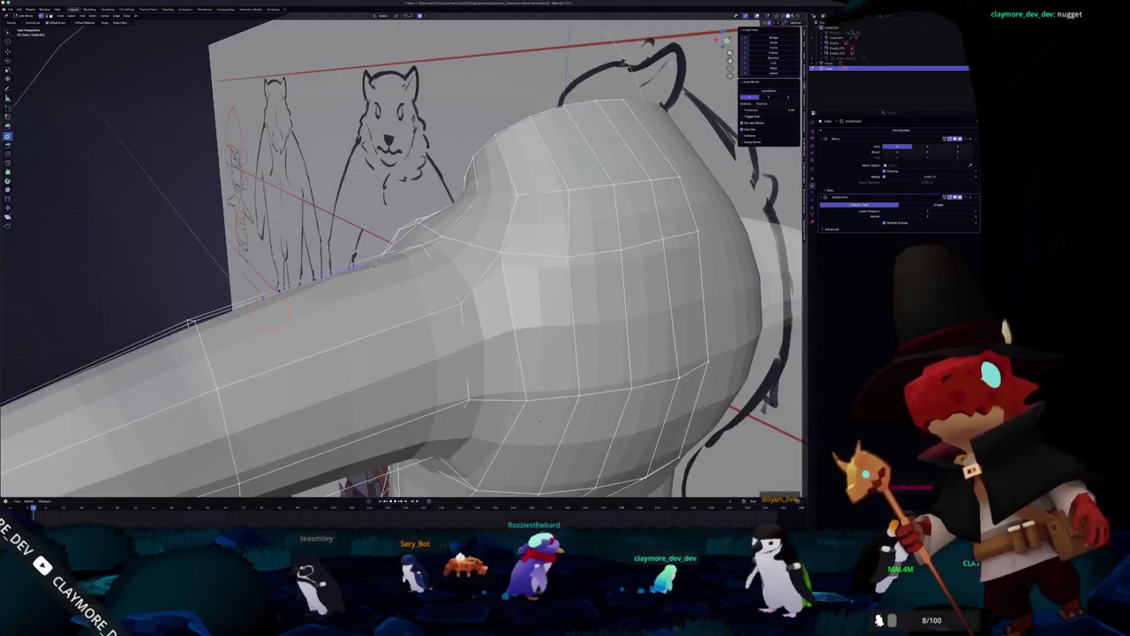
mouse_move(402, 367)
middle_down()
mouse_move(497, 344)
mouse_move(321, 357)
mouse_move(337, 365)
mouse_move(277, 449)
middle_up()
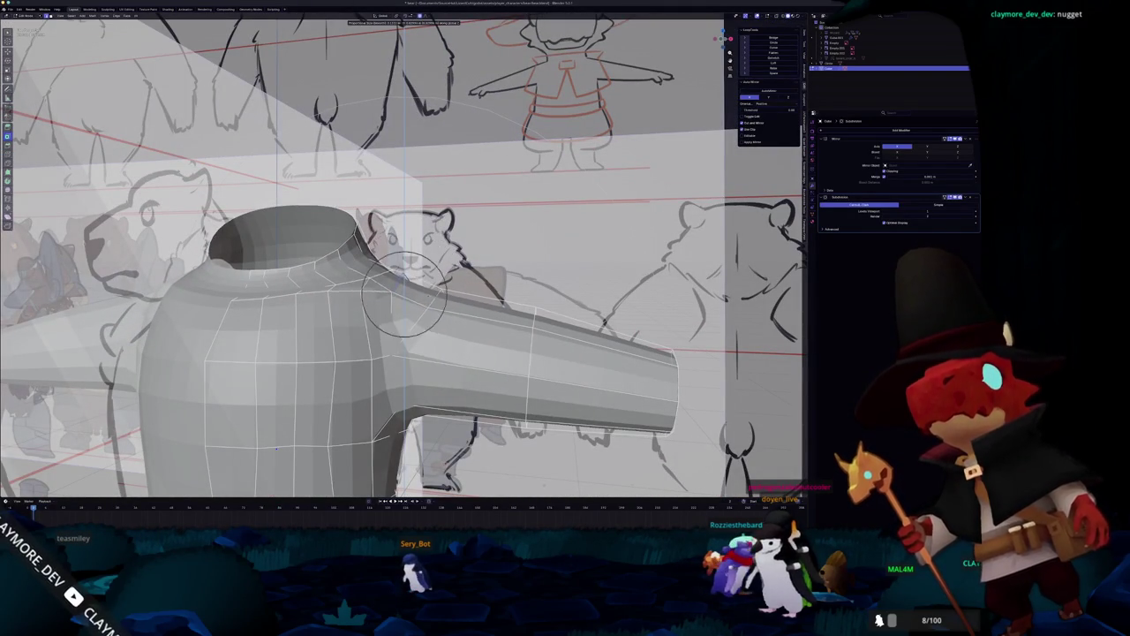
click(403, 294)
mouse_move(403, 294)
middle_down()
mouse_move(295, 244)
mouse_move(397, 322)
middle_up()
shift+right_click(464, 325)
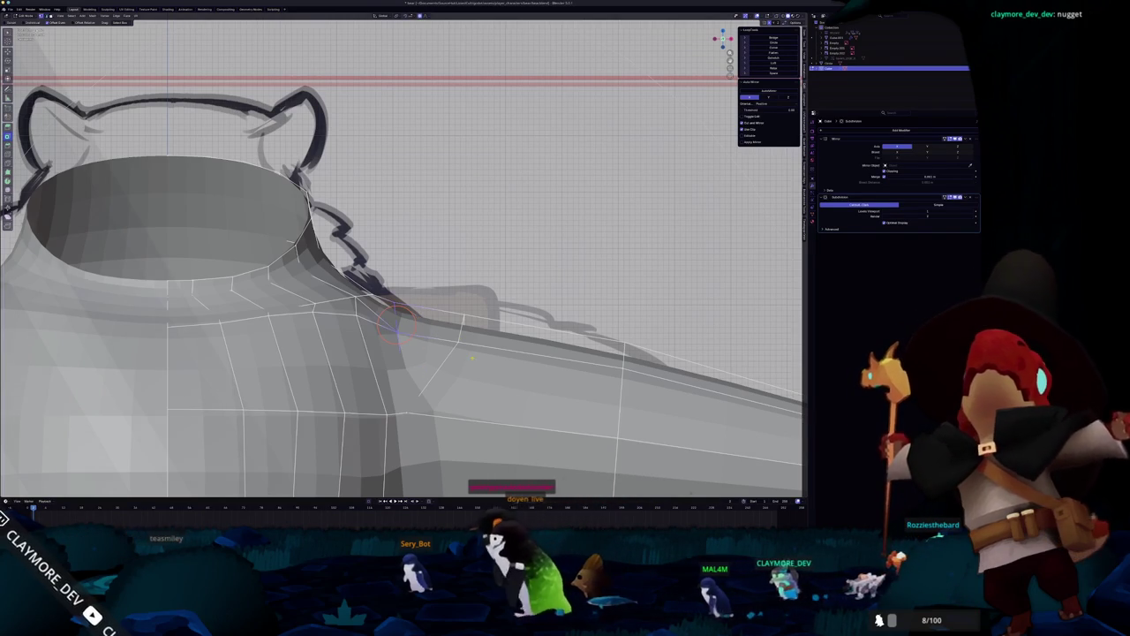
Nudge the shoulder vertices with proportional editing, using X-ray to see the sketch.
key(alt+z)
key(g)
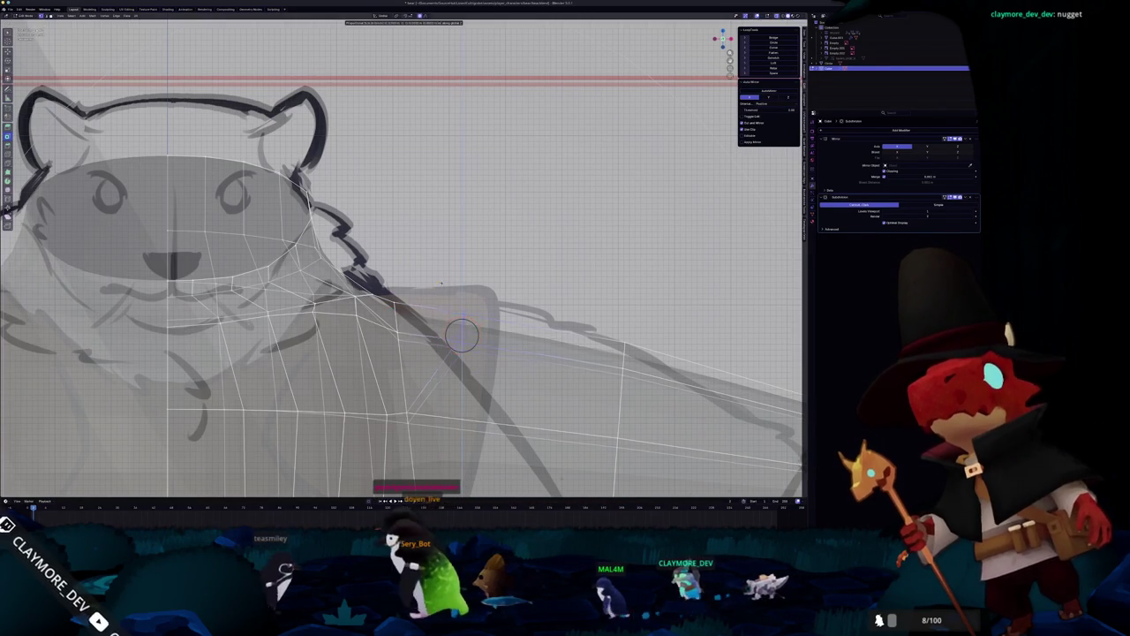
click(452, 267)
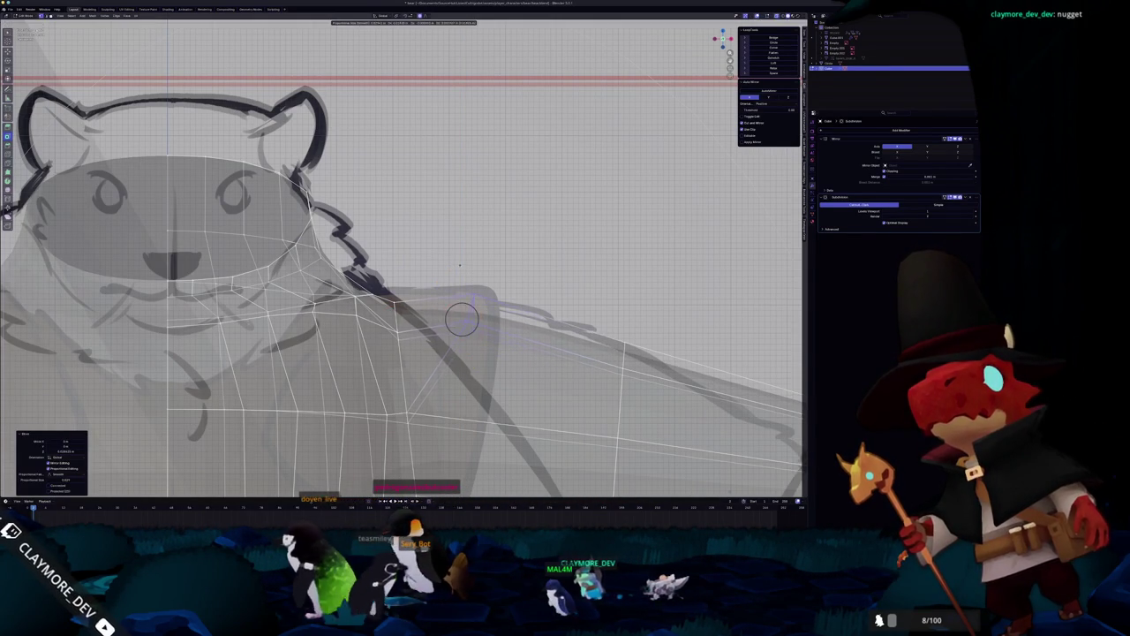
key(alt+z)
scroll(458, 268, down, 3)
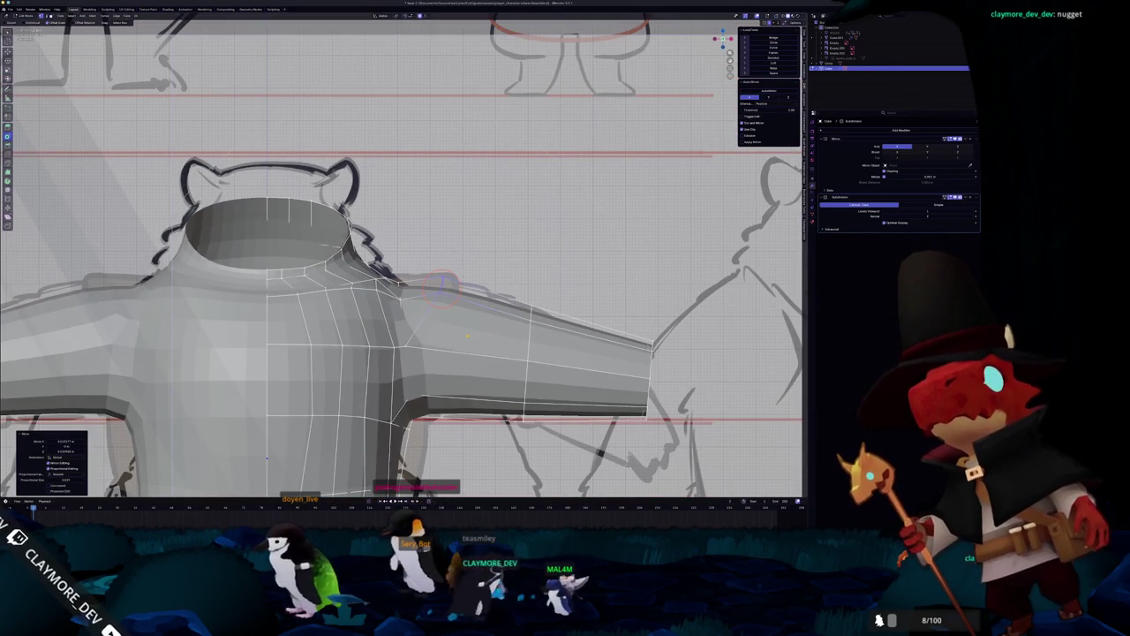
scroll(446, 283, up, 4)
key(alt+z)
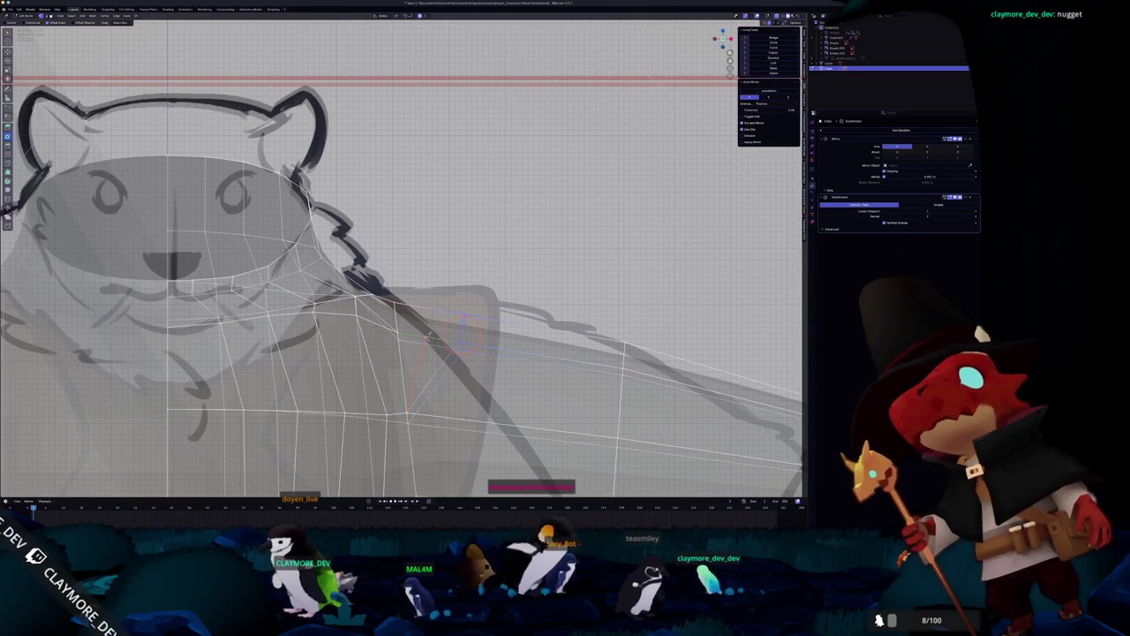
Add an extra edge loop around the bear's shoulder.
middle_drag(435, 309, 373, 315)
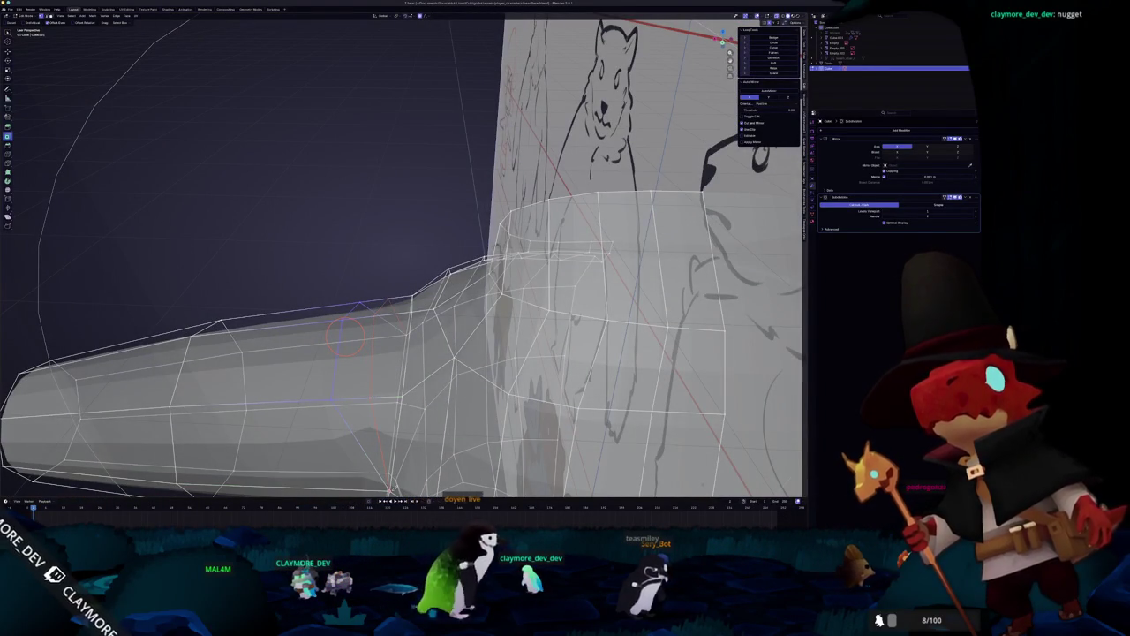
middle_drag(380, 318, 416, 318)
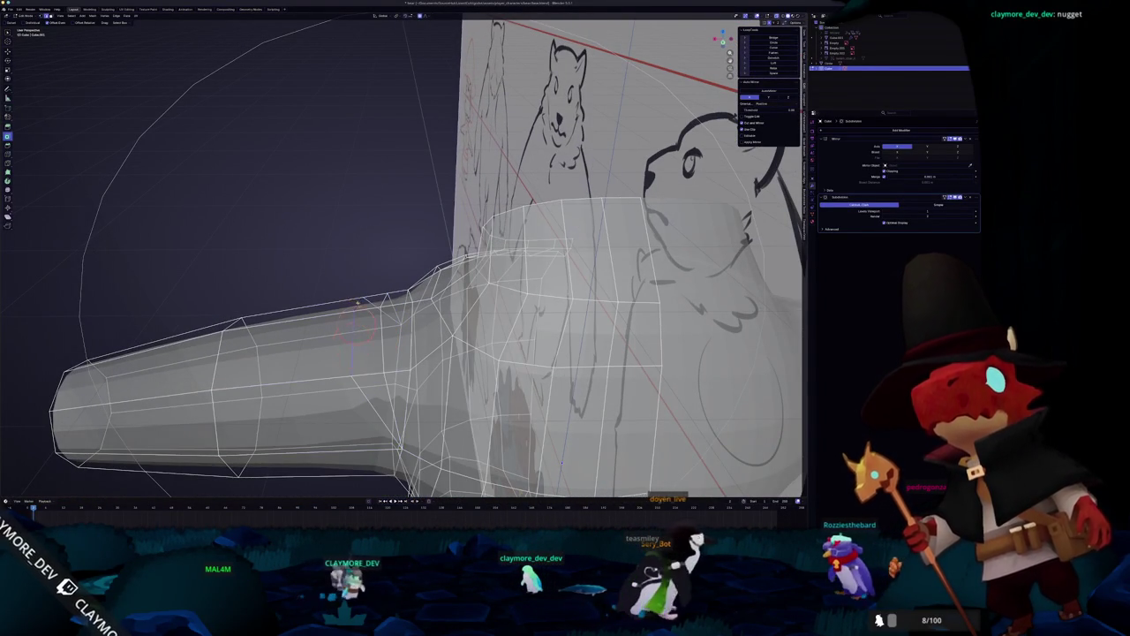
middle_drag(352, 338, 360, 325)
click(345, 318)
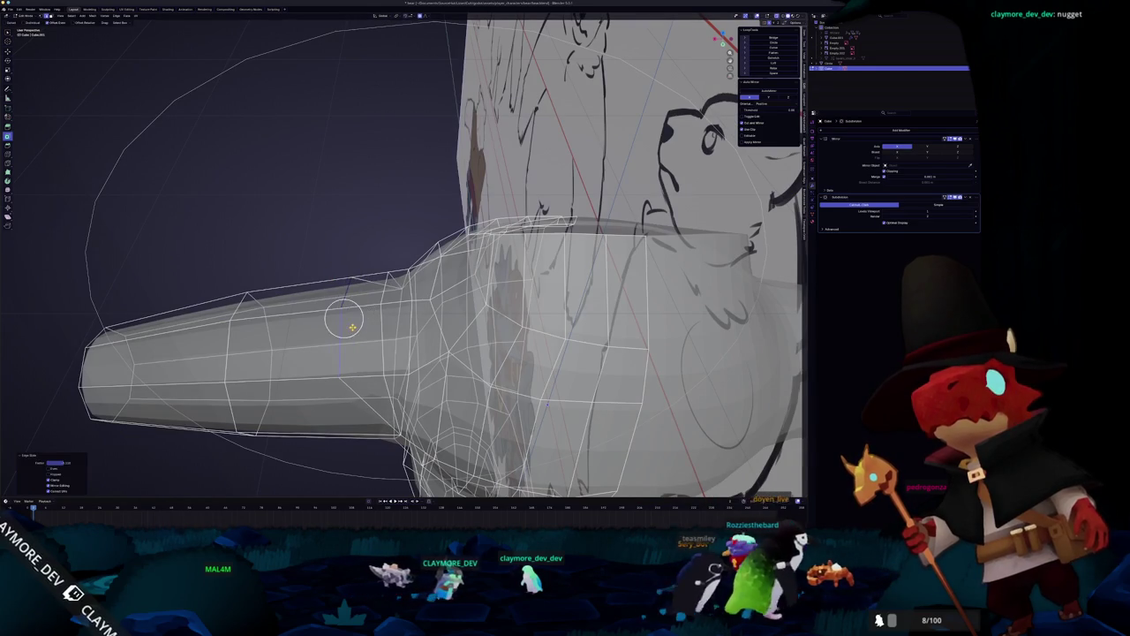
middle_drag(381, 340, 432, 336)
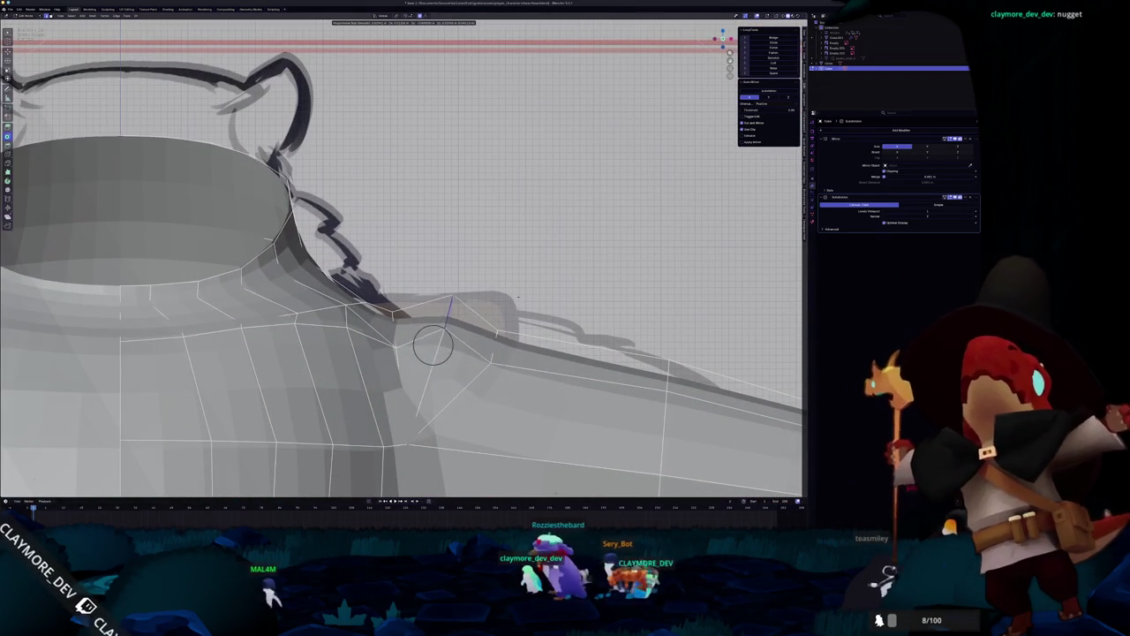
click(430, 341)
Slide the new shoulder edge loop into place against the sketch in X-ray view.
middle_drag(430, 341, 424, 273)
scroll(424, 273, down, 2)
scroll(424, 274, down, 1)
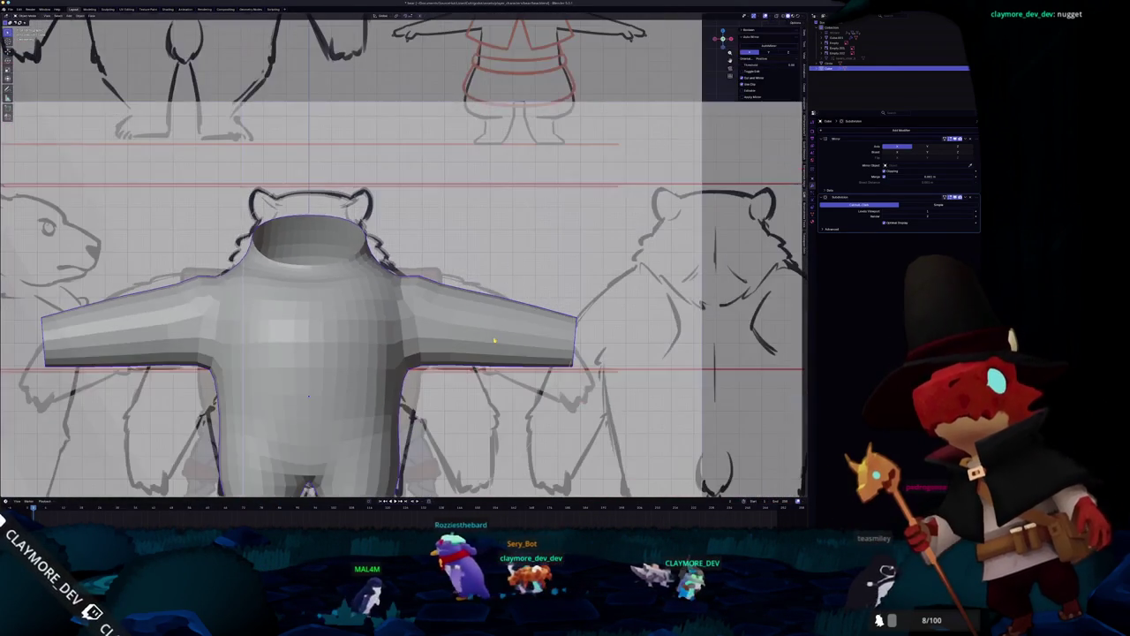
scroll(424, 274, up, 4)
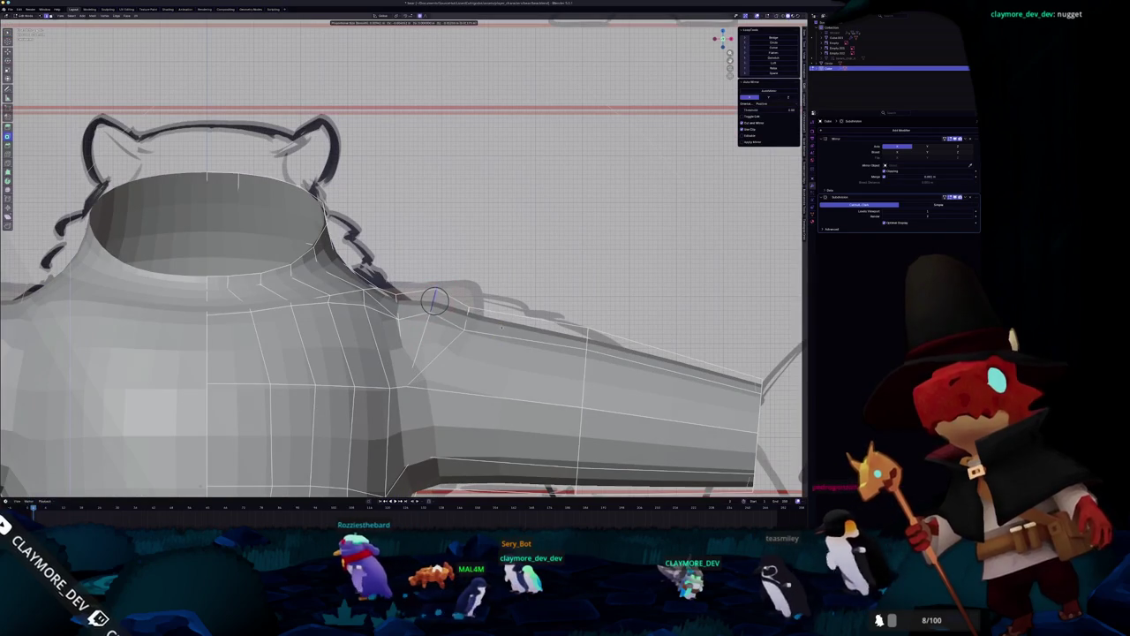
scroll(424, 274, down, 3)
scroll(428, 281, up, 2)
middle_drag(429, 281, 443, 352)
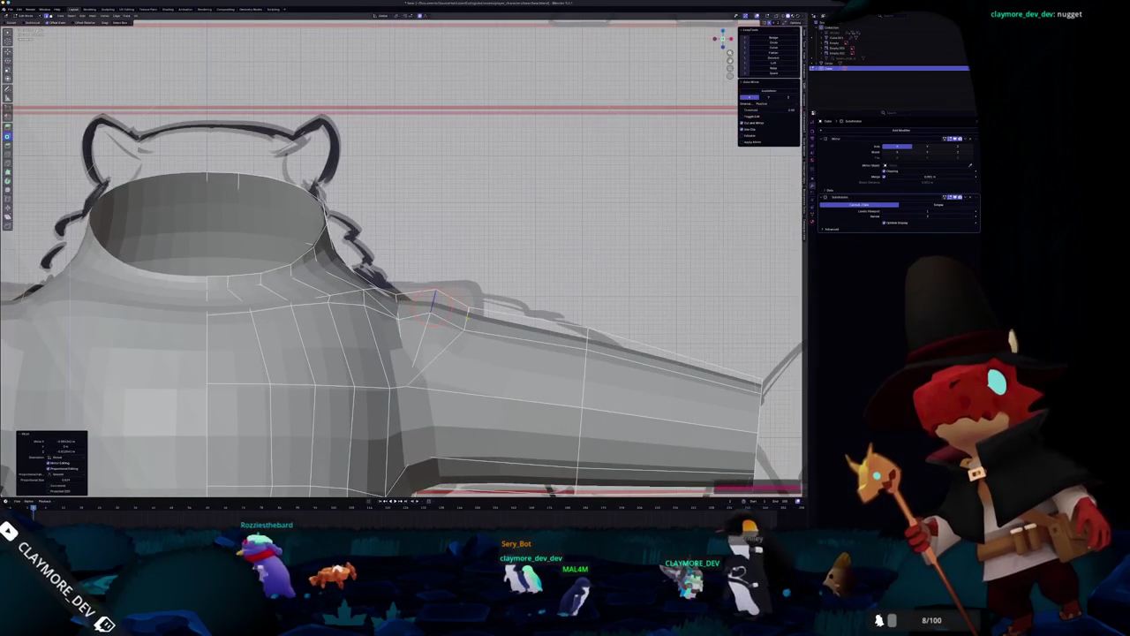
key(alt+z)
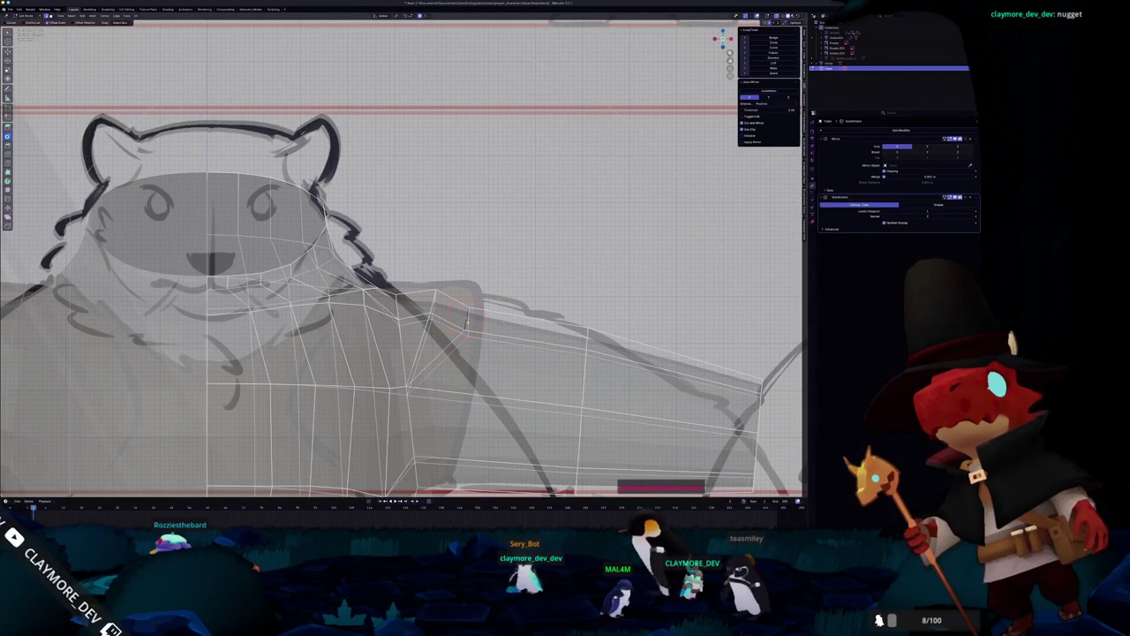
click(476, 328)
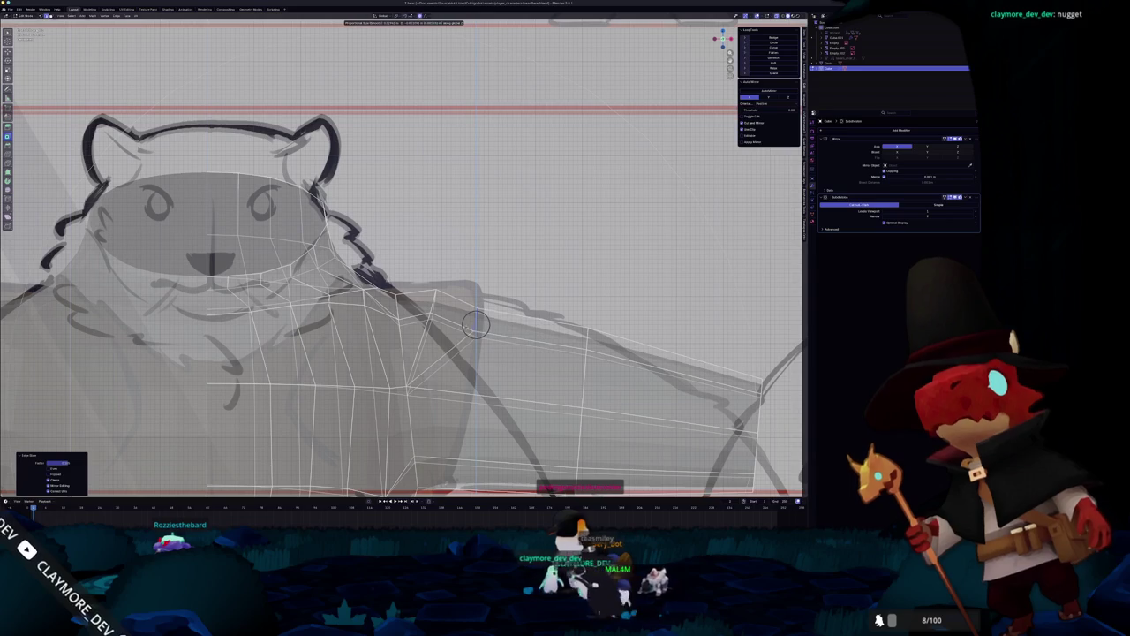
Check the whole body in Object Mode, then adjust the shoulder again in Edit Mode.
scroll(476, 325, down, 3)
key(Tab)
scroll(475, 325, down, 2)
mouse_move(476, 325)
middle_down()
mouse_move(375, 287)
mouse_move(394, 334)
mouse_move(427, 297)
mouse_move(468, 346)
mouse_move(441, 353)
mouse_move(448, 366)
mouse_move(434, 271)
mouse_move(406, 323)
mouse_move(442, 329)
mouse_move(435, 322)
middle_up()
key(Tab)
click(428, 298)
Inspect the body shape from below and against the sketches, then re-enter Edit Mode.
key(Tab)
mouse_move(341, 260)
middle_down()
mouse_move(312, 249)
mouse_move(411, 286)
middle_up()
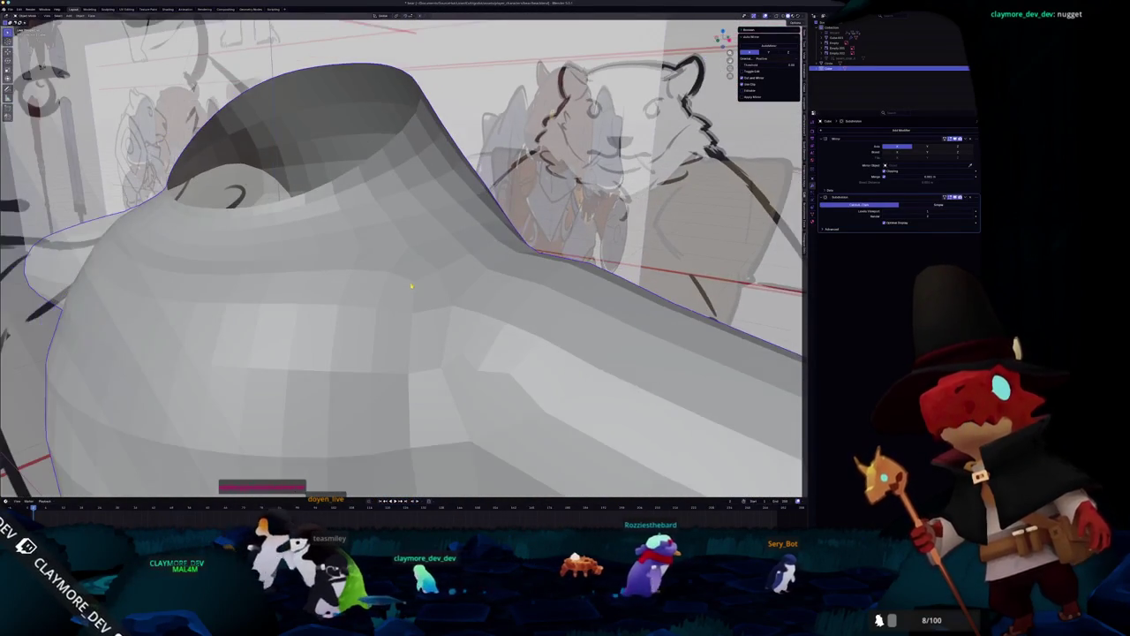
mouse_move(408, 258)
middle_down()
mouse_move(397, 258)
mouse_move(418, 308)
mouse_move(452, 309)
middle_up()
right_click(402, 287)
key(Tab)
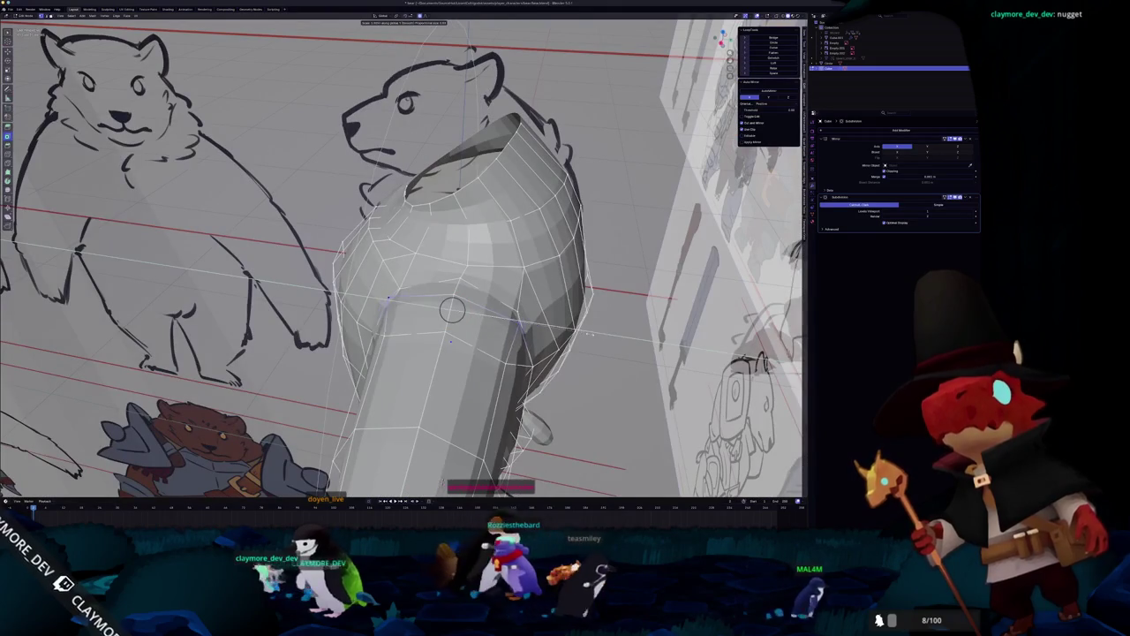
In front orthographic view, add a loop cut across the bear's arm.
key(Tab)
key(KP_1)
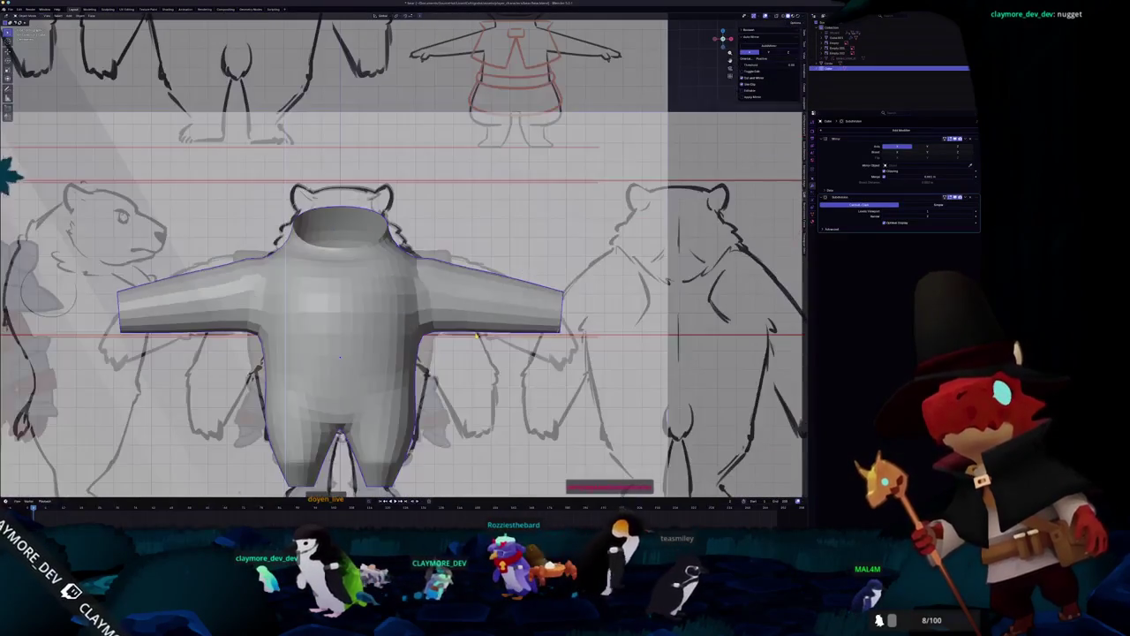
key(Tab)
shift+middle_drag(433, 265, 375, 266)
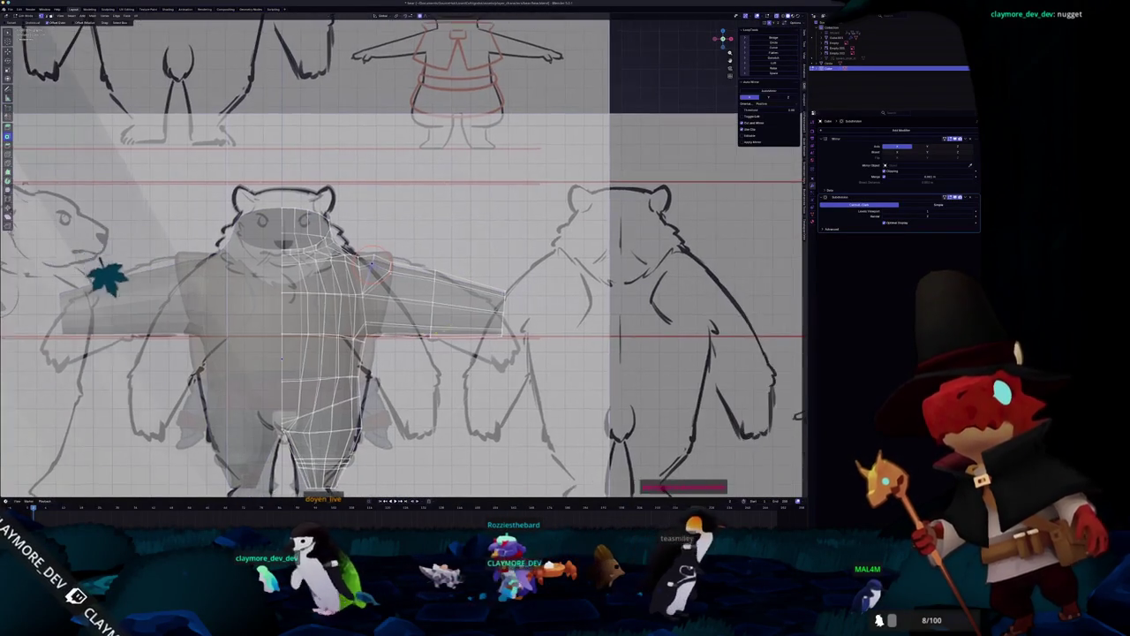
scroll(374, 267, up, 2)
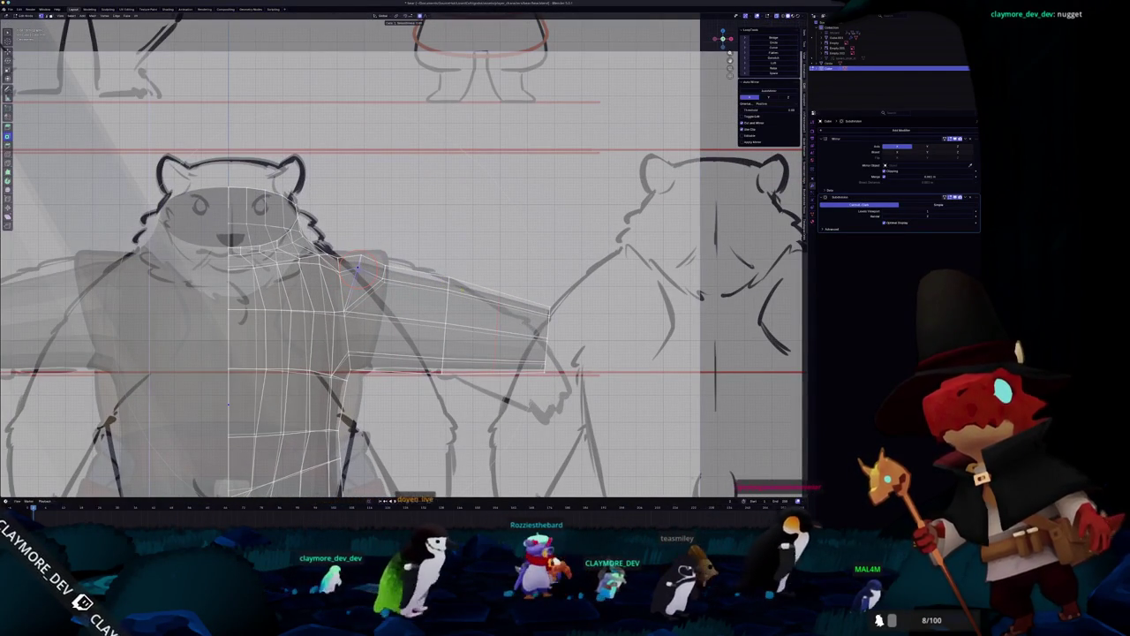
drag(446, 278, 556, 375)
click(457, 327)
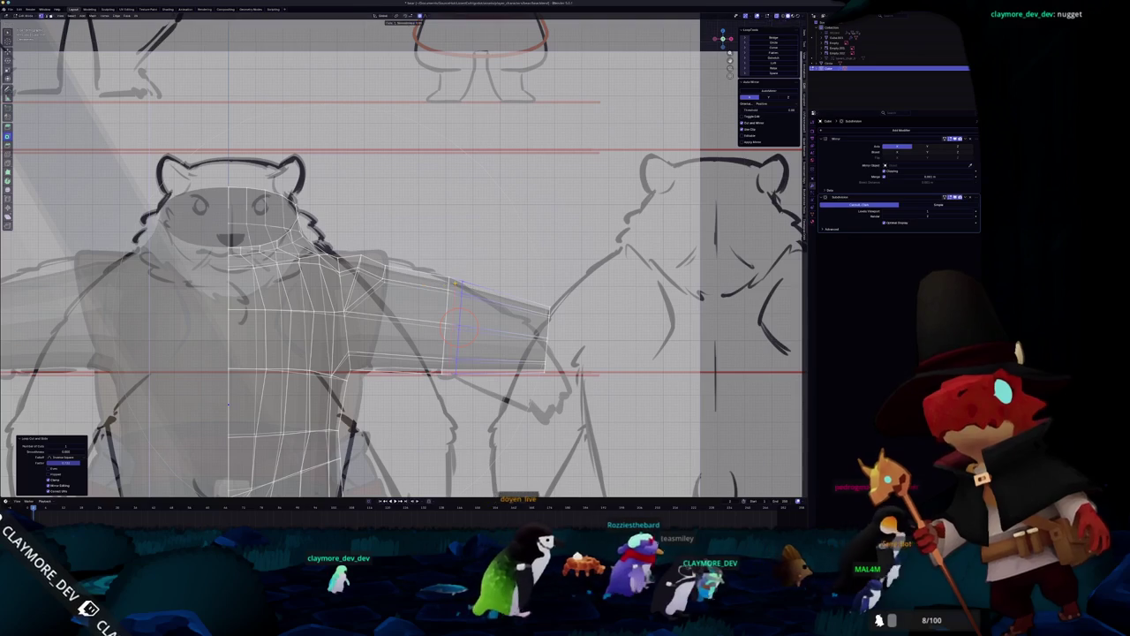
Slide the new arm loop slightly toward the shoulder, then further toward the hand.
scroll(454, 327, up, 2)
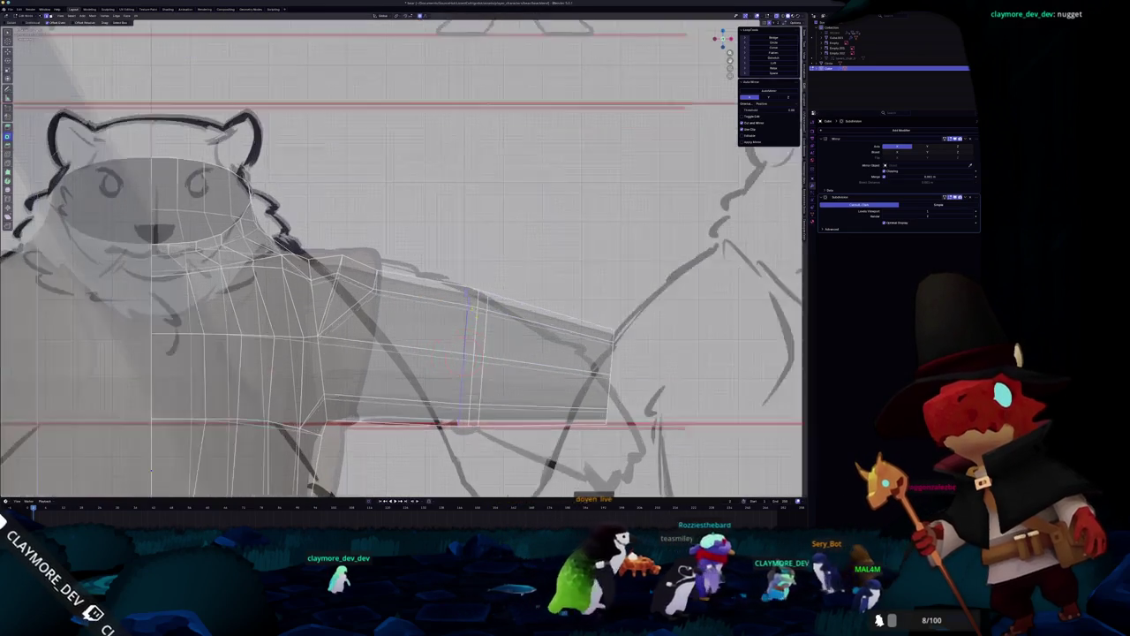
key(g)
click(453, 360)
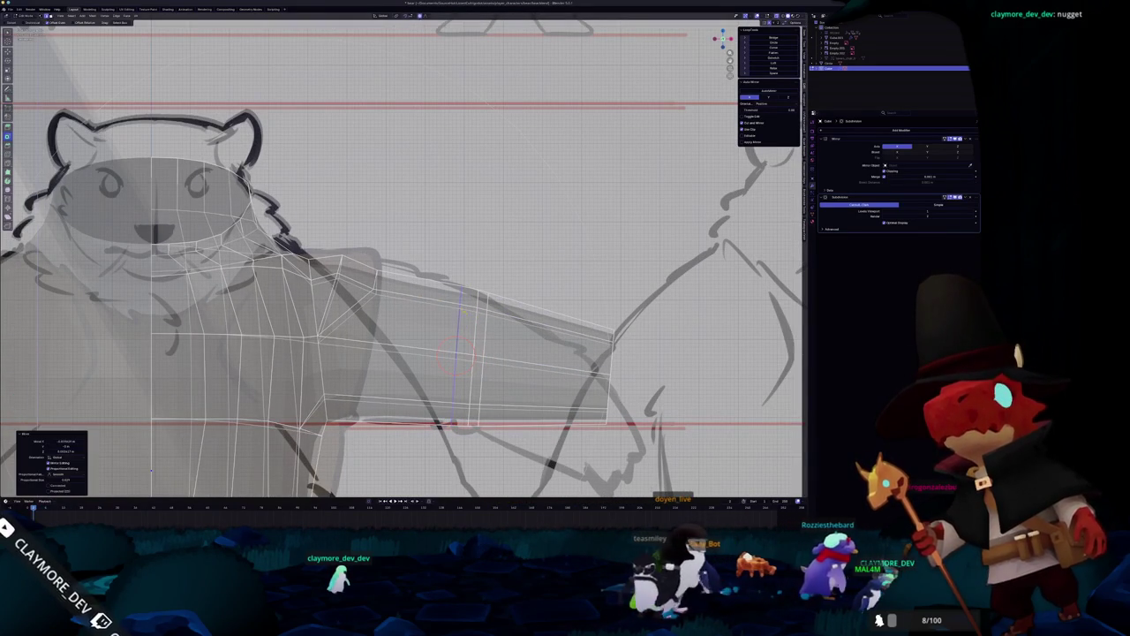
shift+middle_drag(477, 332, 463, 304)
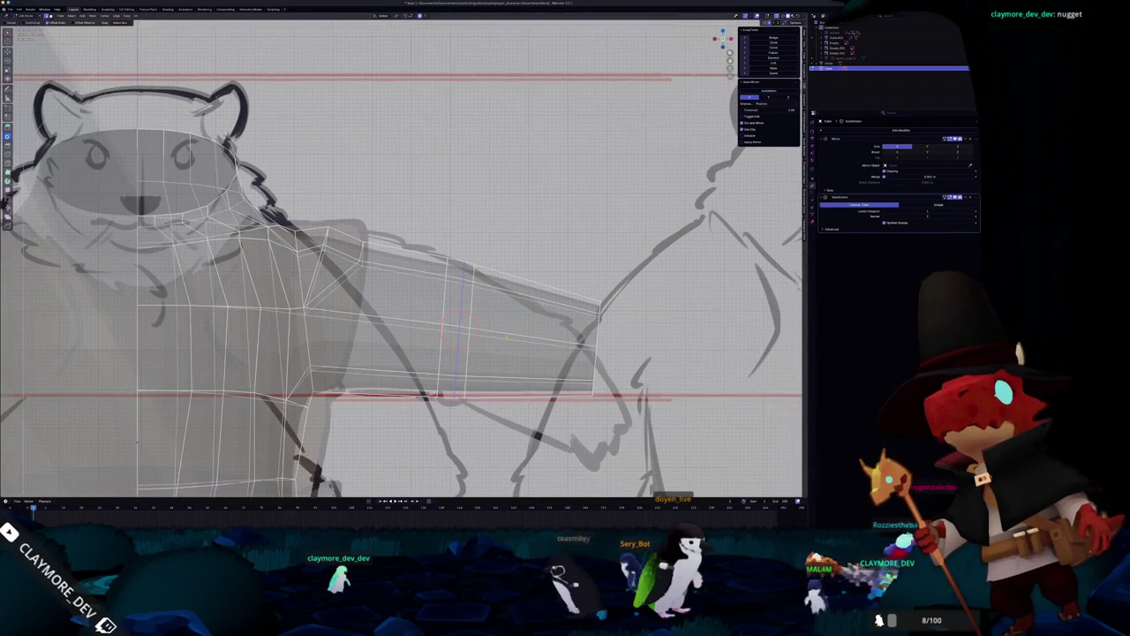
click(458, 329)
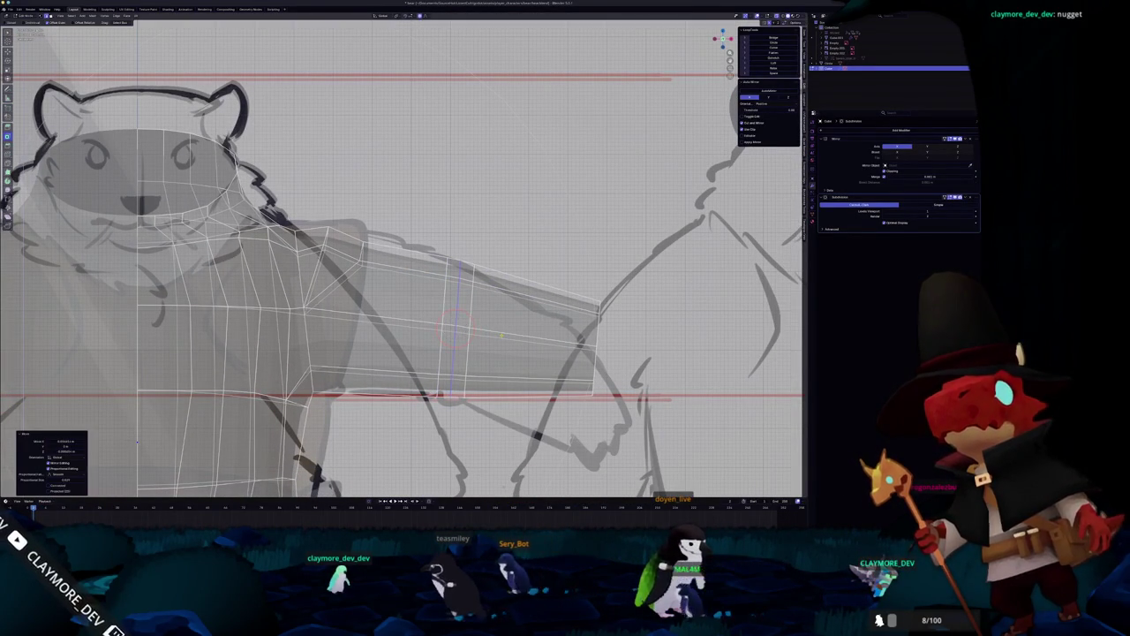
scroll(502, 335, up, 1)
key(g)
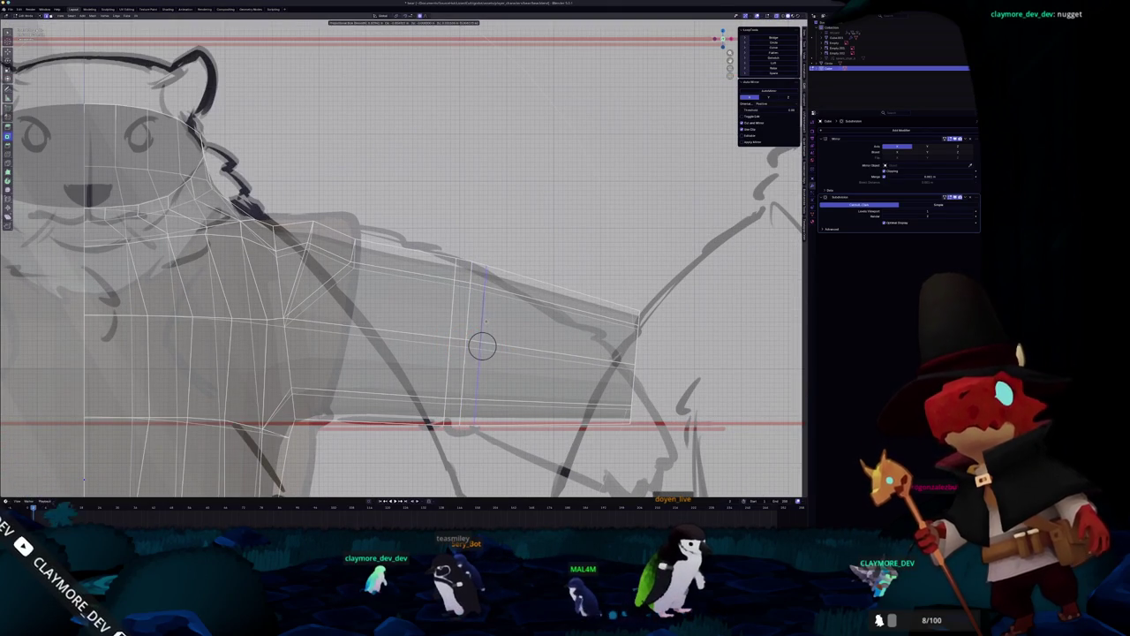
click(482, 345)
scroll(482, 345, down, 2)
scroll(482, 345, down, 3)
scroll(482, 346, down, 2)
scroll(482, 345, down, 1)
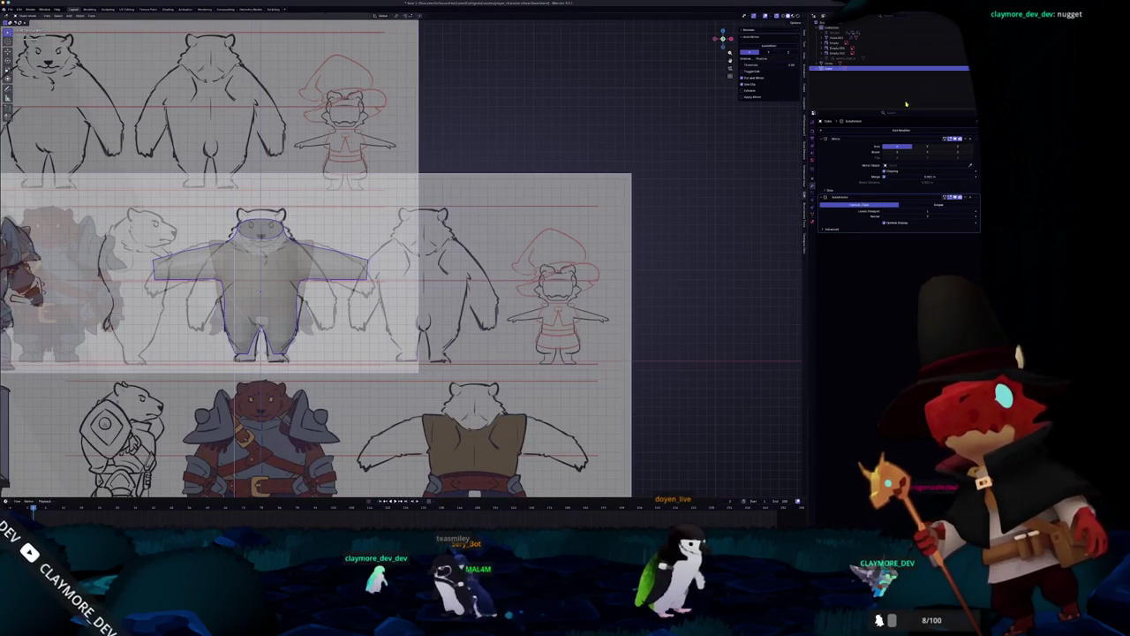
Select the wizard reference rig and turn off X-ray shading.
scroll(530, 291, up, 2)
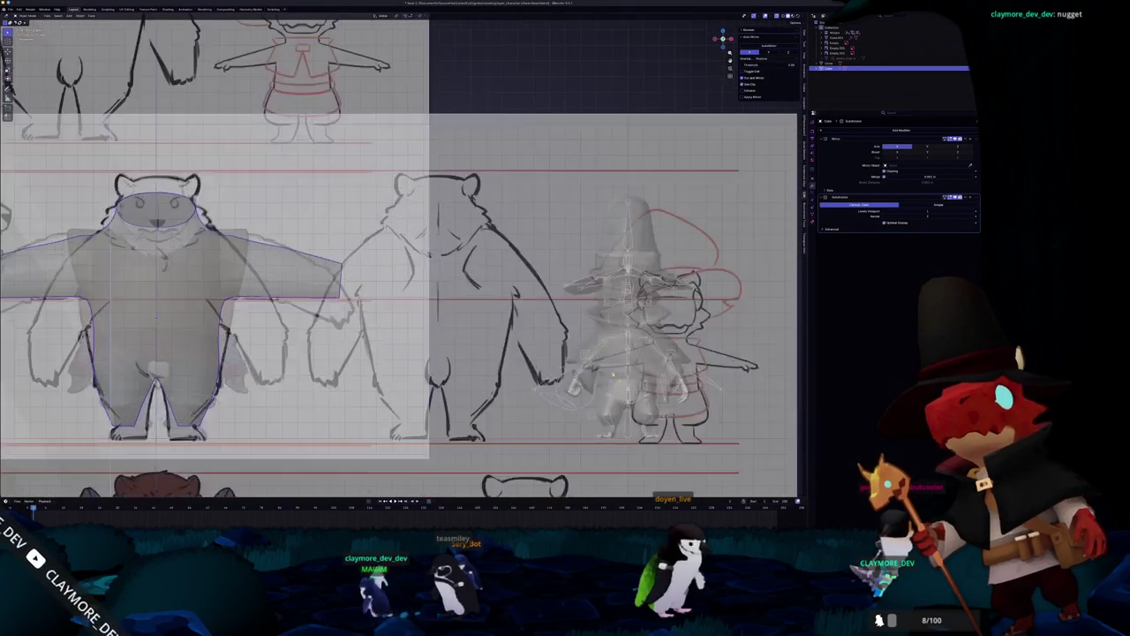
scroll(539, 318, up, 2)
click(545, 329)
key(Tab)
scroll(557, 331, up, 3)
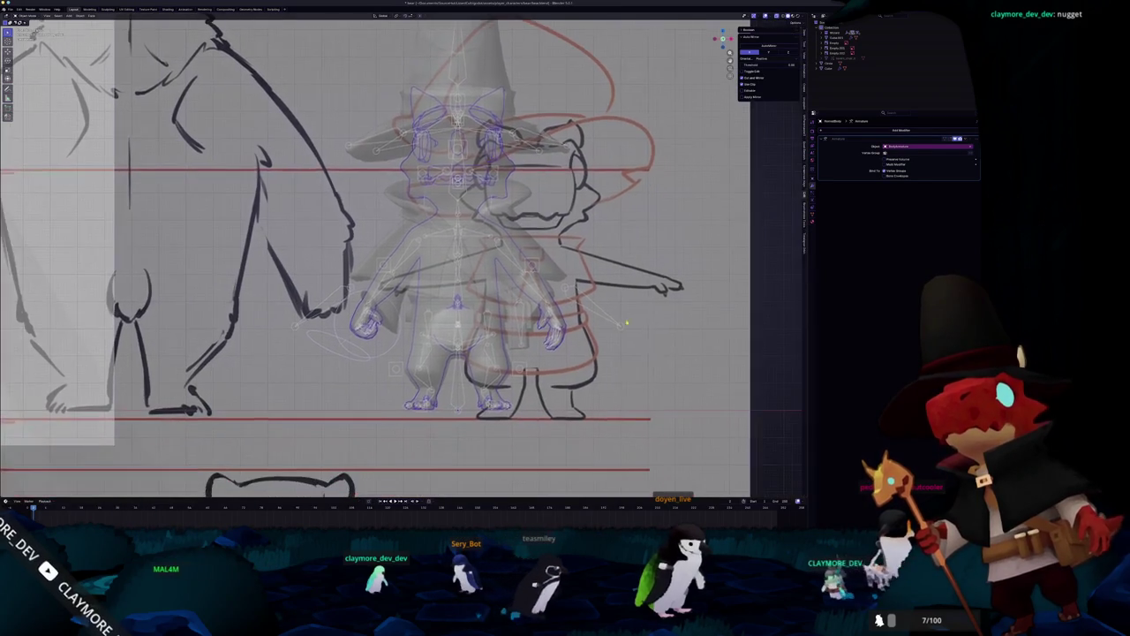
key(alt+z)
scroll(565, 318, up, 3)
scroll(534, 331, up, 2)
Hide the grey wizard model from the scene.
mouse_move(629, 269)
middle_down()
mouse_move(579, 243)
mouse_move(547, 51)
mouse_move(596, 291)
middle_up()
scroll(584, 255, down, 3)
scroll(583, 256, down, 3)
scroll(584, 255, down, 3)
scroll(596, 291, up, 2)
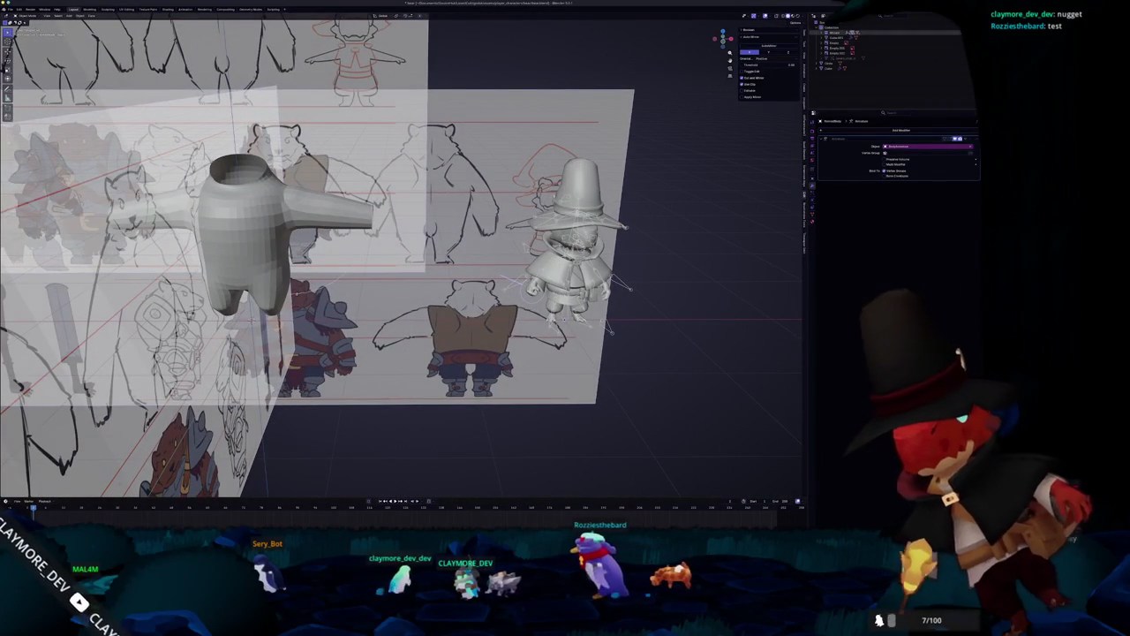
key(h)
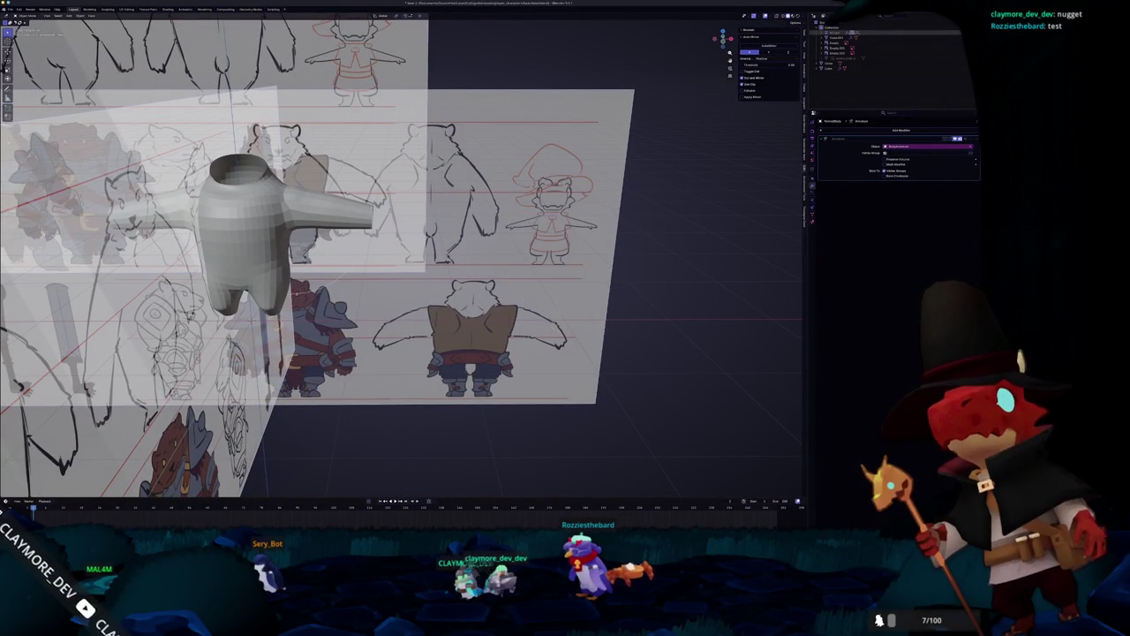
click(11, 9)
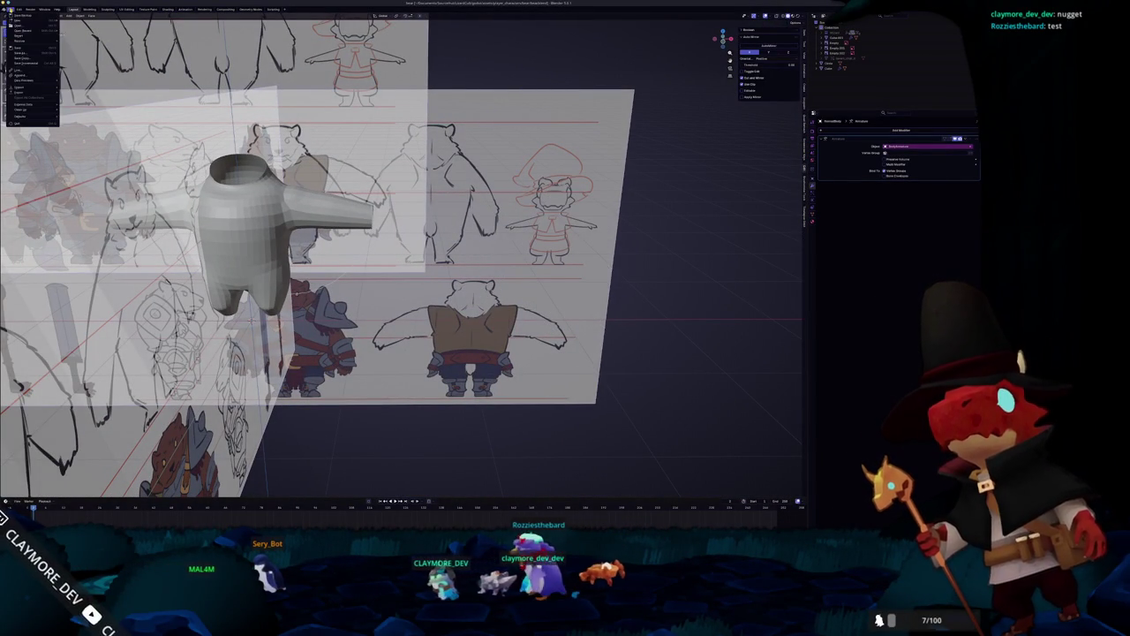
Open the rigged wizard character file and view both characters from the front.
click(18, 21)
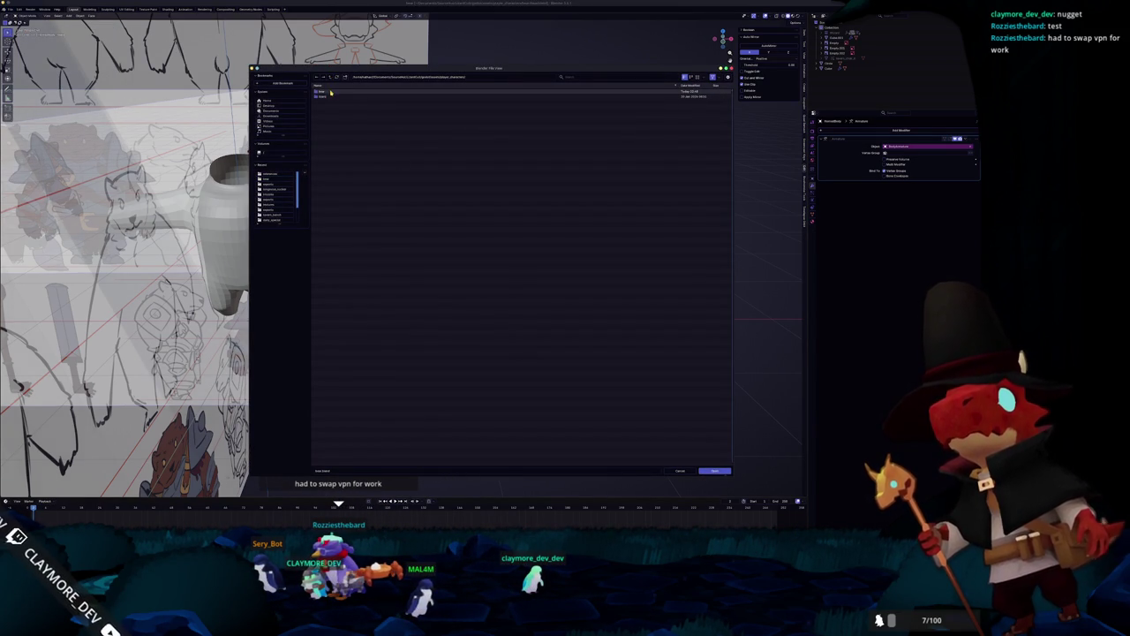
double_click(329, 116)
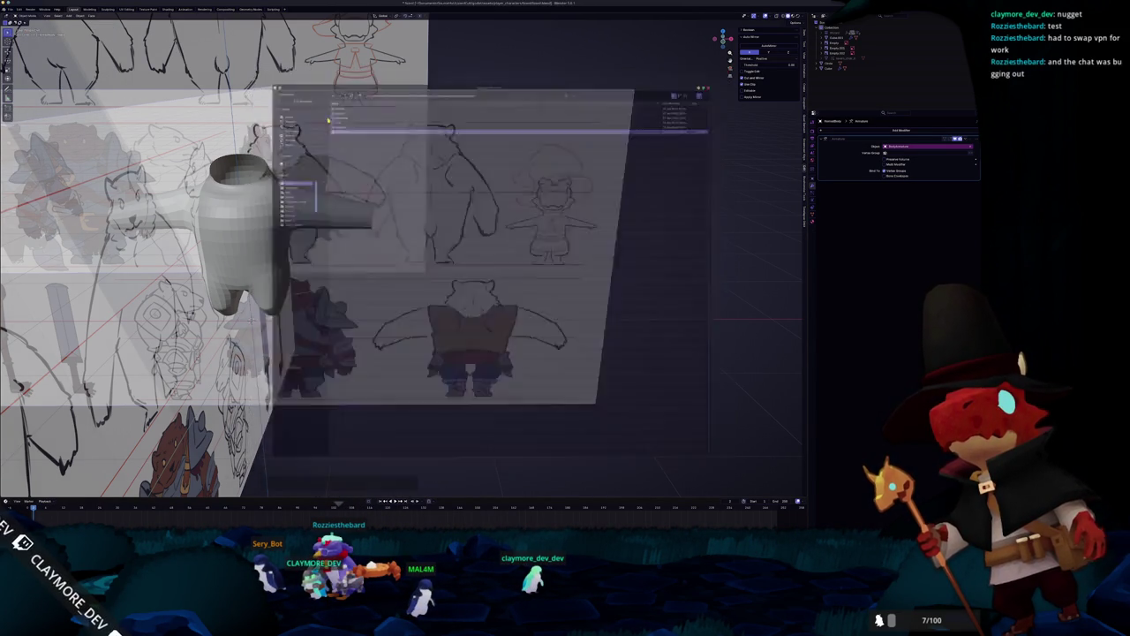
scroll(353, 177, up, 3)
scroll(353, 177, up, 3)
click(847, 234)
mouse_move(397, 221)
middle_down()
mouse_move(460, 212)
mouse_move(309, 221)
mouse_move(530, 198)
mouse_move(560, 232)
mouse_move(415, 225)
mouse_move(420, 176)
middle_up()
scroll(397, 220, down, 2)
mouse_move(492, 233)
middle_down()
mouse_move(560, 230)
mouse_move(544, 232)
middle_up()
Move the dragon model out beside the wizard, then reopen the bear file.
key(Tab)
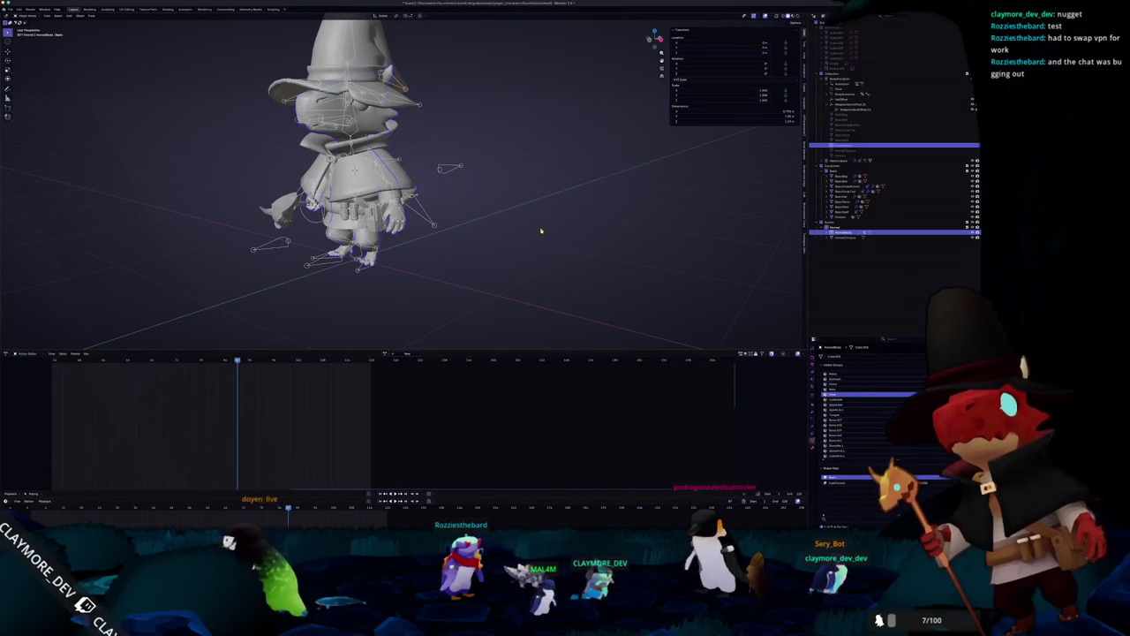
key(g)
click(619, 263)
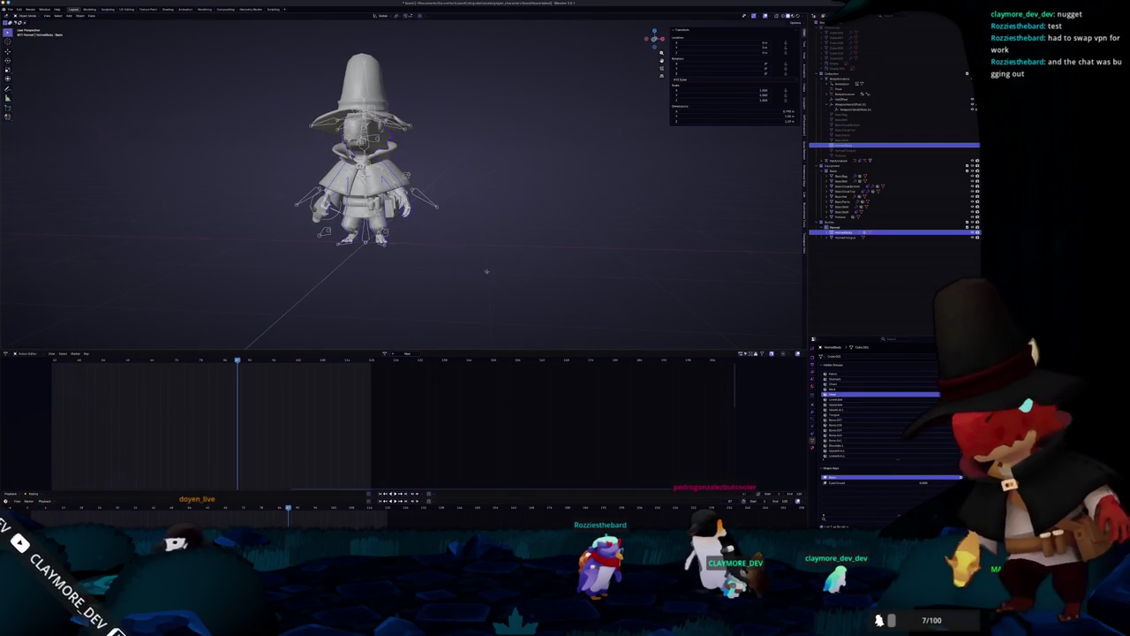
mouse_move(24, 30)
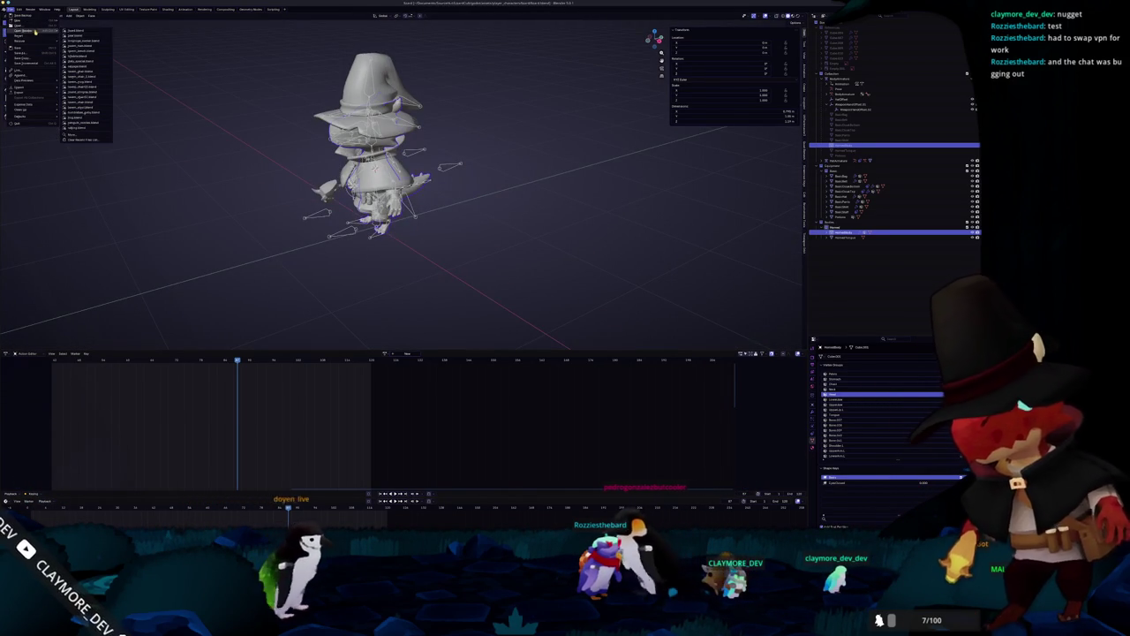
click(78, 35)
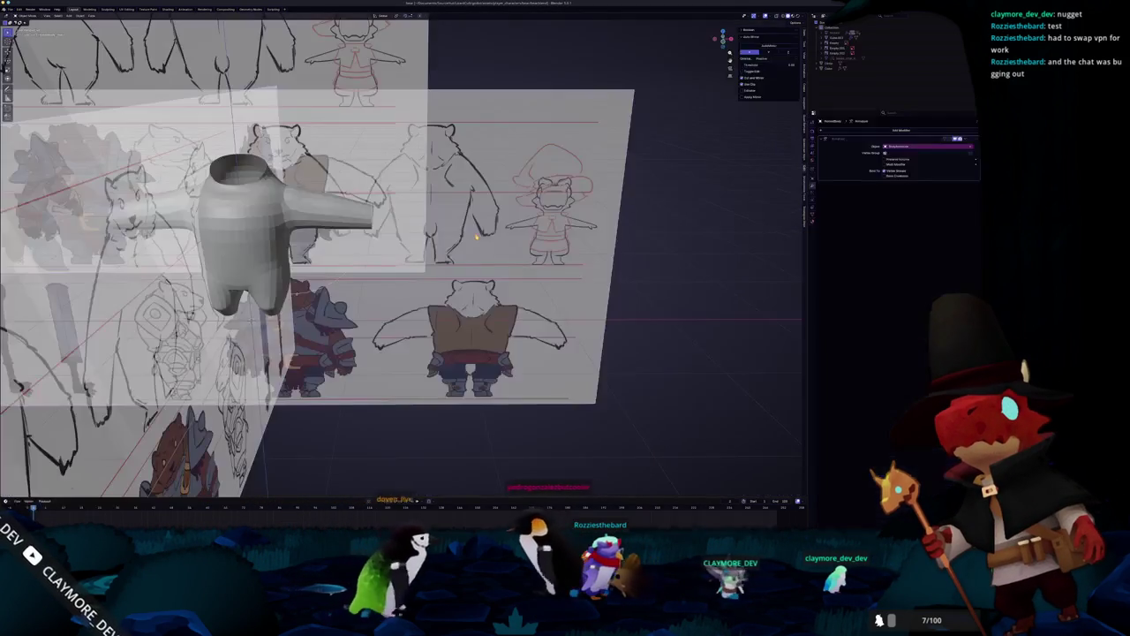
Move an arm edge loop along an axis, checking it against the references.
key(Tab)
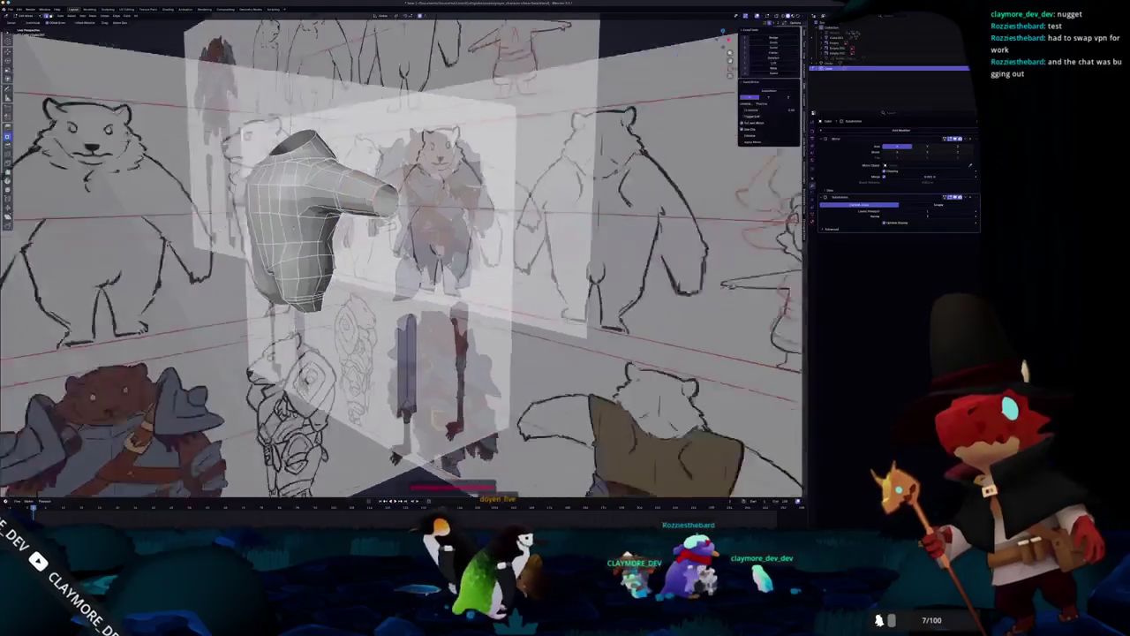
scroll(403, 256, up, 5)
key(KP_1)
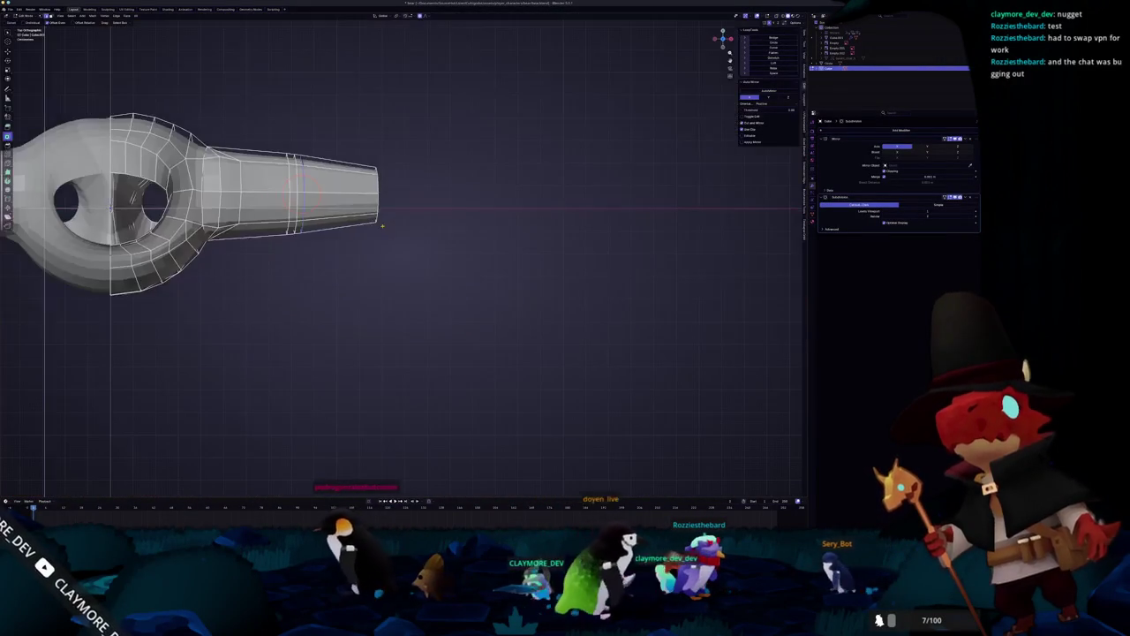
scroll(415, 230, up, 2)
scroll(415, 229, up, 2)
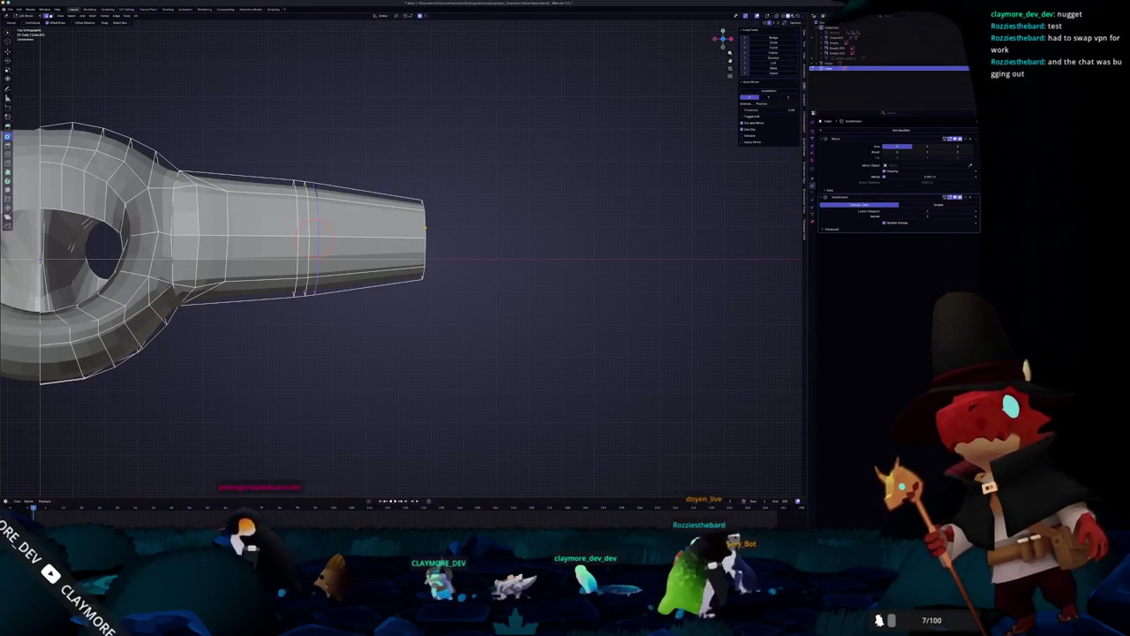
middle_drag(425, 228, 496, 226)
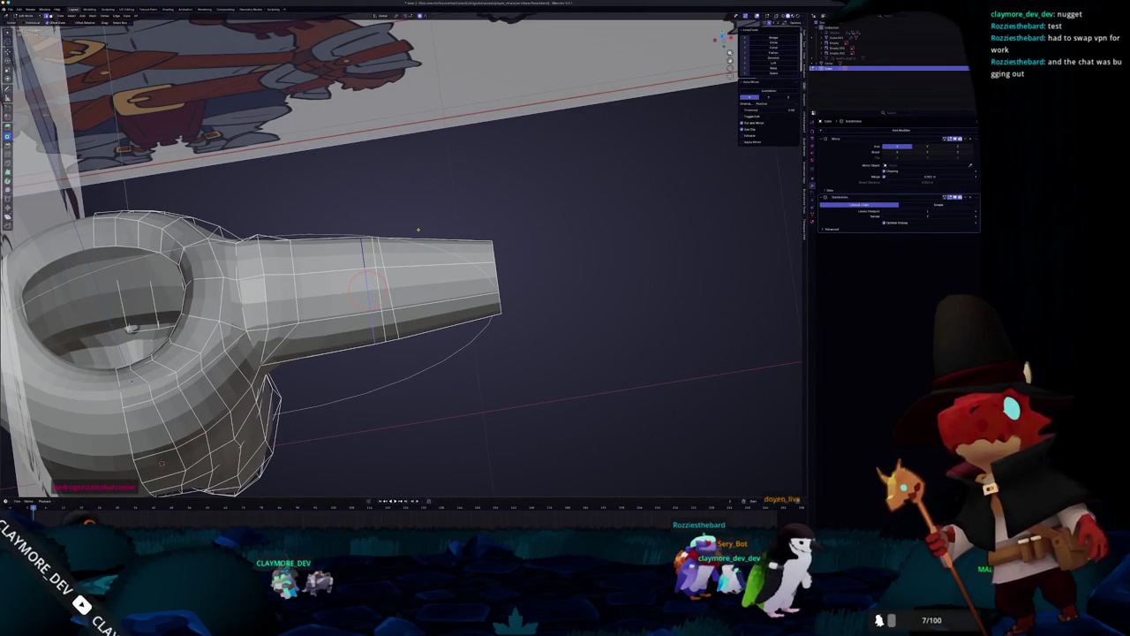
mouse_move(428, 237)
middle_down()
mouse_move(369, 191)
mouse_move(402, 234)
mouse_move(490, 189)
mouse_move(437, 243)
mouse_move(415, 238)
mouse_move(419, 265)
middle_up()
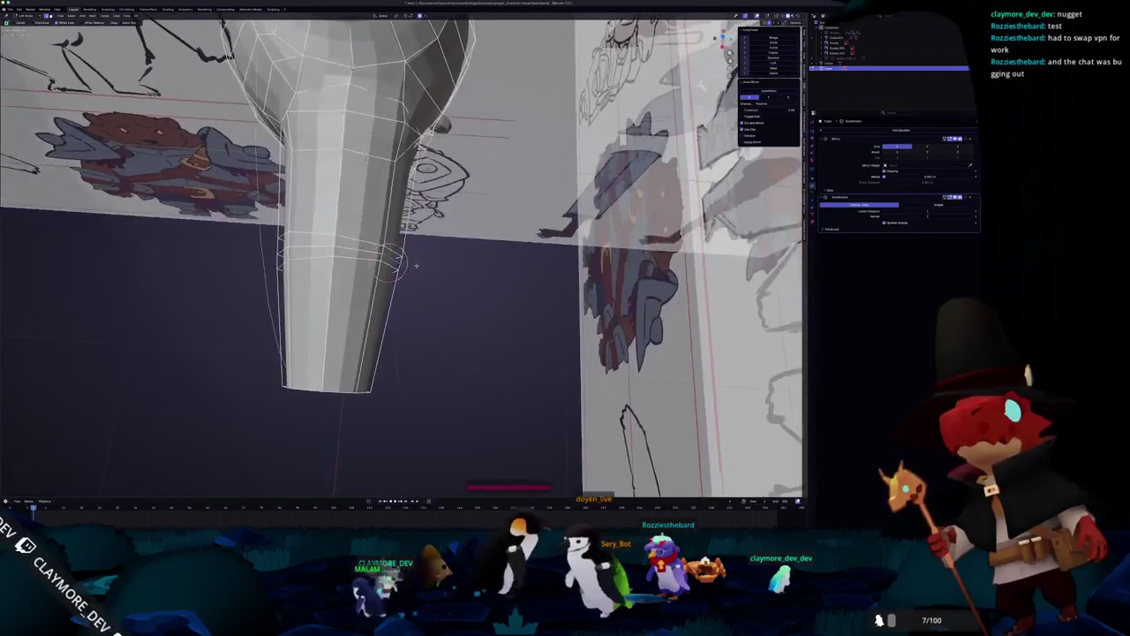
click(422, 265)
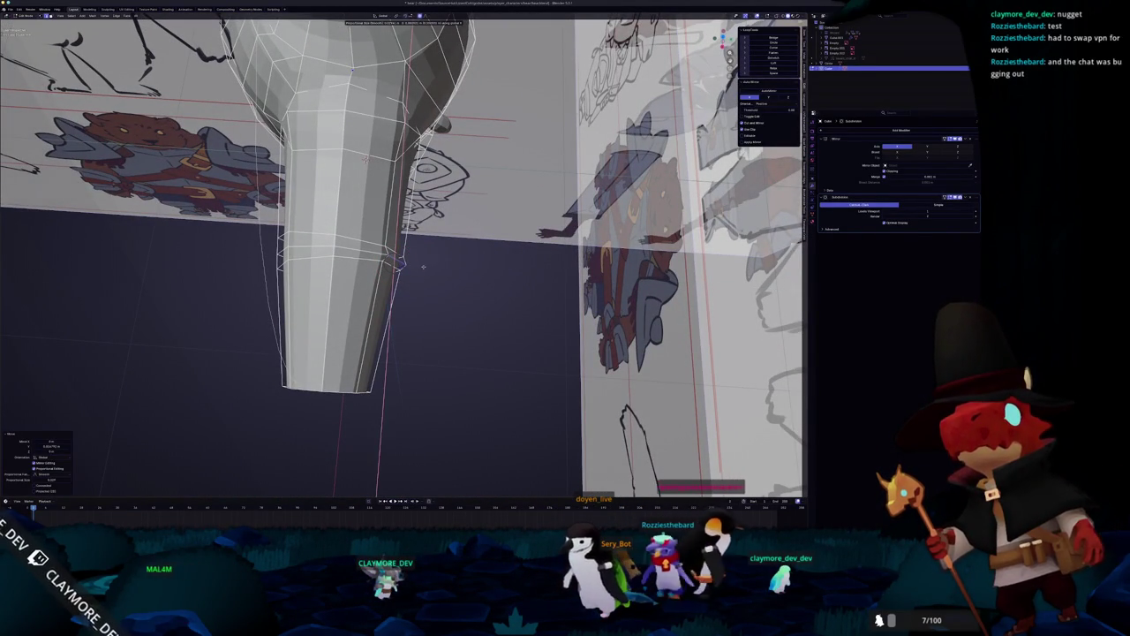
Shift the arm loop vertically along Z and return to Object Mode.
mouse_move(399, 266)
middle_down()
mouse_move(362, 228)
mouse_move(356, 150)
middle_up()
key(g)
key(z)
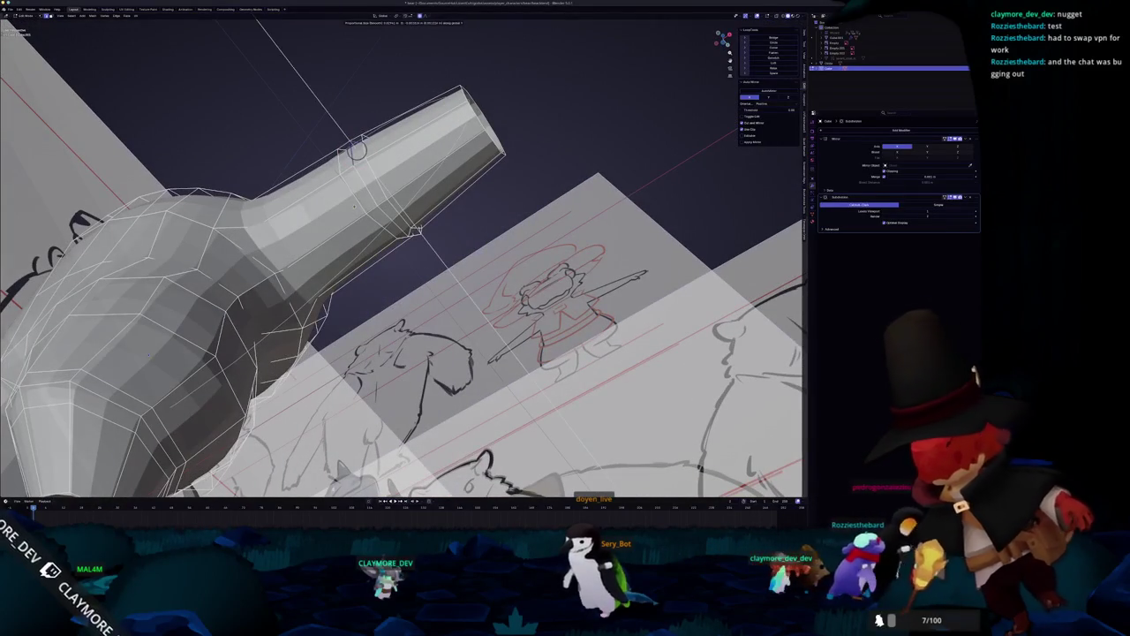
click(356, 150)
key(Tab)
mouse_move(355, 150)
middle_down()
mouse_move(371, 265)
mouse_move(327, 194)
mouse_move(362, 229)
mouse_move(353, 248)
mouse_move(389, 234)
mouse_move(371, 247)
middle_up()
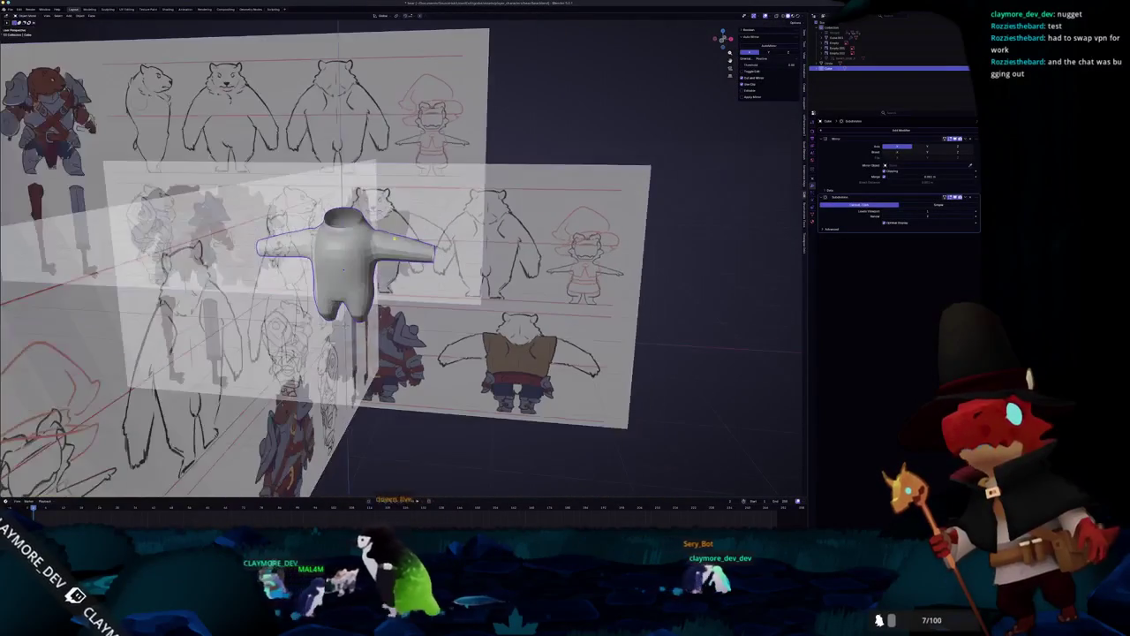
Scale the arm loops with proportional falloff in front orthographic view.
key(KP_1)
key(Tab)
scroll(344, 265, up, 3)
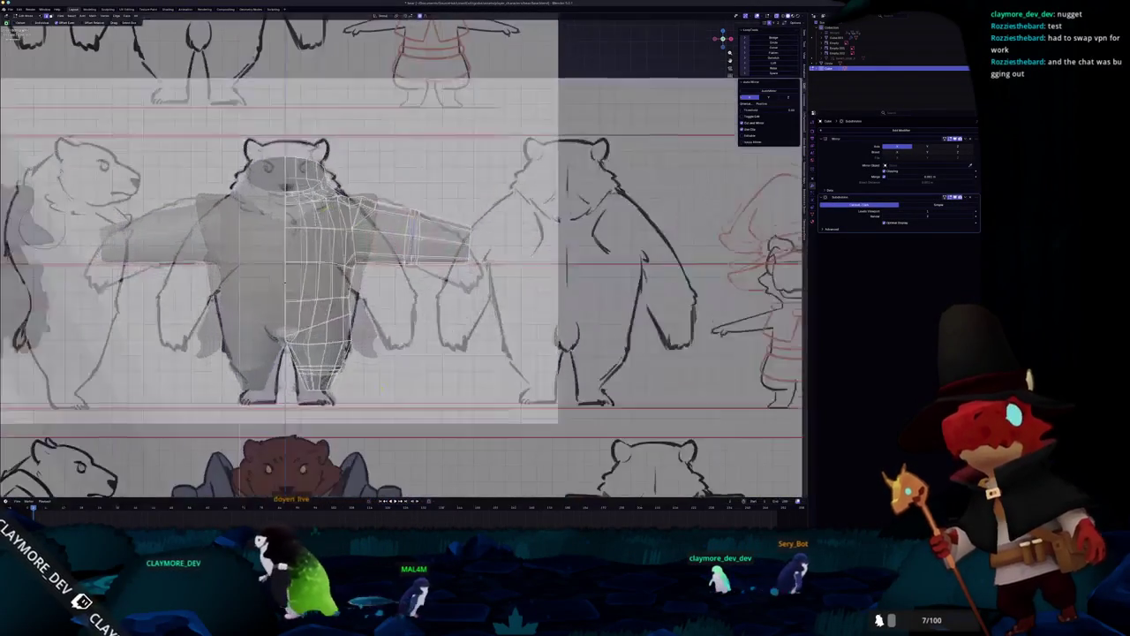
scroll(353, 256, up, 1)
scroll(353, 256, up, 1)
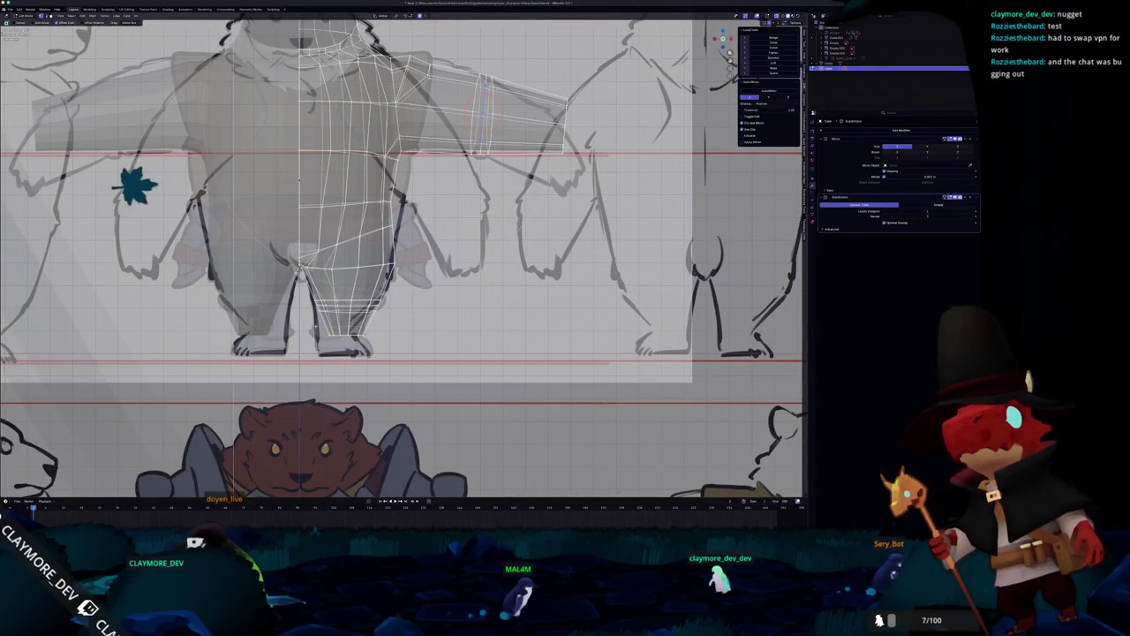
key(s)
click(346, 335)
Select and resize the lower leg loop, then check it in Object Mode.
scroll(392, 342, up, 2)
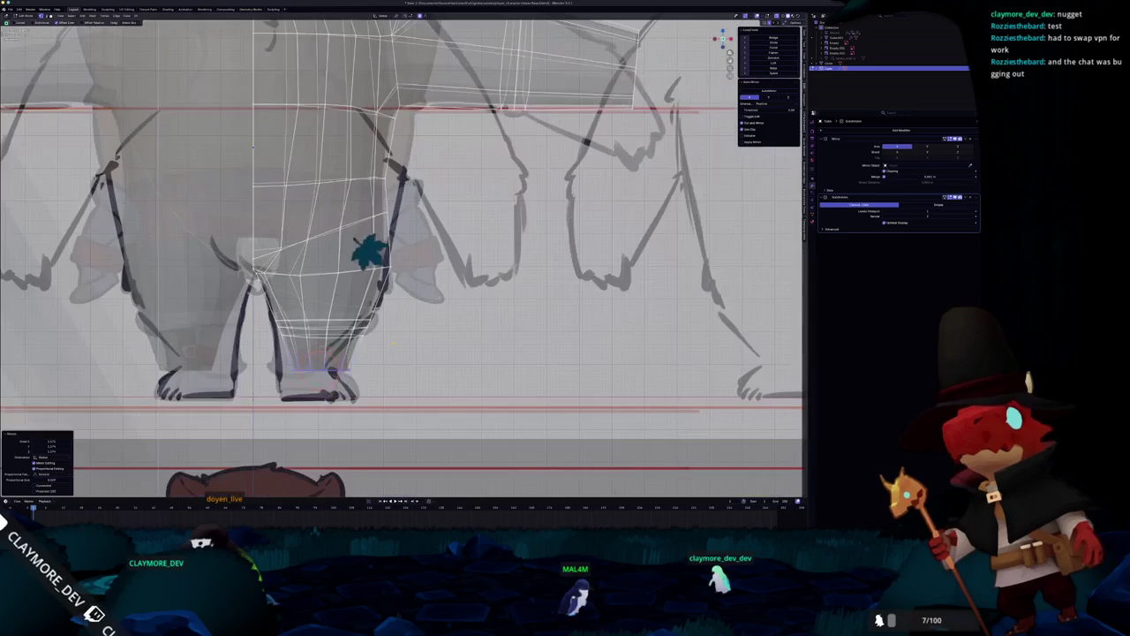
alt+click(375, 325)
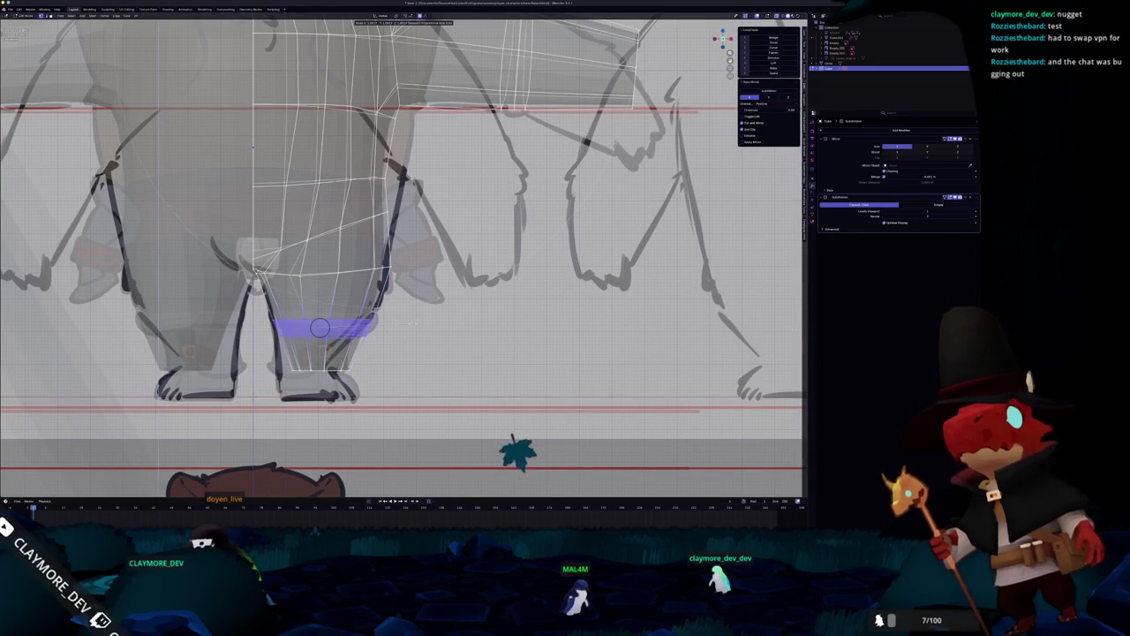
click(412, 323)
key(Tab)
key(Tab)
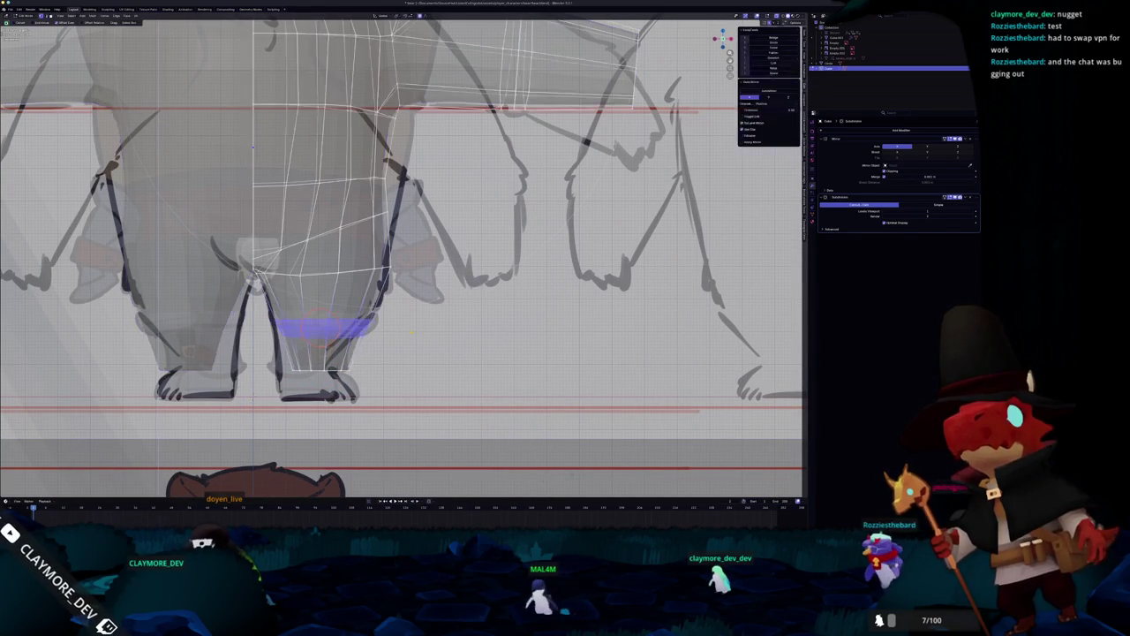
scroll(415, 331, down, 3)
middle_drag(415, 331, 378, 164)
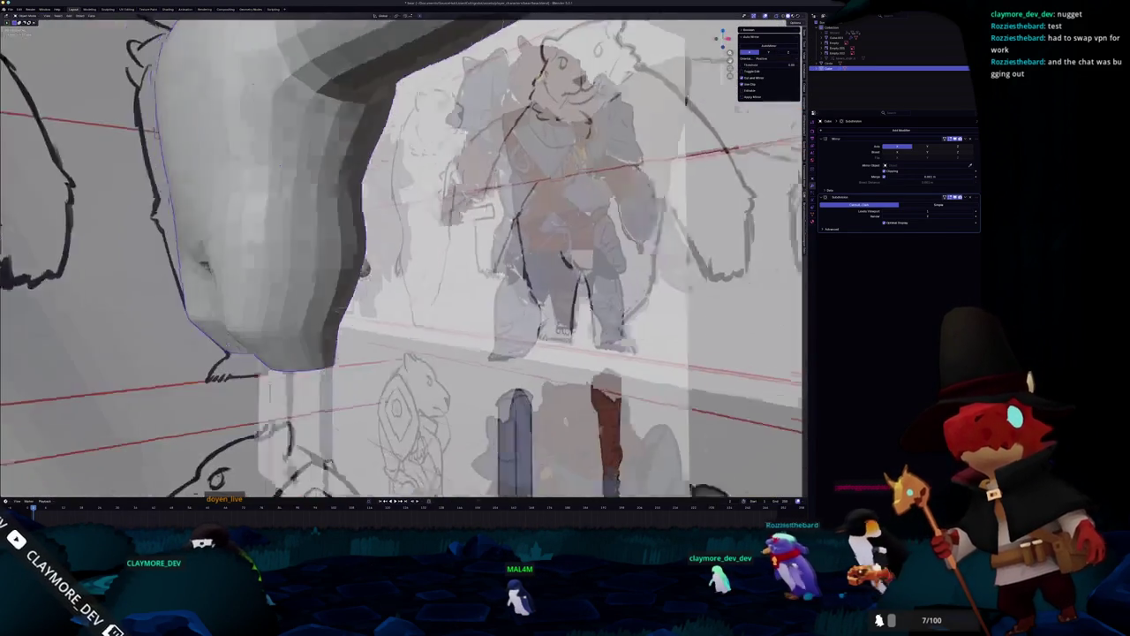
Scale and rotate the lower leg loop from the front view.
key(KP_1)
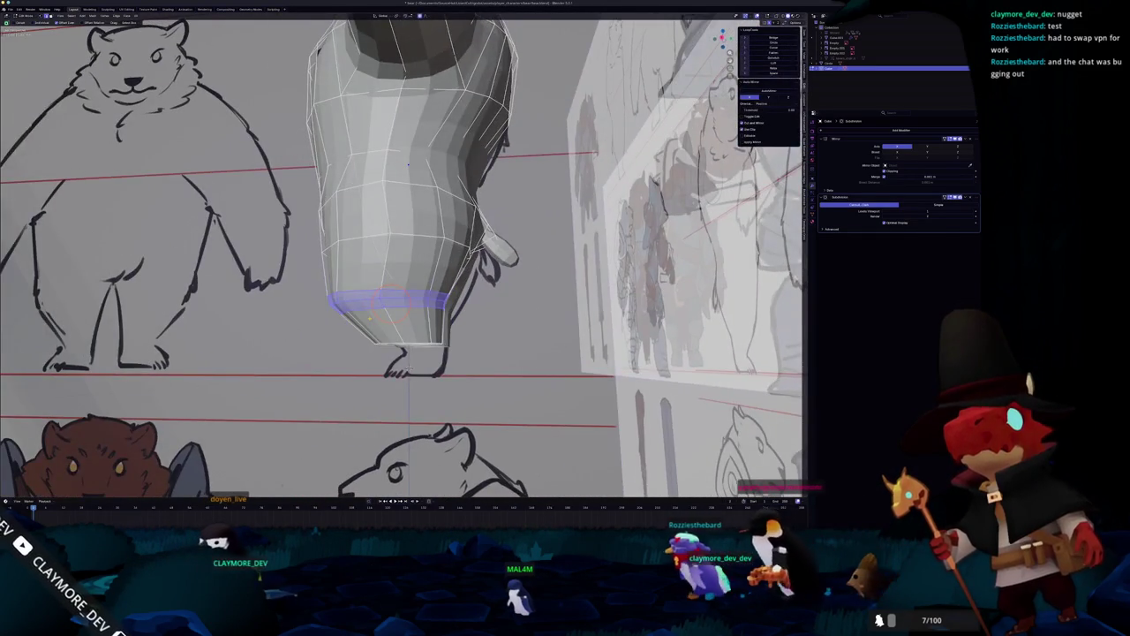
scroll(373, 318, up, 2)
scroll(373, 318, up, 2)
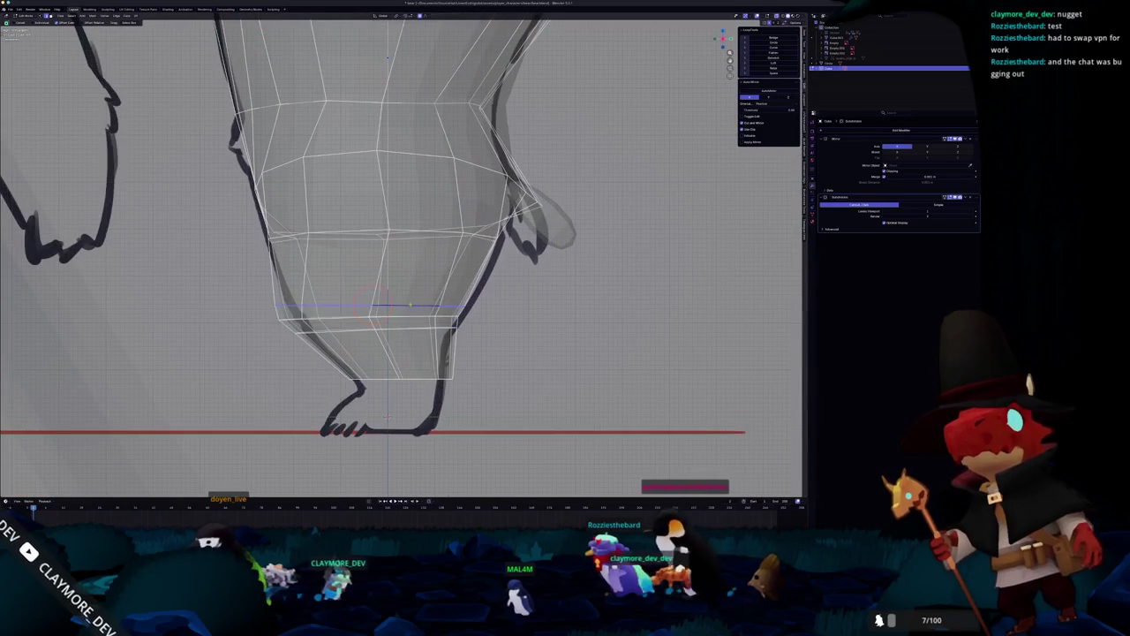
middle_drag(373, 318, 358, 328)
click(527, 314)
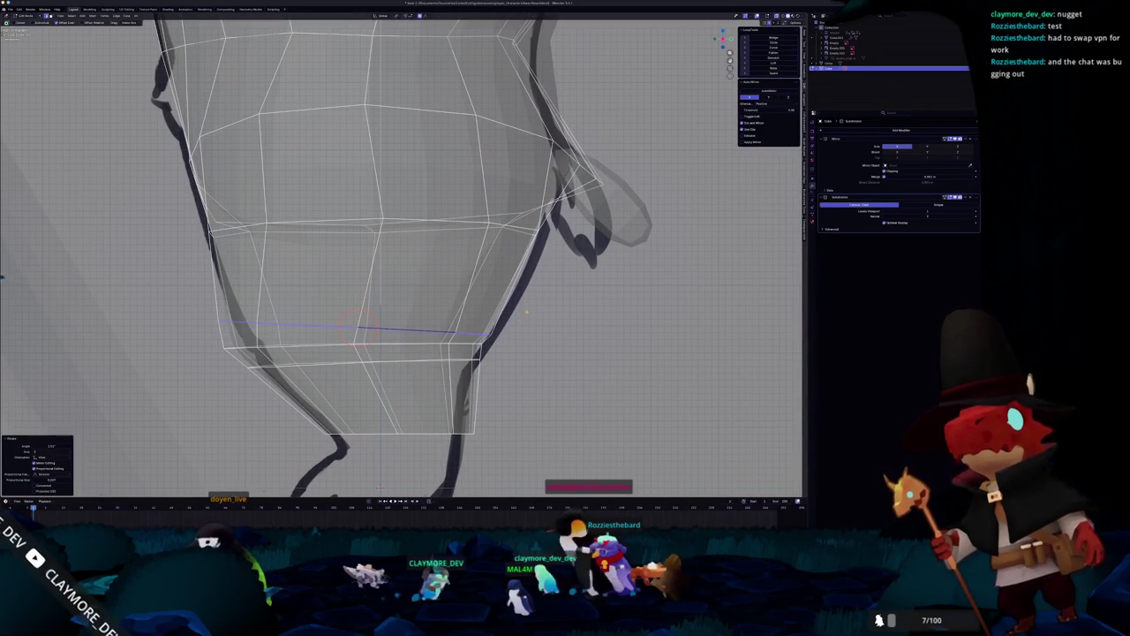
key(s)
click(521, 311)
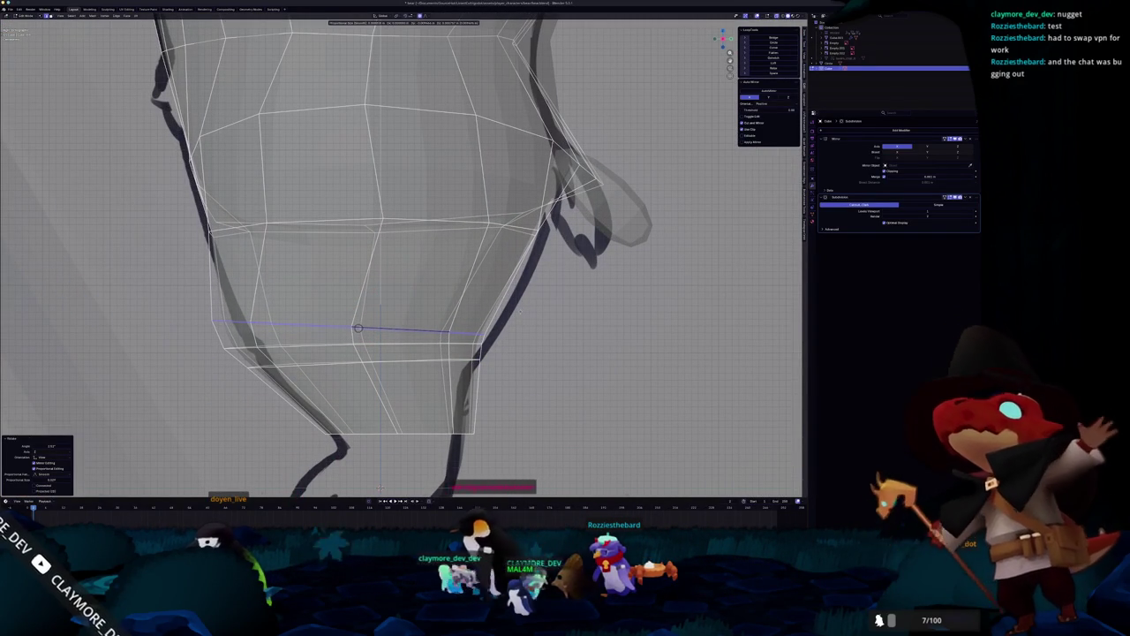
key(r)
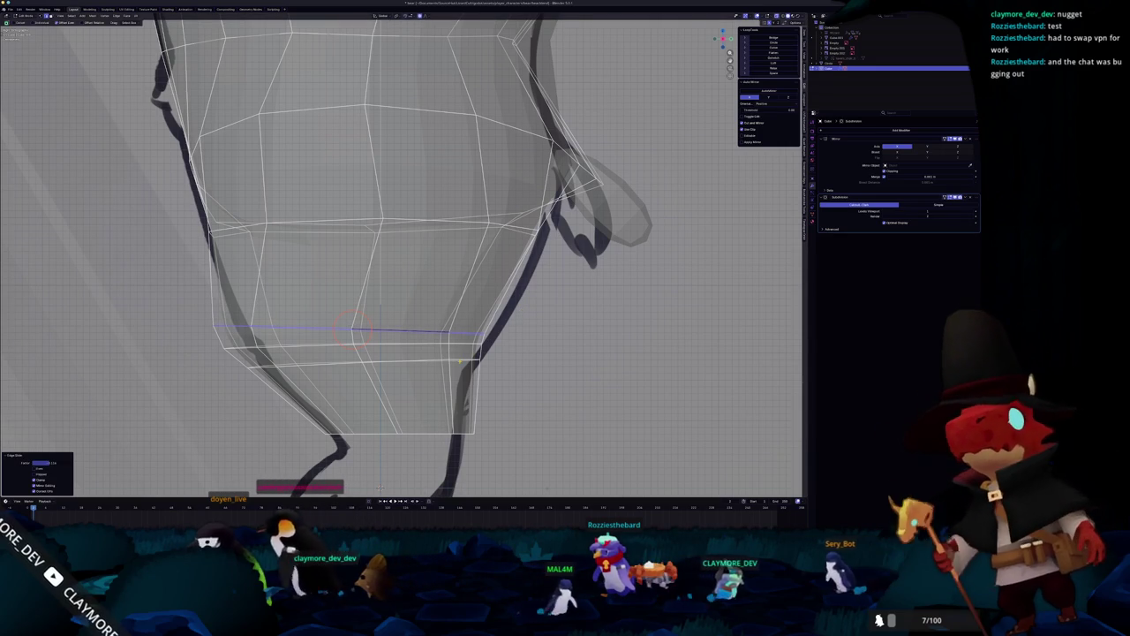
Lower the bottom leg loop and narrow it so the leg tapers toward the foot.
key(g)
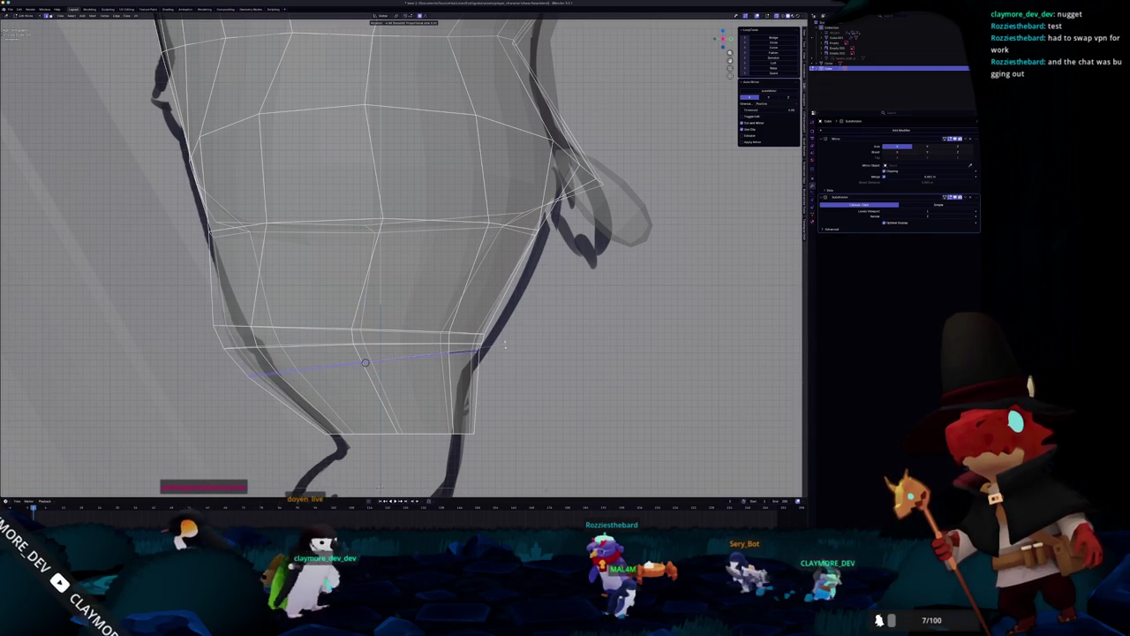
click(505, 347)
key(s)
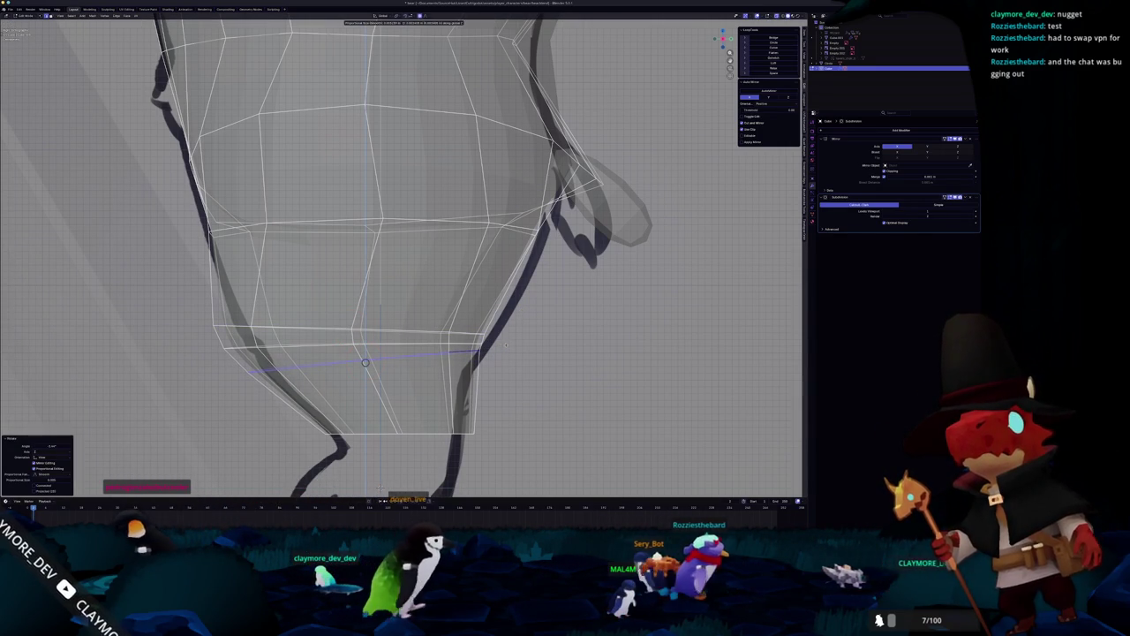
click(505, 347)
key(Tab)
scroll(503, 348, down, 3)
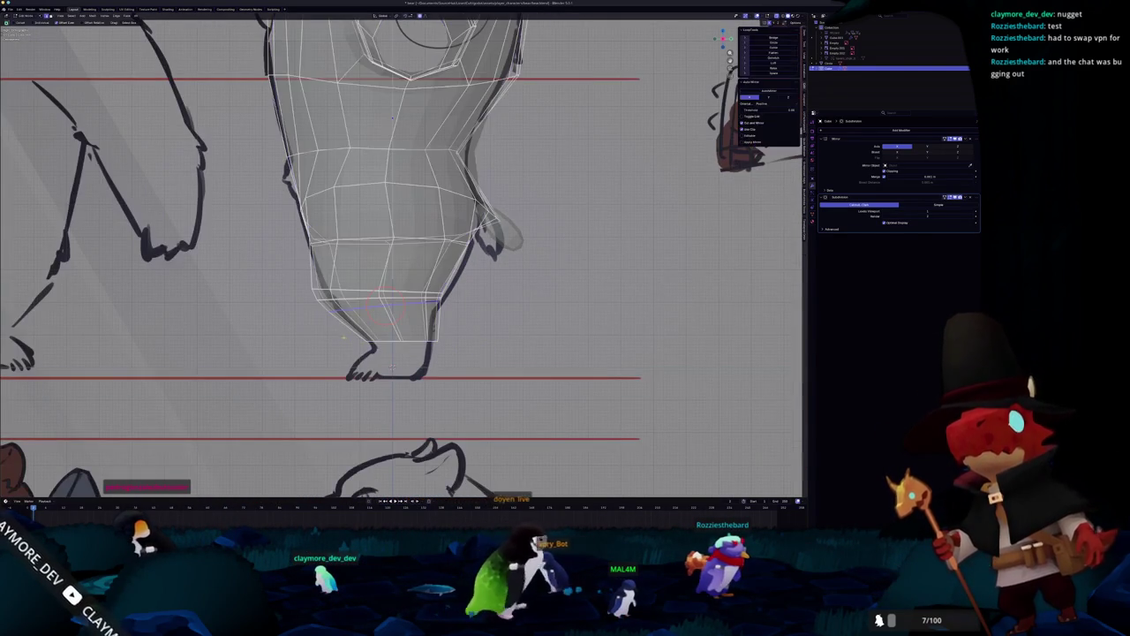
mouse_move(451, 348)
middle_down()
mouse_move(364, 342)
mouse_move(407, 291)
mouse_move(402, 328)
middle_up()
key(Tab)
Scale the body mesh's shoulder vertices, checking the smoothed result from an angled view.
key(c)
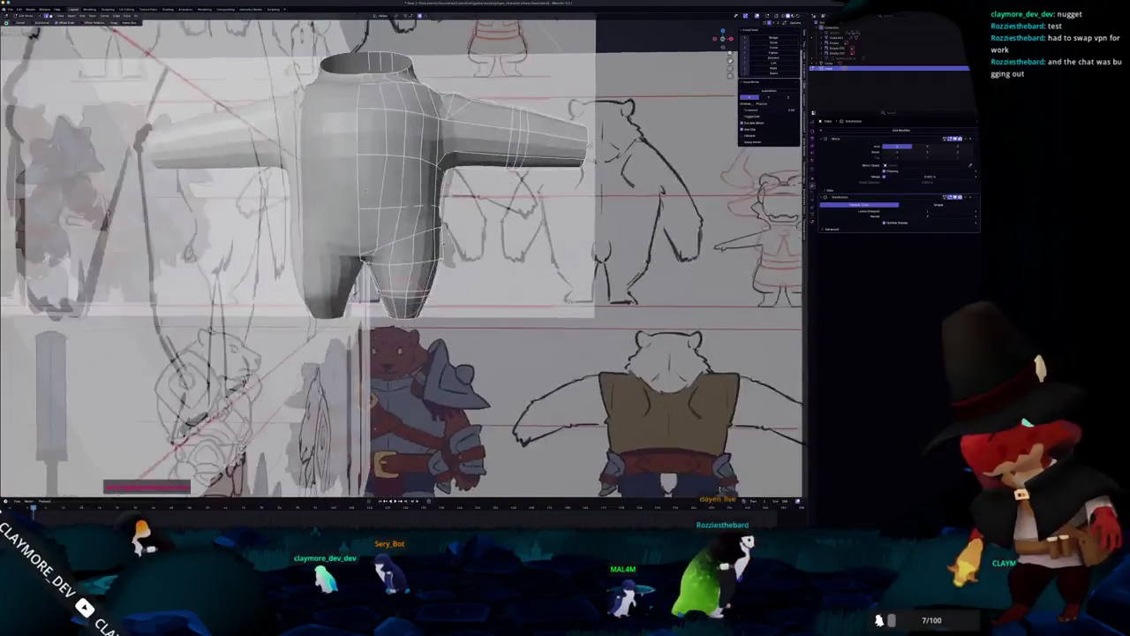
scroll(401, 331, up, 3)
scroll(402, 332, up, 2)
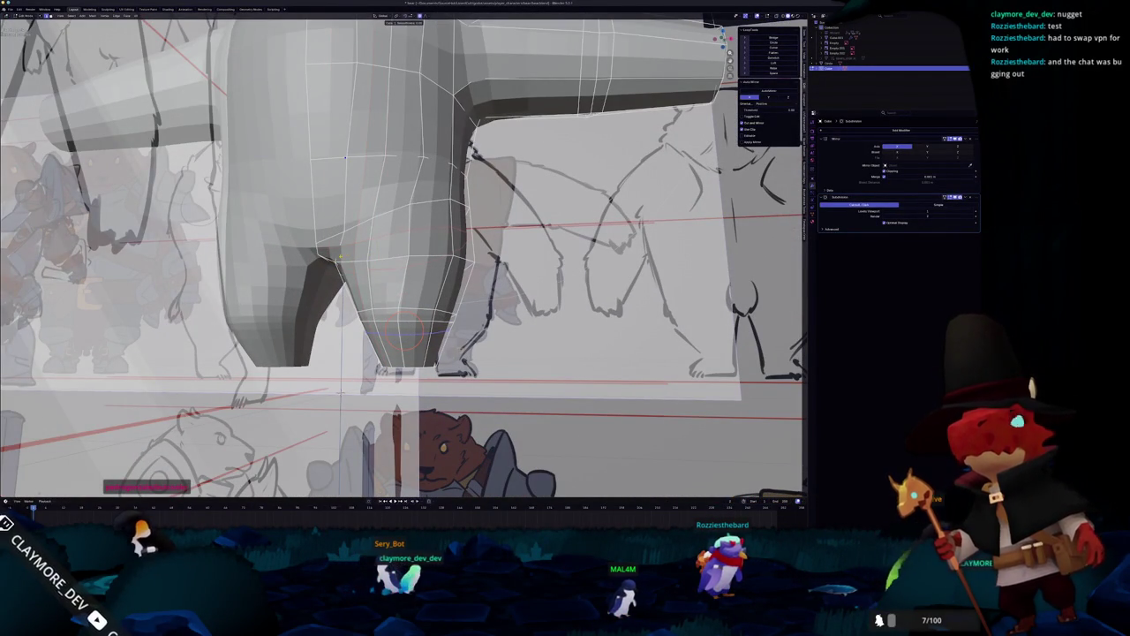
key(Tab)
scroll(345, 258, down, 3)
mouse_move(354, 221)
middle_down()
mouse_move(411, 187)
mouse_move(412, 248)
mouse_move(371, 282)
mouse_move(442, 203)
middle_up()
scroll(410, 187, up, 3)
key(Tab)
scroll(412, 187, down, 3)
scroll(412, 212, up, 4)
scroll(371, 283, up, 2)
scroll(354, 304, up, 3)
scroll(347, 313, up, 2)
scroll(443, 203, up, 2)
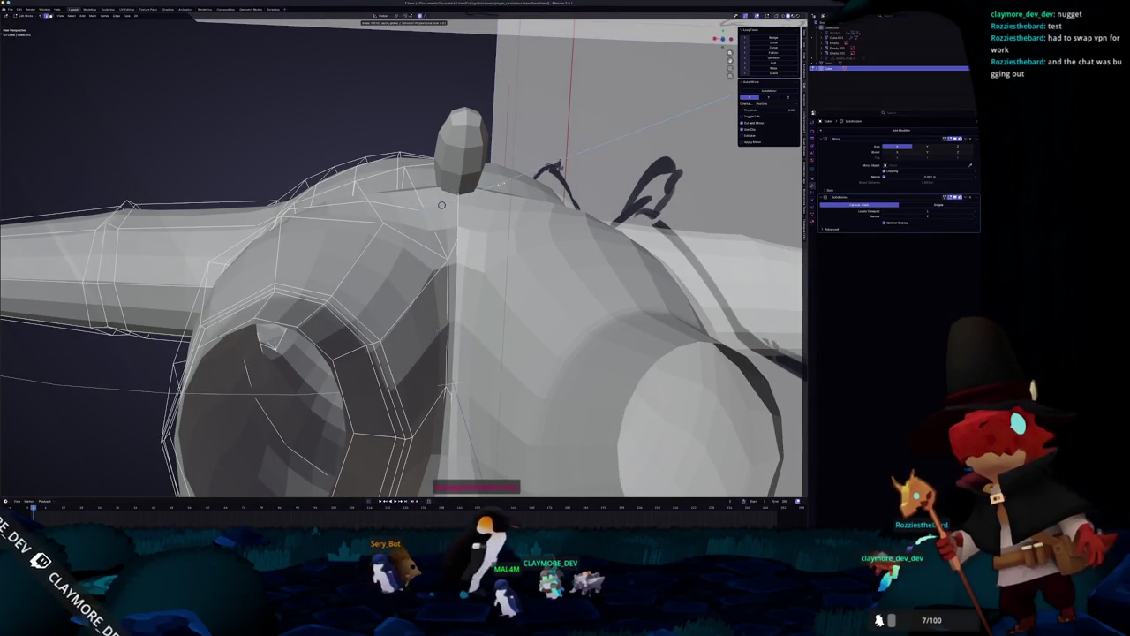
click(442, 205)
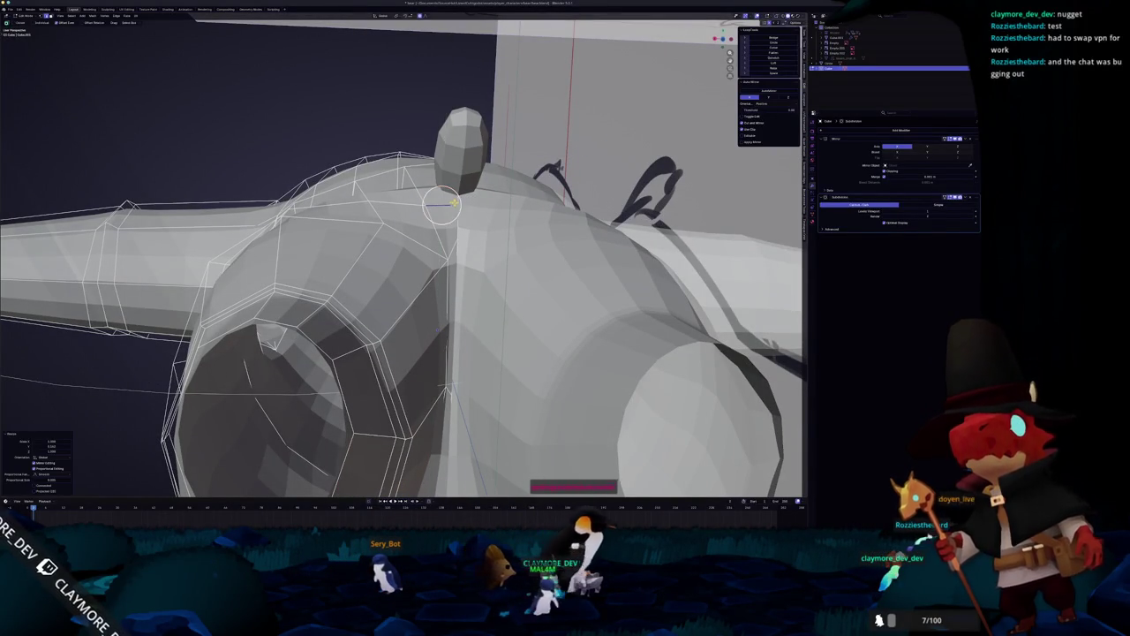
mouse_move(442, 205)
middle_down()
mouse_move(419, 190)
mouse_move(524, 80)
middle_up()
scroll(418, 190, up, 3)
scroll(419, 191, down, 3)
scroll(448, 165, up, 3)
Adjust the hip and crotch vertices, comparing the smoothed shape from low side angles.
key(Tab)
scroll(454, 144, up, 2)
scroll(456, 144, down, 2)
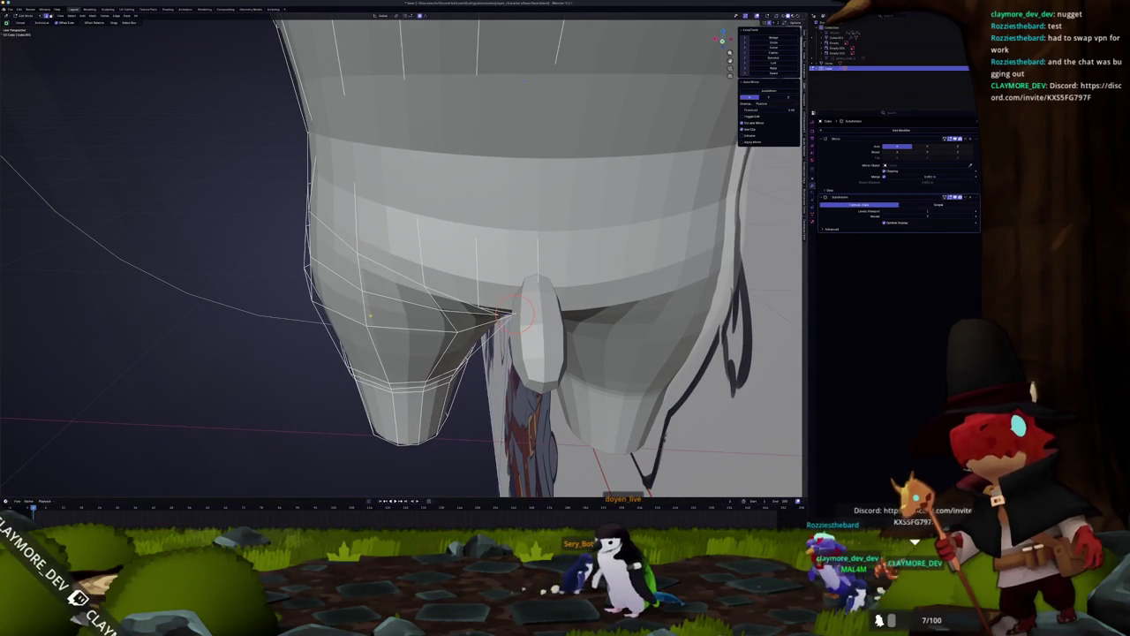
middle_drag(363, 309, 424, 311)
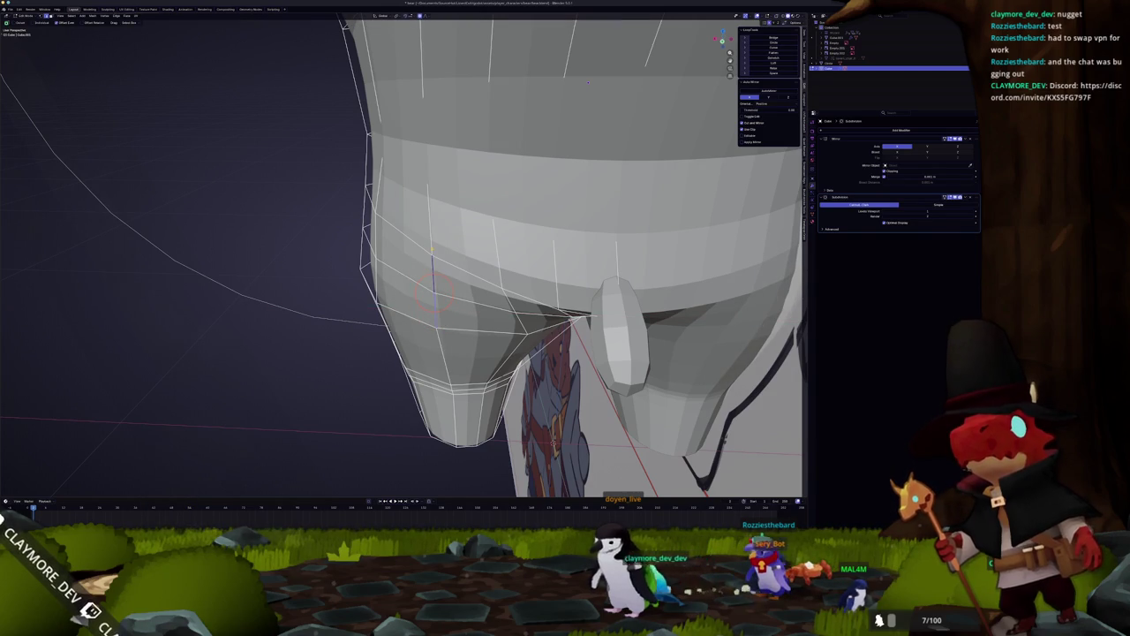
key(Tab)
mouse_move(422, 251)
middle_down()
mouse_move(435, 296)
mouse_move(466, 281)
middle_up()
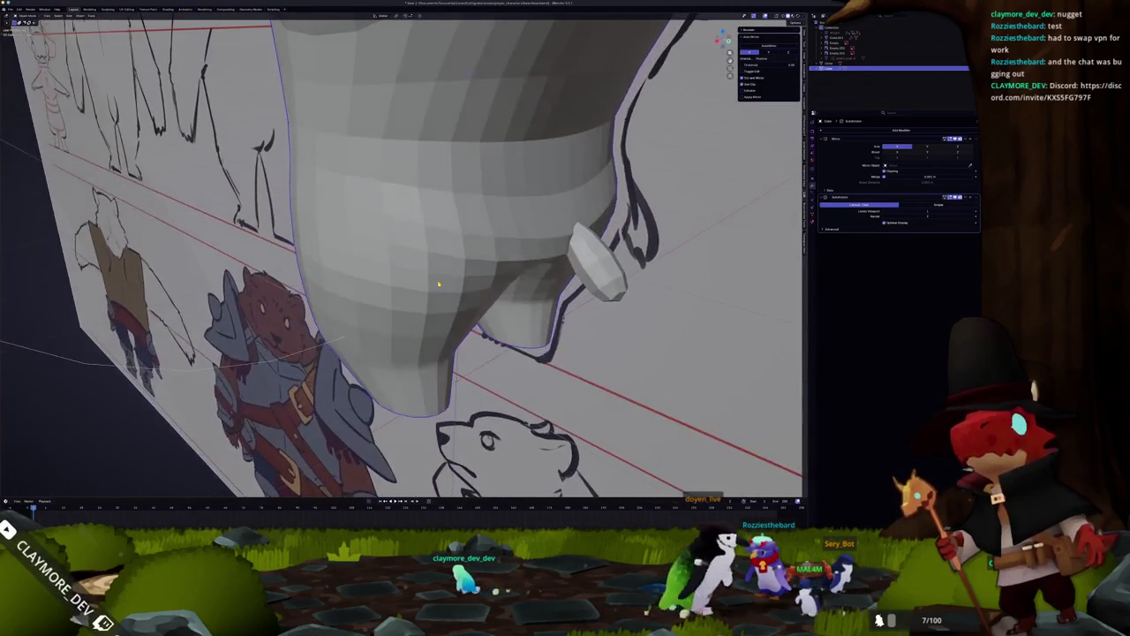
key(Tab)
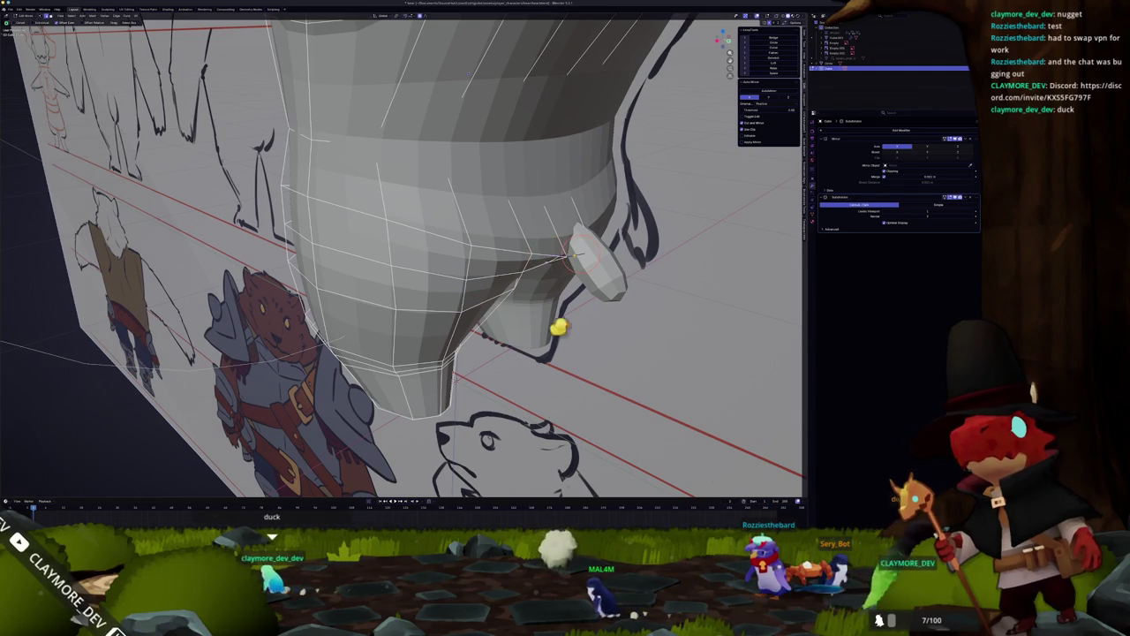
mouse_move(561, 256)
middle_down()
mouse_move(599, 256)
mouse_move(509, 289)
mouse_move(529, 288)
mouse_move(459, 292)
middle_up()
key(Tab)
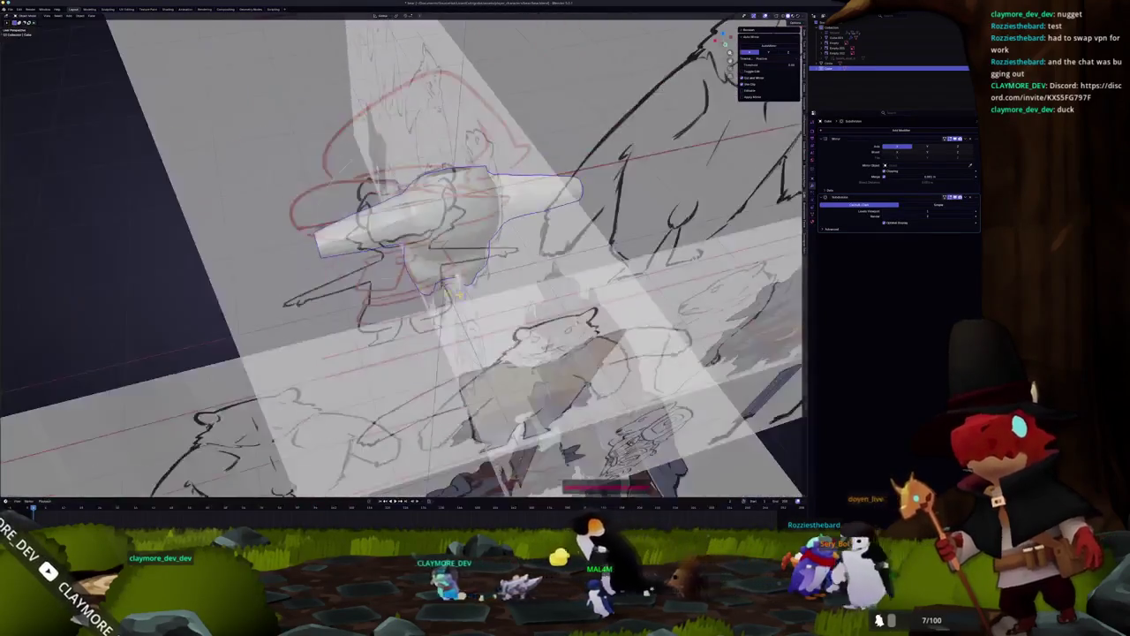
scroll(454, 294, down, 8)
mouse_move(374, 308)
middle_down()
mouse_move(392, 336)
mouse_move(446, 345)
mouse_move(412, 311)
middle_up()
scroll(412, 312, up, 5)
key(shift+a)
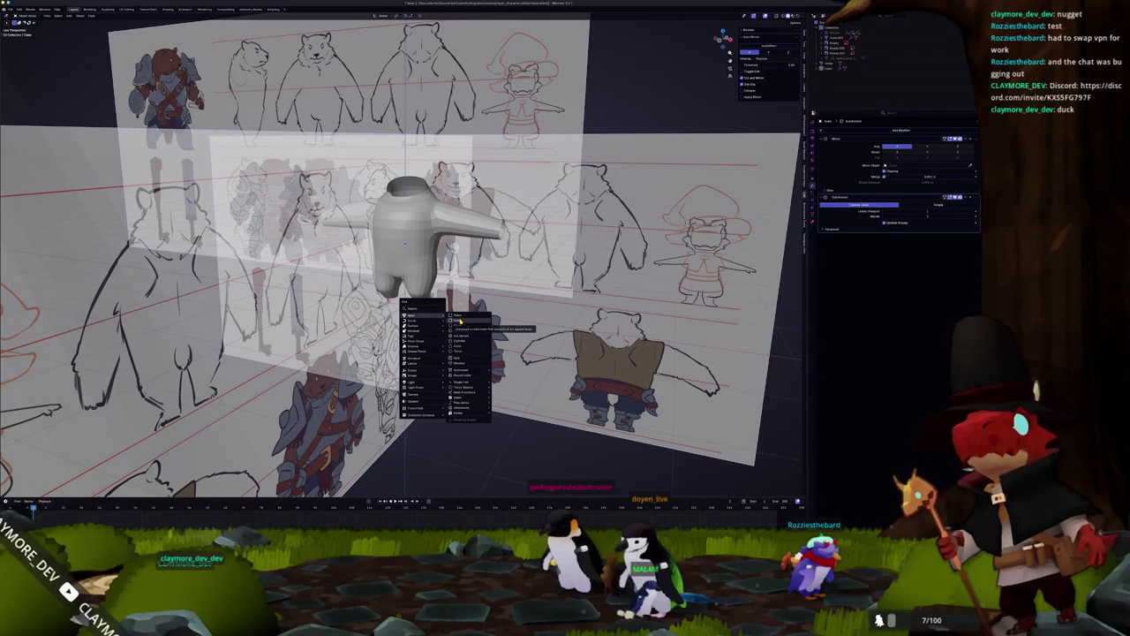
Add a cube just past the arm's end and stretch it vertically in front view.
click(459, 321)
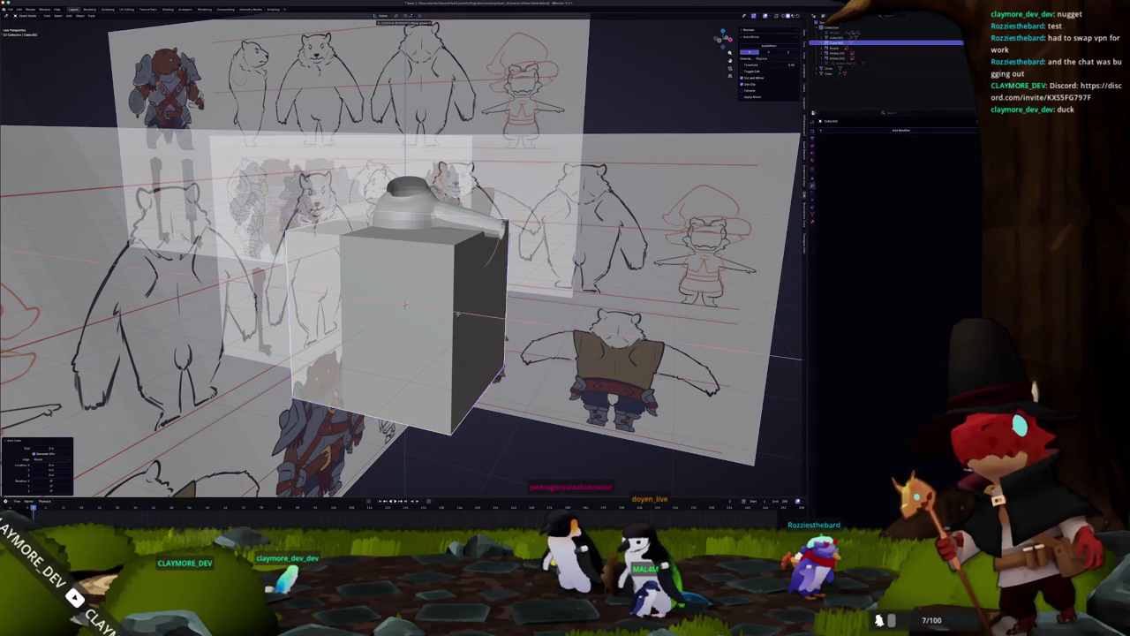
key(g)
click(528, 322)
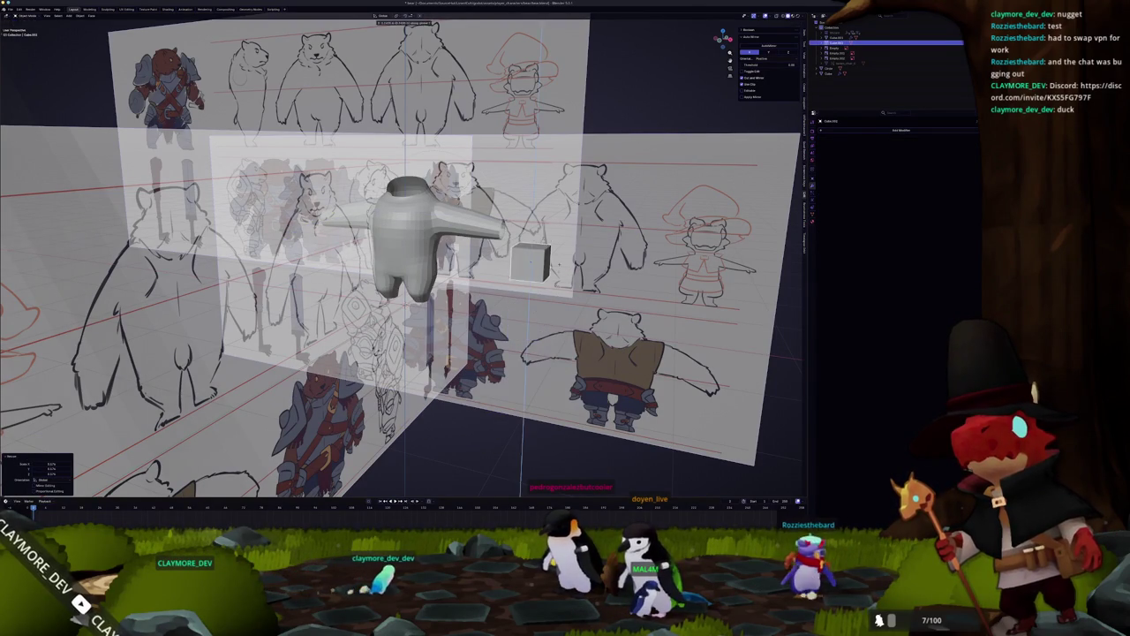
key(KP_1)
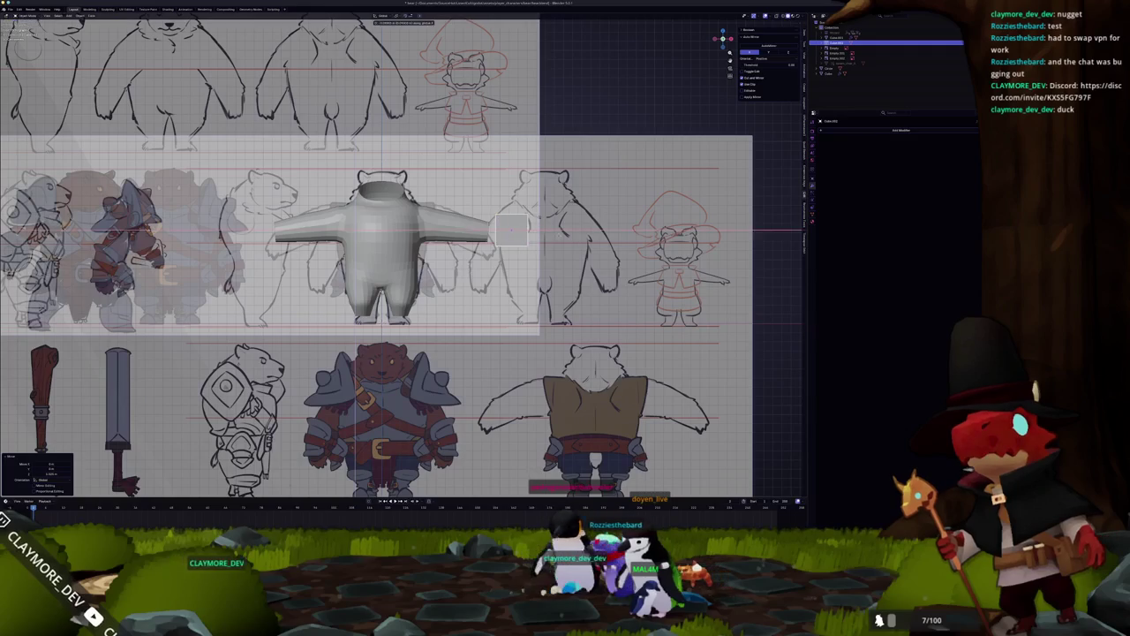
scroll(571, 232, up, 4)
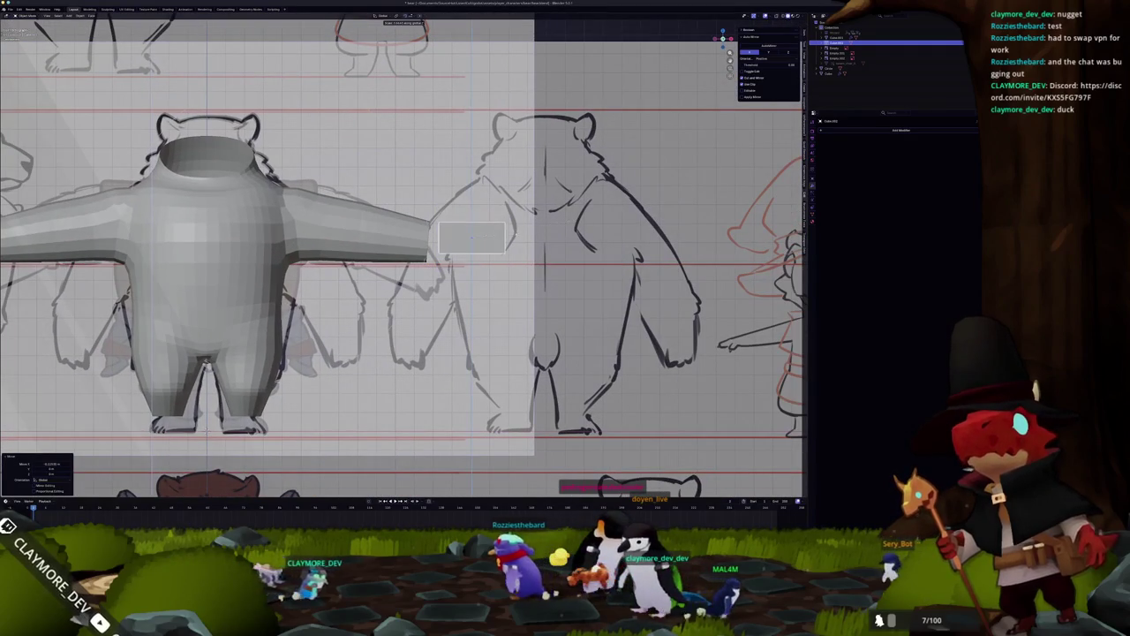
key(s)
key(z)
click(543, 231)
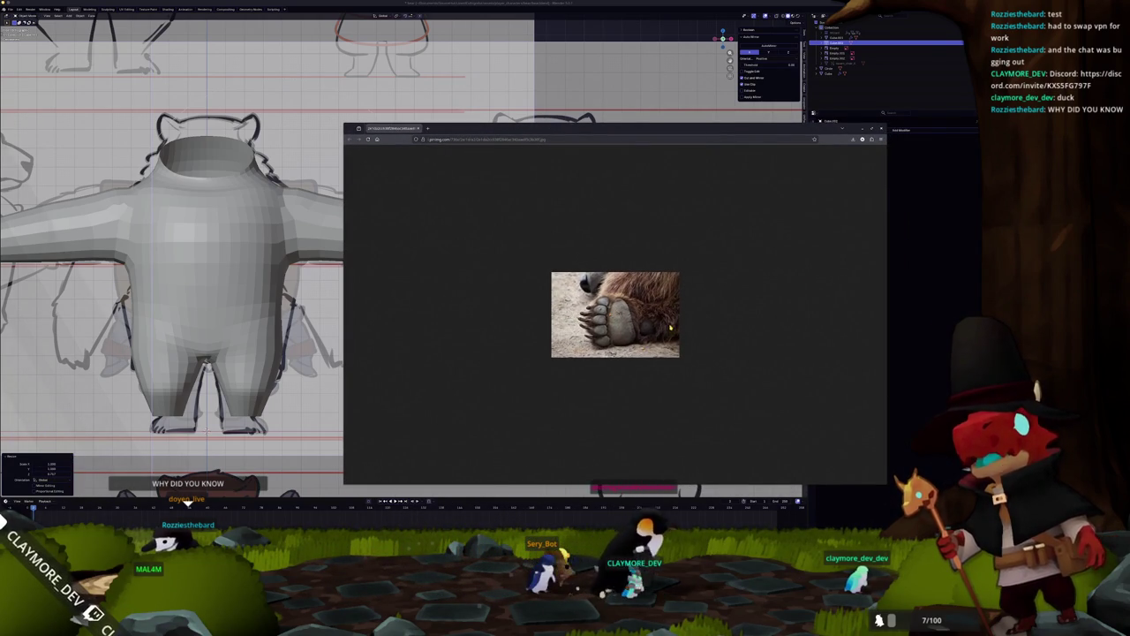
Zoom into the bear paw photo in the browser to study its shape.
ctrl+scroll(616, 315, up, 2)
ctrl+scroll(615, 315, up, 1)
ctrl+scroll(616, 315, up, 2)
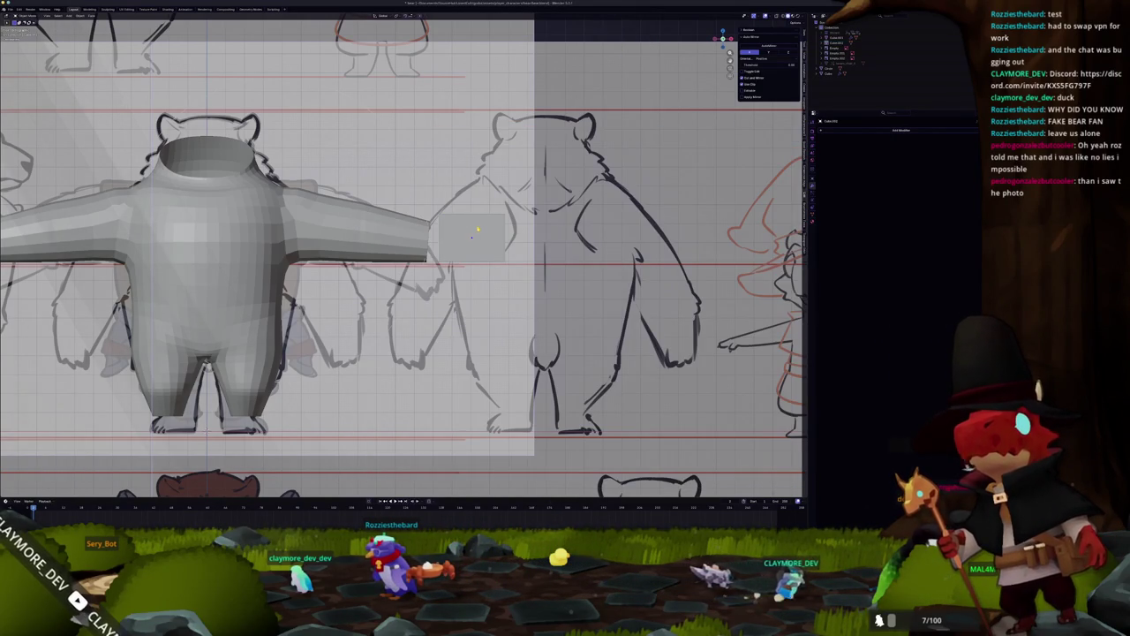
Shrink the block to fit the hand sketch and add subdivision with Ctrl+1.
key(Tab)
scroll(477, 230, up, 3)
key(Tab)
scroll(500, 230, up, 2)
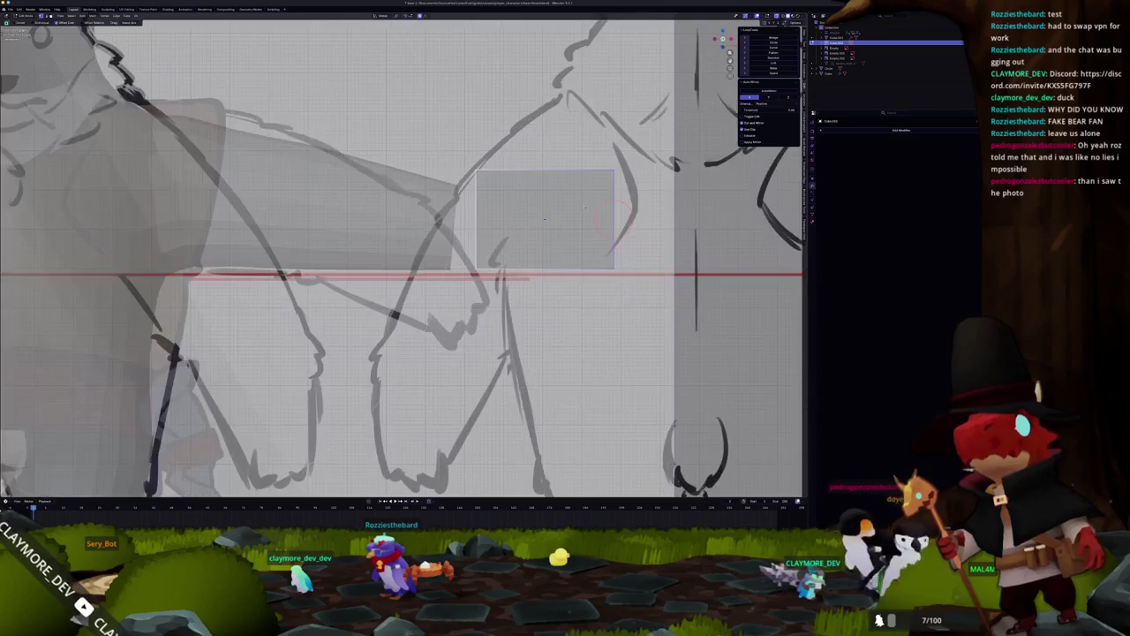
drag(613, 219, 584, 219)
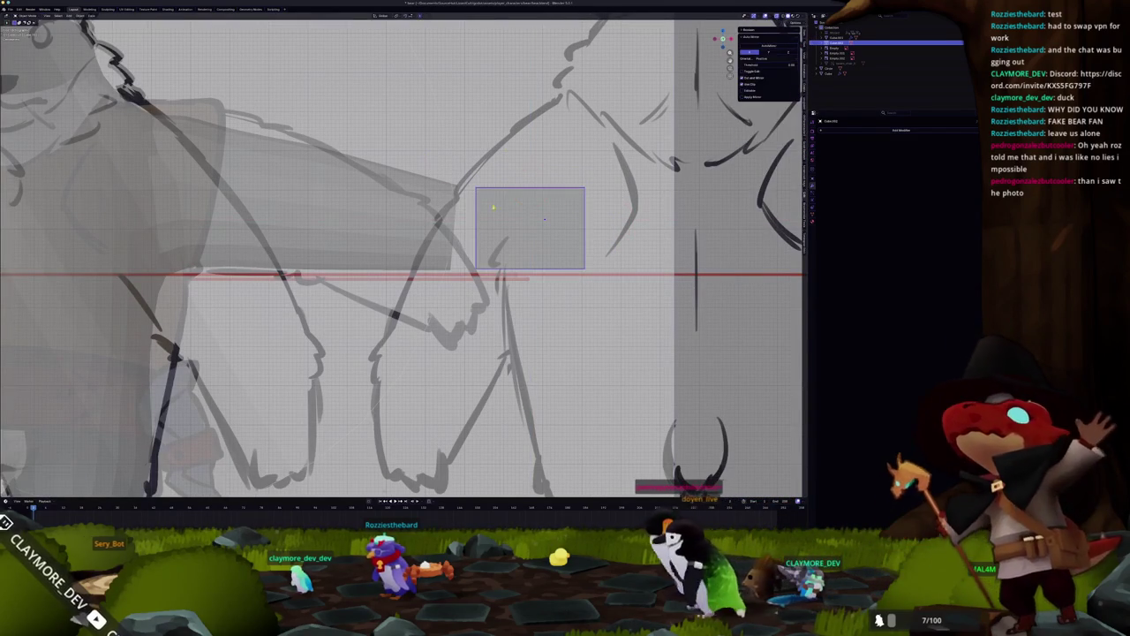
key(ctrl+1)
middle_drag(544, 219, 505, 234)
Apply two context-menu mesh operations to the rounded block, then select the arm with X-ray off.
key(Tab)
right_click(424, 228)
click(438, 240)
right_click(348, 228)
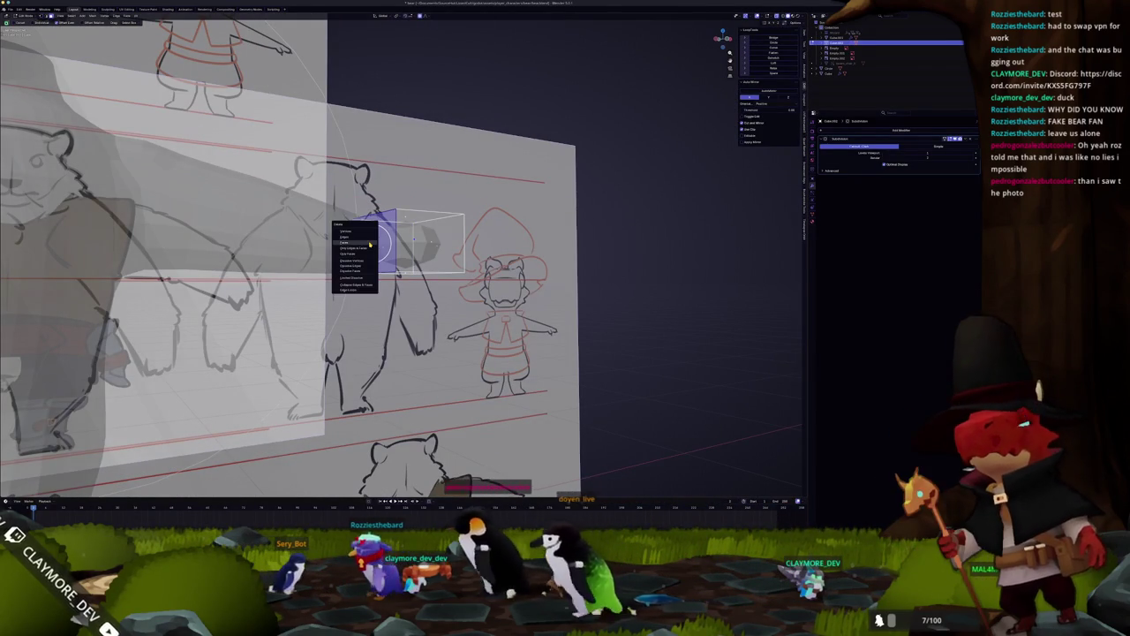
click(353, 249)
mouse_move(403, 250)
middle_down()
mouse_move(459, 265)
mouse_move(423, 264)
middle_up()
scroll(459, 265, up, 3)
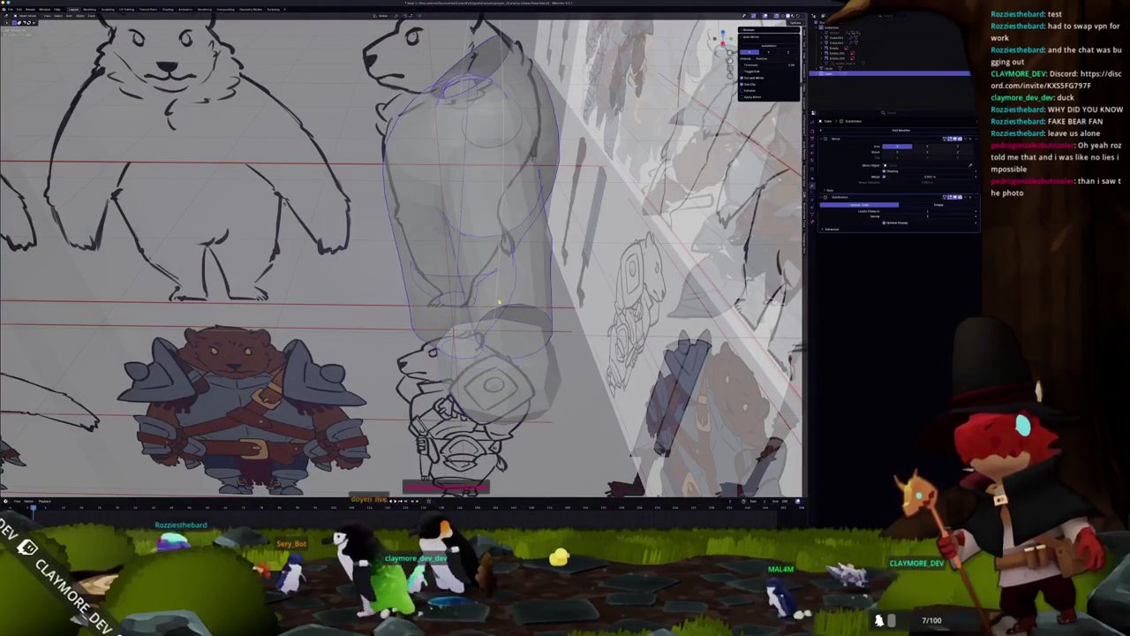
key(Tab)
key(Tab)
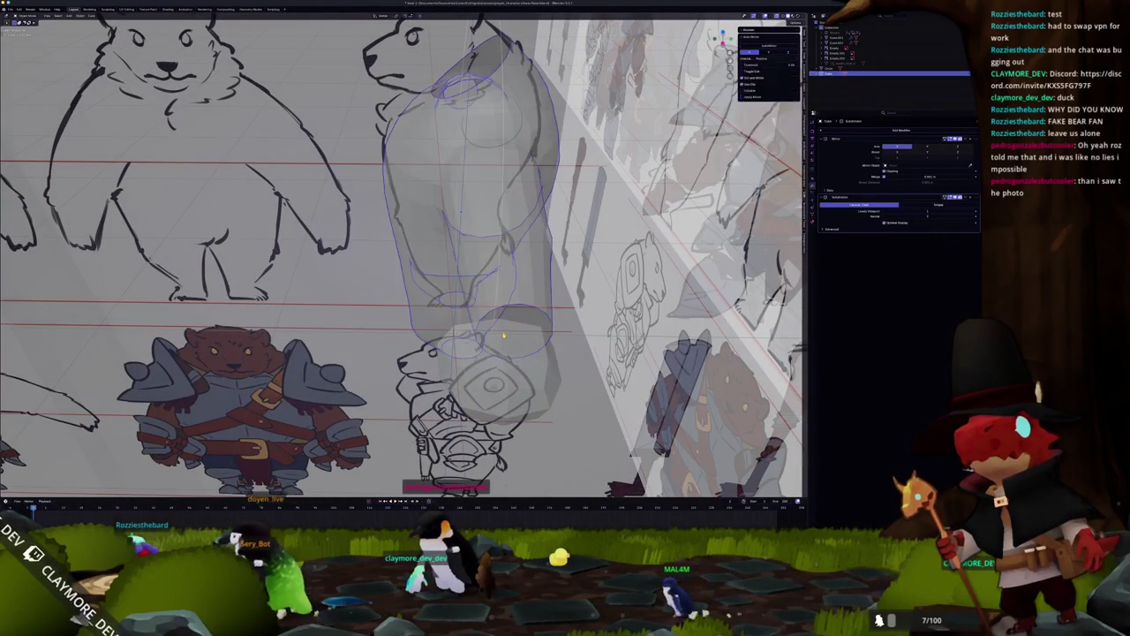
middle_drag(424, 265, 380, 291)
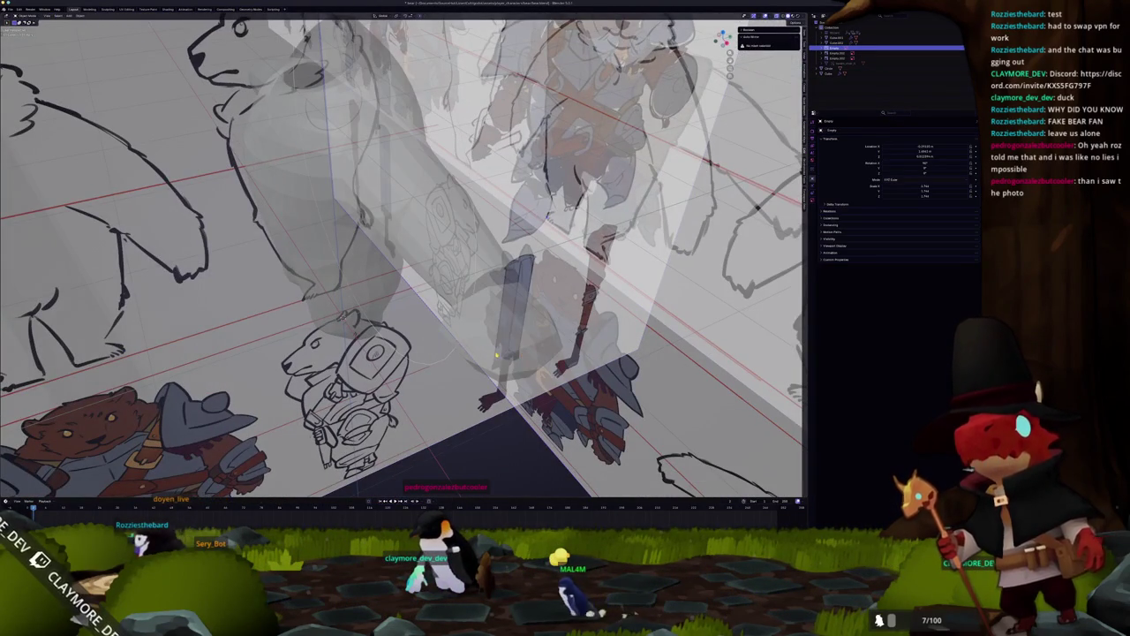
click(503, 327)
key(alt+z)
middle_drag(402, 256, 459, 291)
After a quick edit check on the hand, give the leg a Subdivision Surface modifier.
scroll(459, 335, up, 4)
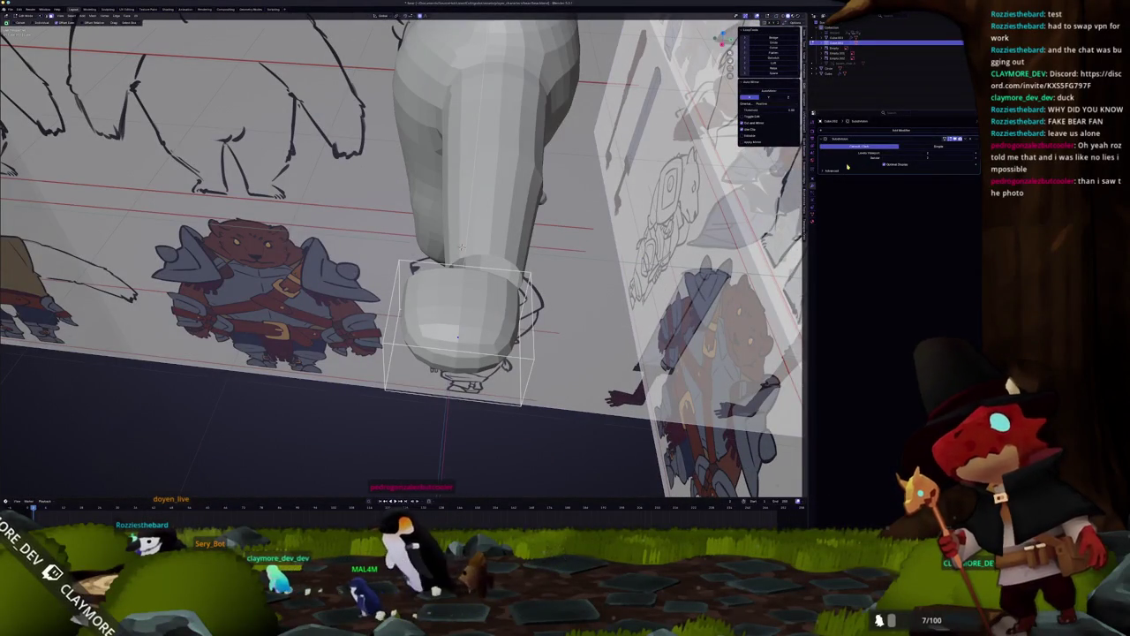
key(Tab)
scroll(497, 397, up, 2)
key(c)
middle_drag(497, 314, 436, 322)
key(Tab)
click(541, 168)
key(Tab)
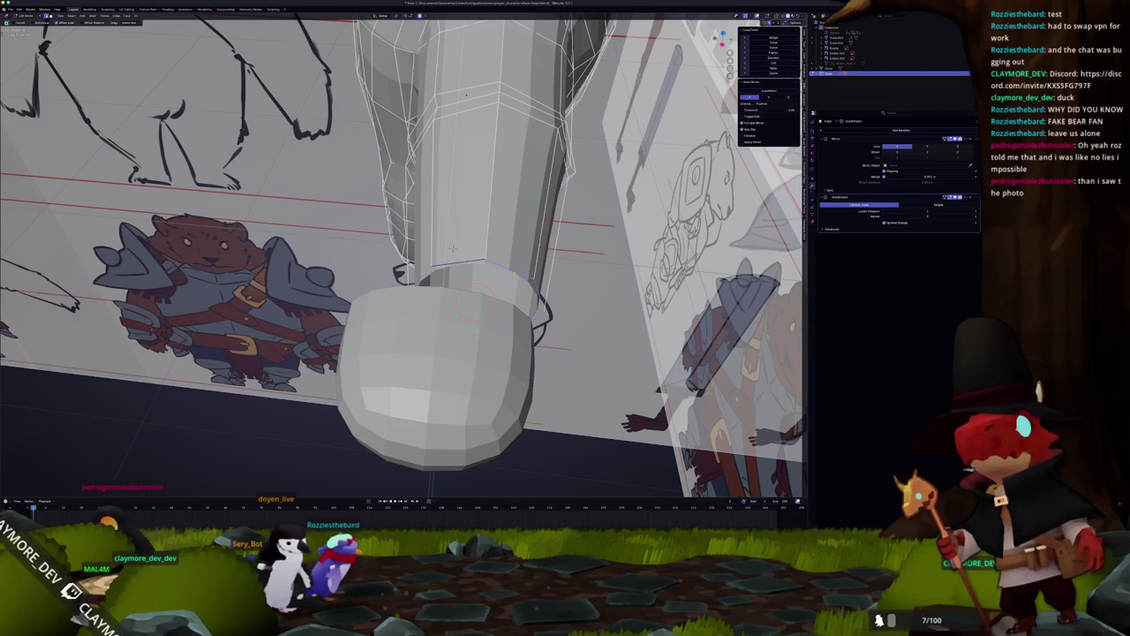
key(Tab)
key(Tab)
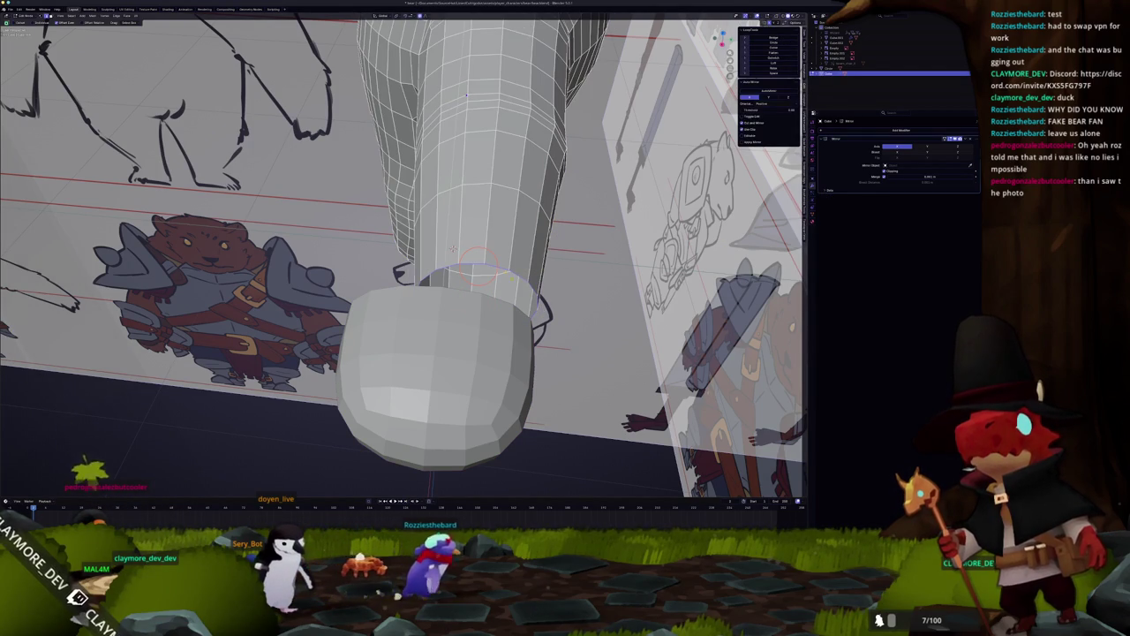
Select the foot and give it a Subdivision Surface modifier as well.
key(Tab)
key(ctrl+1)
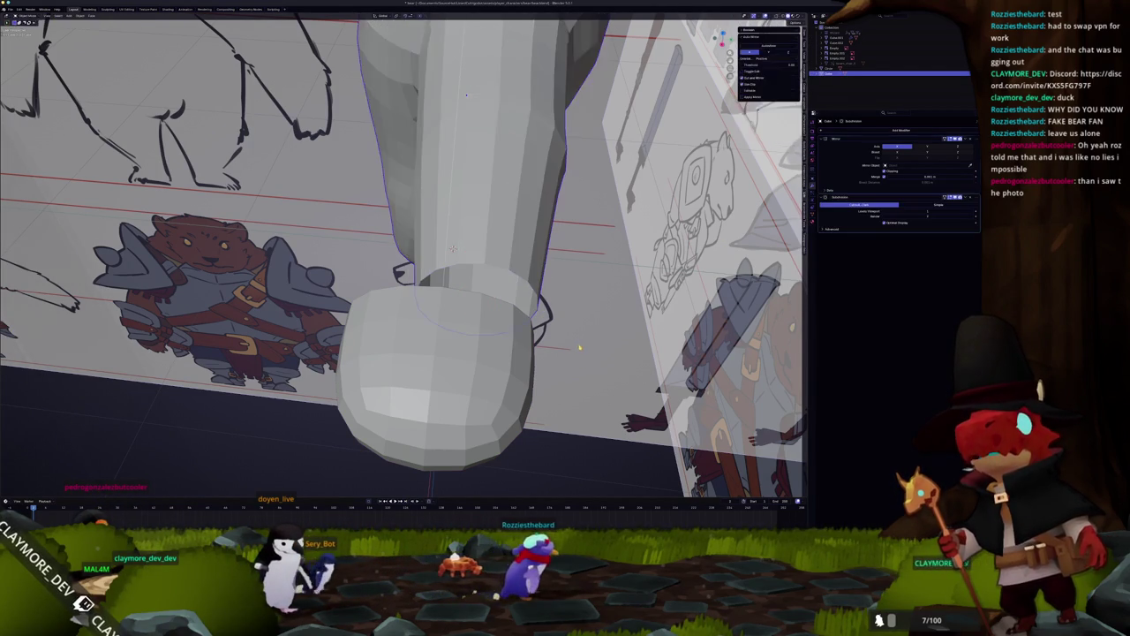
click(436, 323)
key(Tab)
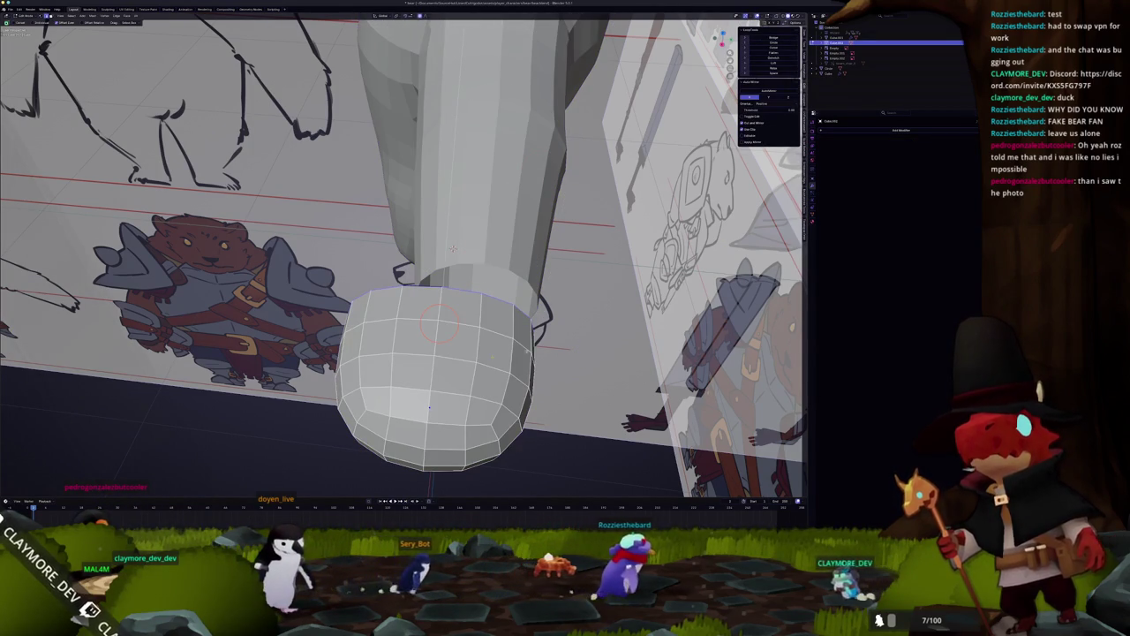
key(Tab)
key(ctrl+1)
mouse_move(429, 406)
middle_down()
mouse_move(481, 371)
mouse_move(443, 269)
mouse_move(437, 289)
middle_up()
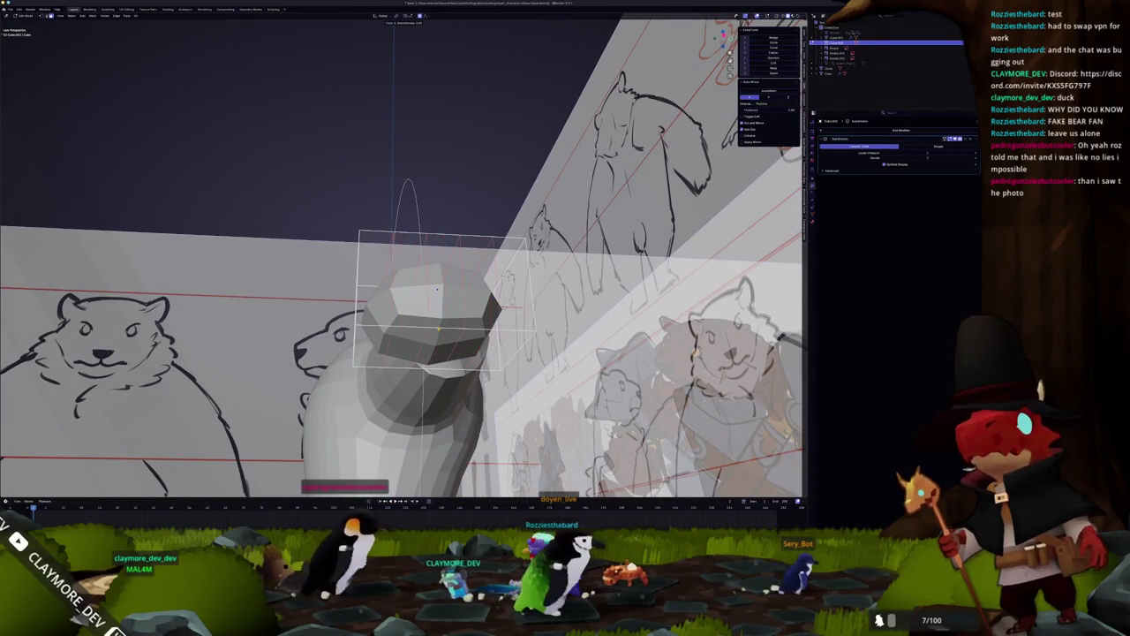
Add a loop cut across the foot and select the face loop along its front and bottom.
click(437, 289)
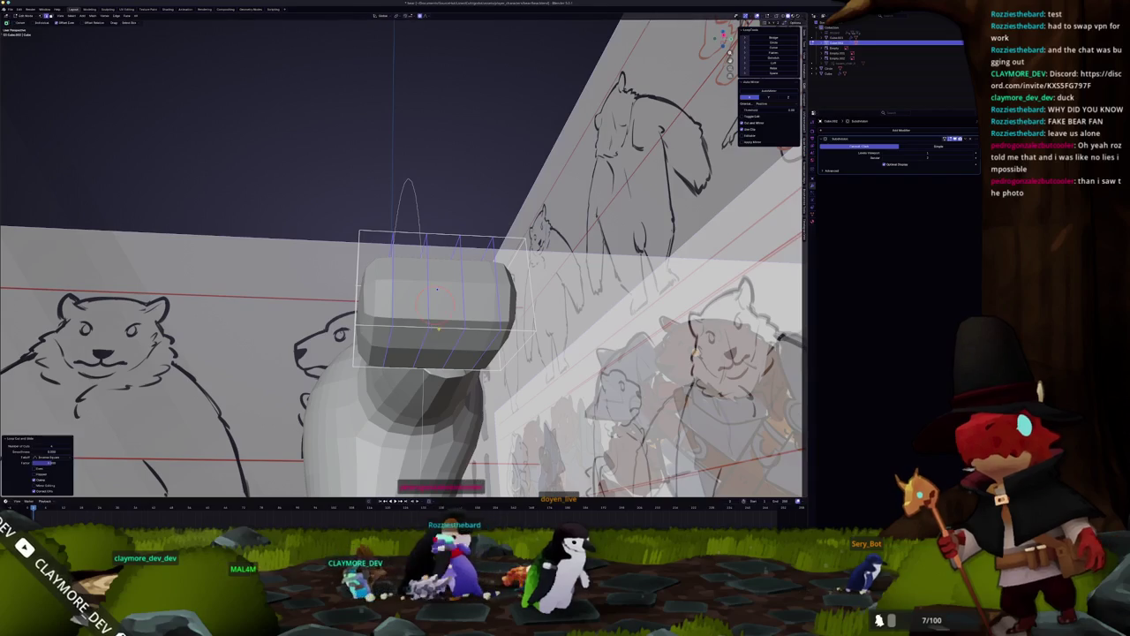
middle_drag(437, 288, 433, 337)
alt+click(433, 337)
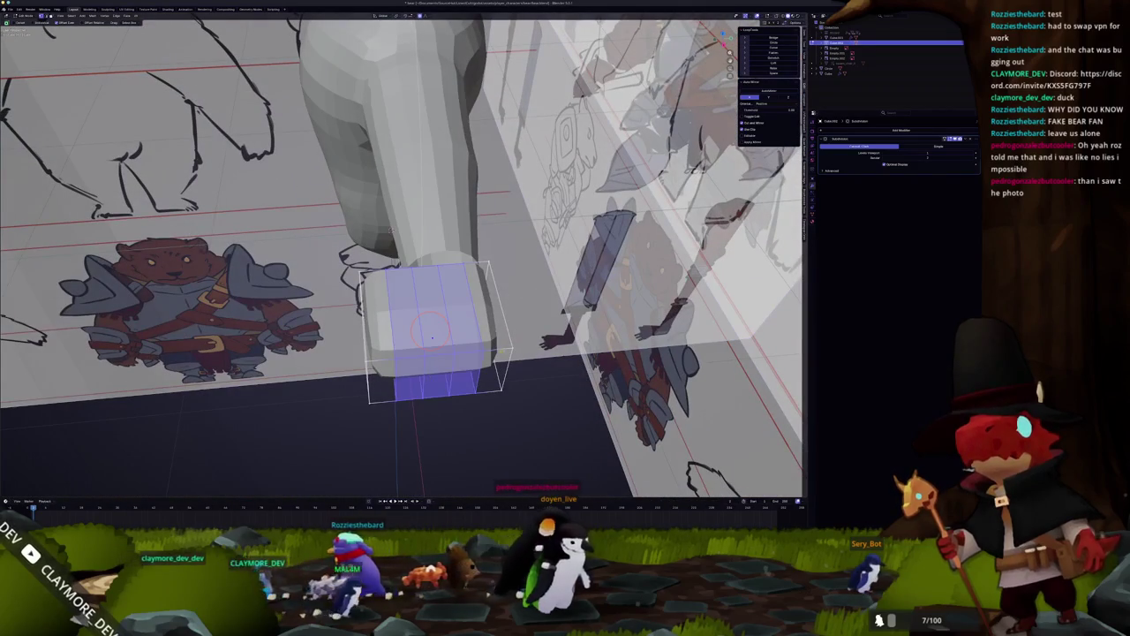
middle_drag(433, 337, 454, 380)
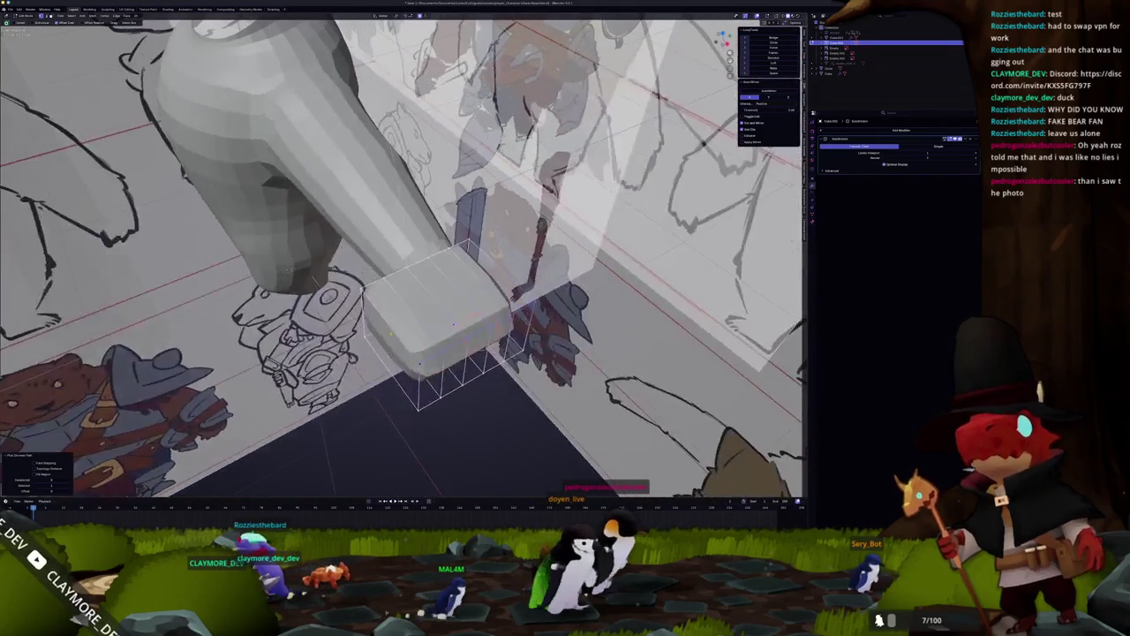
Place the 3D cursor on the foot's top face and rotate the foot around it.
shift+right_click(455, 320)
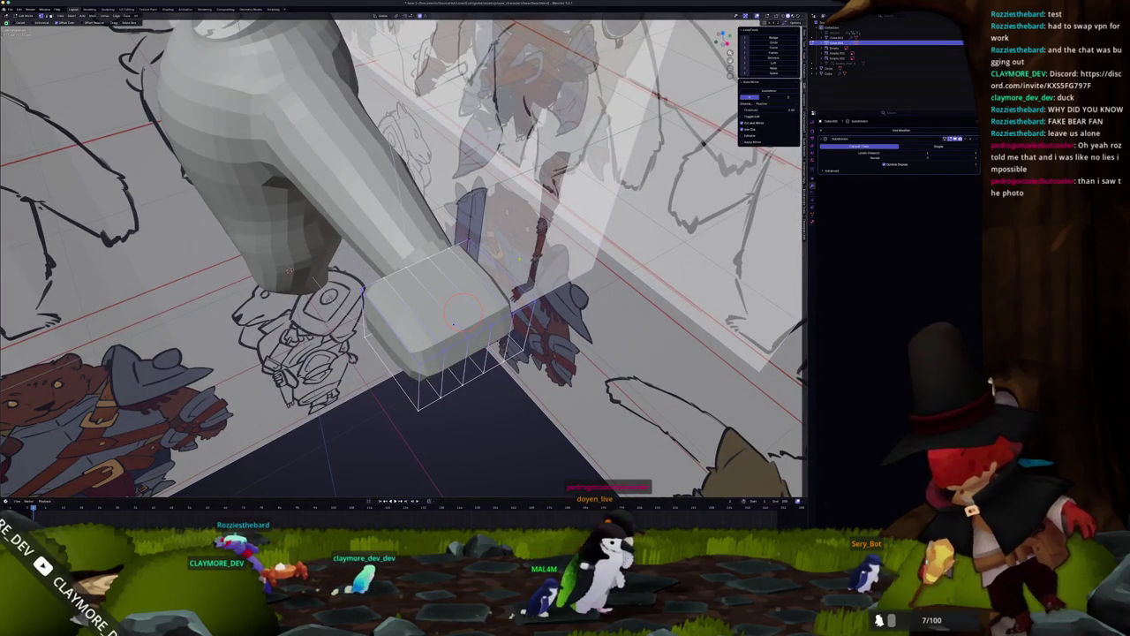
middle_drag(443, 381, 350, 342)
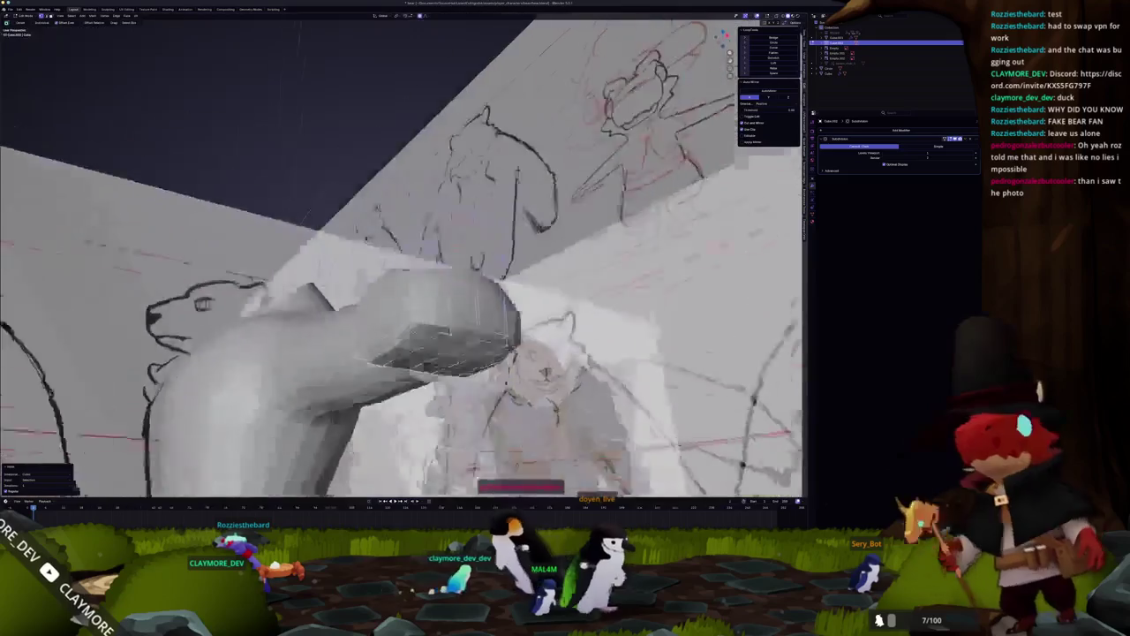
shift+right_click(375, 305)
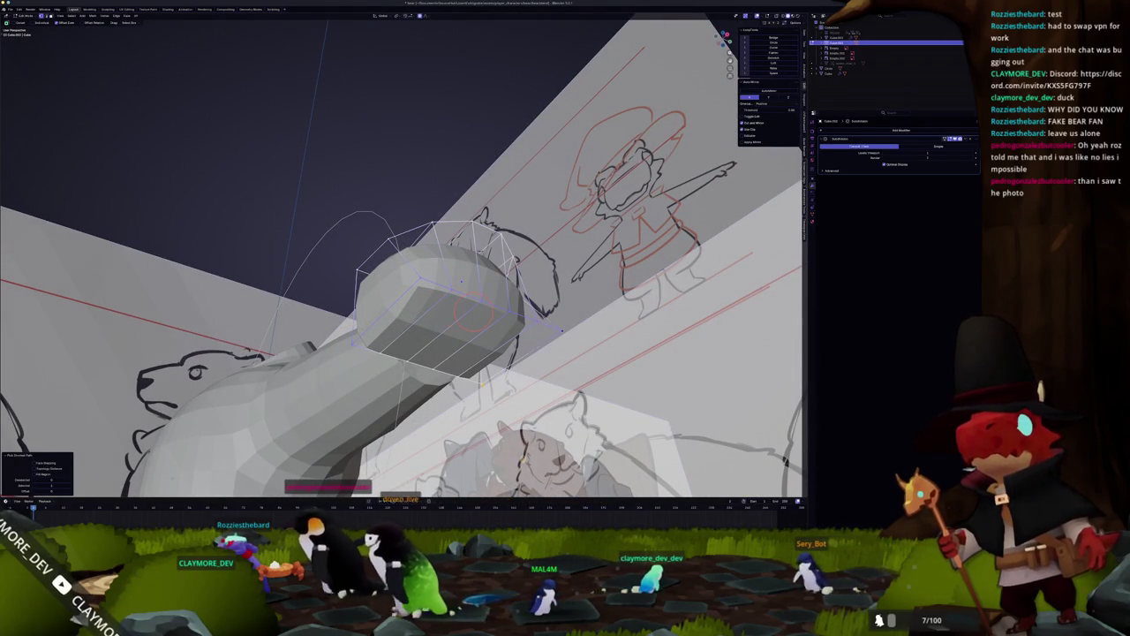
key(r)
click(481, 382)
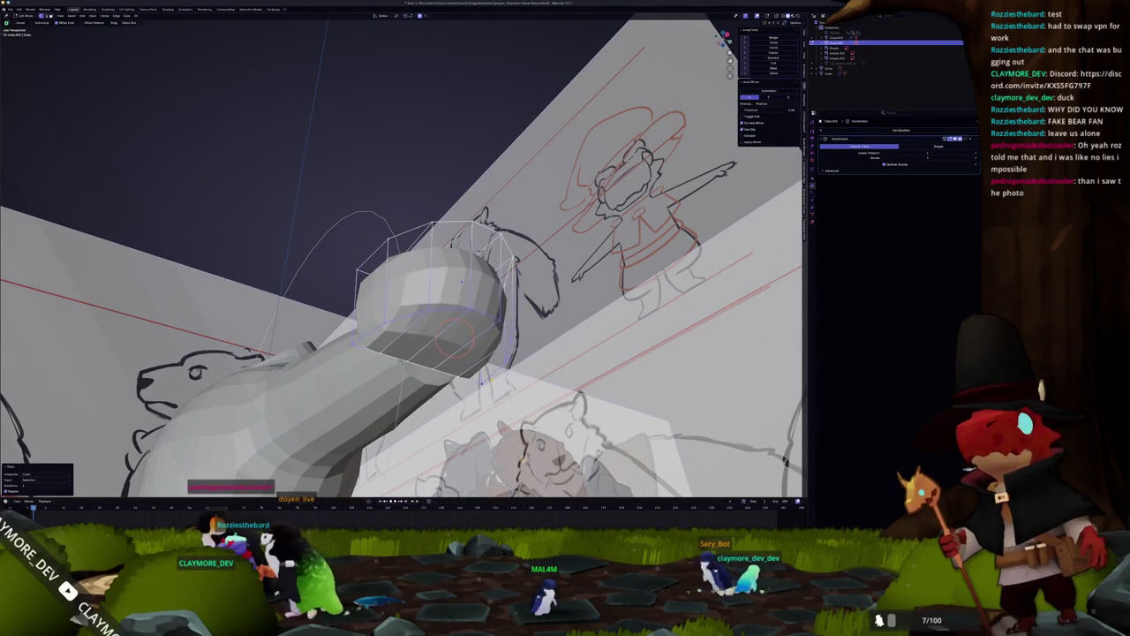
Inspect the tilted foot in see-through and solid views, then select a side face for editing.
middle_drag(481, 381, 495, 388)
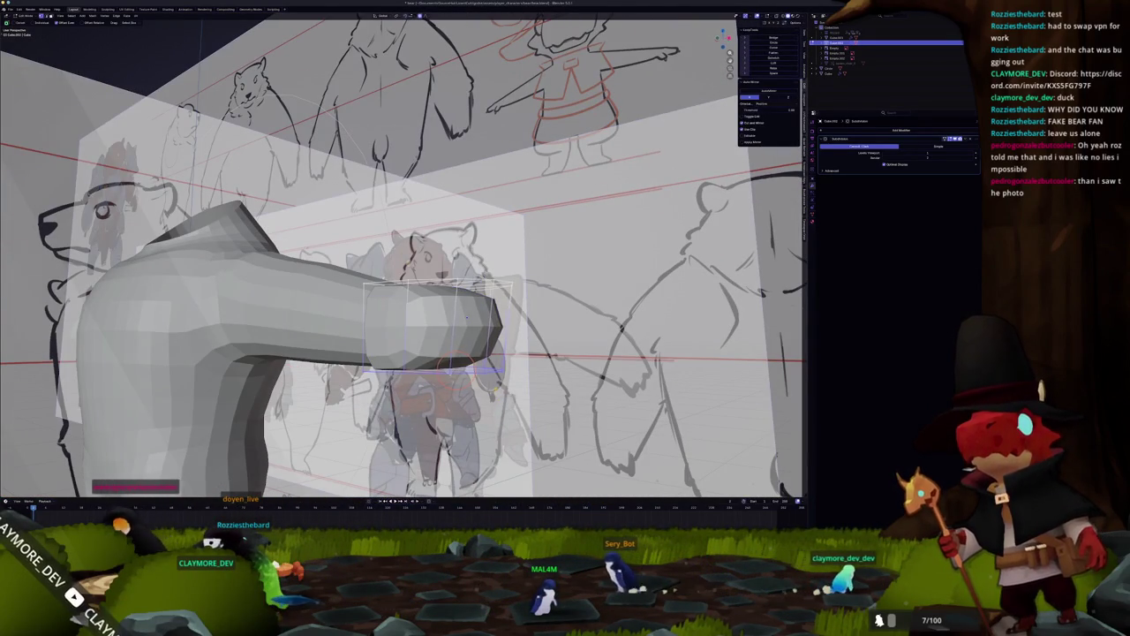
middle_drag(467, 316, 469, 315)
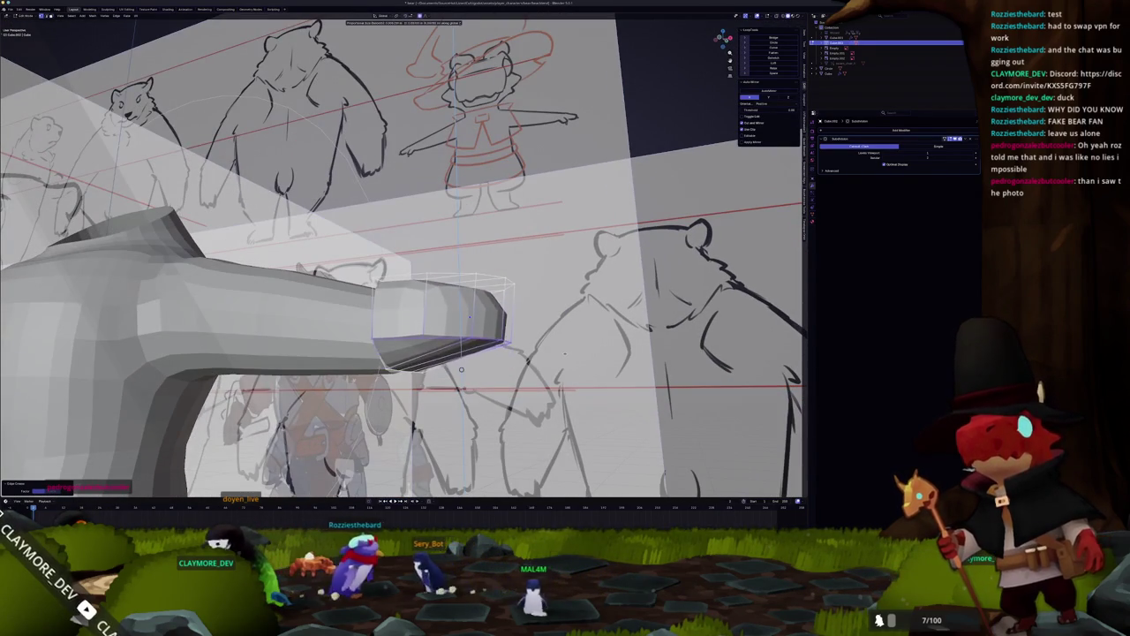
key(alt+z)
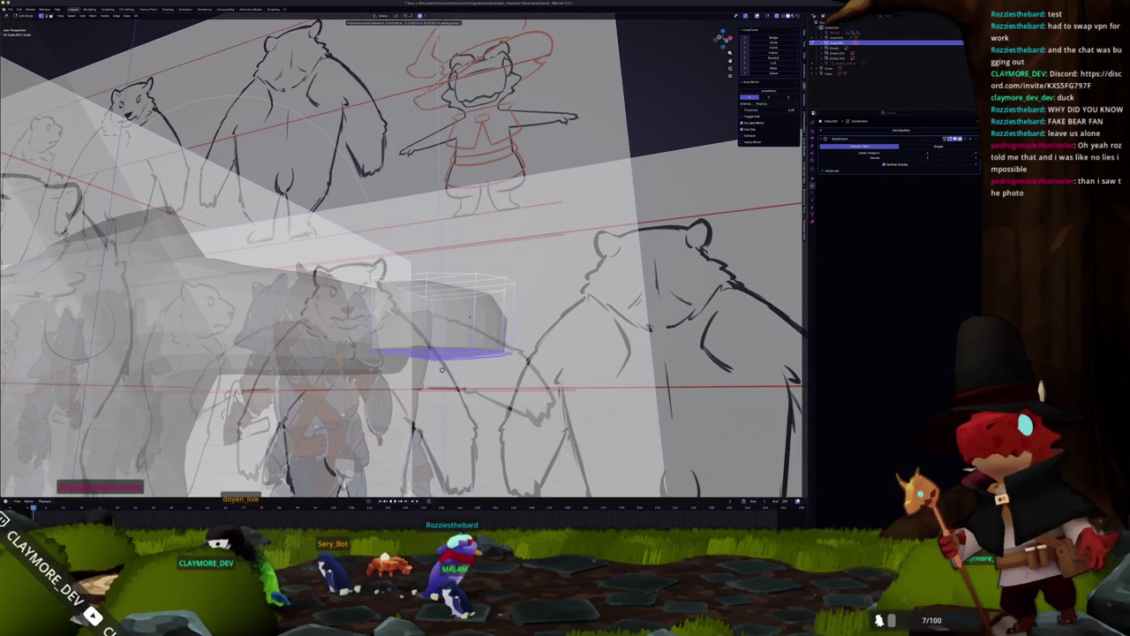
middle_drag(470, 316, 444, 307)
key(alt+z)
scroll(438, 366, up, 1)
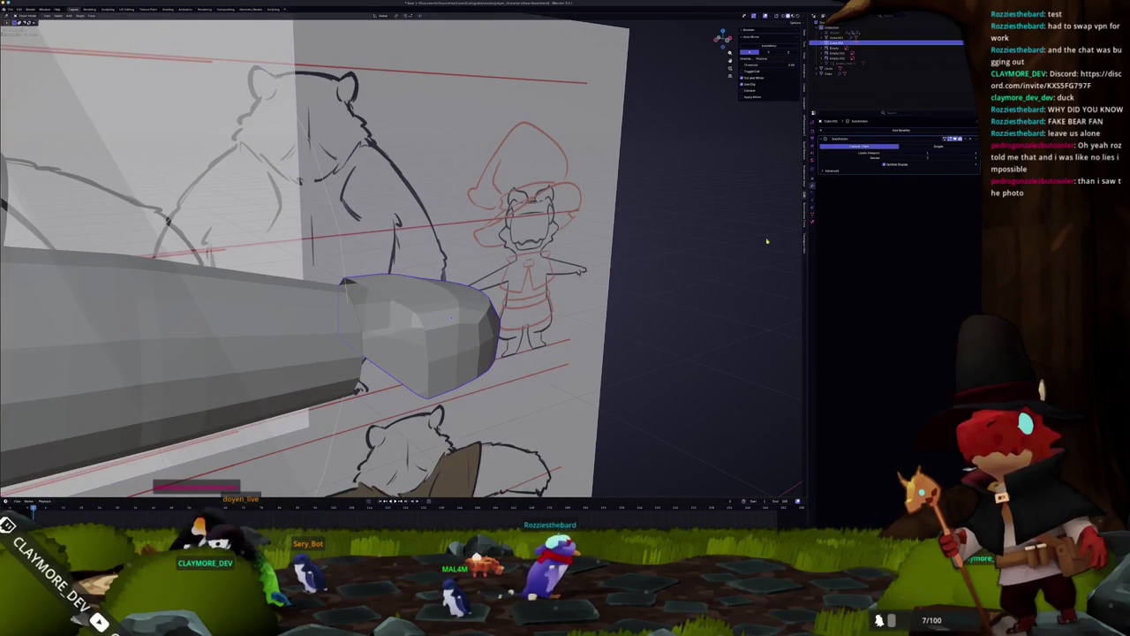
key(Tab)
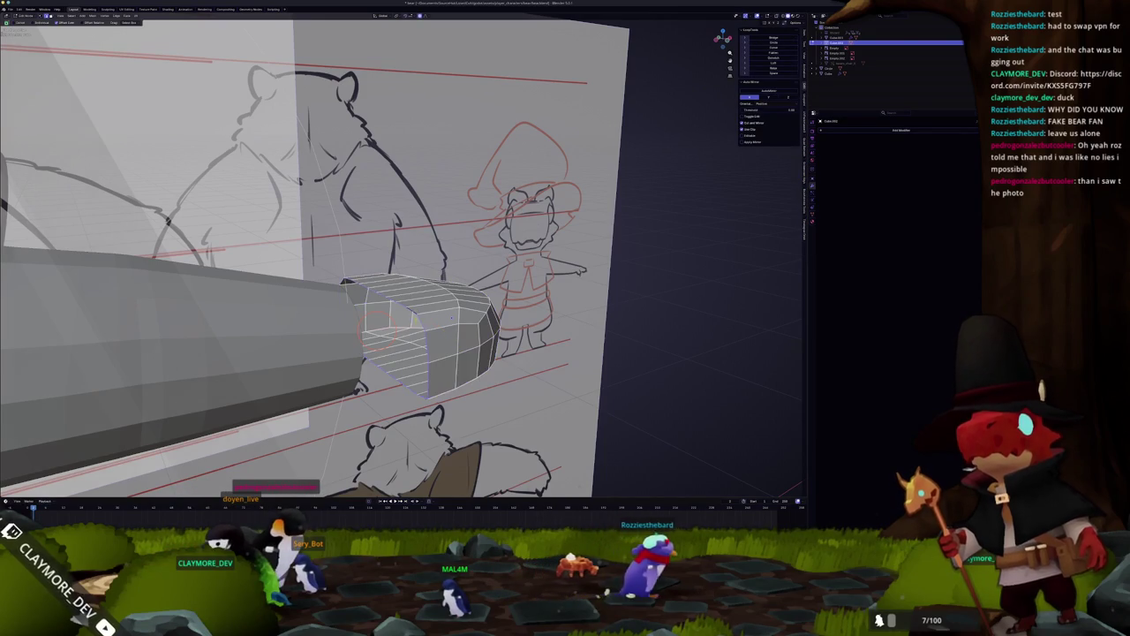
scroll(452, 317, up, 1)
mouse_move(460, 328)
middle_down()
mouse_move(494, 318)
mouse_move(433, 325)
mouse_move(456, 312)
mouse_move(424, 291)
middle_up()
key(Tab)
key(Tab)
key(Tab)
key(Tab)
click(424, 285)
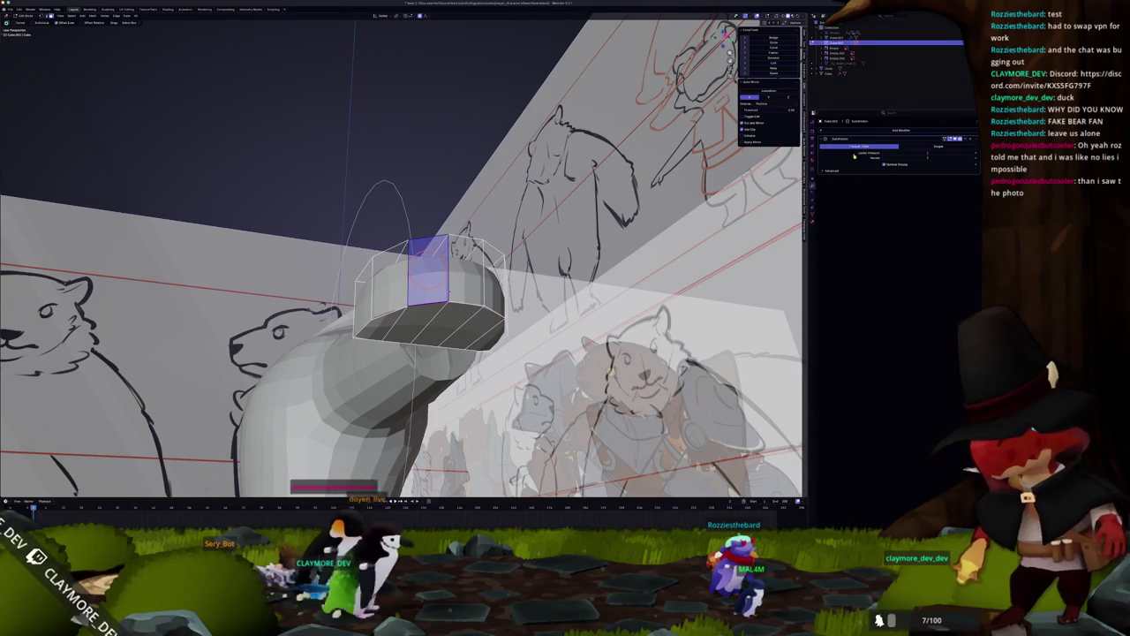
middle_drag(552, 247, 455, 291)
In top view, rotate the selected edge at the foot's top to reshape it.
key(KP_7)
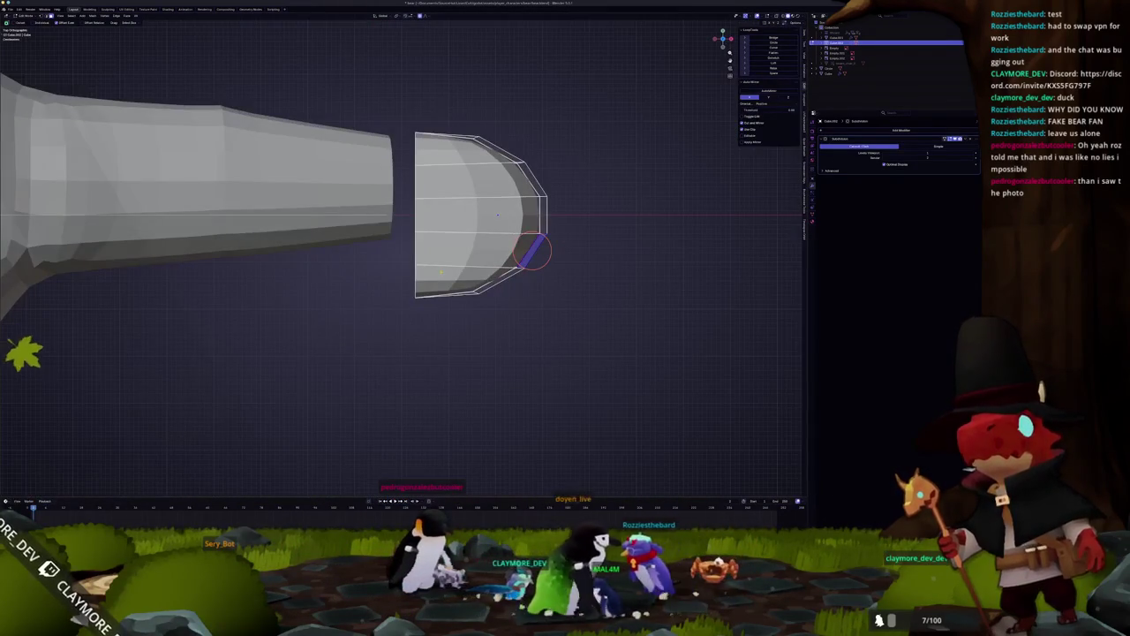
key(ctrl+KP_7)
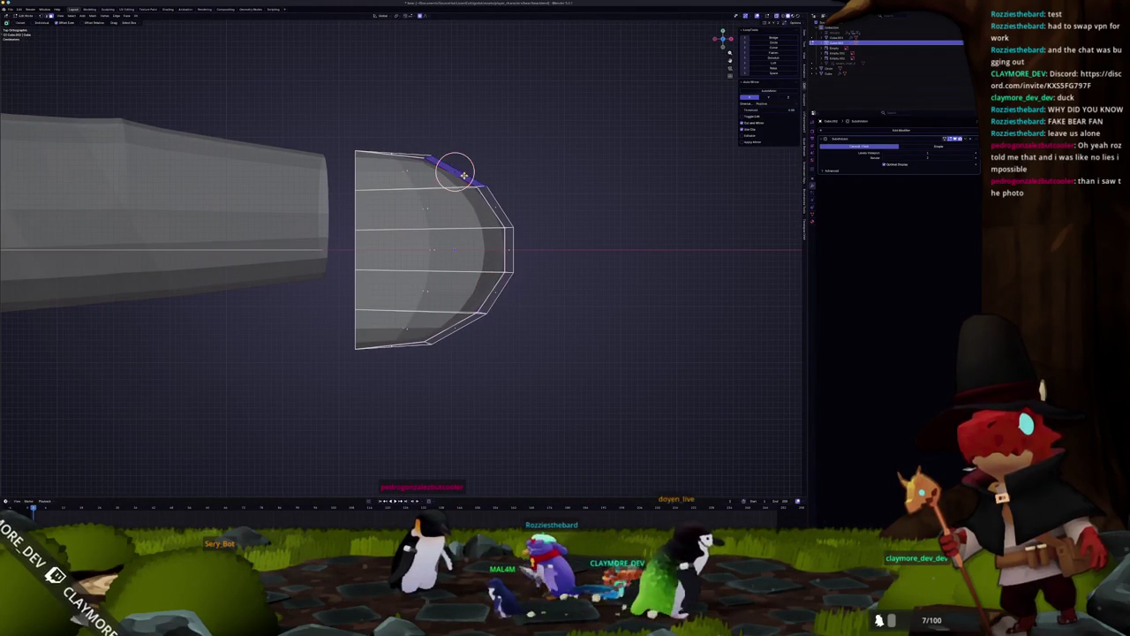
click(511, 170)
key(r)
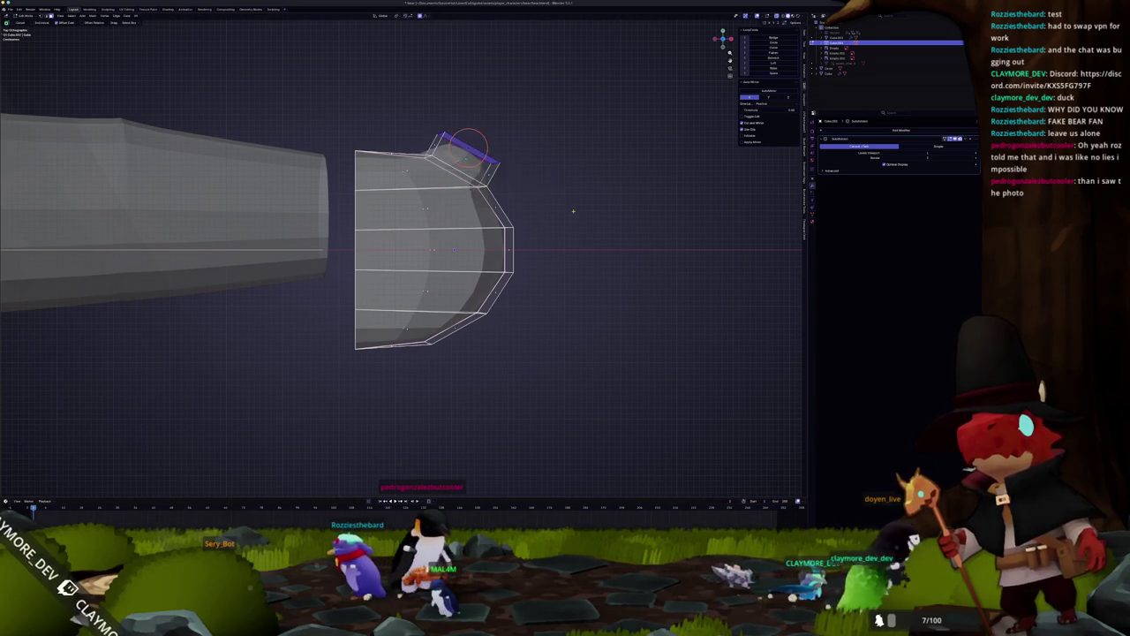
click(534, 252)
key(Tab)
Add a small flat plane, scale it down, then delete it again.
key(shift+a)
click(593, 254)
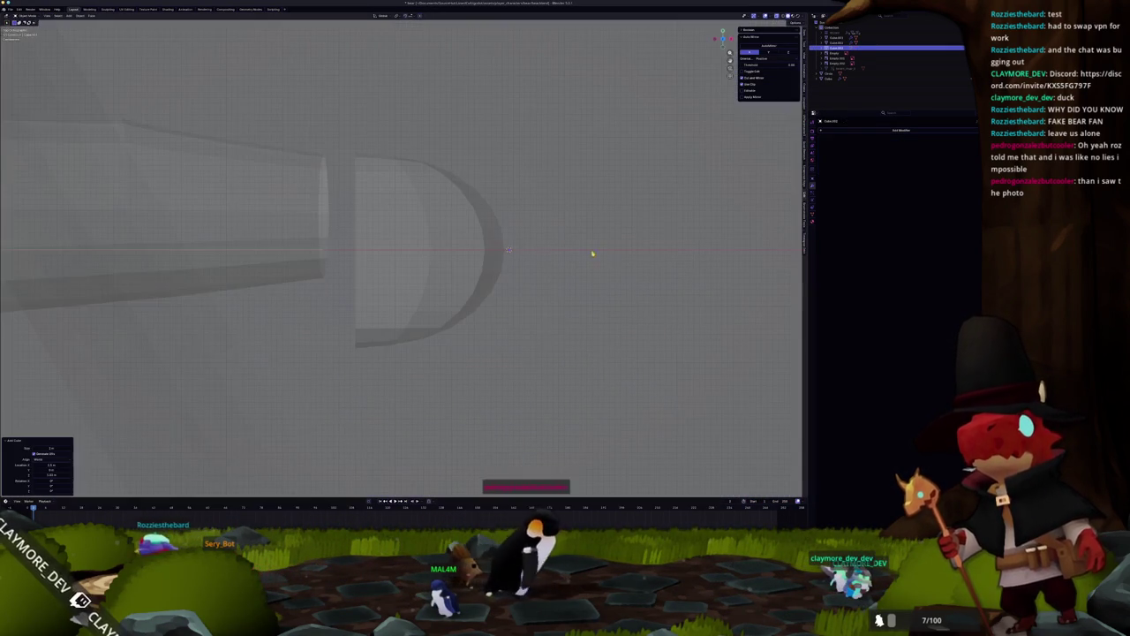
key(s)
click(698, 265)
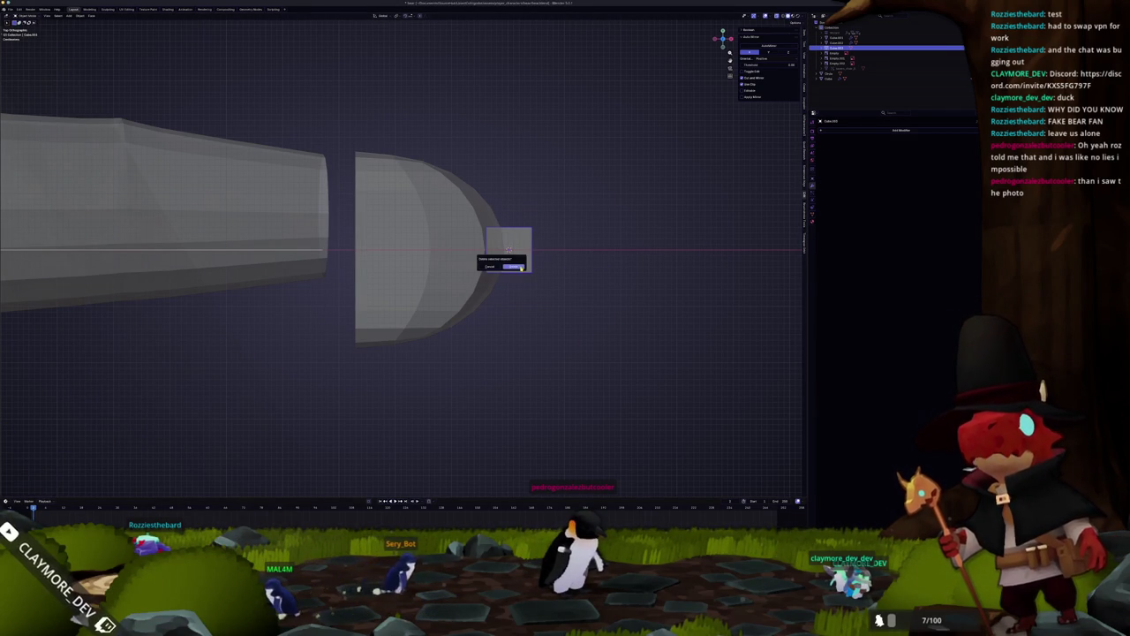
click(520, 267)
Extrude the foot's end face, tilt it, move it along Y and scale it into the corner.
key(Tab)
scroll(507, 253, up, 2)
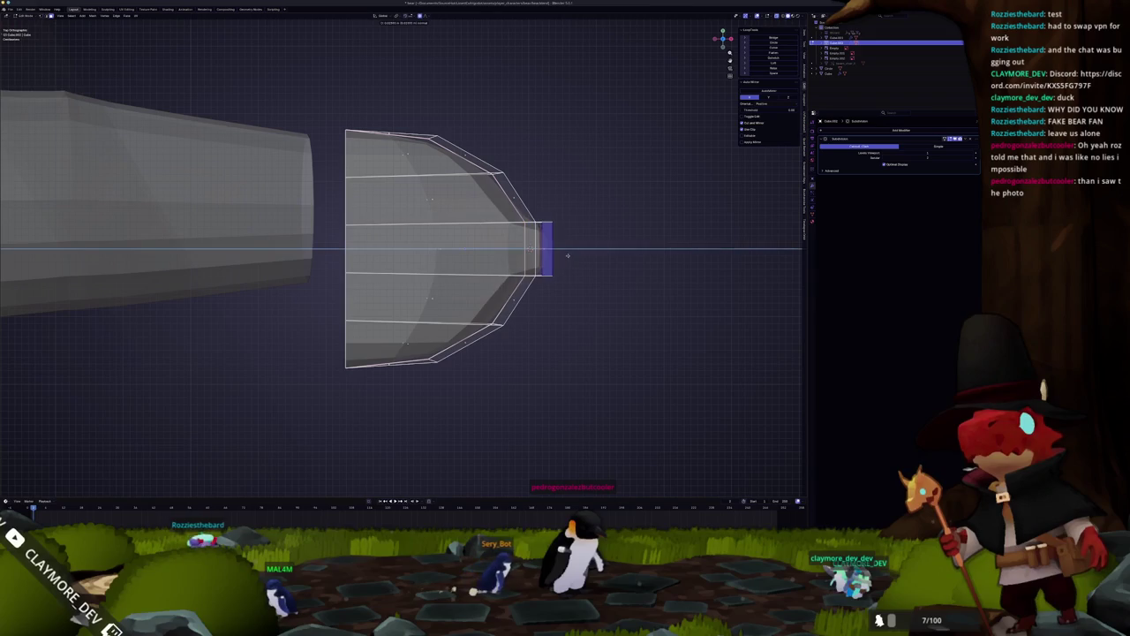
key(e)
key(r)
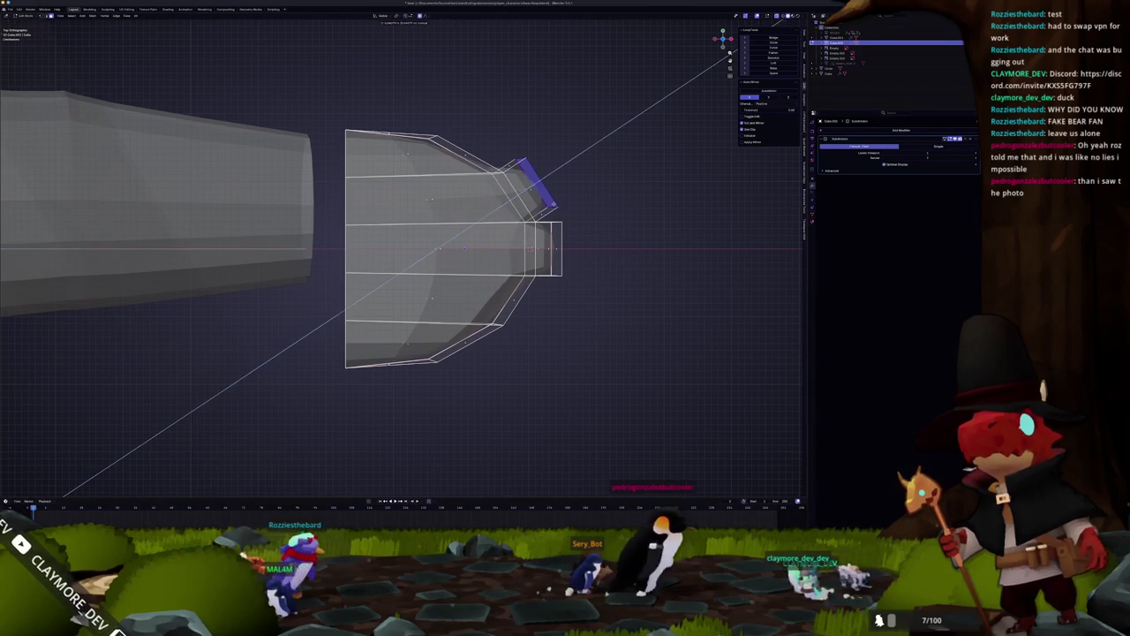
click(631, 209)
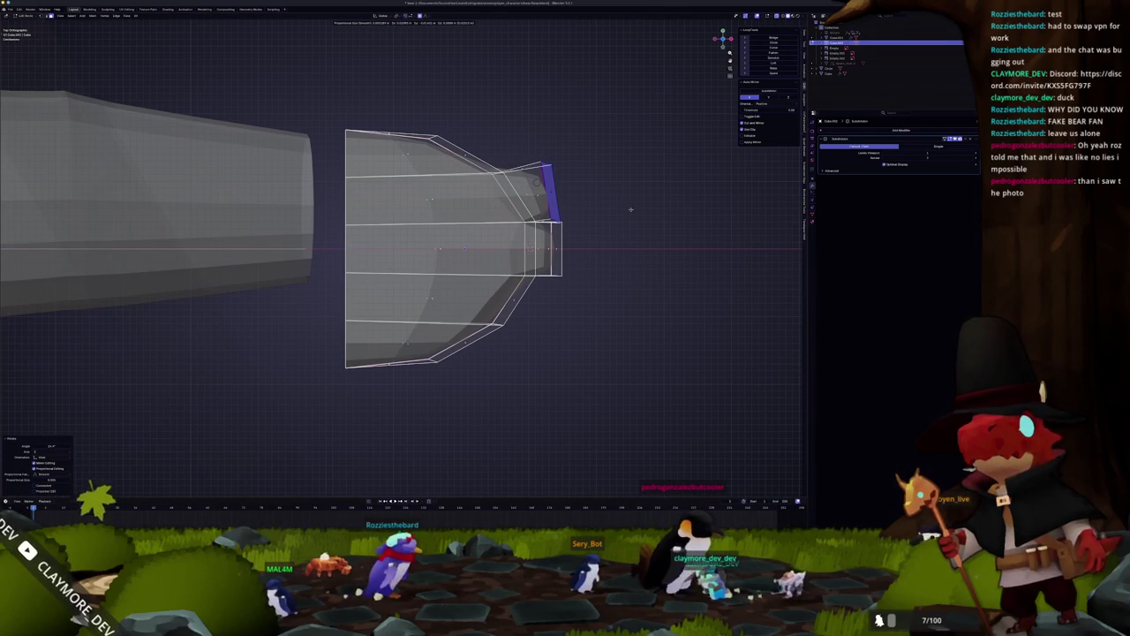
key(g)
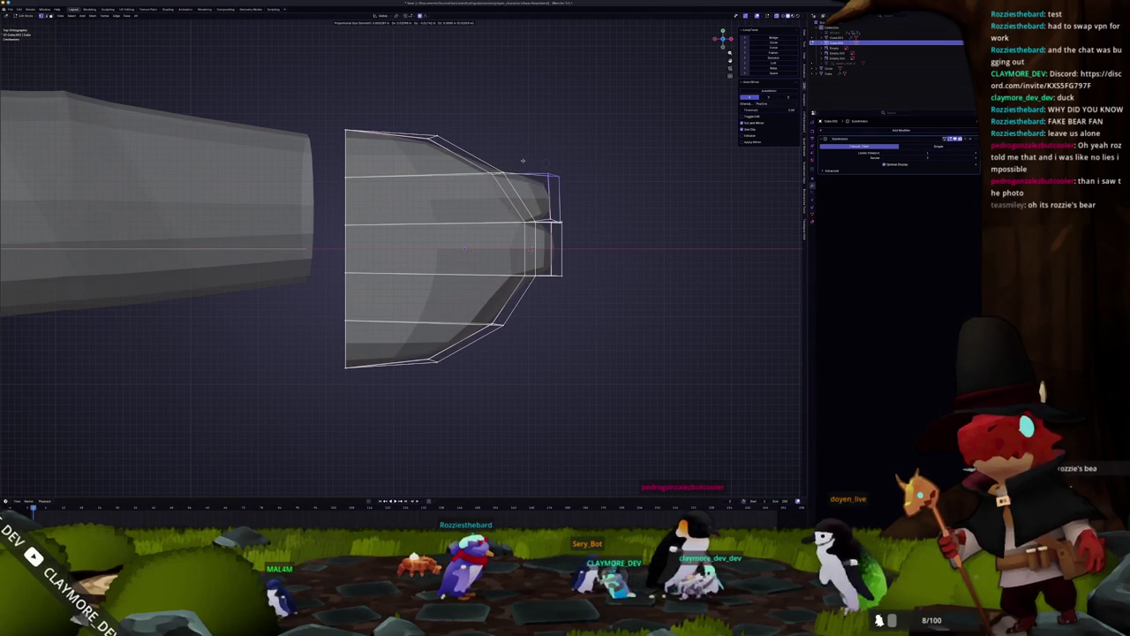
key(y)
click(569, 164)
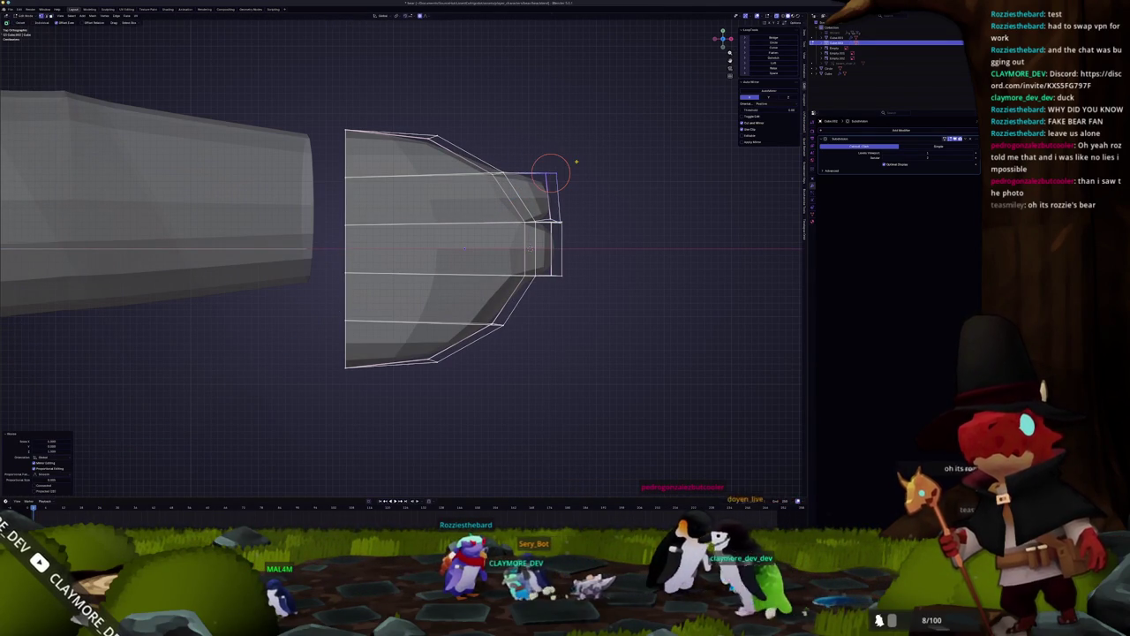
drag(551, 173, 557, 223)
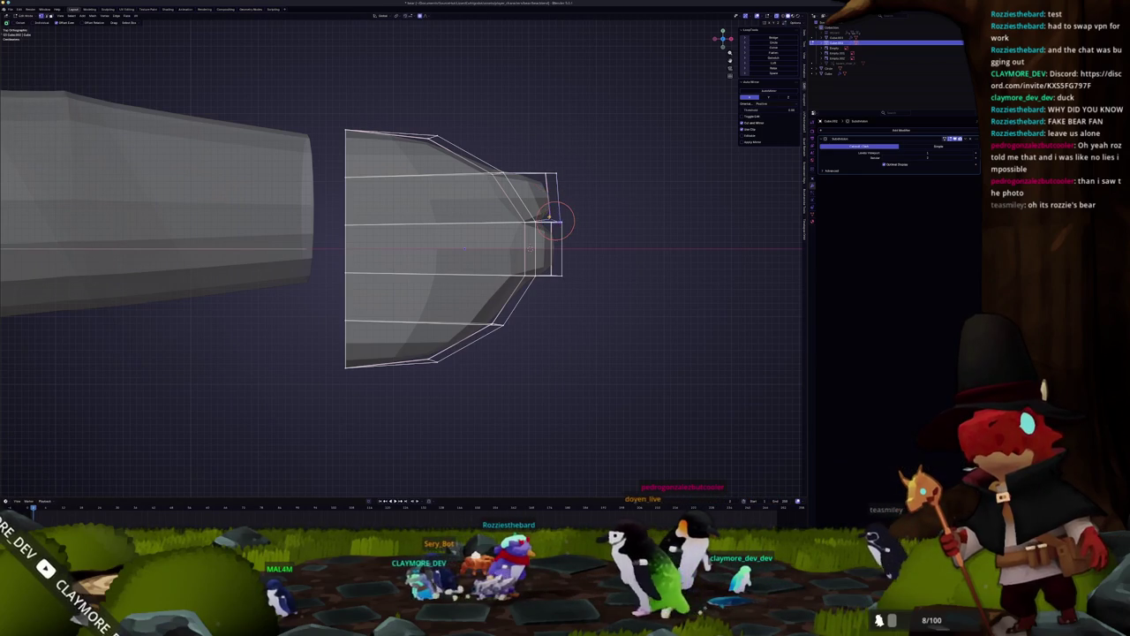
click(551, 217)
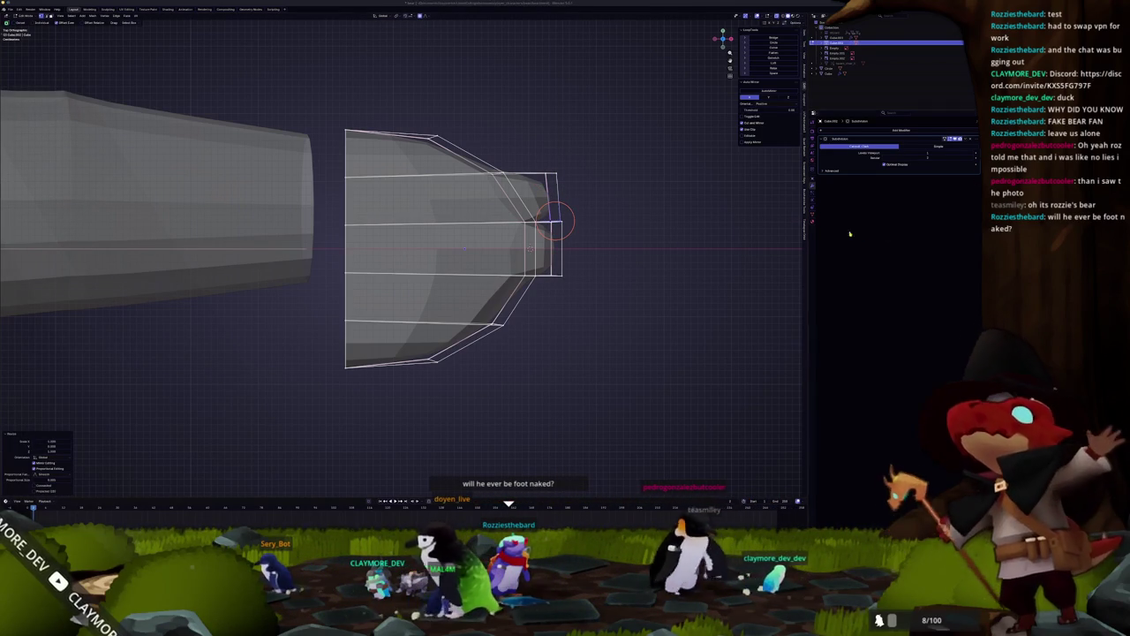
scroll(546, 260, up, 2)
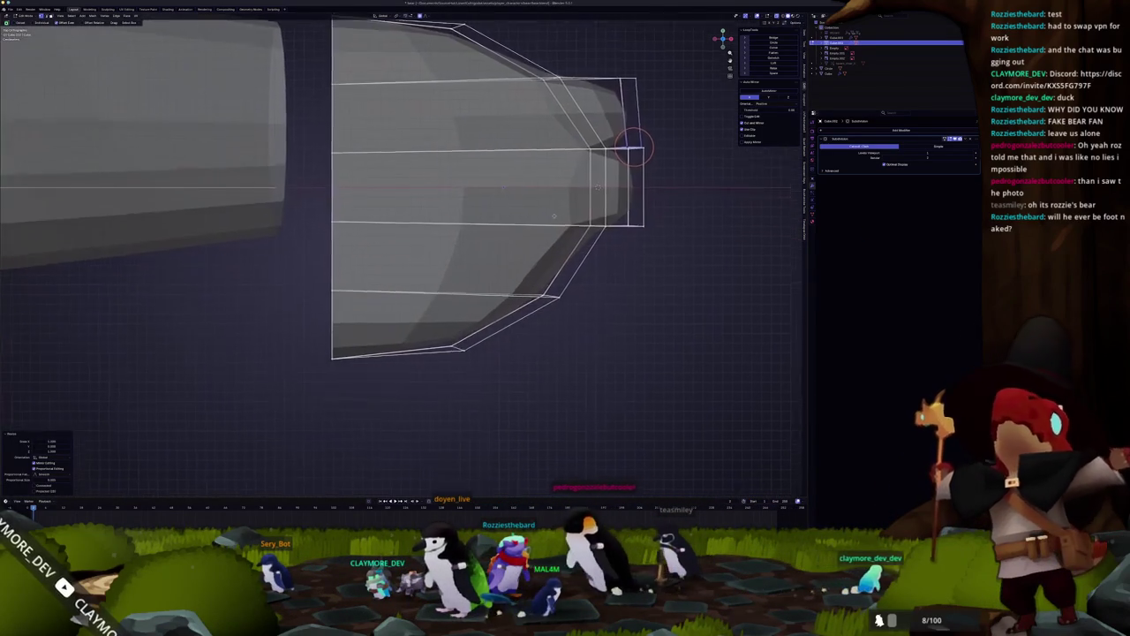
scroll(539, 261, down, 2)
scroll(523, 263, down, 5)
mouse_move(524, 263)
middle_down()
mouse_move(565, 291)
mouse_move(423, 222)
mouse_move(500, 226)
middle_up()
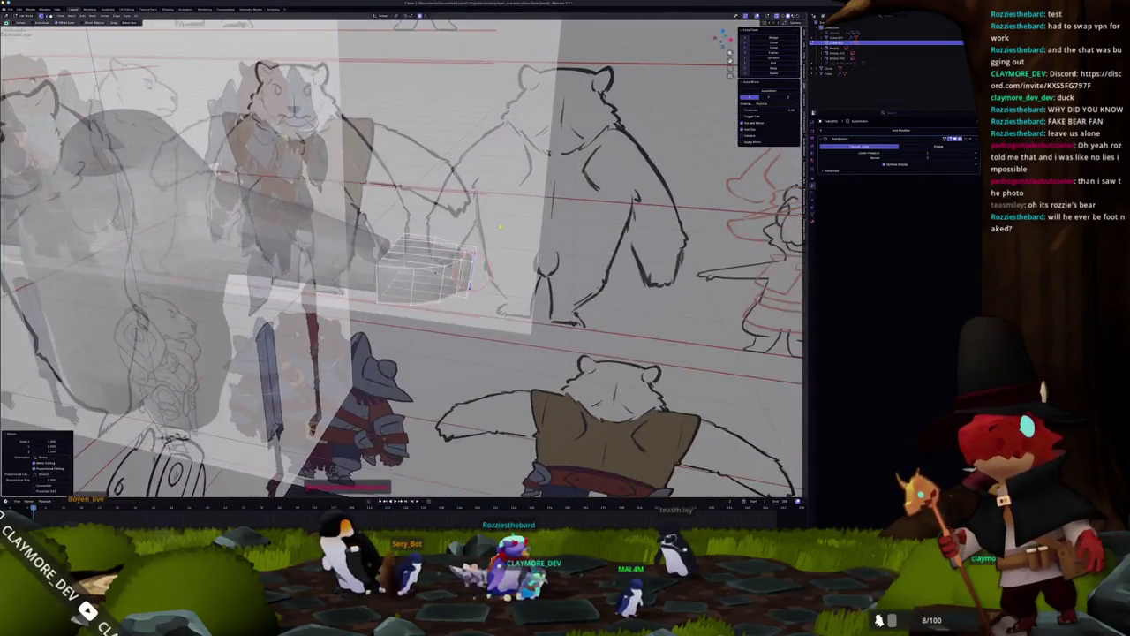
key(KP_3)
Extrude the hand's end face and scale it along X to form the fingertip face.
scroll(497, 225, up, 2)
scroll(494, 234, up, 2)
scroll(488, 255, up, 1)
scroll(488, 256, down, 2)
click(477, 256)
scroll(495, 254, down, 1)
key(e)
key(s)
key(x)
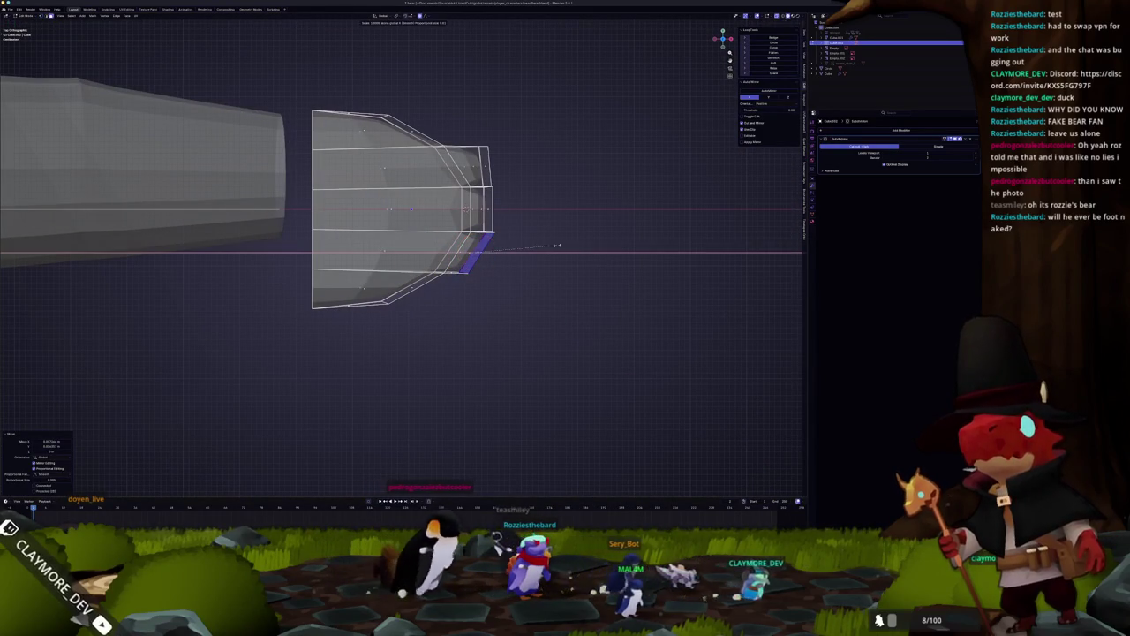
click(556, 244)
scroll(551, 206, up, 2)
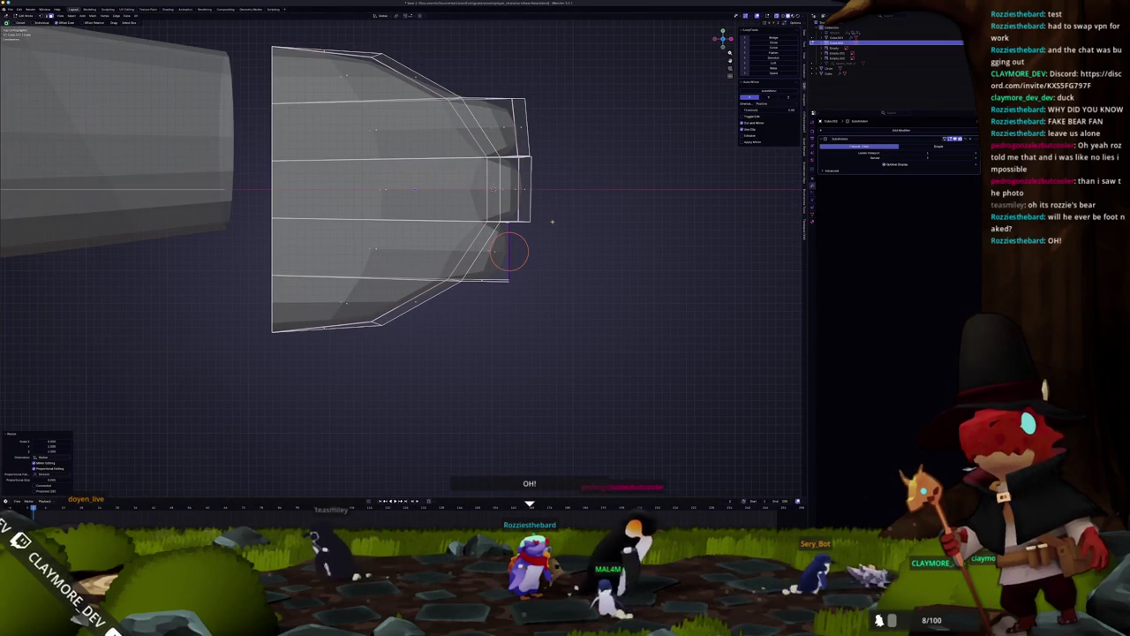
Shift the bottom corner vertex along X and slide a fingertip edge along its neighbours.
key(g)
key(x)
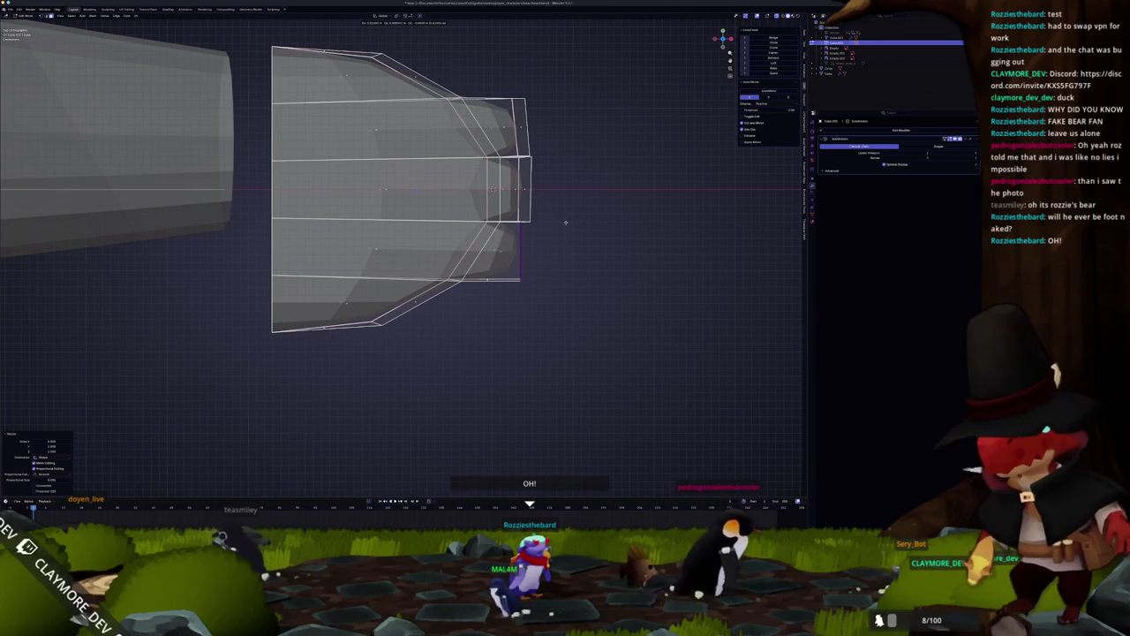
click(540, 167)
shift+right_click(519, 99)
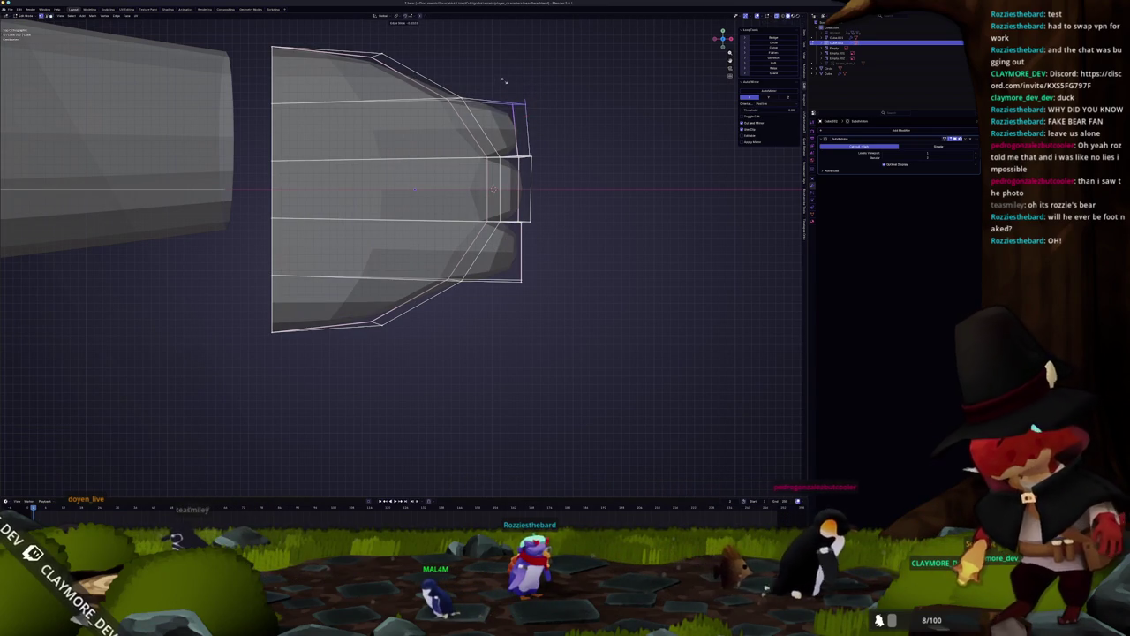
key(g)
key(g)
click(521, 176)
Extrude a new edge from the bottom corner, rotate it down-left, and square the bottom edge.
shift+right_click(510, 270)
key(e)
click(472, 318)
key(r)
click(560, 307)
key(g)
click(545, 328)
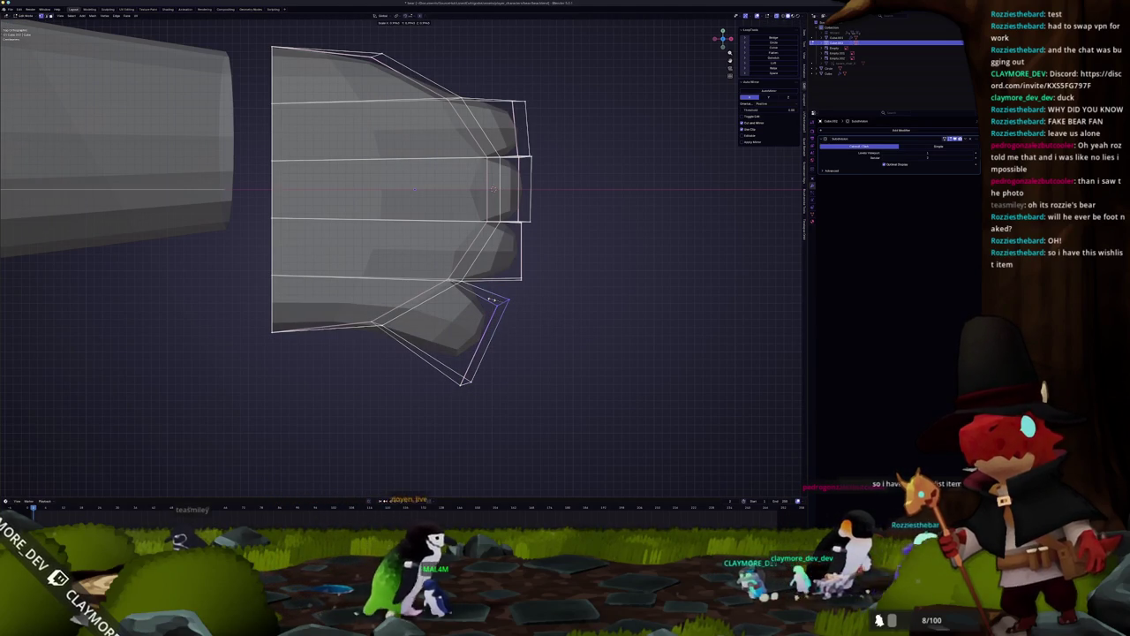
click(549, 327)
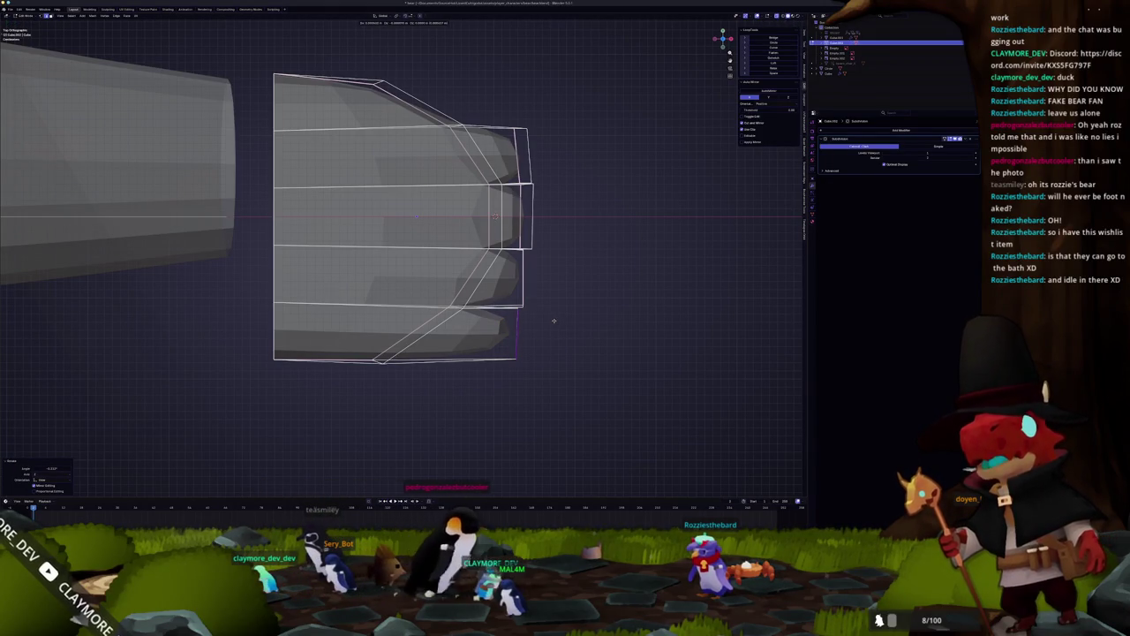
Deselect all and reposition the upper and lower fingertip edges to taper the tip.
shift+scroll(546, 270, up, 3)
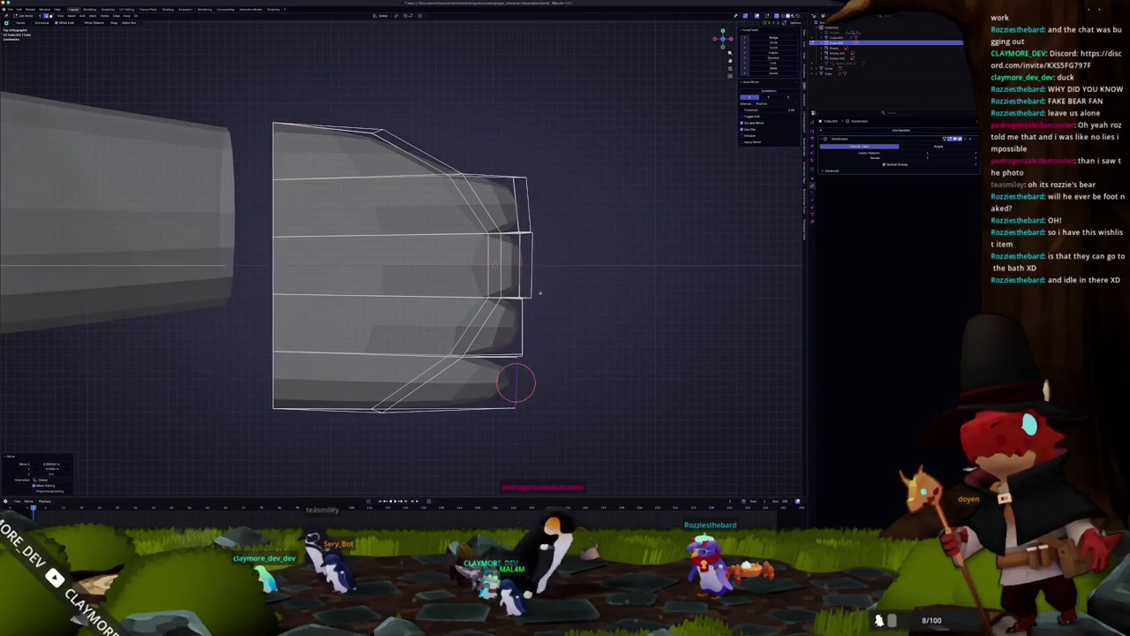
key(alt+a)
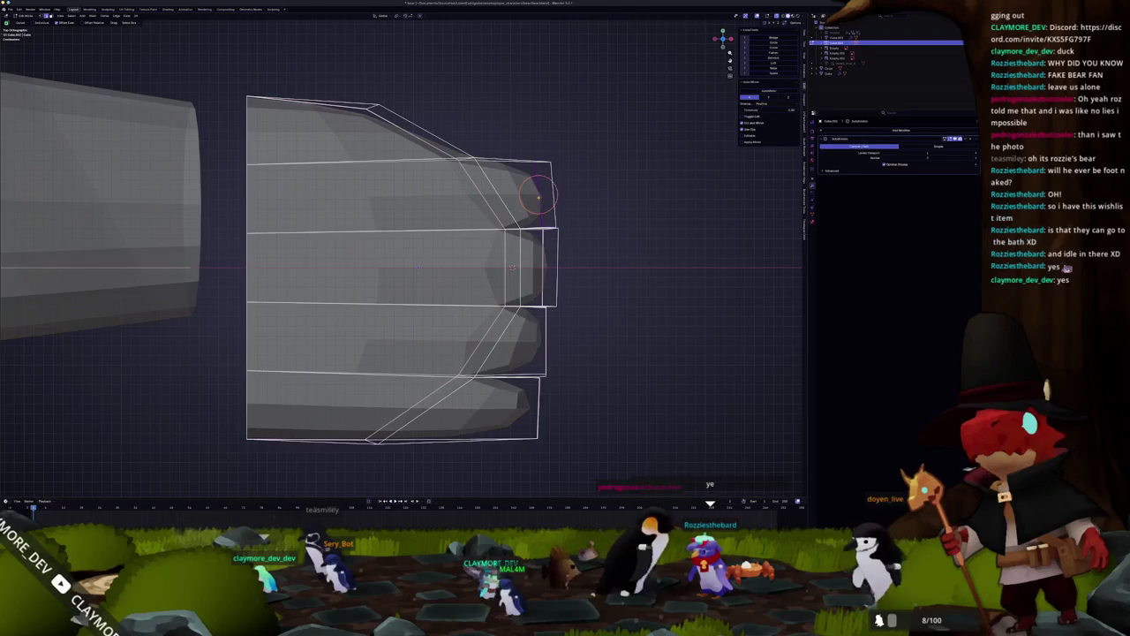
scroll(530, 230, up, 2)
key(g)
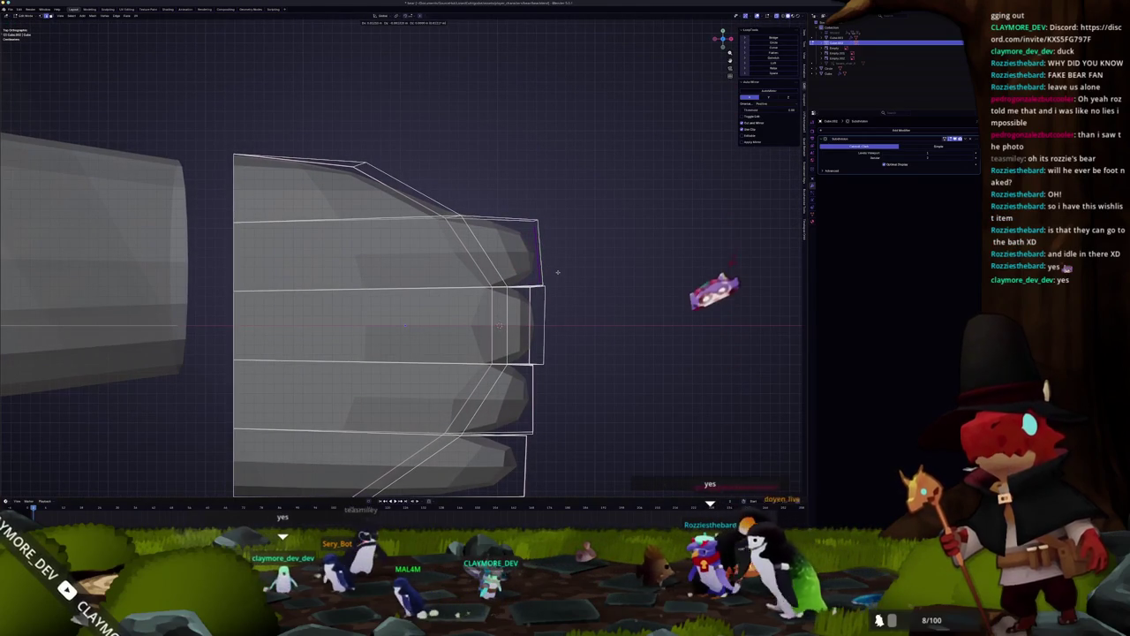
click(539, 252)
key(g)
click(538, 217)
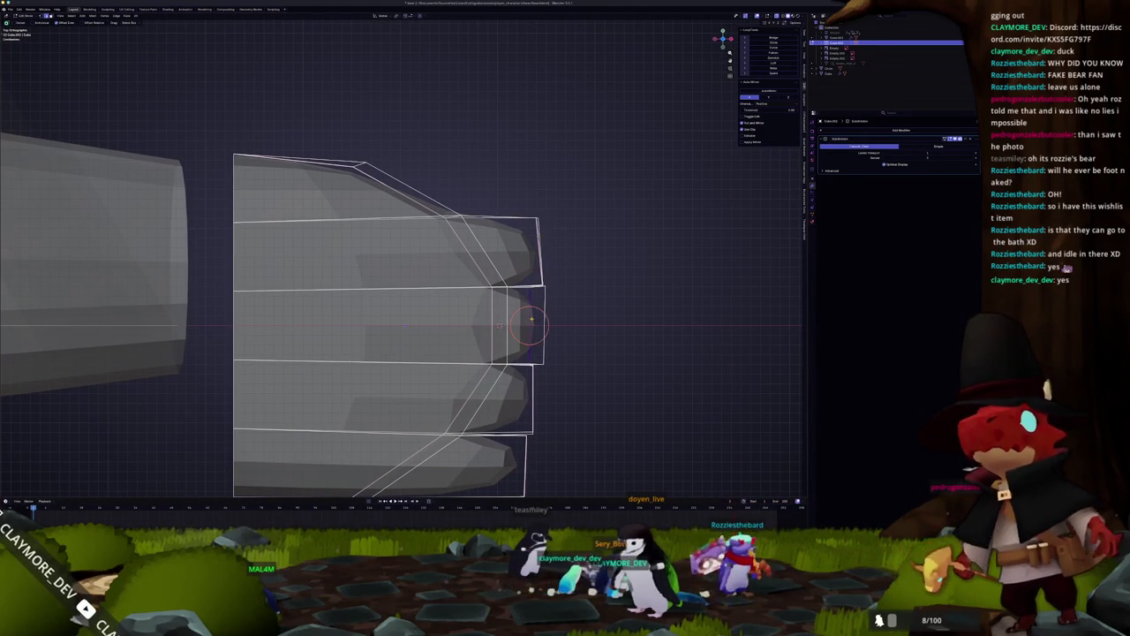
key(g)
click(545, 318)
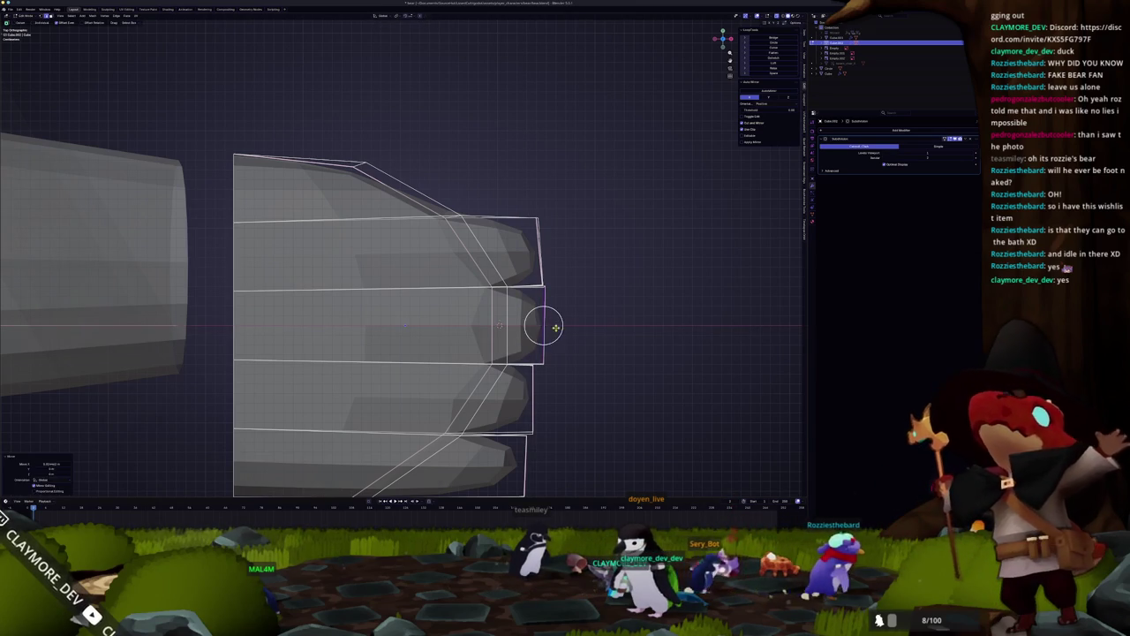
scroll(618, 298, up, 3)
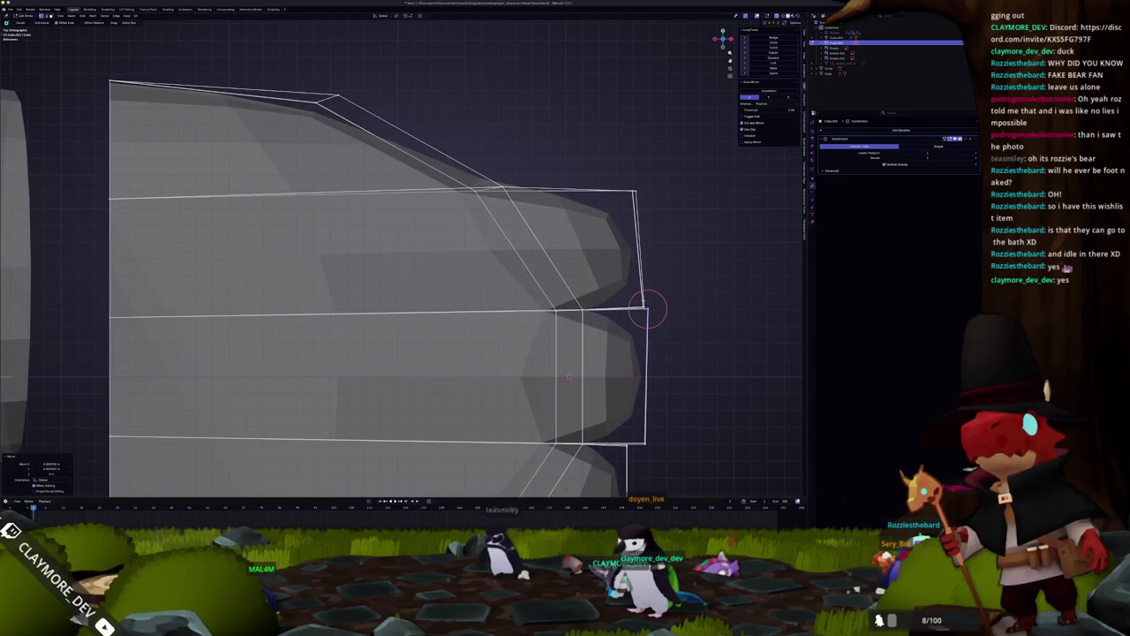
scroll(564, 303, down, 2)
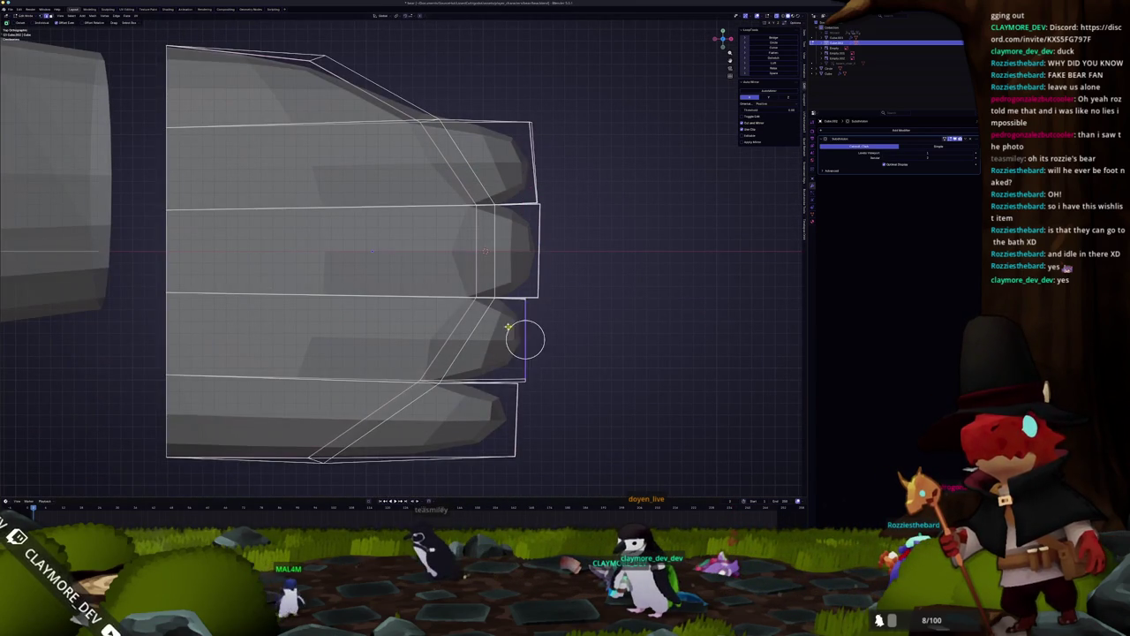
scroll(563, 344, up, 2)
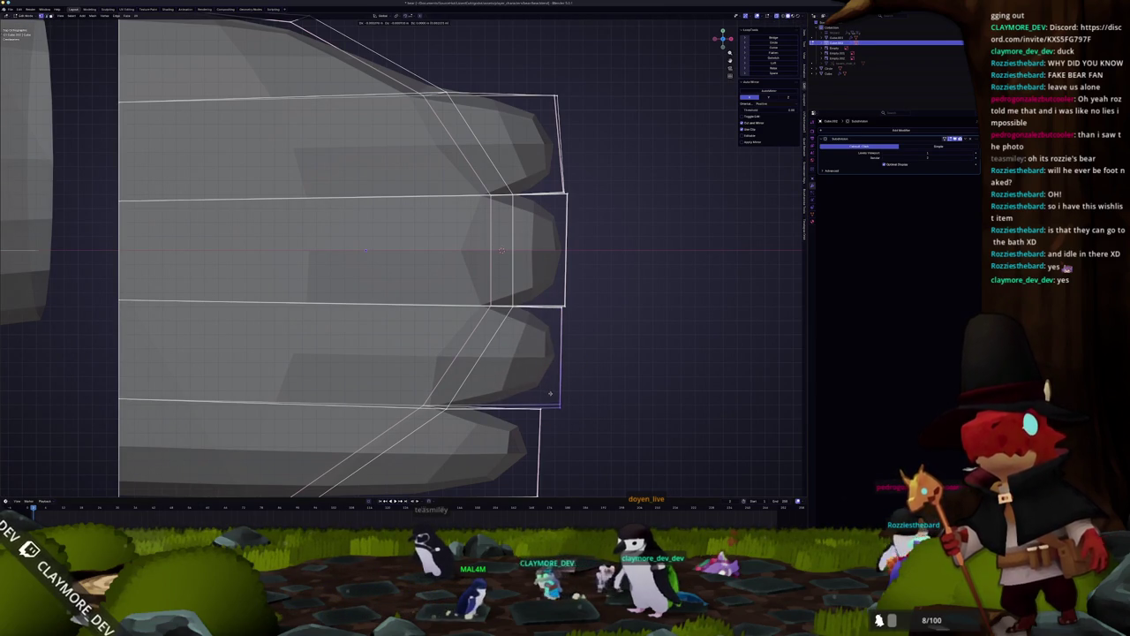
scroll(550, 394, down, 3)
Move the top finger's tip edge right, scale it along Y, and place the top-right corner.
shift+middle_drag(494, 340, 517, 391)
click(417, 194)
drag(417, 194, 504, 188)
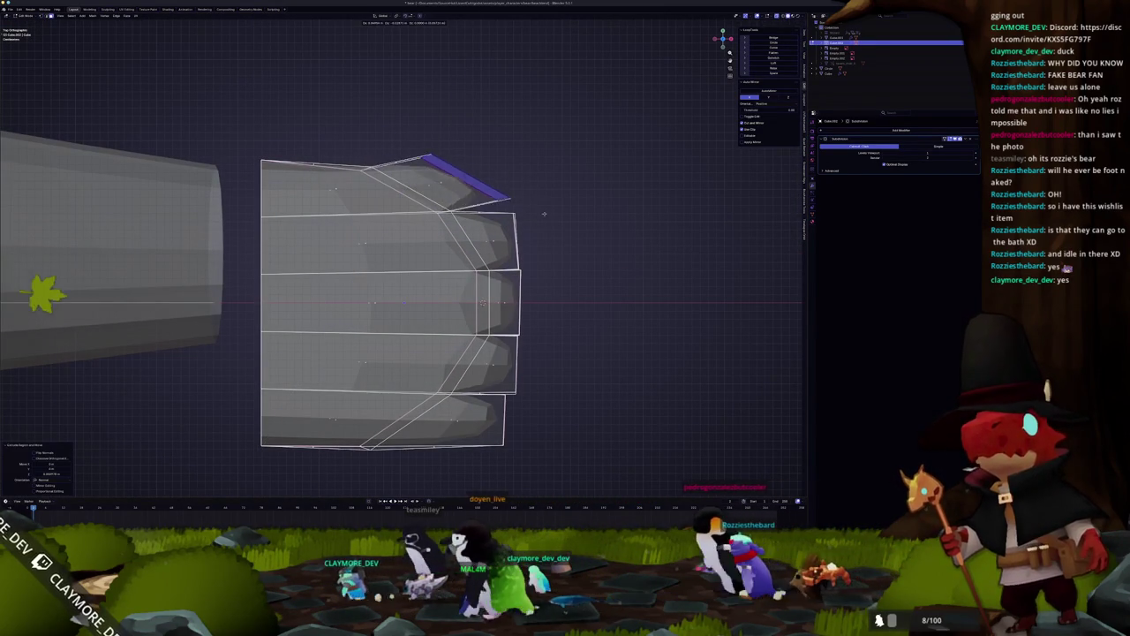
key(g)
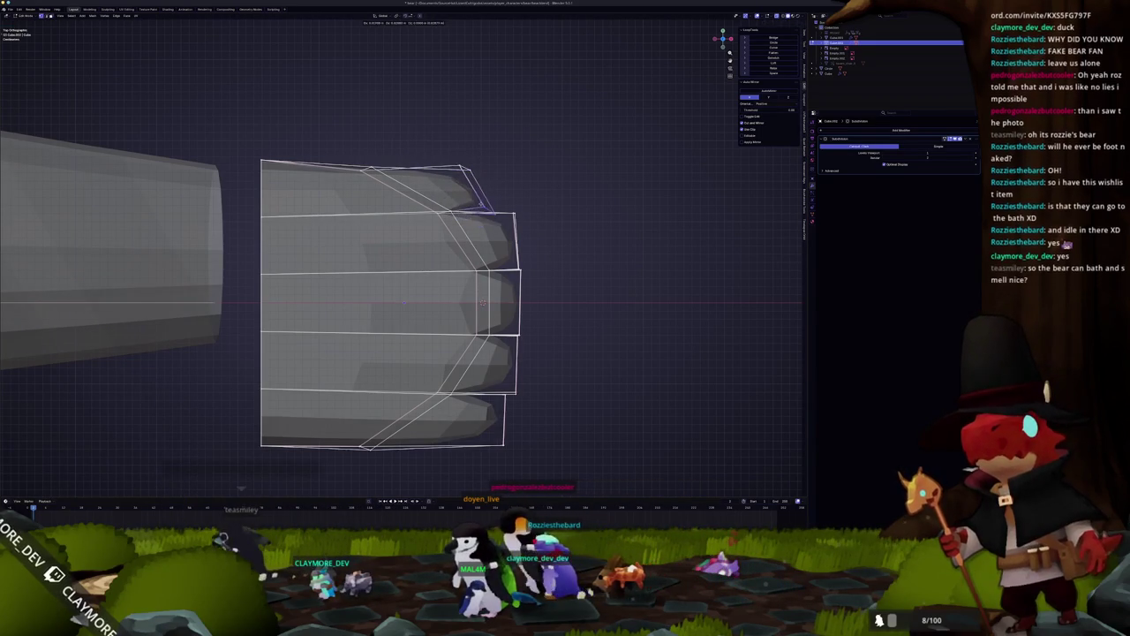
click(496, 205)
key(y)
click(532, 198)
key(g)
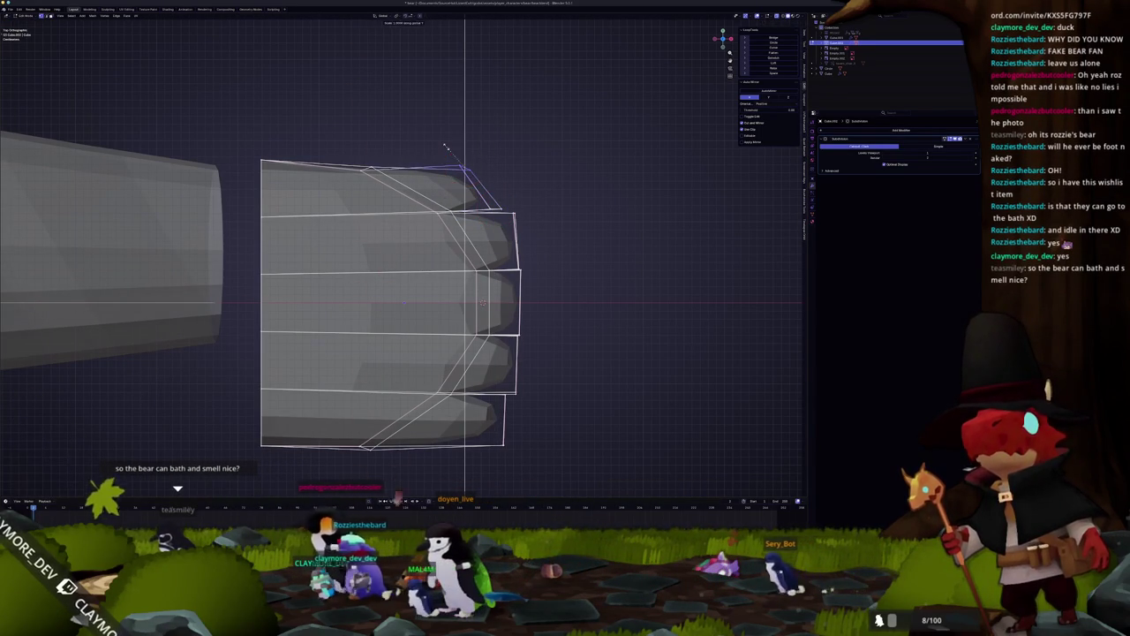
click(487, 174)
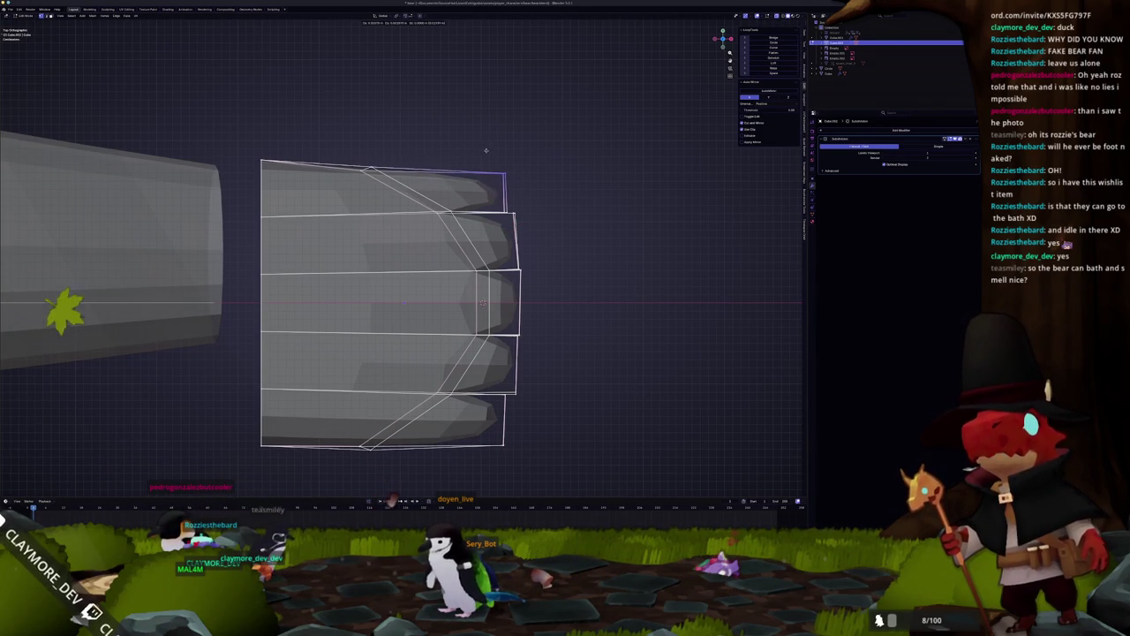
Move the hand's bottom vertices along Y, then orbit back to perspective.
scroll(495, 187, down, 2)
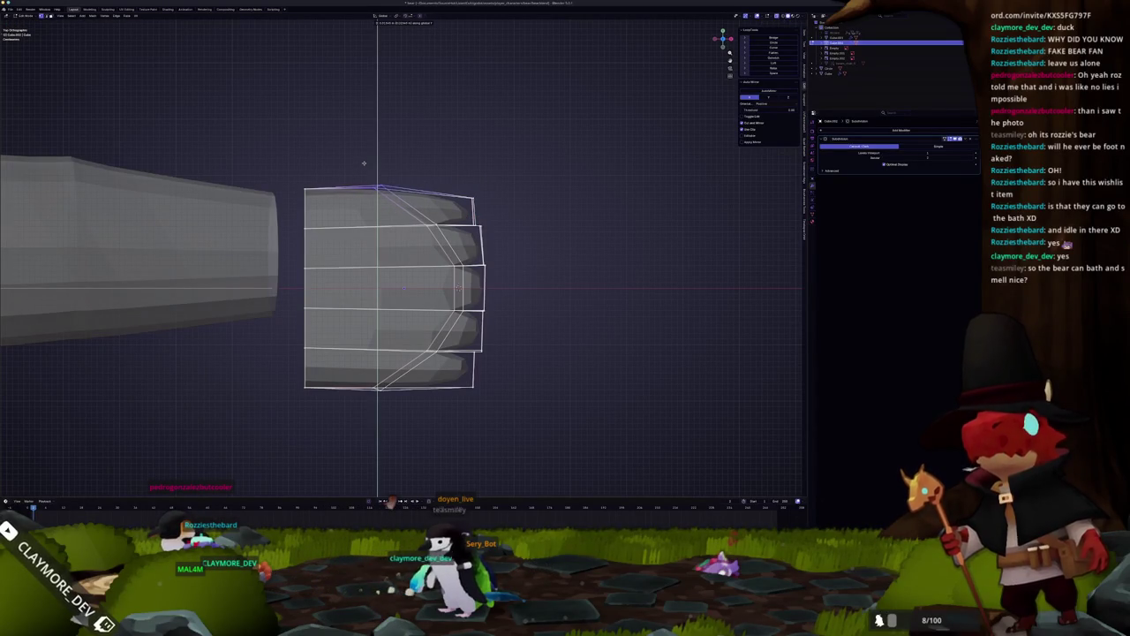
drag(341, 369, 343, 372)
key(g)
key(y)
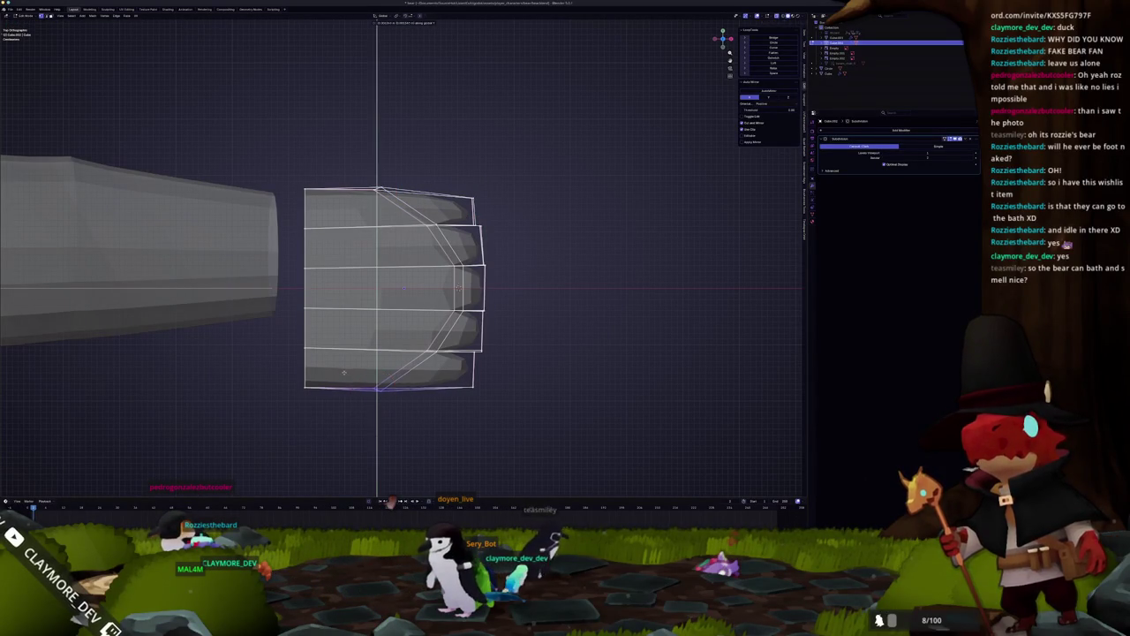
click(346, 374)
mouse_move(371, 386)
middle_down()
mouse_move(424, 265)
mouse_move(388, 291)
middle_up()
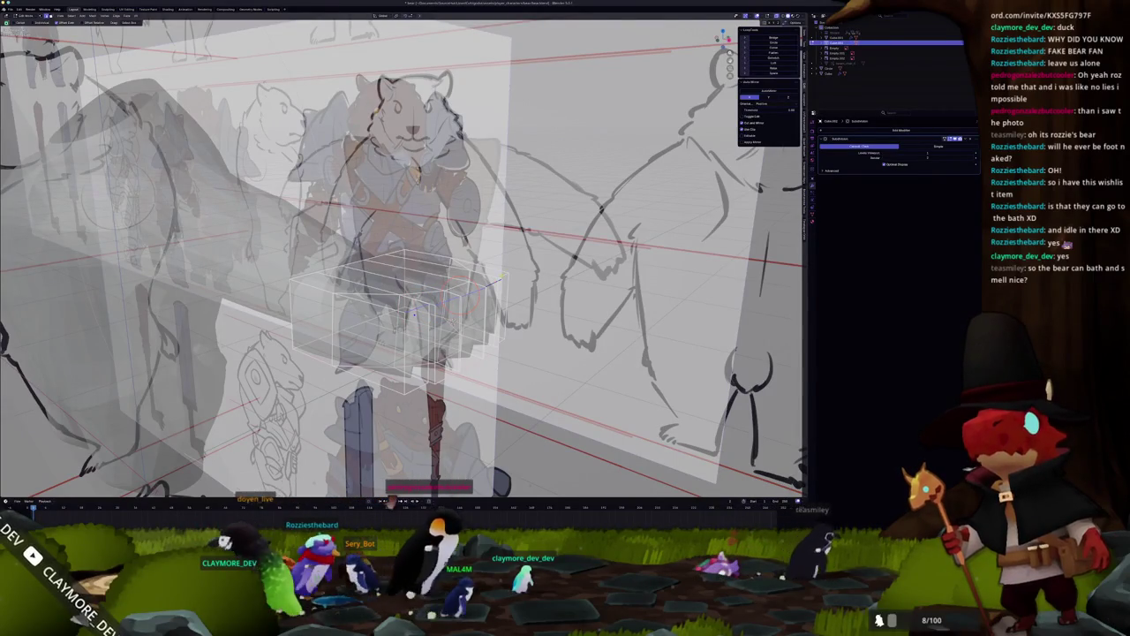
Switch to solid shading and try enlarging the paw block, then undo the scale.
key(alt+z)
middle_drag(412, 312, 418, 342)
key(s)
click(418, 343)
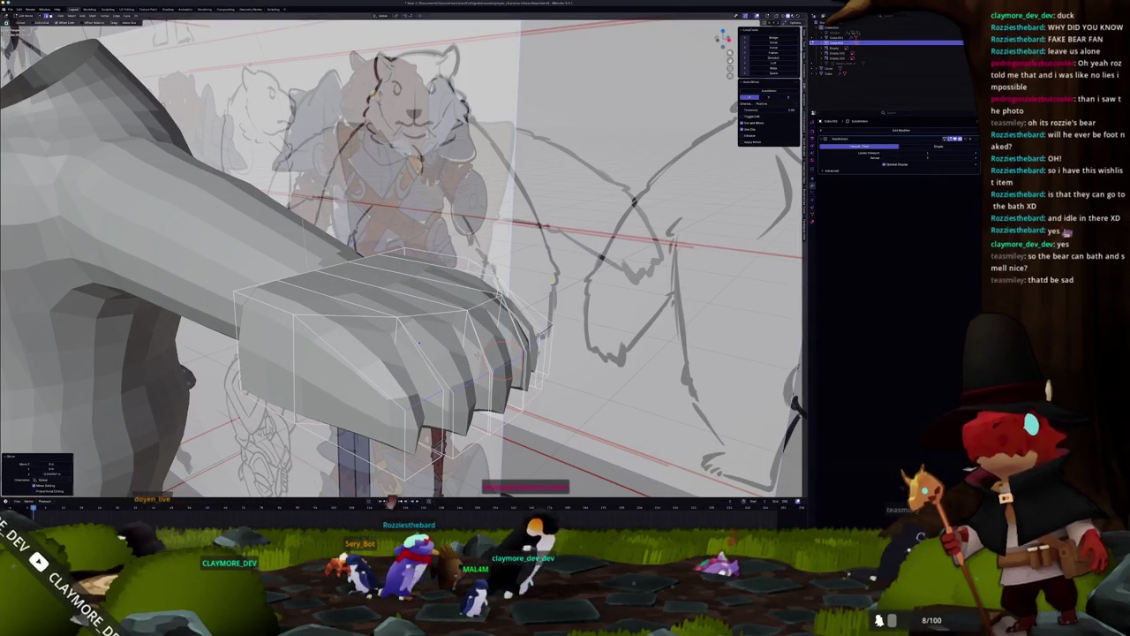
mouse_move(418, 342)
middle_down()
mouse_move(425, 369)
mouse_move(295, 330)
middle_up()
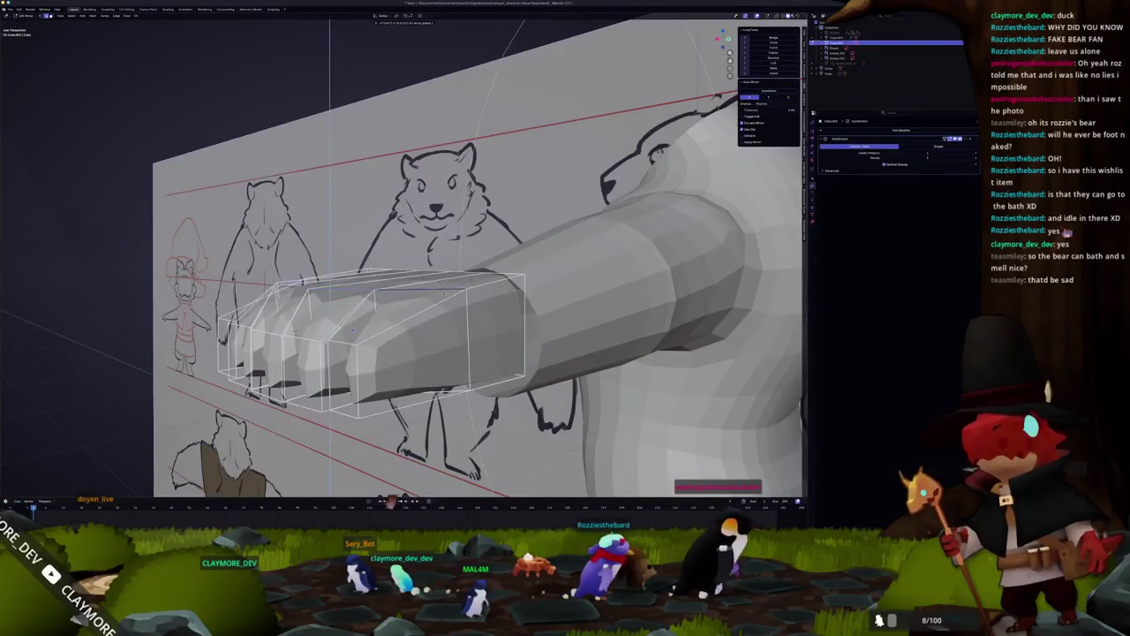
key(ctrl+z)
middle_drag(294, 330, 408, 340)
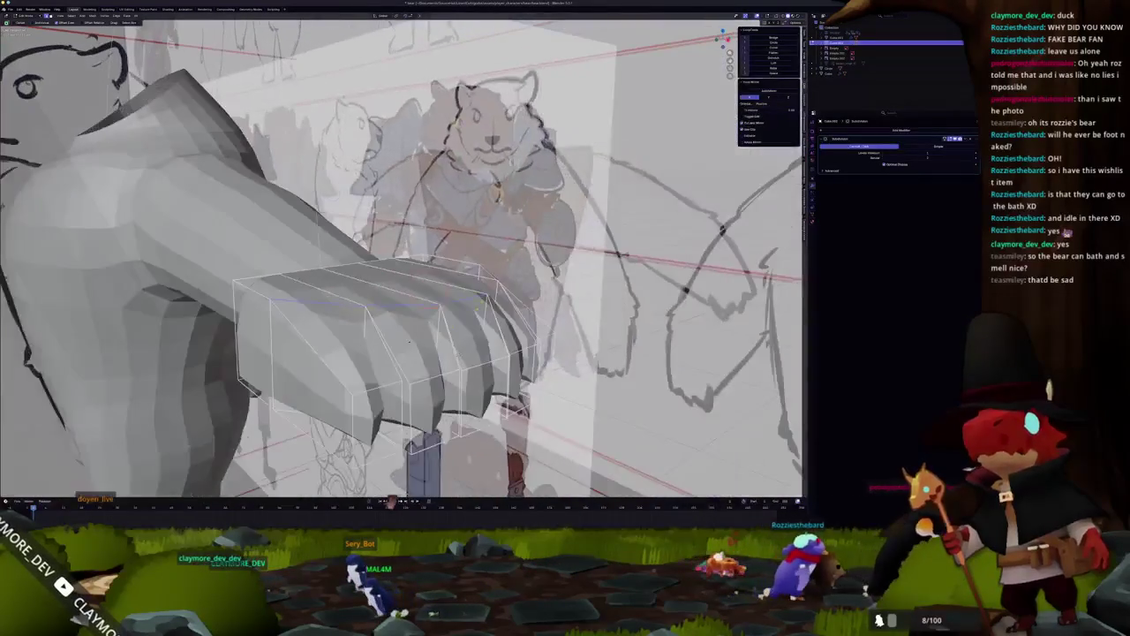
Add a loop cut across the paw and select the ring of faces across its front.
key(ctrl+r)
click(409, 341)
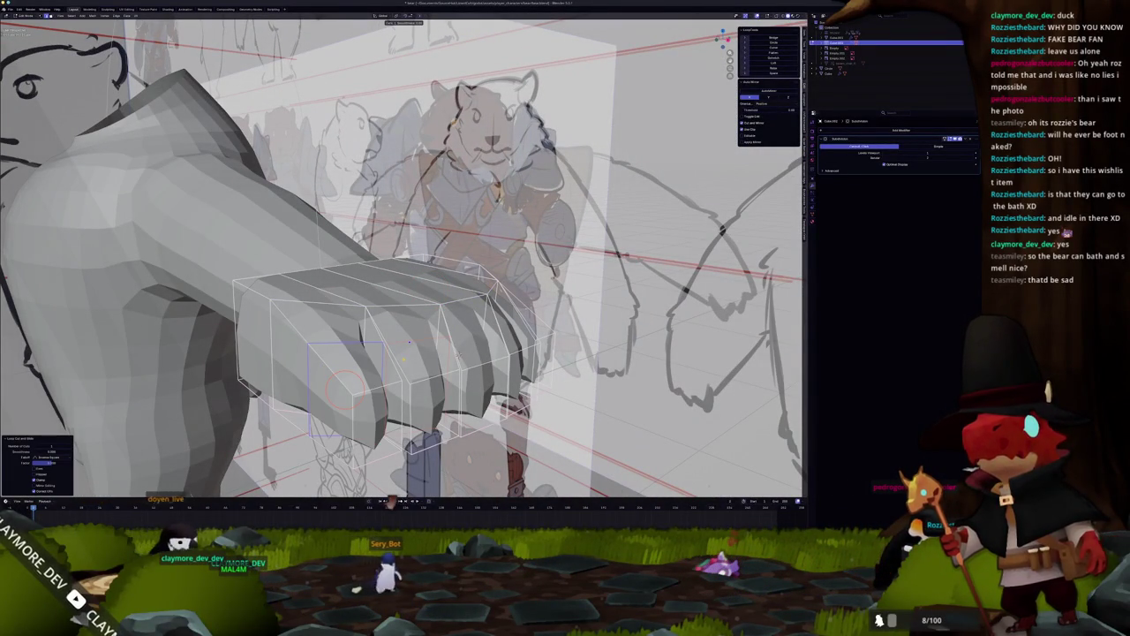
mouse_move(409, 341)
middle_down()
mouse_move(465, 318)
mouse_move(380, 283)
mouse_move(379, 269)
middle_up()
shift+click(383, 288)
shift+click(501, 294)
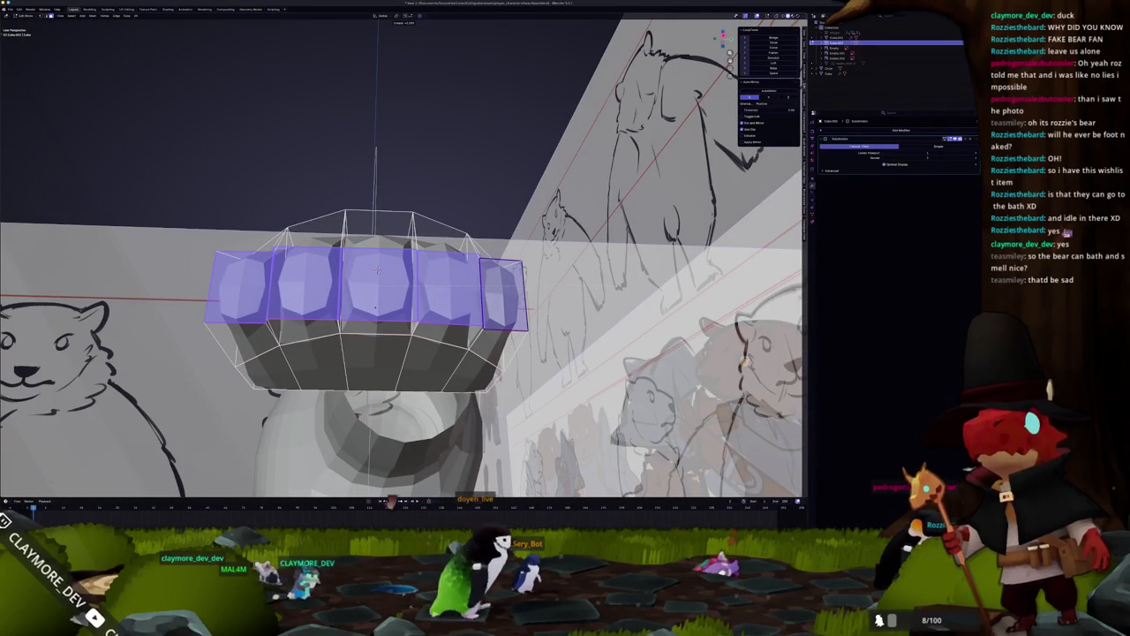
middle_drag(378, 269, 399, 240)
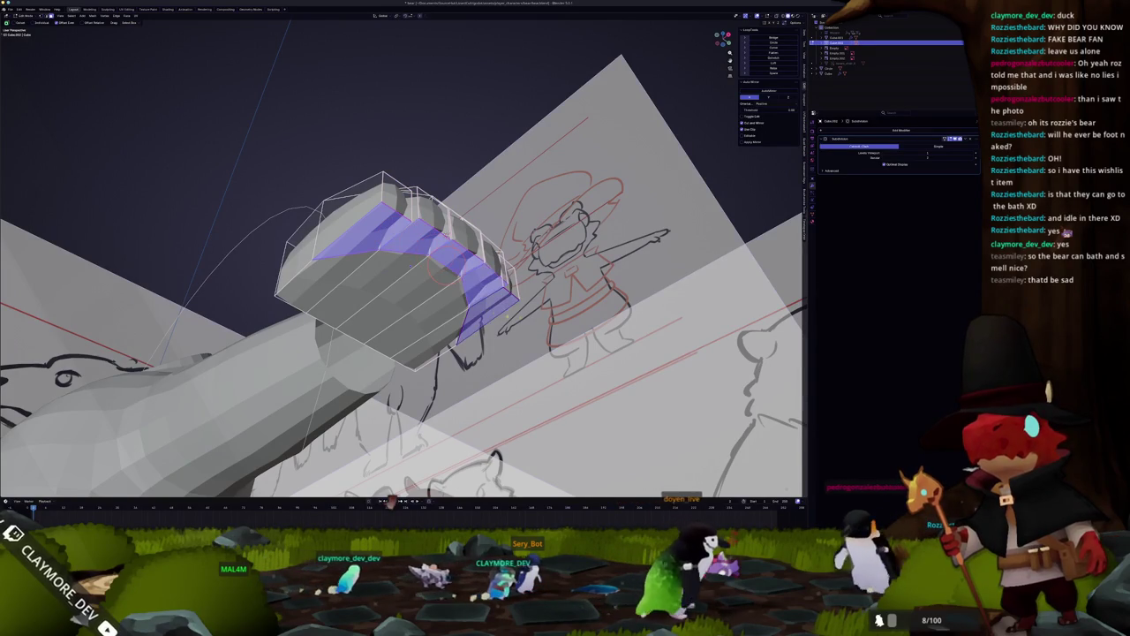
Compare the paw with the bear reference in front view, then orbit around it in Edit Mode.
key(Tab)
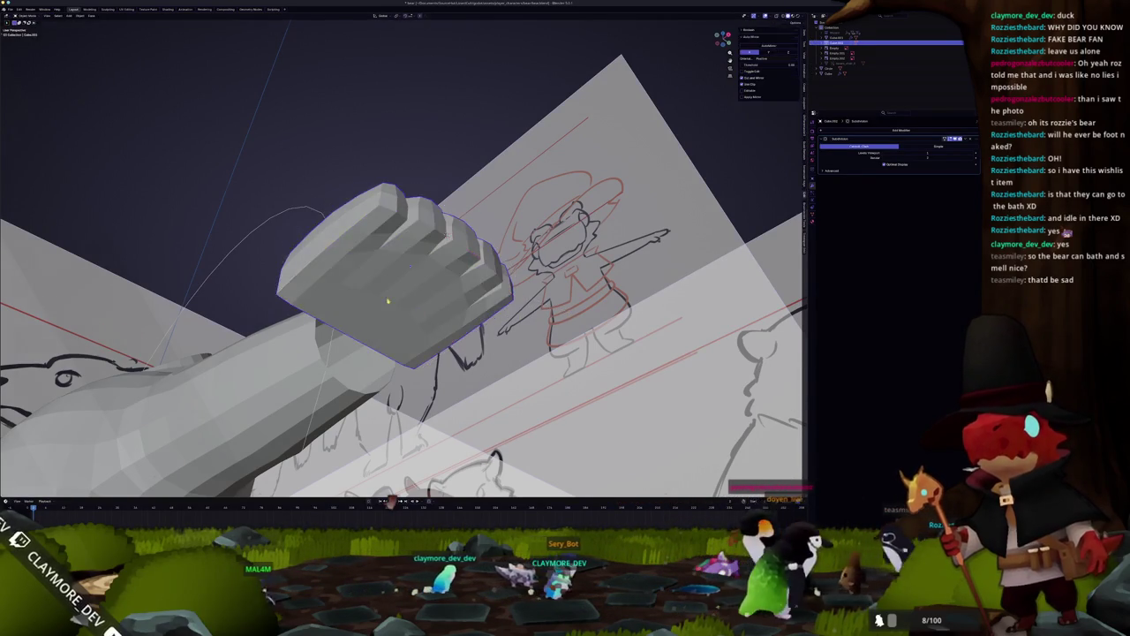
key(KP_1)
scroll(407, 312, up, 3)
key(Tab)
middle_drag(407, 313, 426, 343)
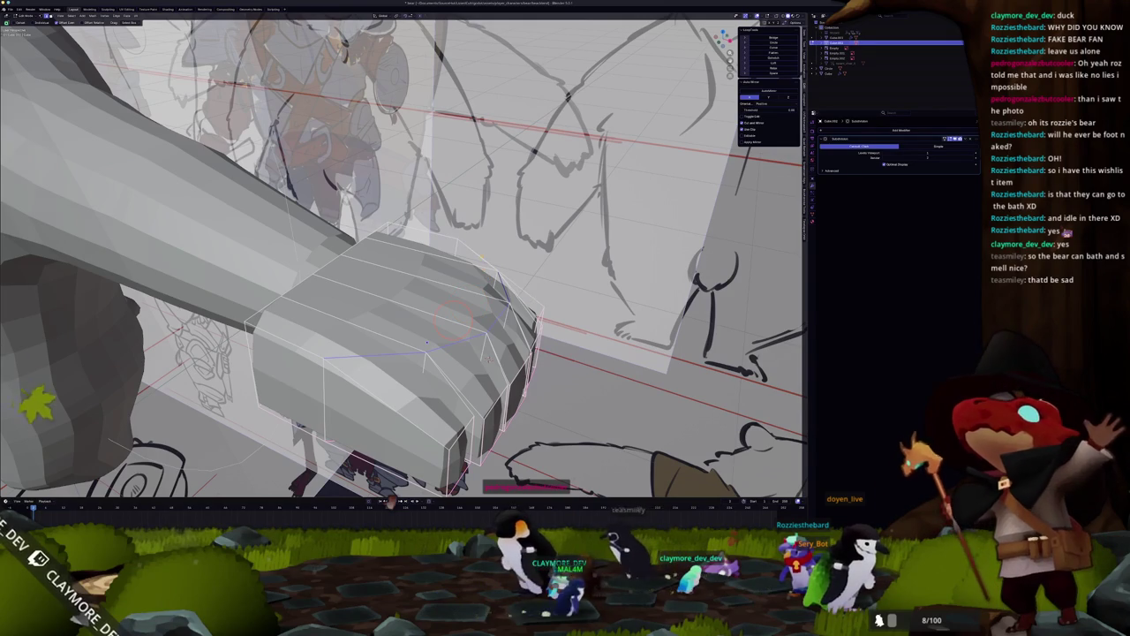
mouse_move(427, 343)
middle_down()
mouse_move(372, 373)
mouse_move(372, 292)
mouse_move(327, 274)
mouse_move(328, 285)
middle_up()
scroll(372, 373, up, 2)
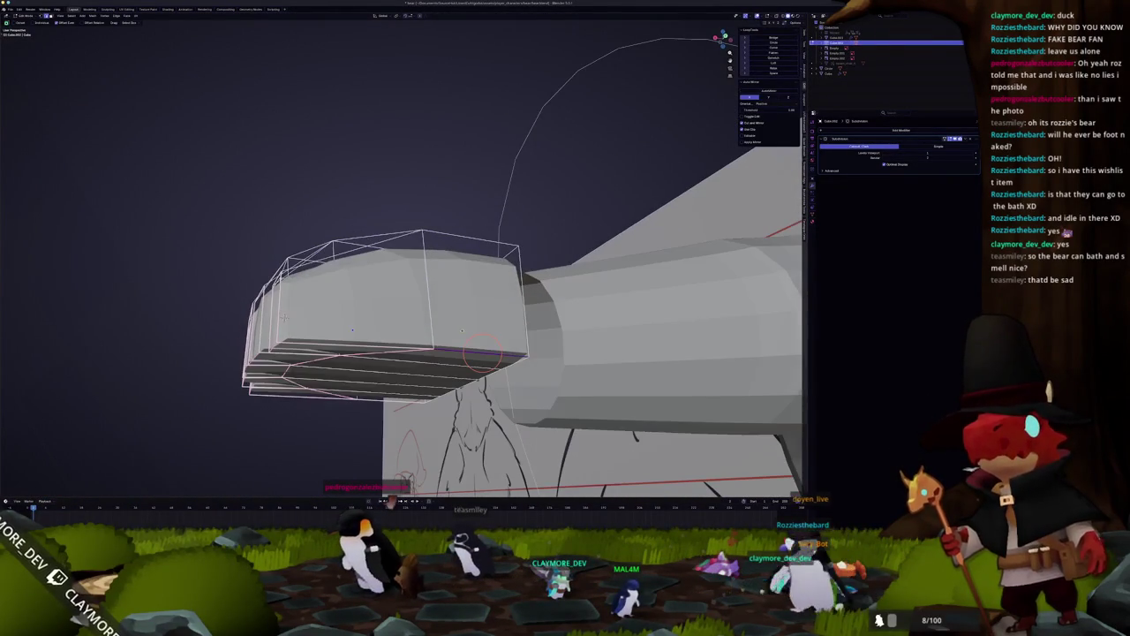
mouse_move(352, 331)
middle_down()
mouse_move(302, 320)
mouse_move(387, 297)
middle_up()
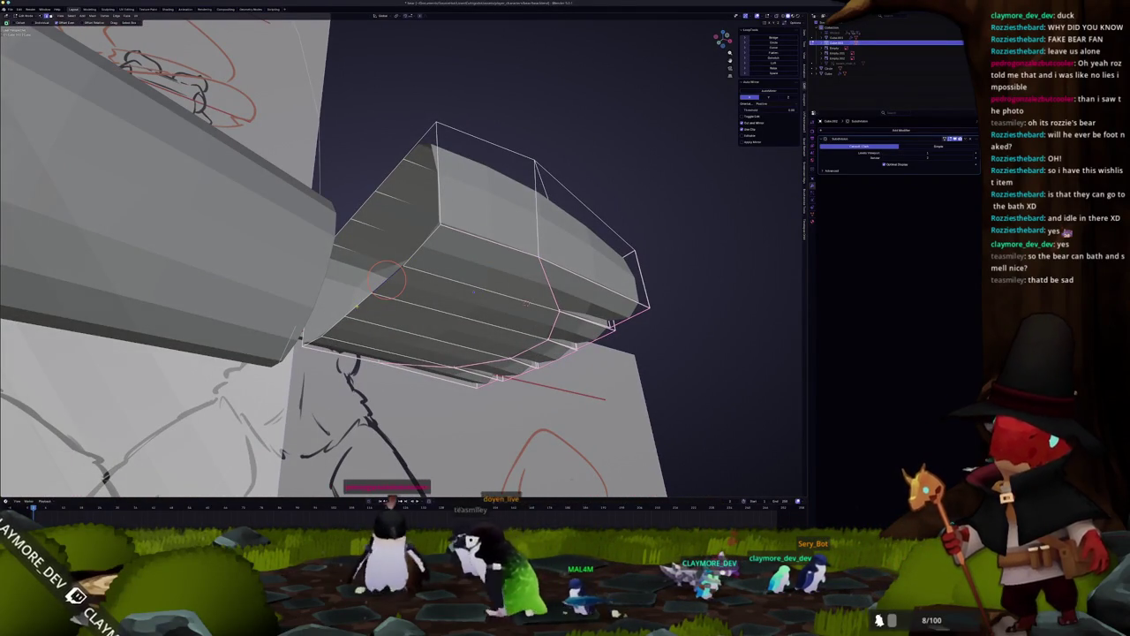
Select the hand's top face and the faces down its right side, plus linked geometry.
key(z)
middle_drag(371, 265, 415, 164)
click(414, 164)
mouse_move(412, 164)
mouse_down()
mouse_move(460, 177)
mouse_move(477, 207)
mouse_up()
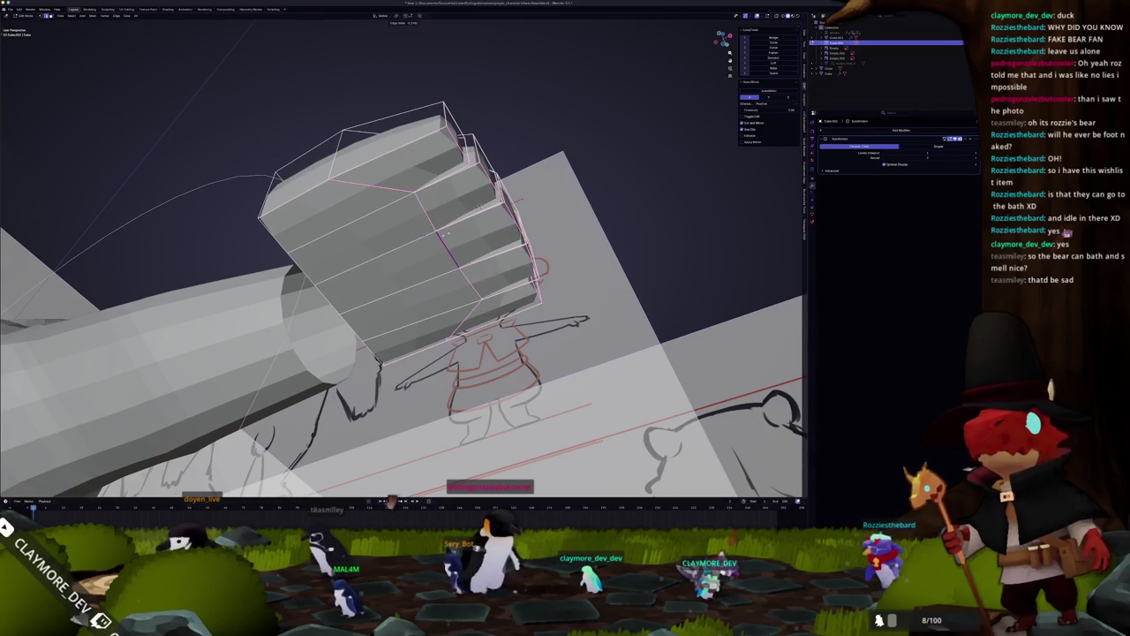
key(ctrl+l)
middle_drag(448, 234, 442, 189)
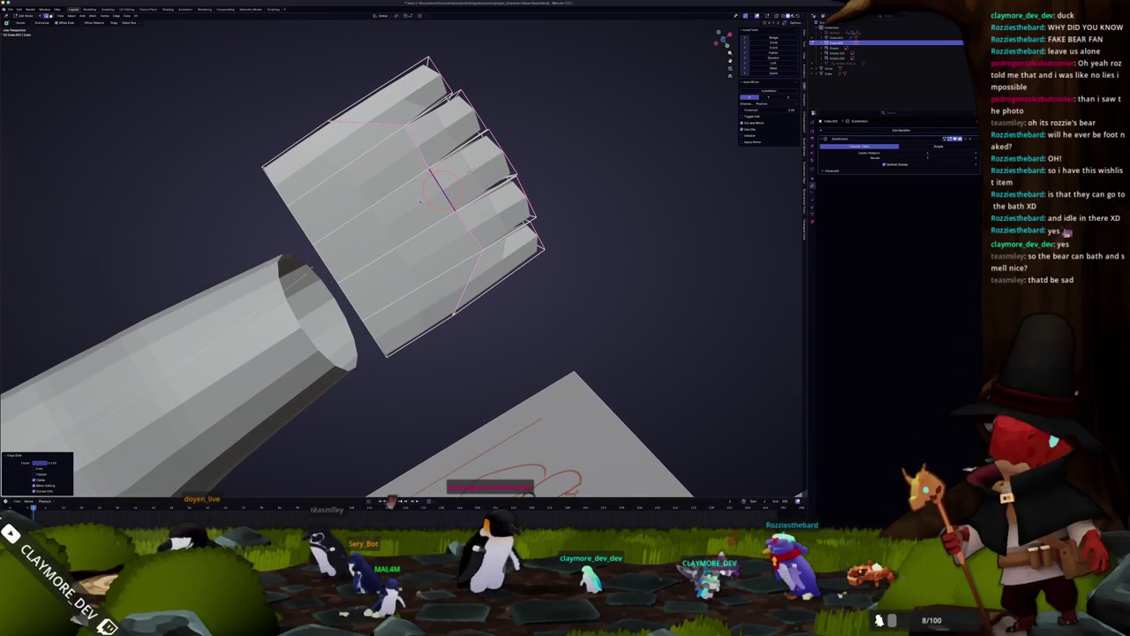
Slide the finger corner vertices along their edges to refine the finger outlines.
key(g)
key(g)
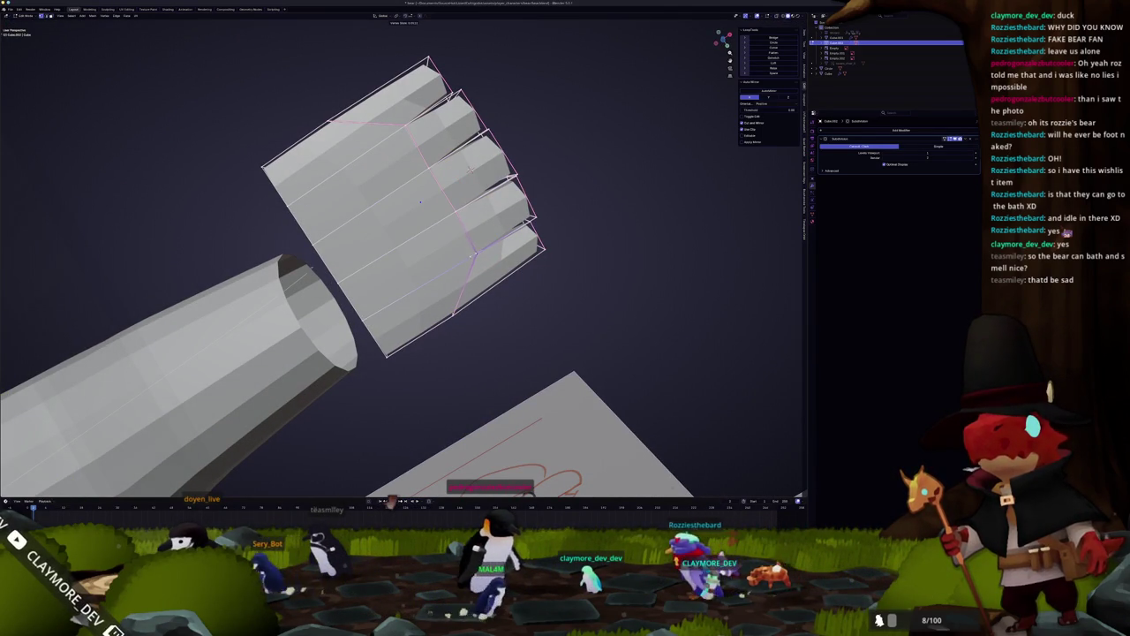
click(421, 202)
click(397, 130)
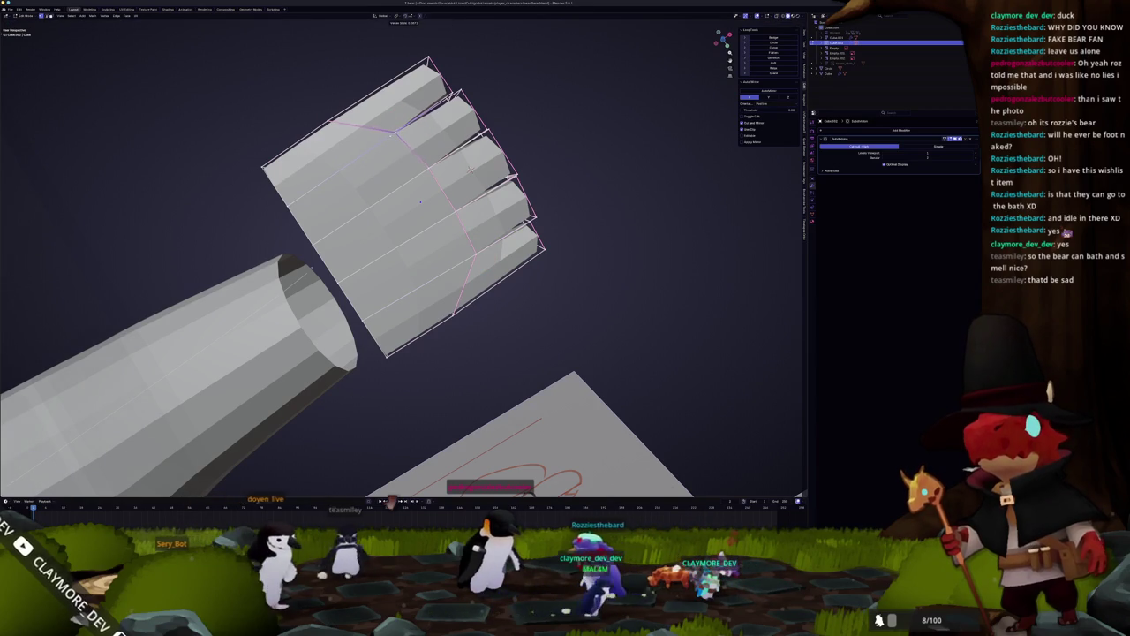
key(g)
key(g)
click(420, 201)
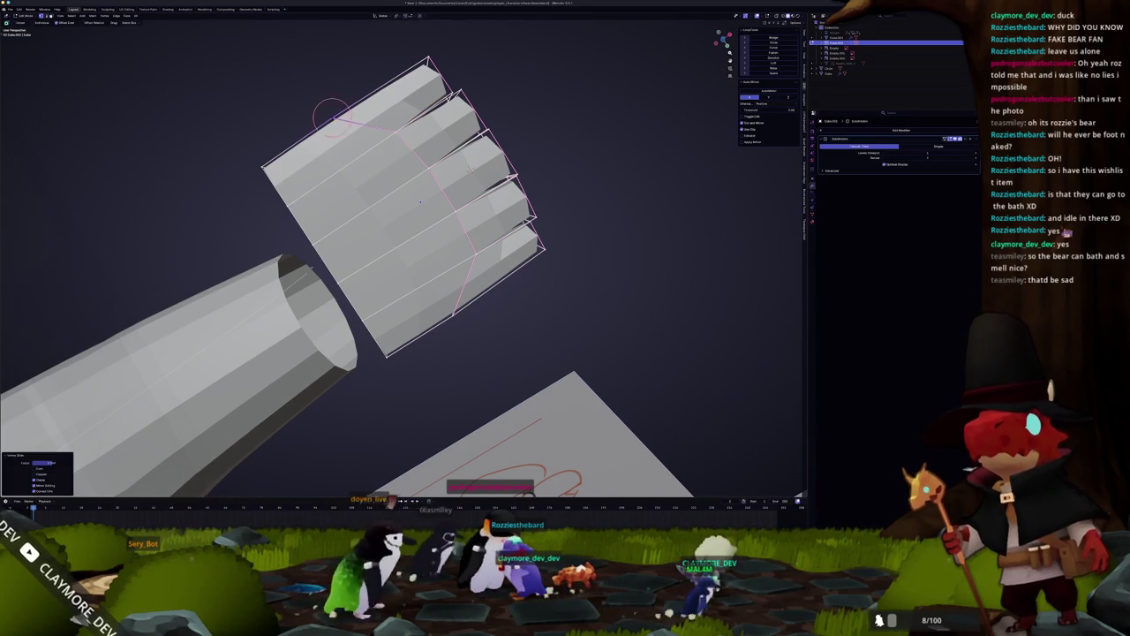
key(g)
key(g)
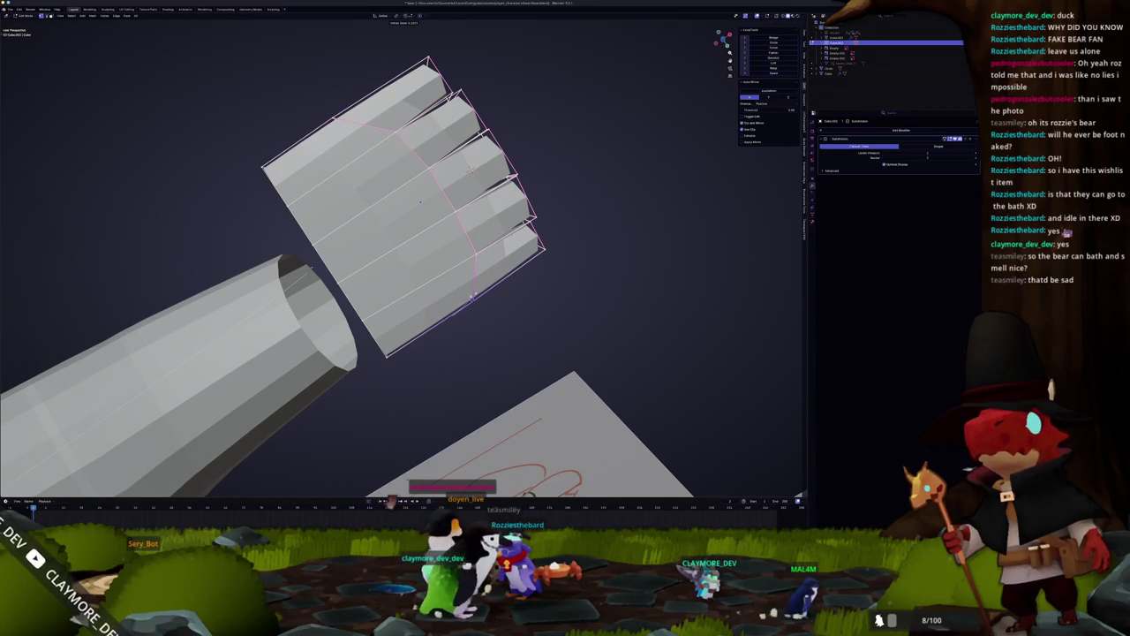
key(Escape)
Circle-select the five fingertip end faces and inset them into nail pads.
key(c)
mouse_move(472, 298)
mouse_down()
mouse_move(508, 256)
mouse_move(487, 190)
mouse_up()
key(i)
click(469, 169)
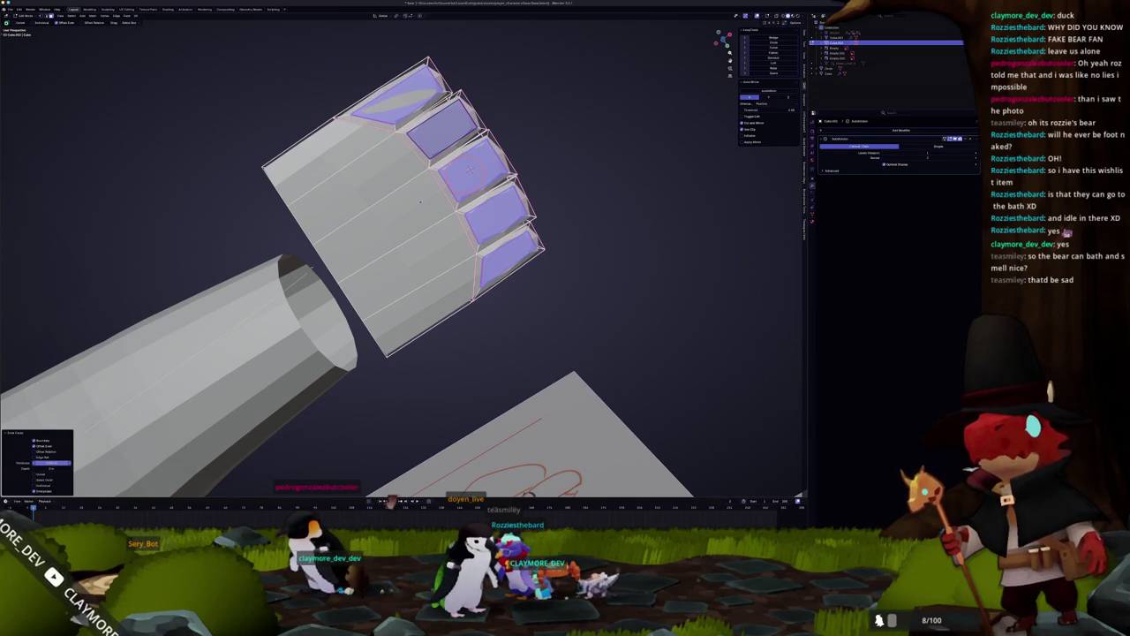
middle_drag(470, 169, 408, 199)
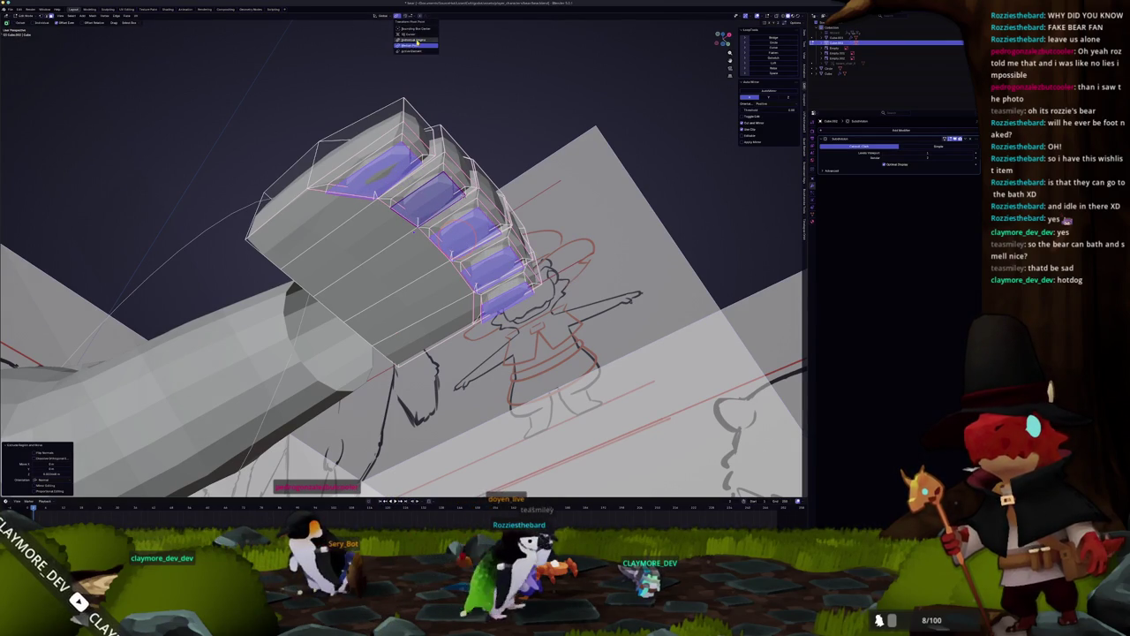
Preview the inset nails outside Edit Mode, then return to side ortho view with X-ray on.
click(416, 41)
middle_drag(530, 141, 574, 157)
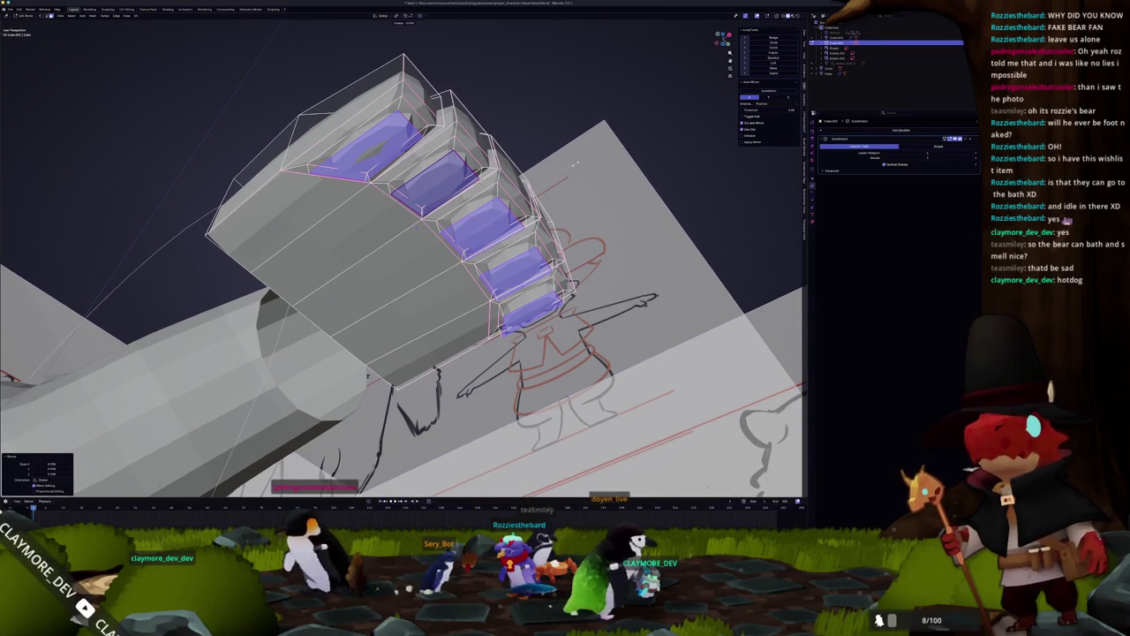
key(Tab)
middle_drag(567, 164, 538, 191)
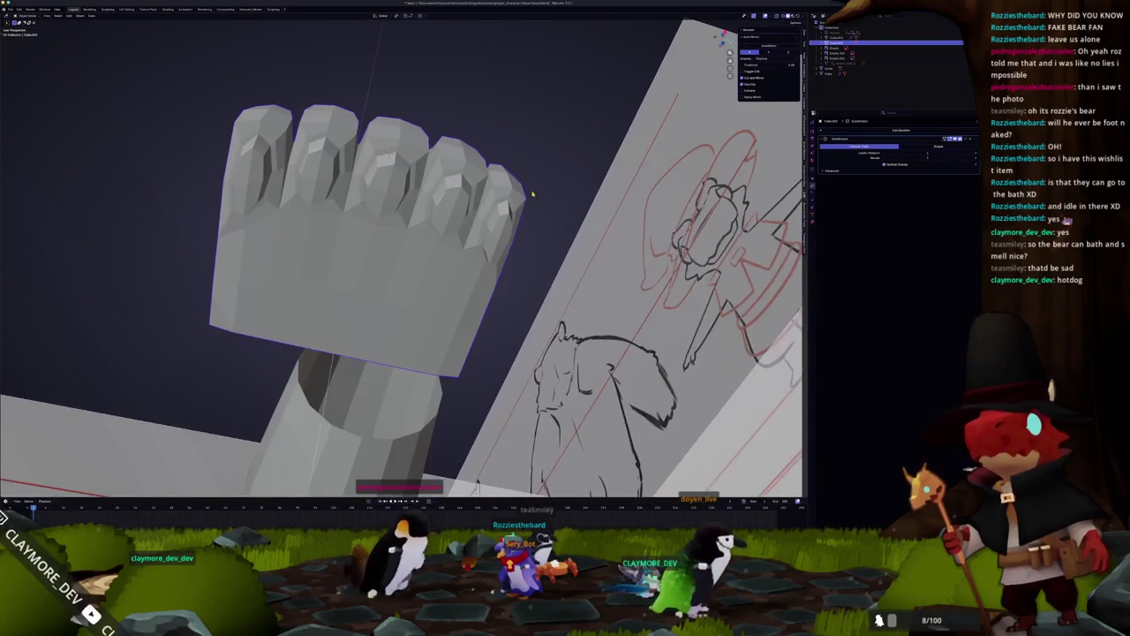
key(KP_3)
key(Tab)
key(alt+z)
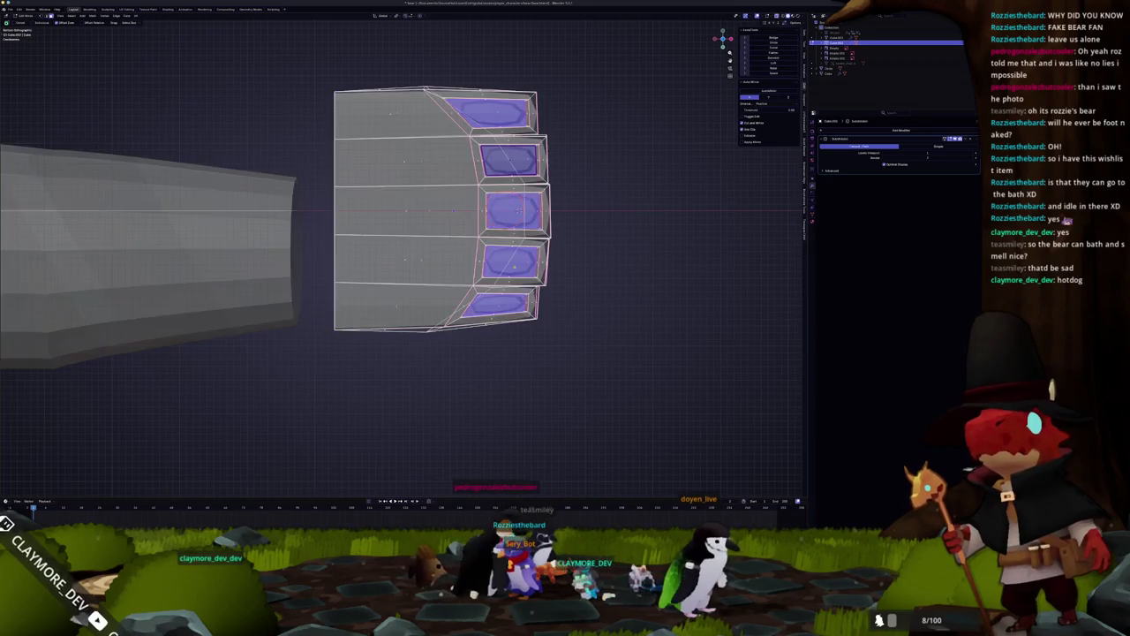
Box-select the hand's bottom edge loop and lower it along Z.
drag(423, 342, 405, 334)
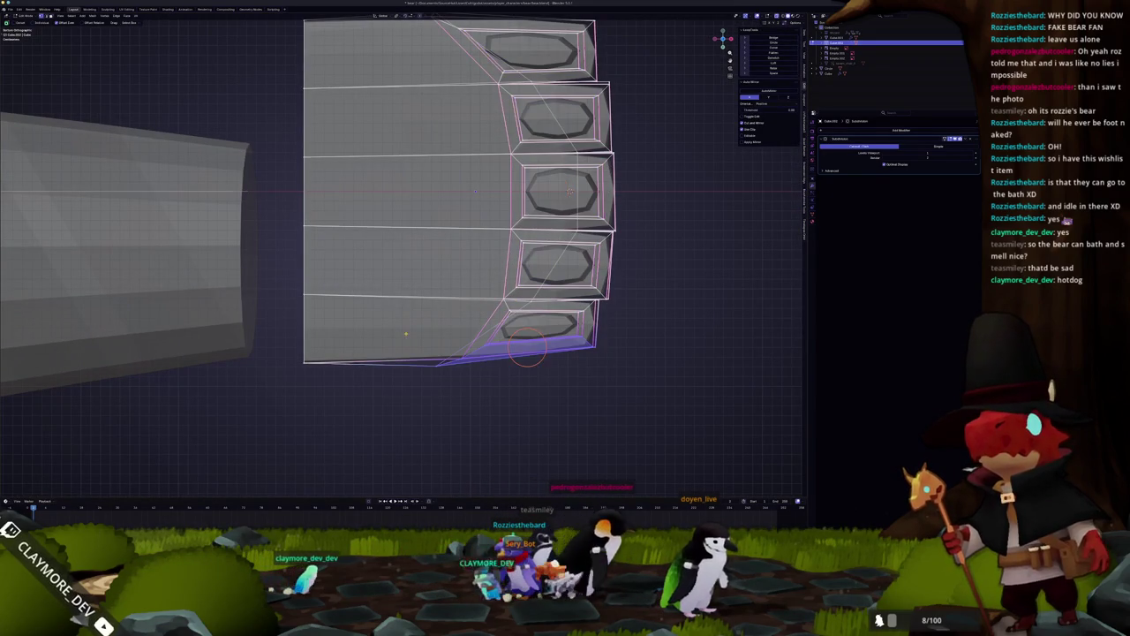
key(g)
key(z)
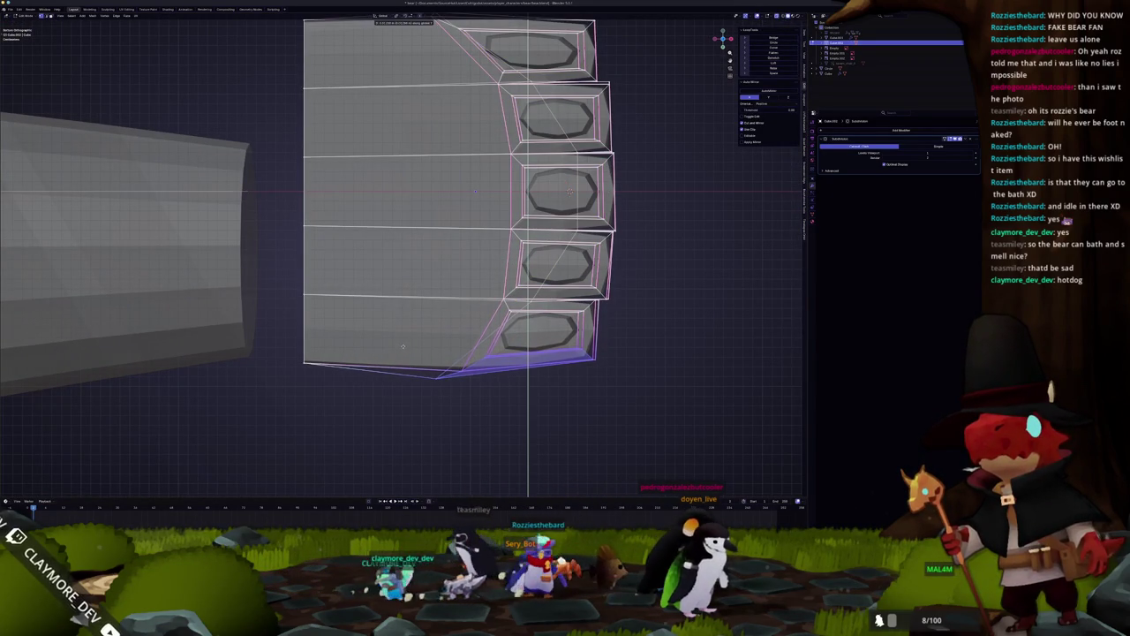
click(403, 346)
scroll(403, 346, down, 3)
Select the top edge loop and push it right toward the fingertips.
alt+click(389, 195)
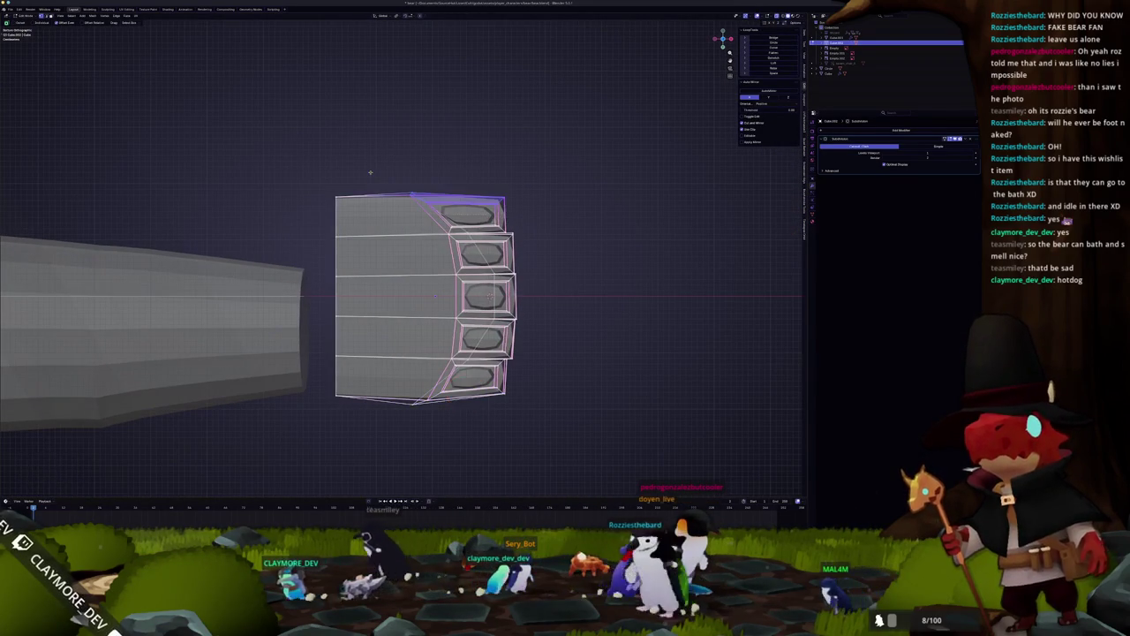
scroll(389, 203, up, 4)
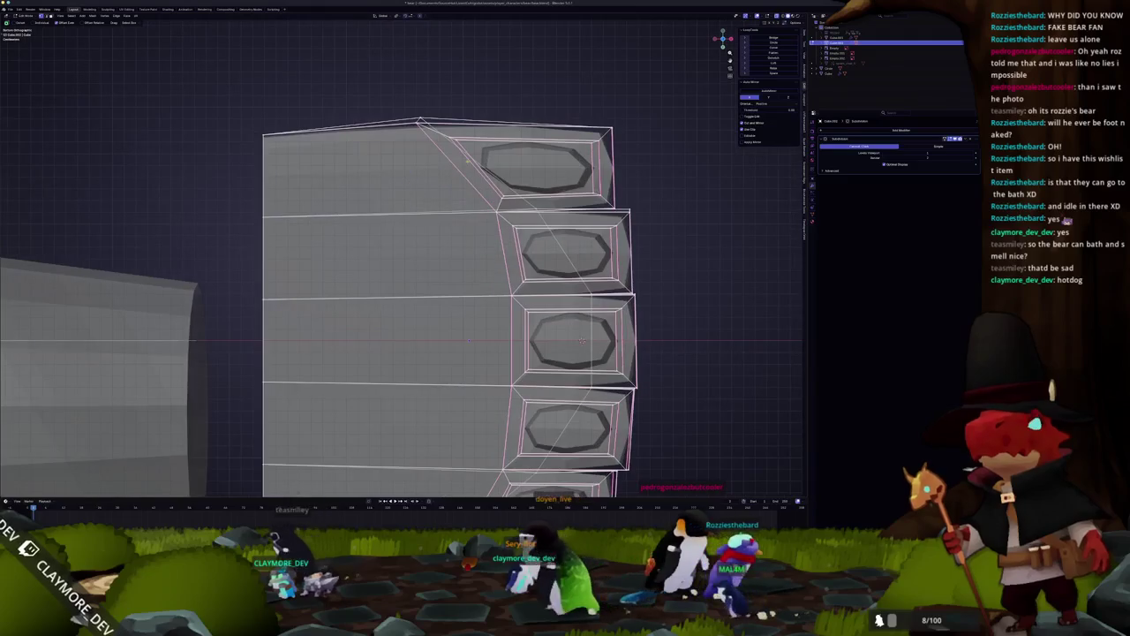
key(g)
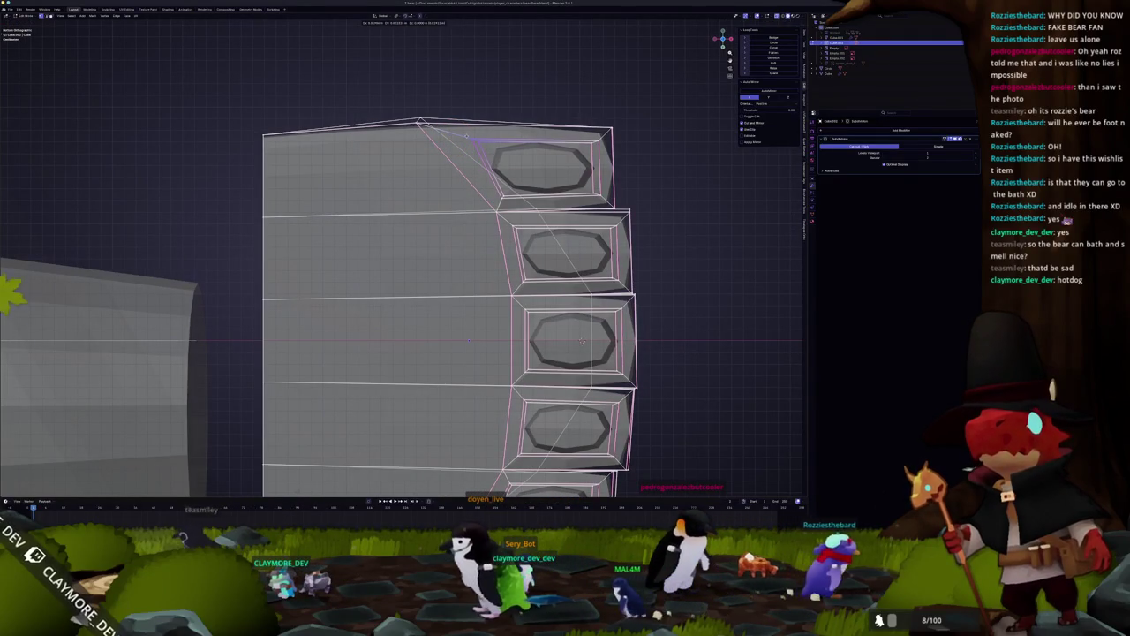
click(465, 137)
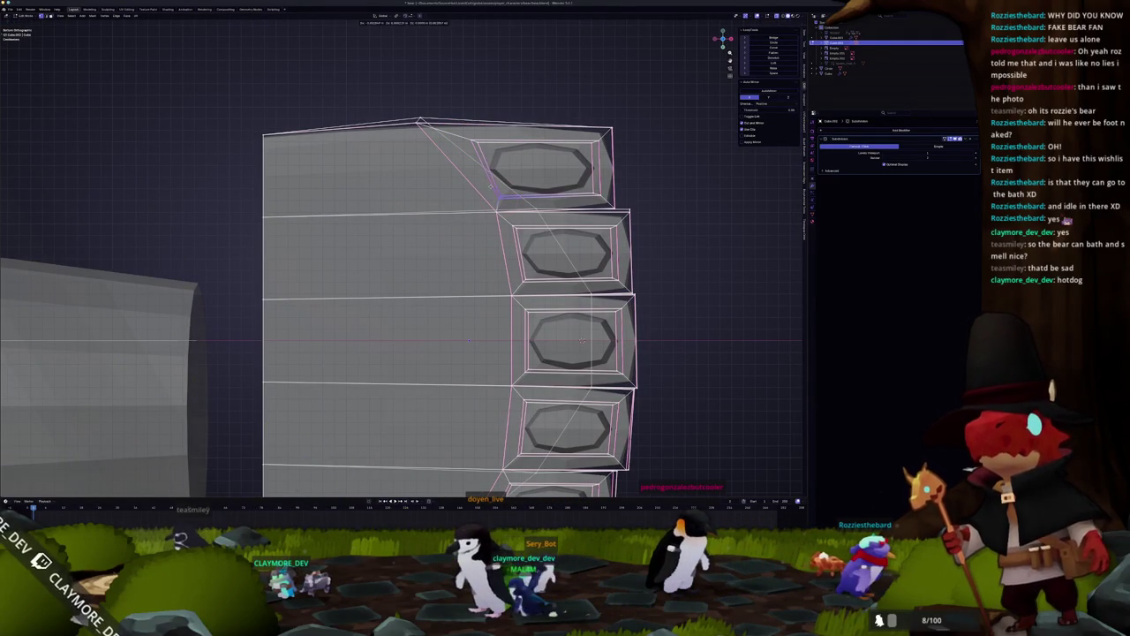
Move the bottom corner vertices down and preview the hand shape outside Edit Mode.
middle_drag(470, 340, 452, 205)
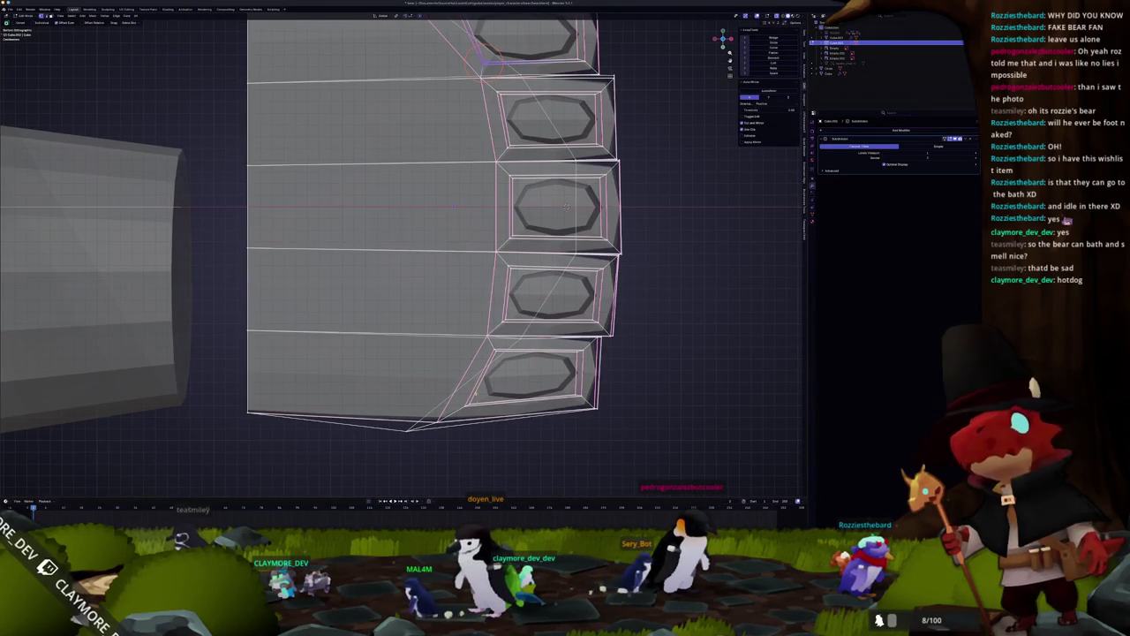
key(g)
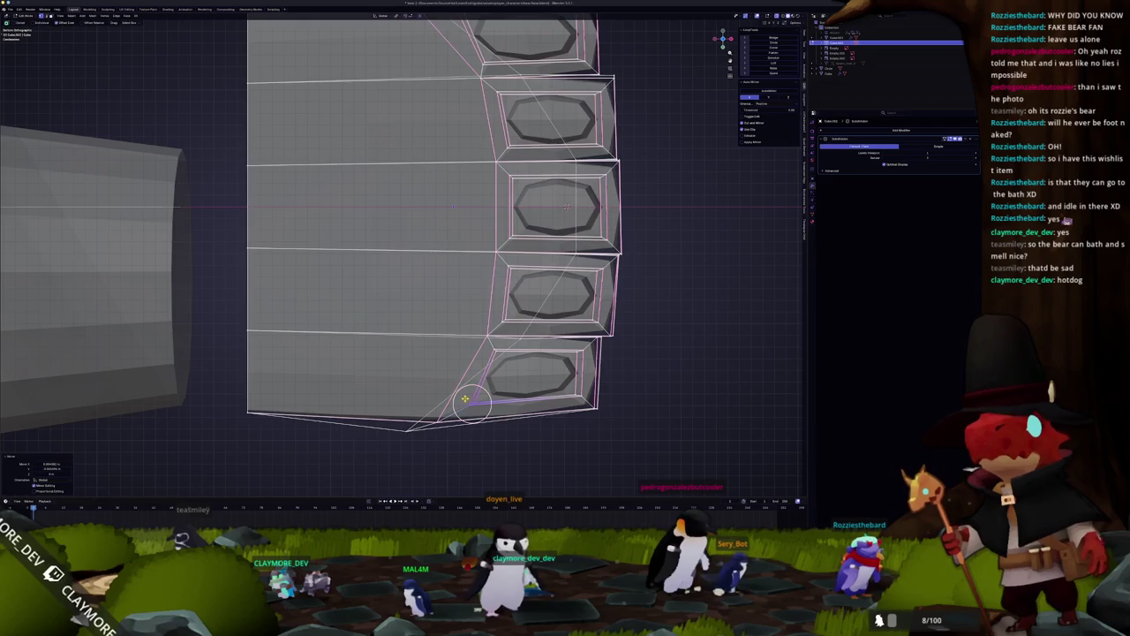
click(465, 399)
key(Tab)
scroll(461, 379, down, 4)
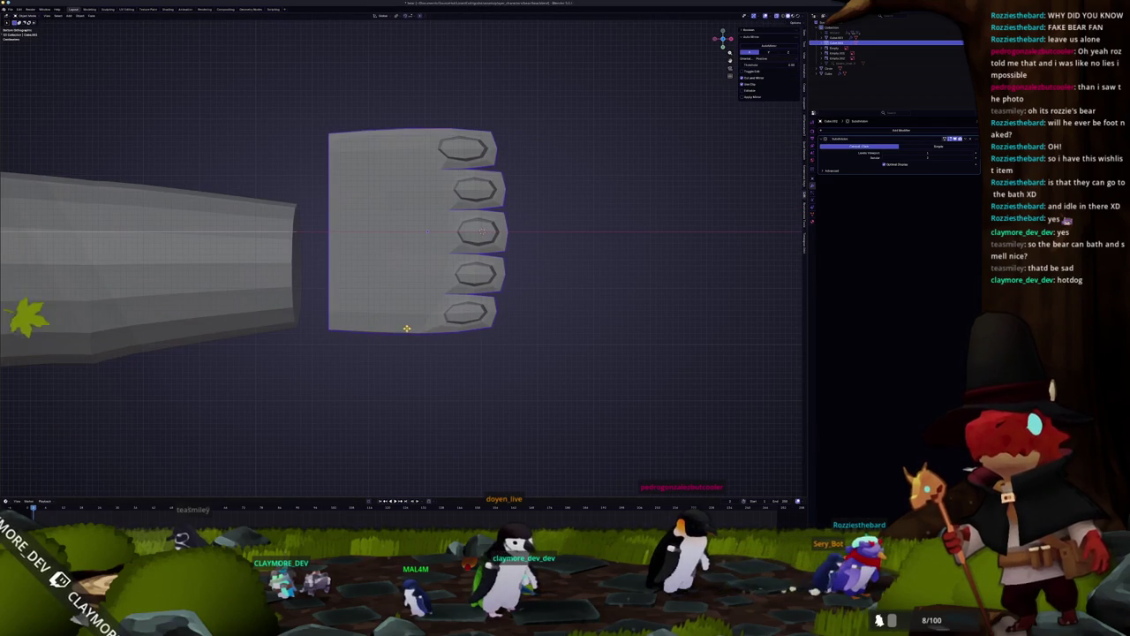
key(Tab)
scroll(420, 318, up, 2)
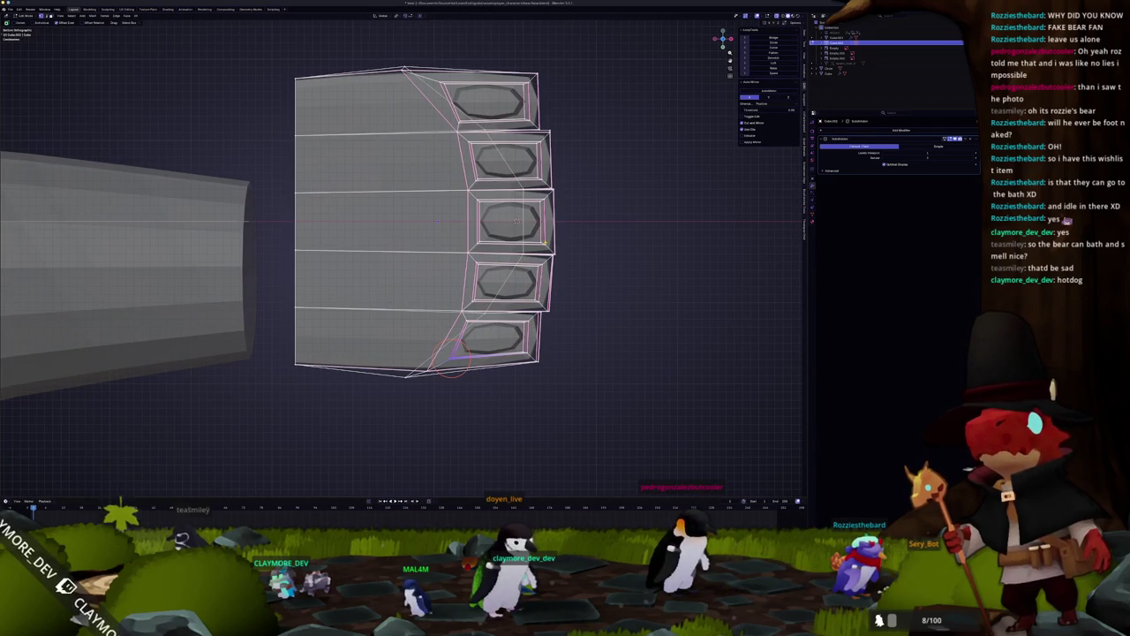
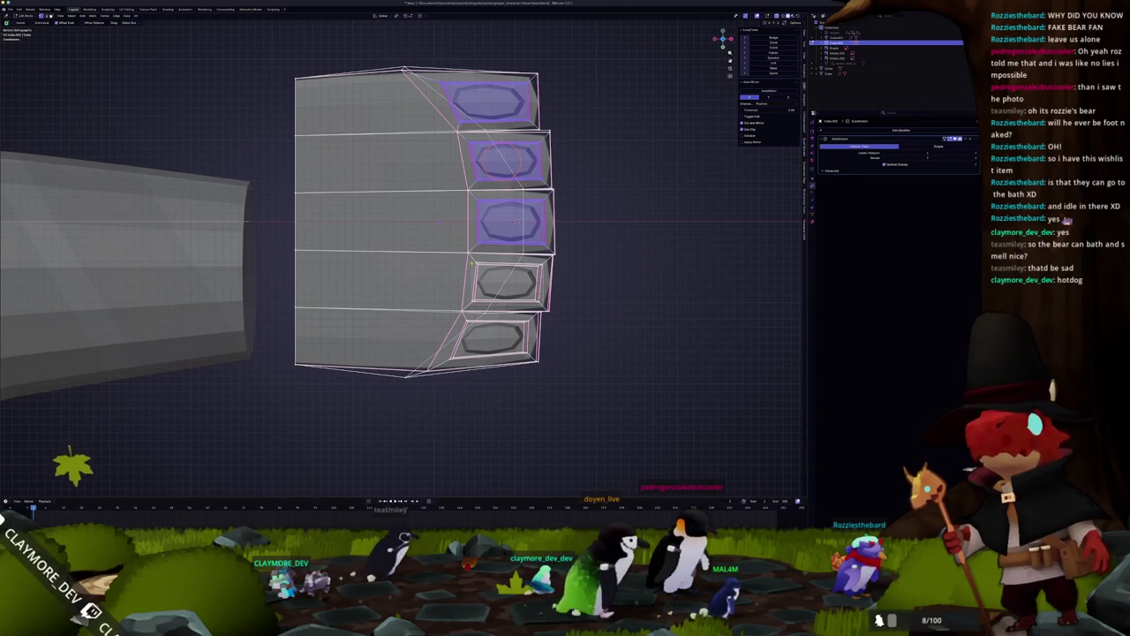
Add the last two toe pads to the selection and scale all five pads evenly.
shift+click(505, 282)
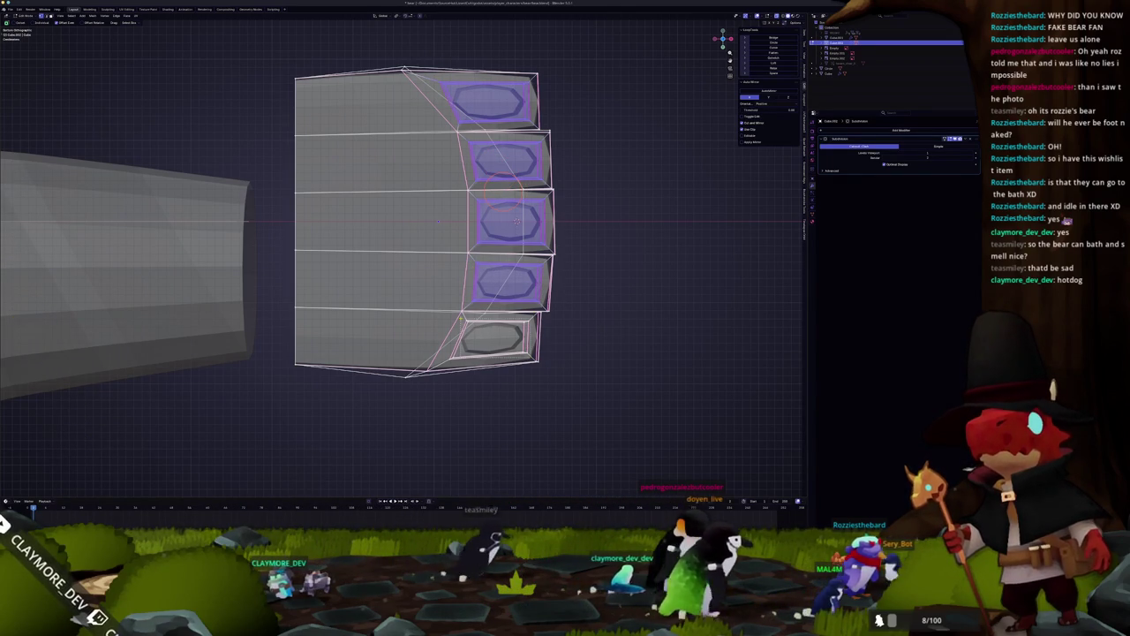
shift+click(495, 337)
key(s)
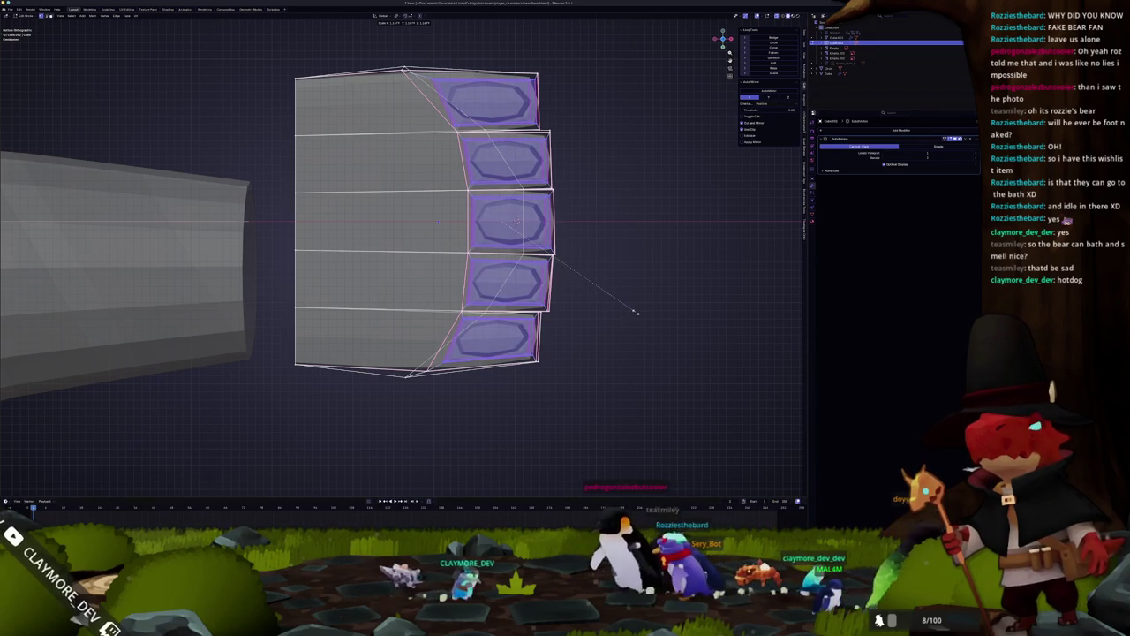
click(630, 310)
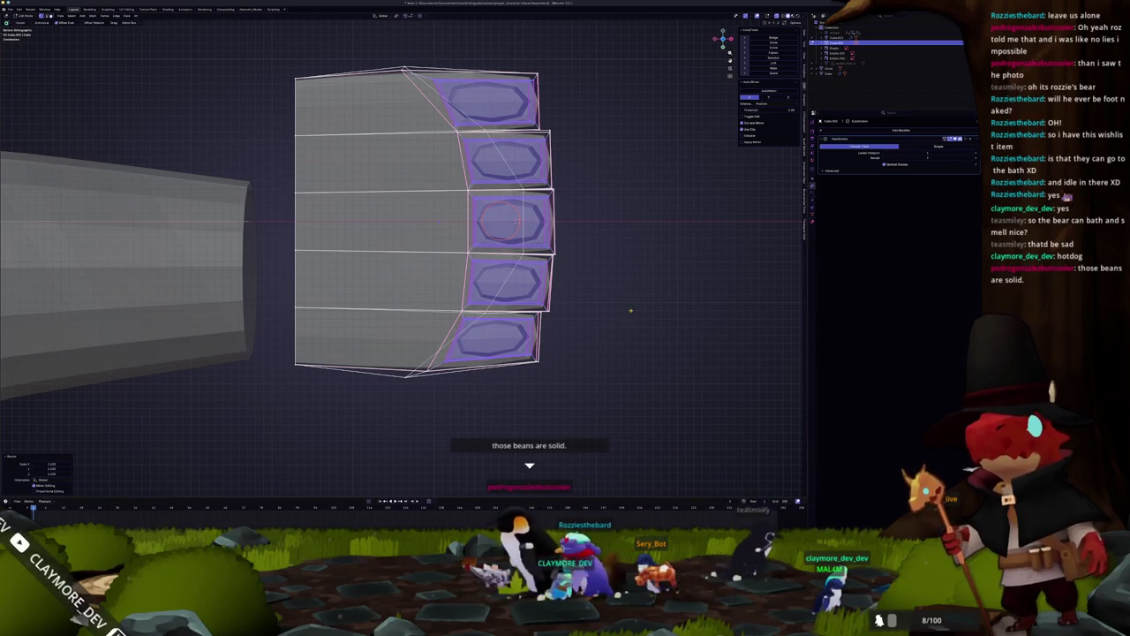
Edge-slide the paw's bottom corner inward along the toe to round it off.
click(446, 360)
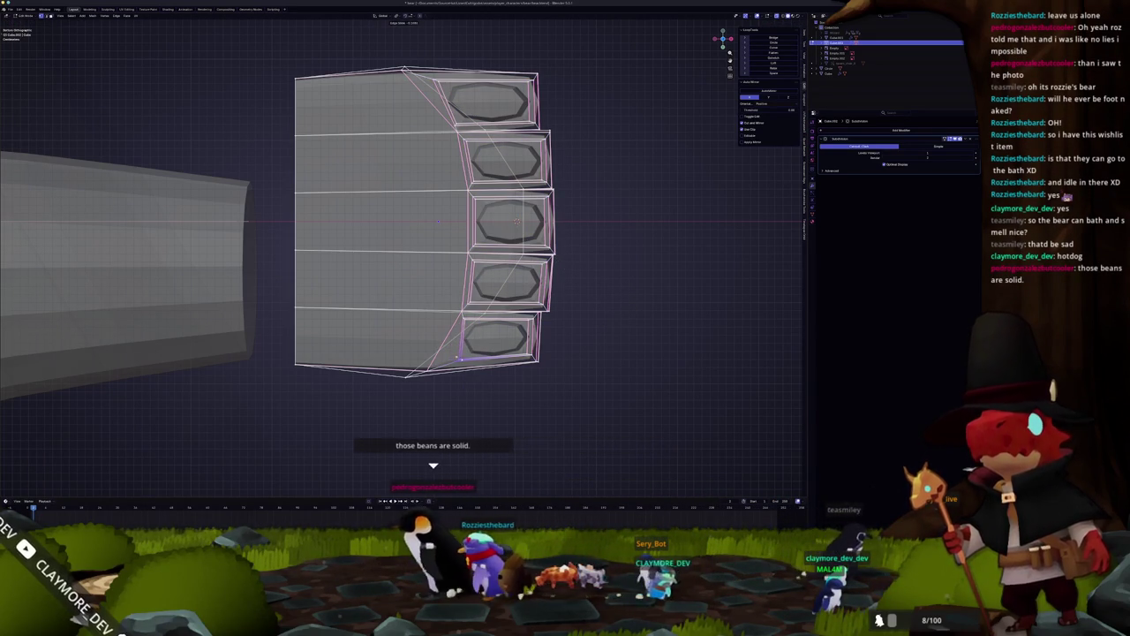
key(g)
key(g)
shift+middle_drag(446, 360, 465, 415)
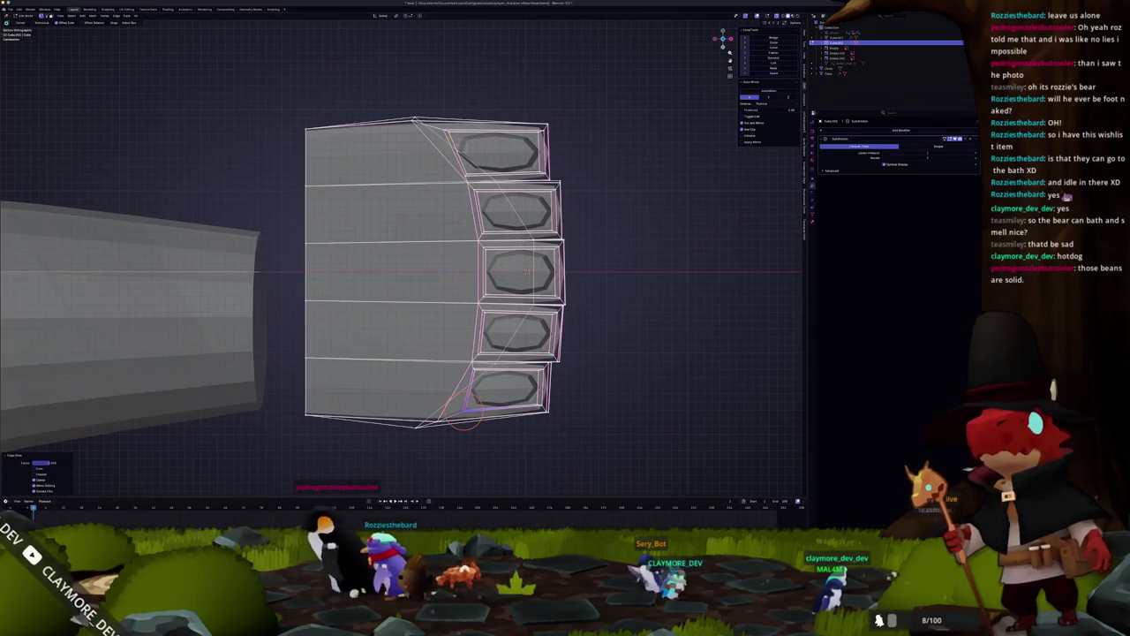
key(Tab)
Check the paw shape in front and side views, then bring up the bear-paw reference photo.
scroll(451, 193, down, 3)
middle_drag(451, 193, 421, 285)
scroll(421, 285, up, 2)
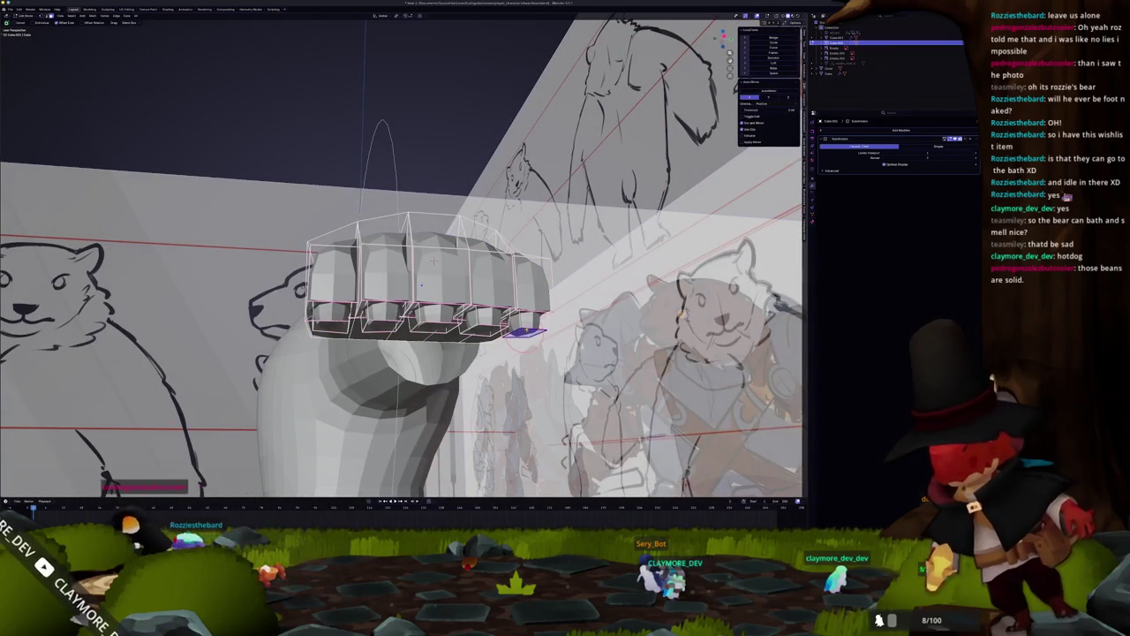
shift+click(435, 328)
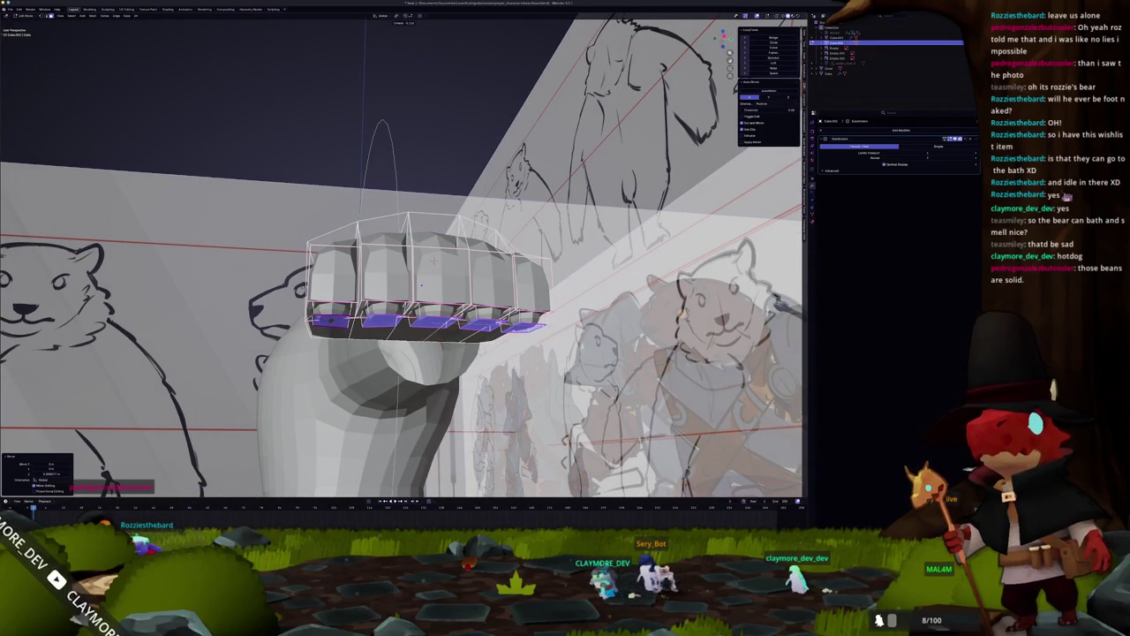
key(Tab)
key(KP_1)
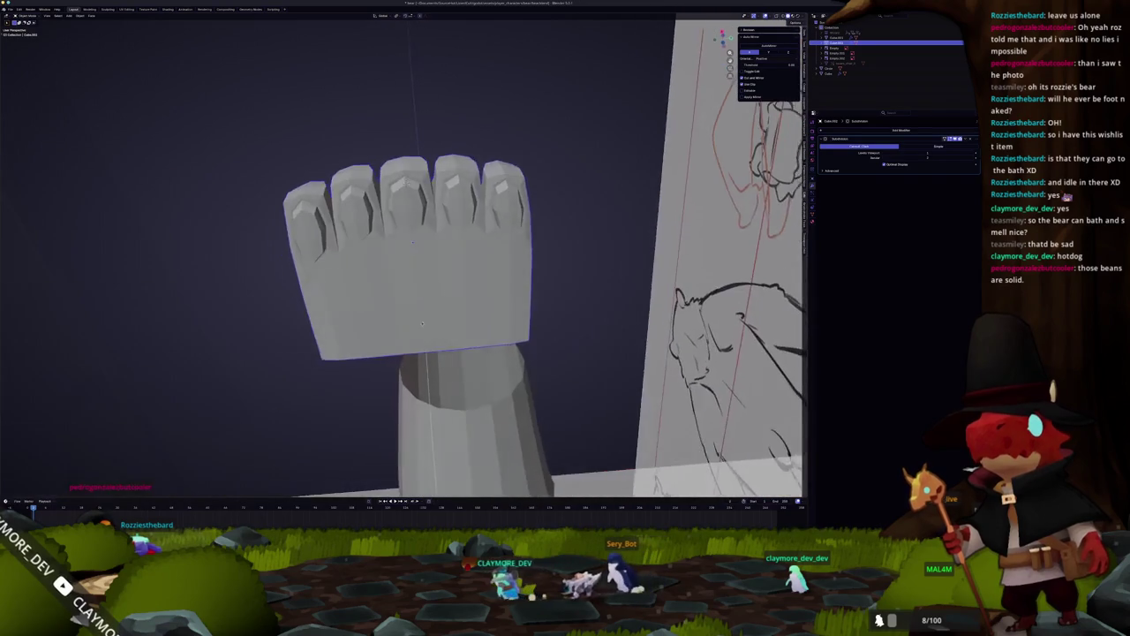
key(KP_3)
key(Tab)
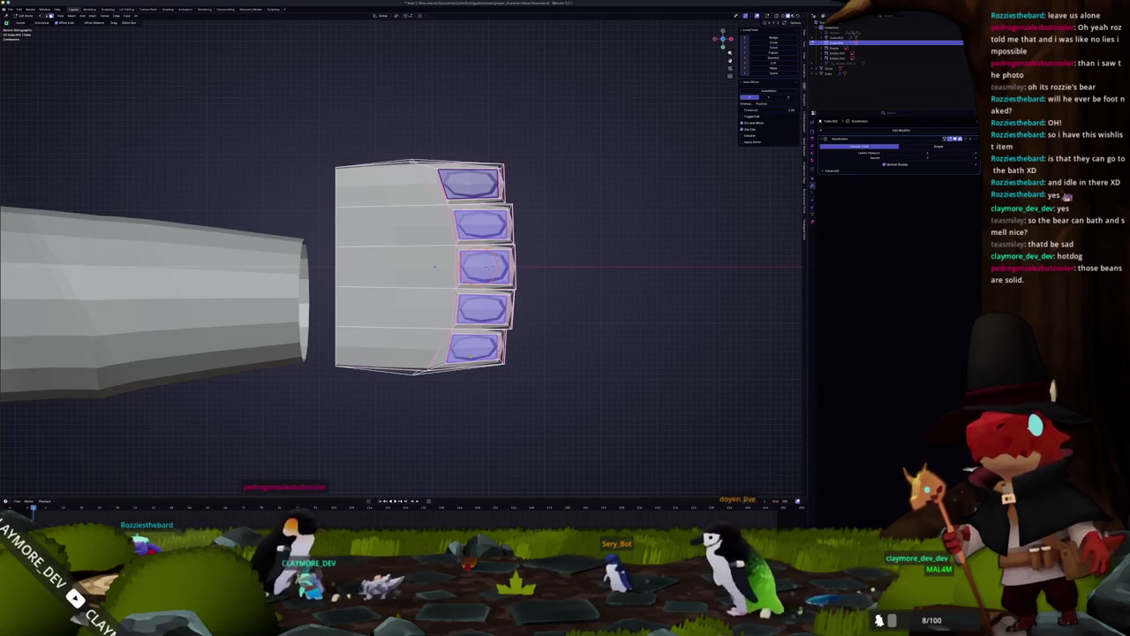
scroll(438, 380, up, 2)
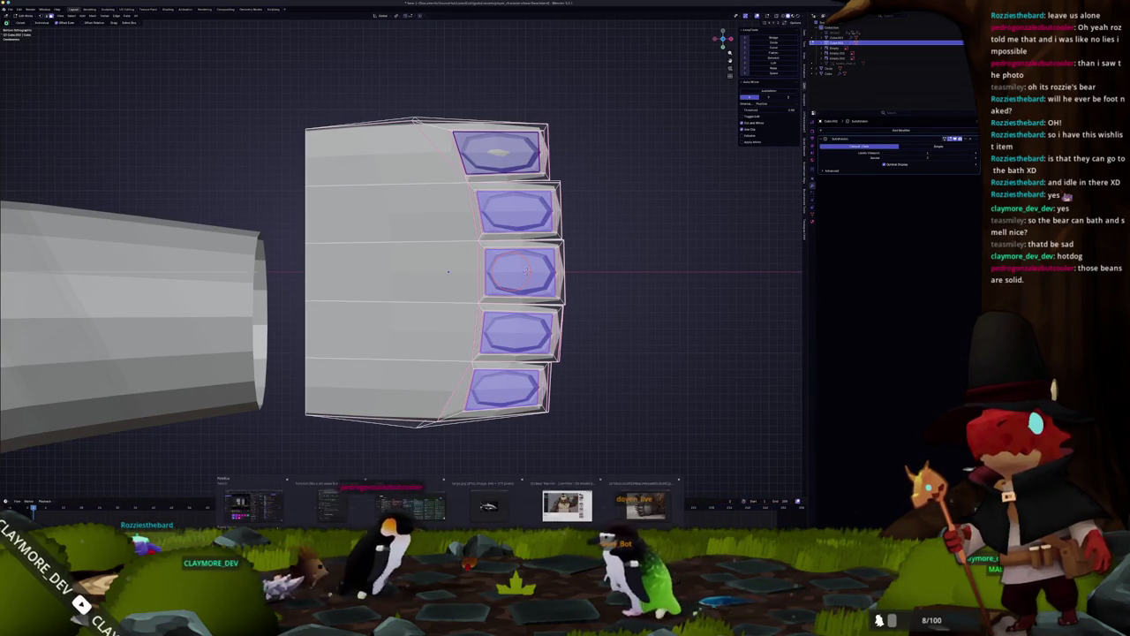
click(647, 503)
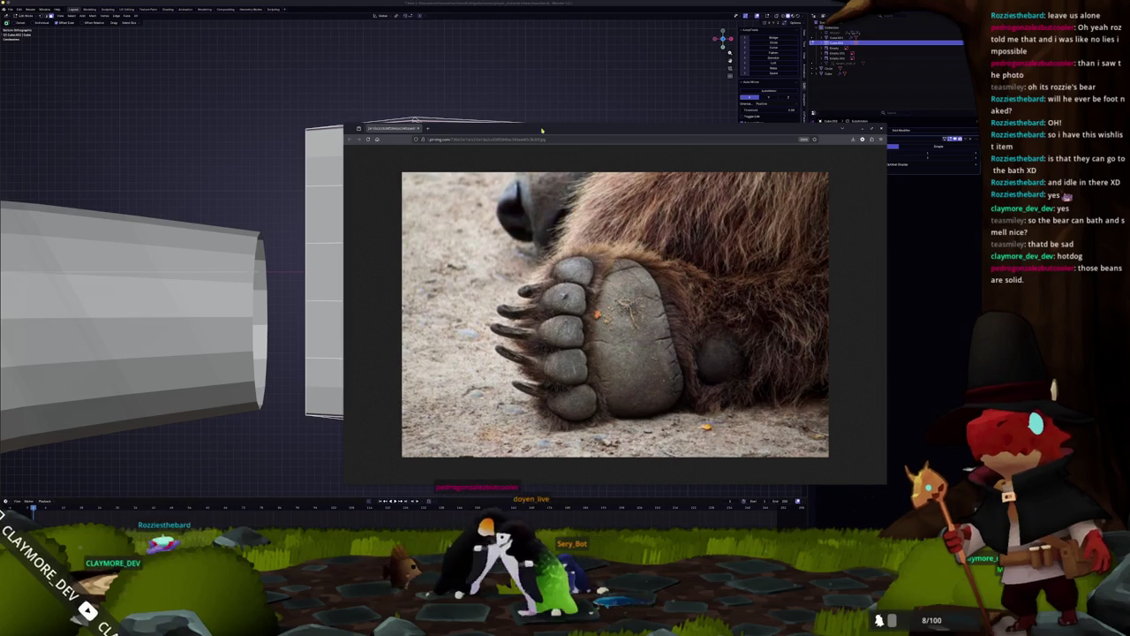
Move the reference photo aside and shrink the five reselected toe pads slightly.
drag(543, 128, 805, 138)
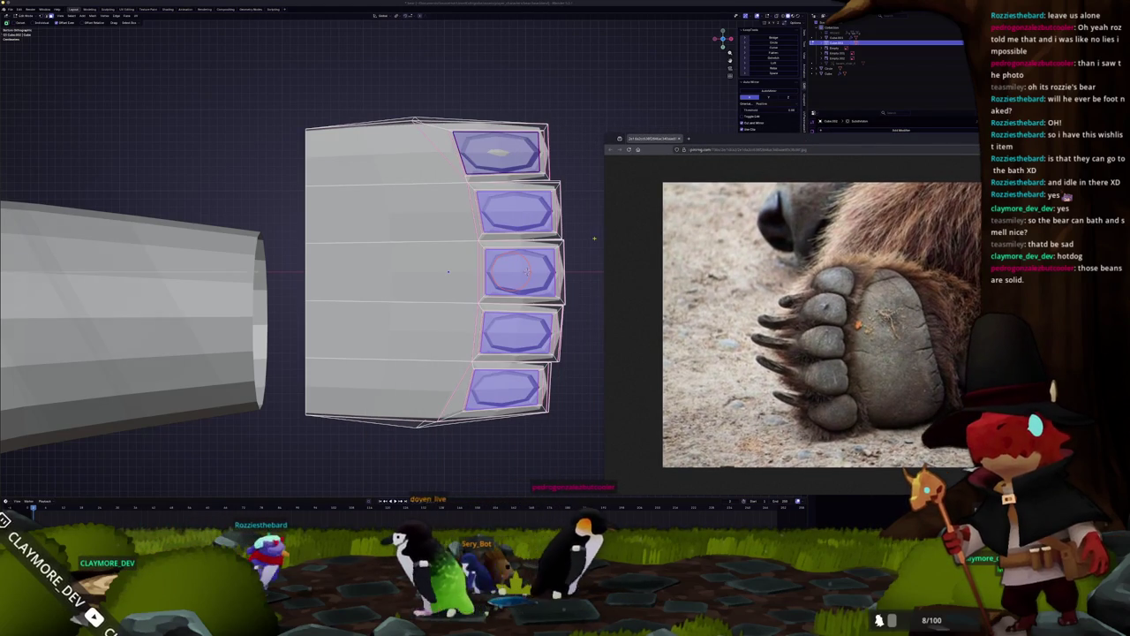
click(570, 251)
shift+middle_drag(570, 251, 516, 216)
key(ctrl+z)
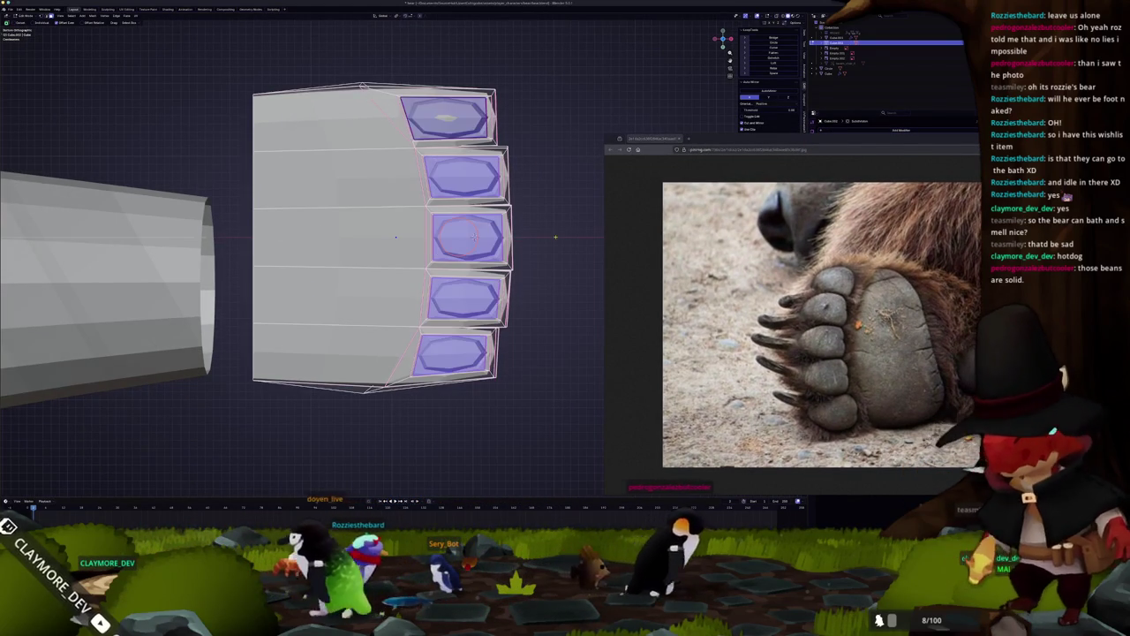
key(s)
click(558, 249)
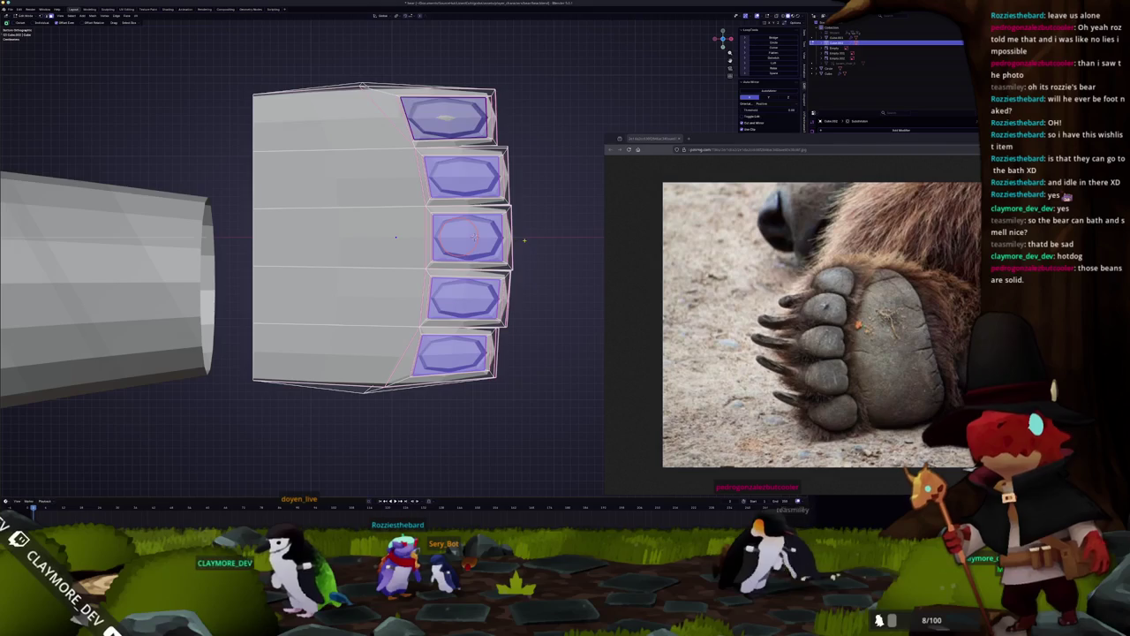
Reselect the inner toe pad faces and enlarge them, constraining to the vertical axis.
key(ctrl+z)
key(ctrl+z)
key(ctrl+z)
key(ctrl+z)
key(ctrl+z)
key(ctrl+z)
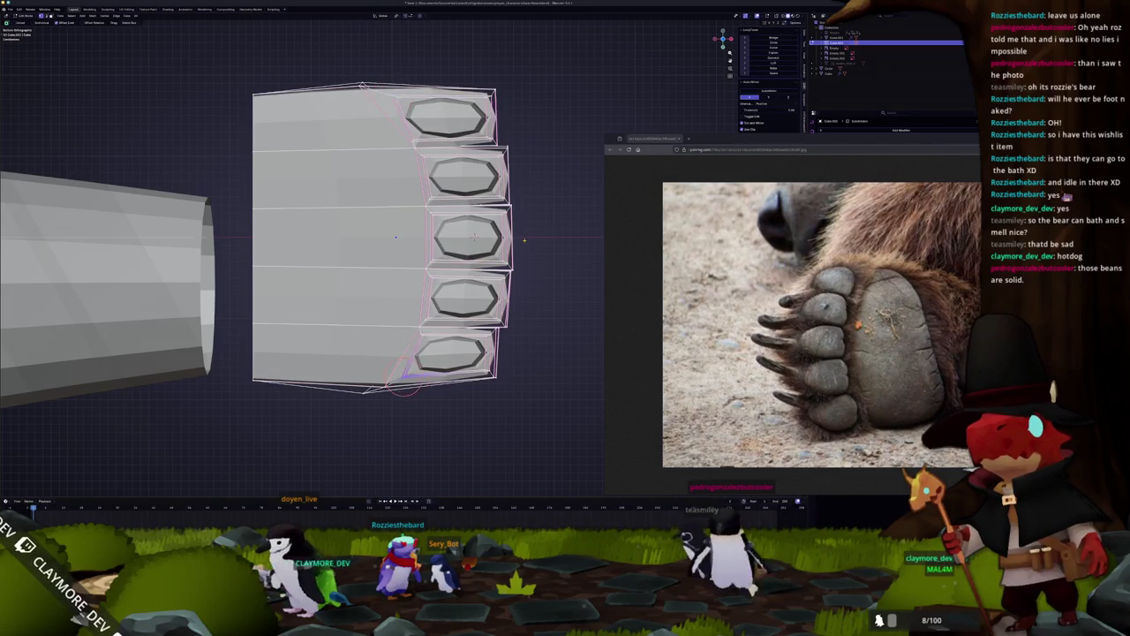
key(ctrl+z)
key(s)
click(535, 238)
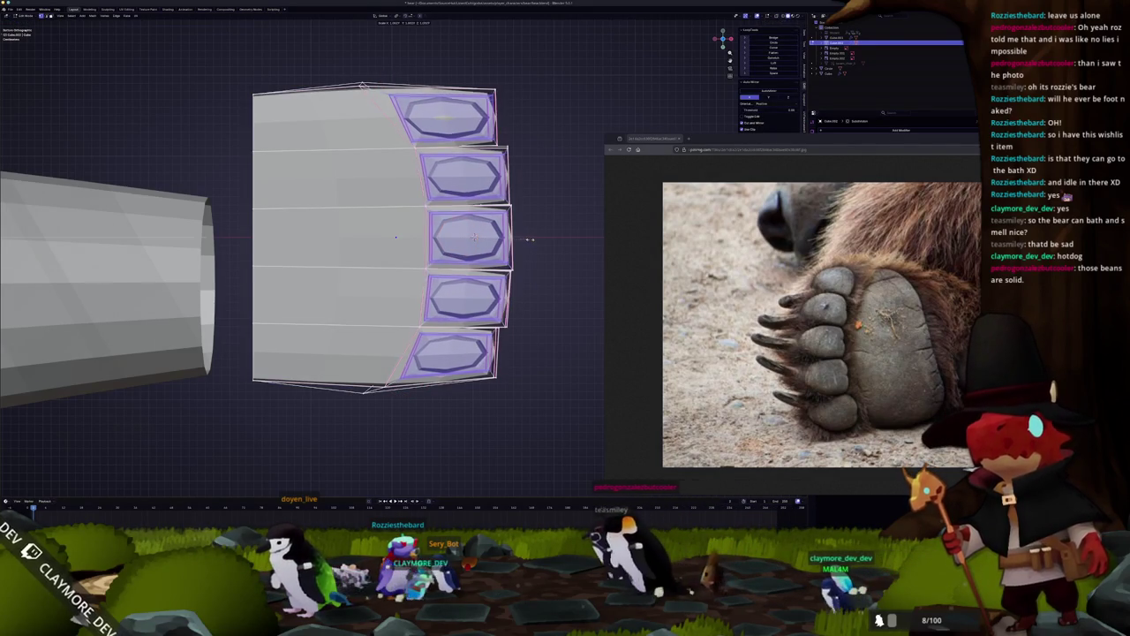
click(548, 238)
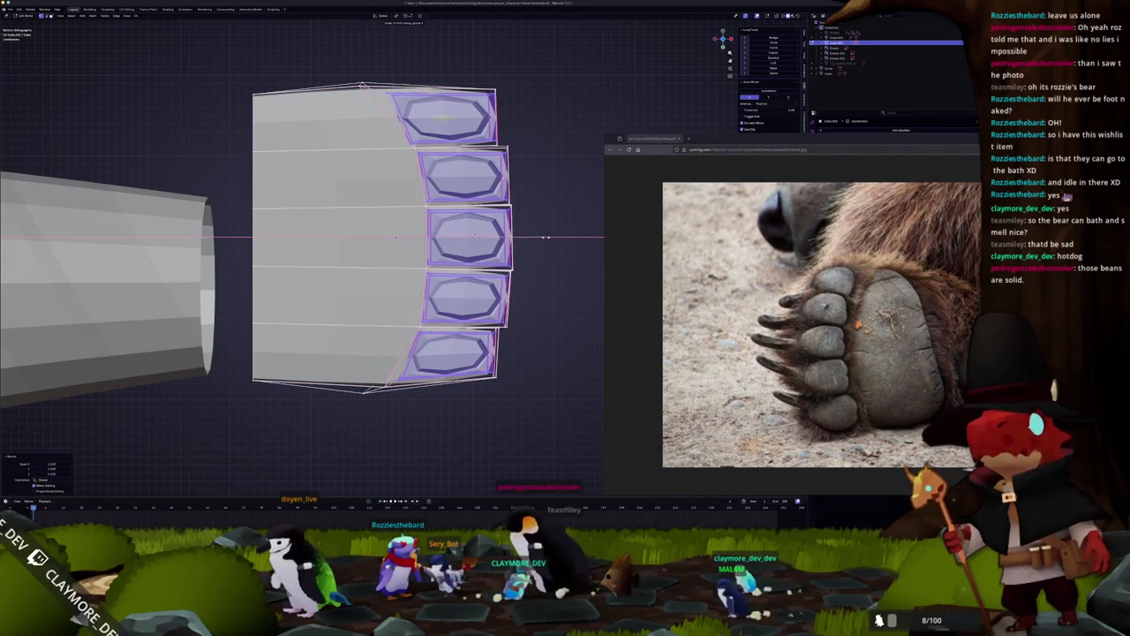
key(z)
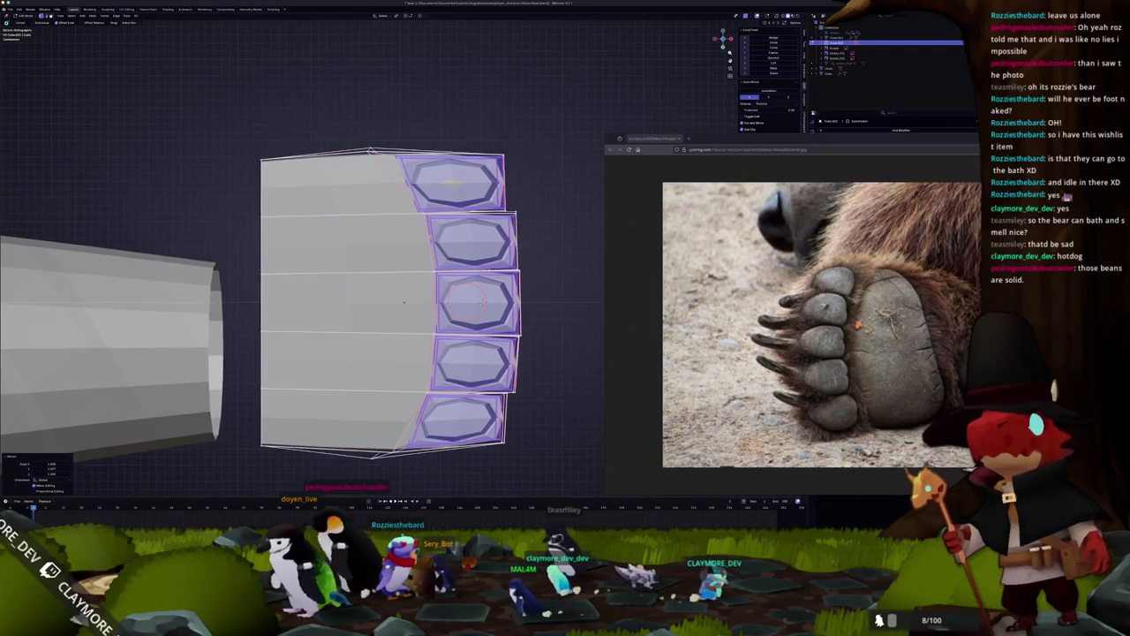
Turn on X-ray and slide the top toe's edge loop into place.
scroll(523, 214, up, 3)
key(alt+a)
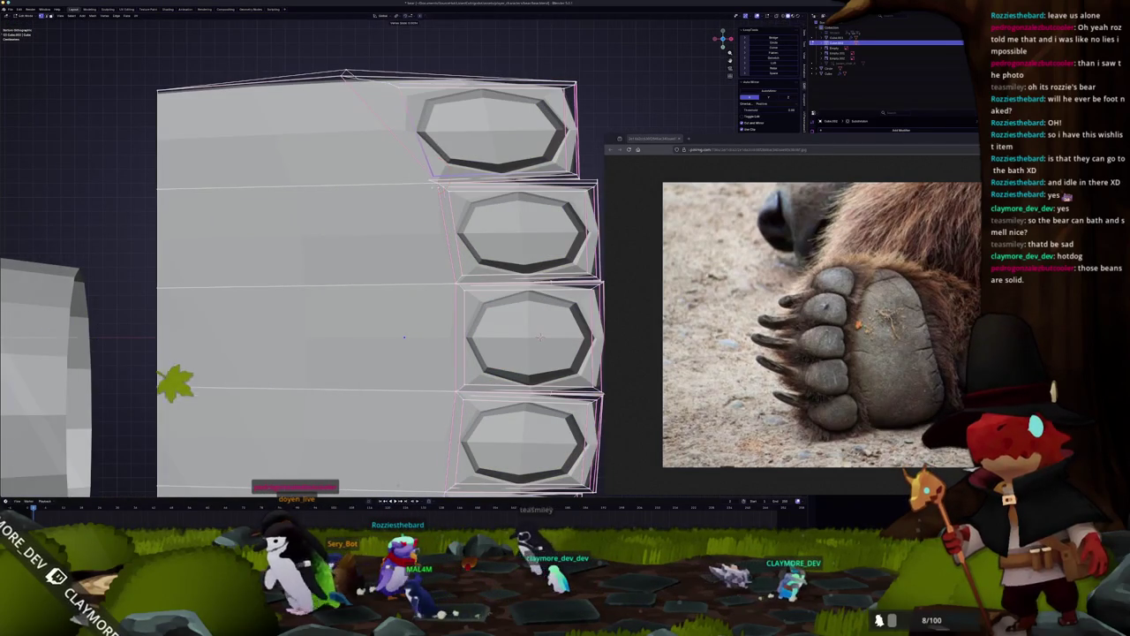
key(alt+z)
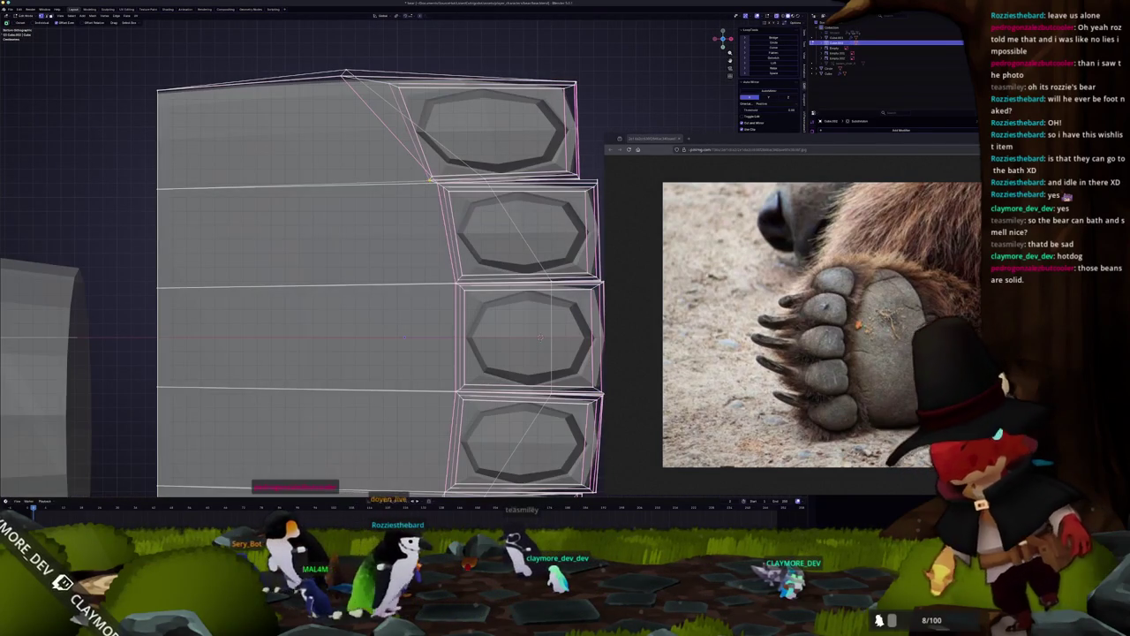
key(g)
key(g)
click(441, 172)
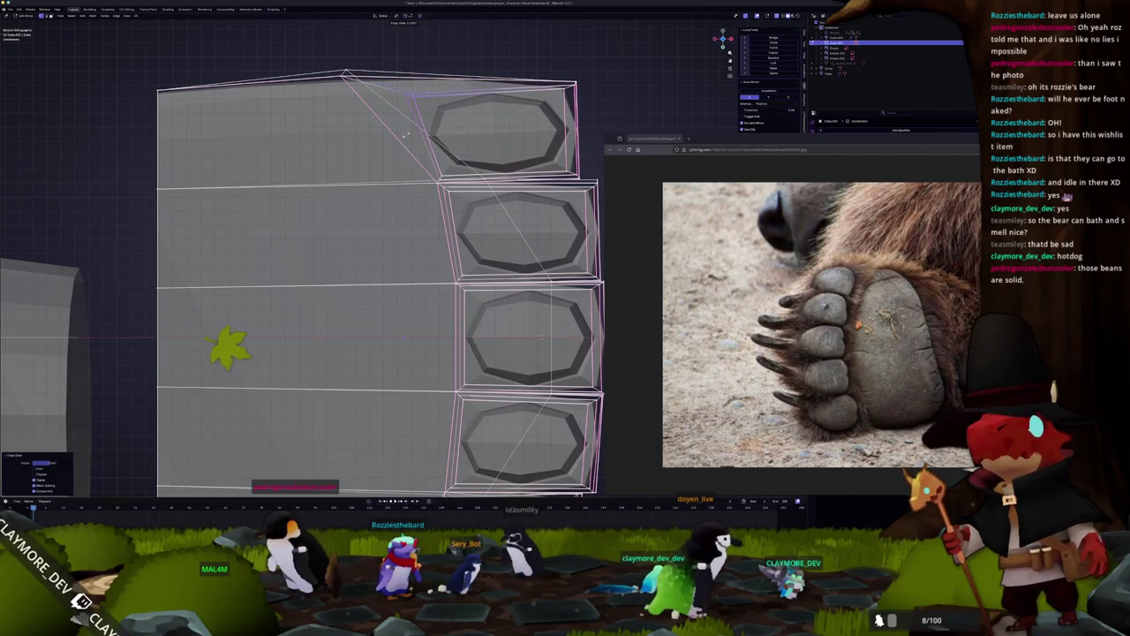
Zoom in on the toes and slide another toe edge loop into place.
middle_drag(539, 337, 518, 324)
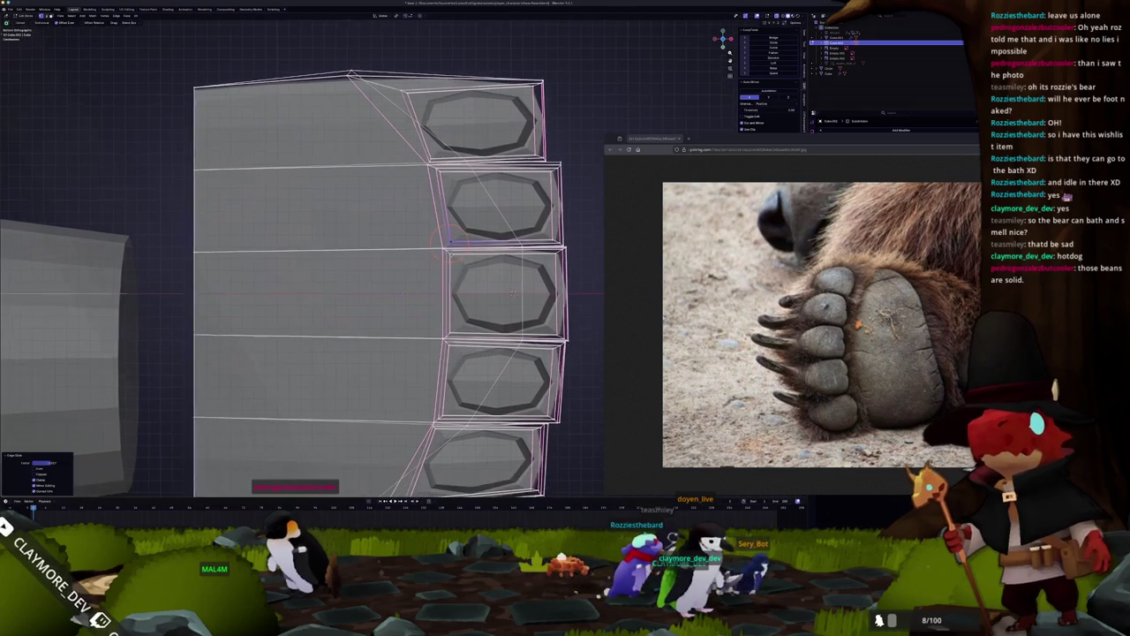
shift+middle_drag(456, 274, 412, 240)
middle_drag(475, 291, 495, 274)
scroll(506, 265, up, 2)
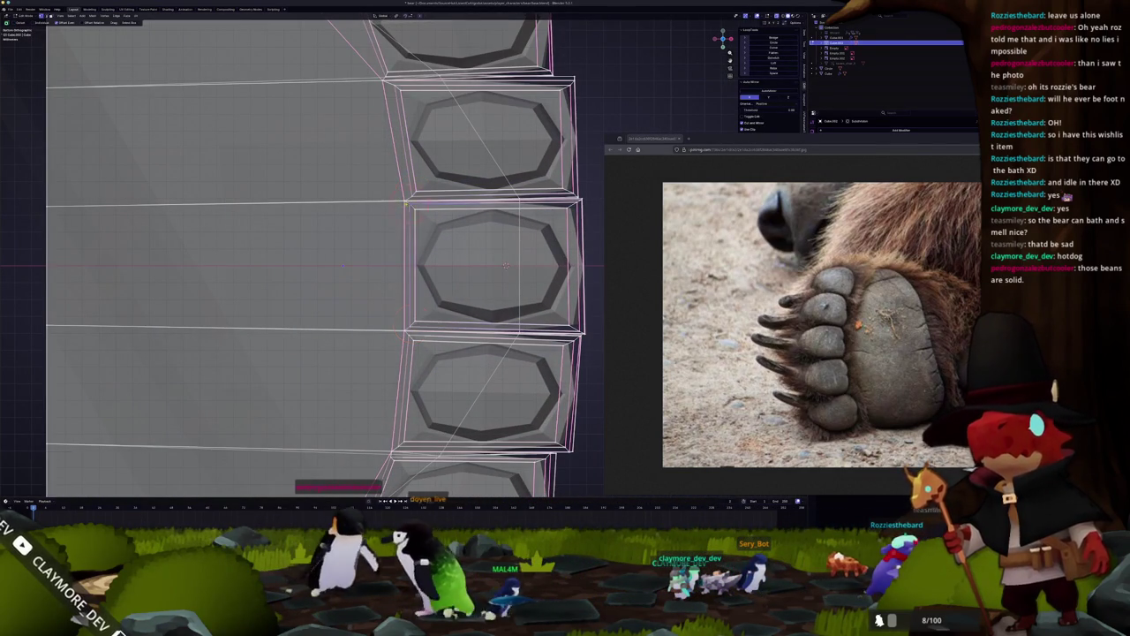
key(g)
key(g)
click(414, 210)
scroll(412, 207, down, 3)
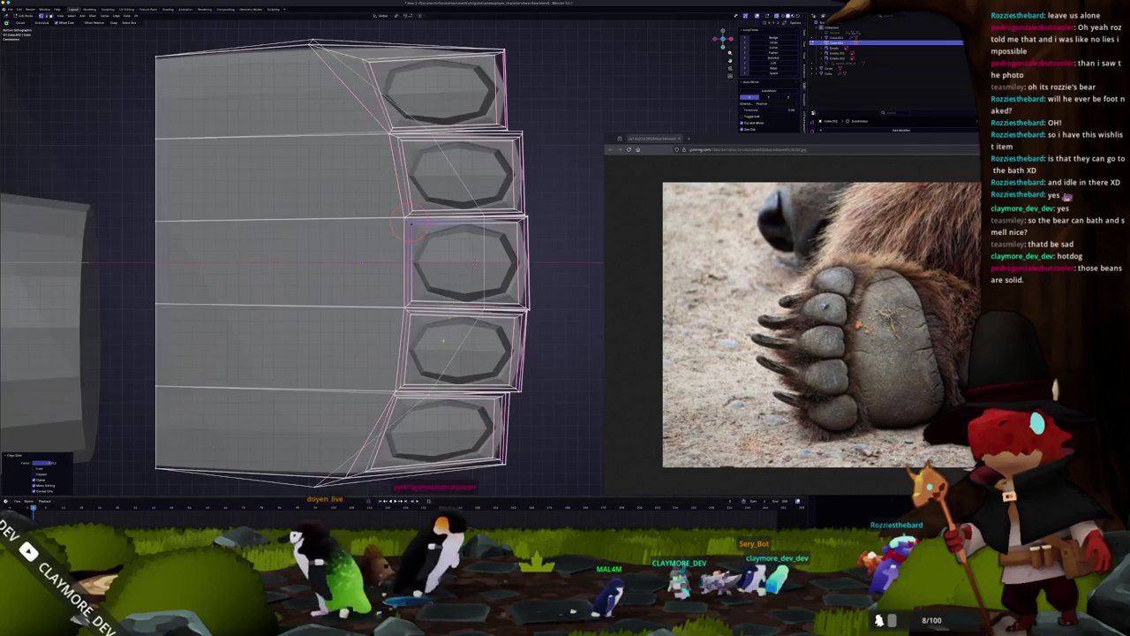
scroll(408, 160, up, 1)
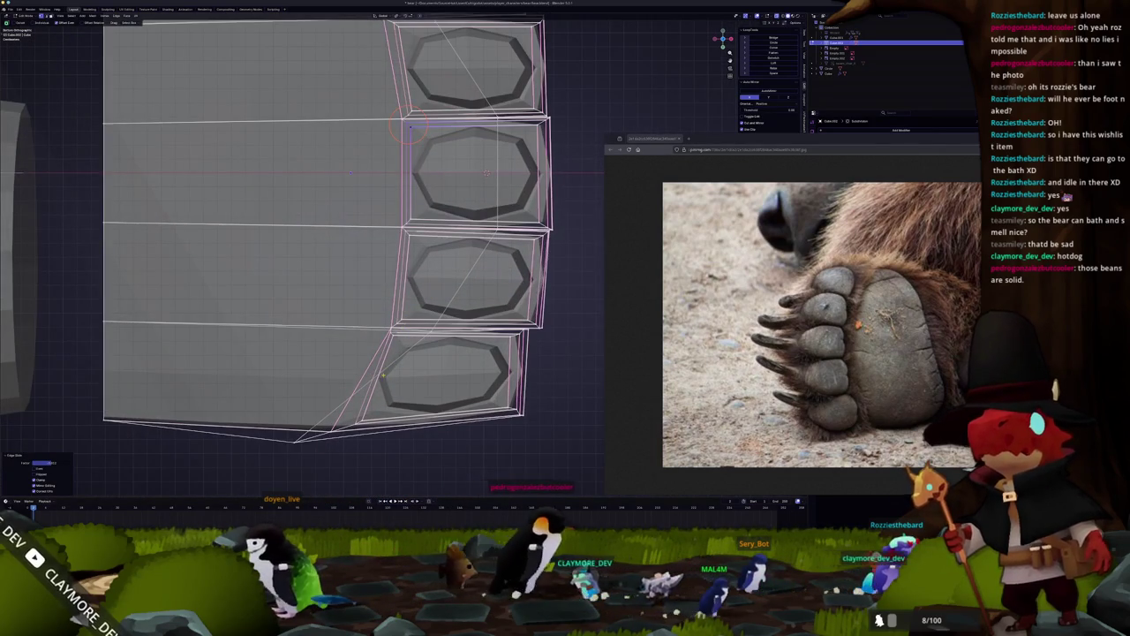
shift+middle_drag(411, 127, 417, 106)
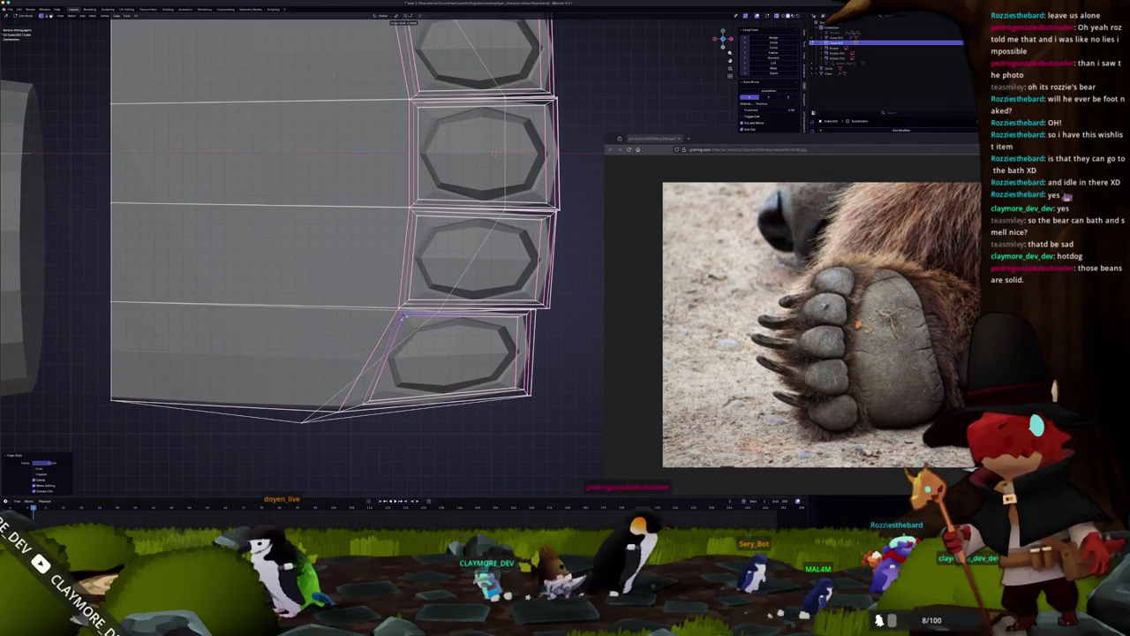
Move the bottom toe's lower corner, review the paw, then select the underside faces.
click(367, 402)
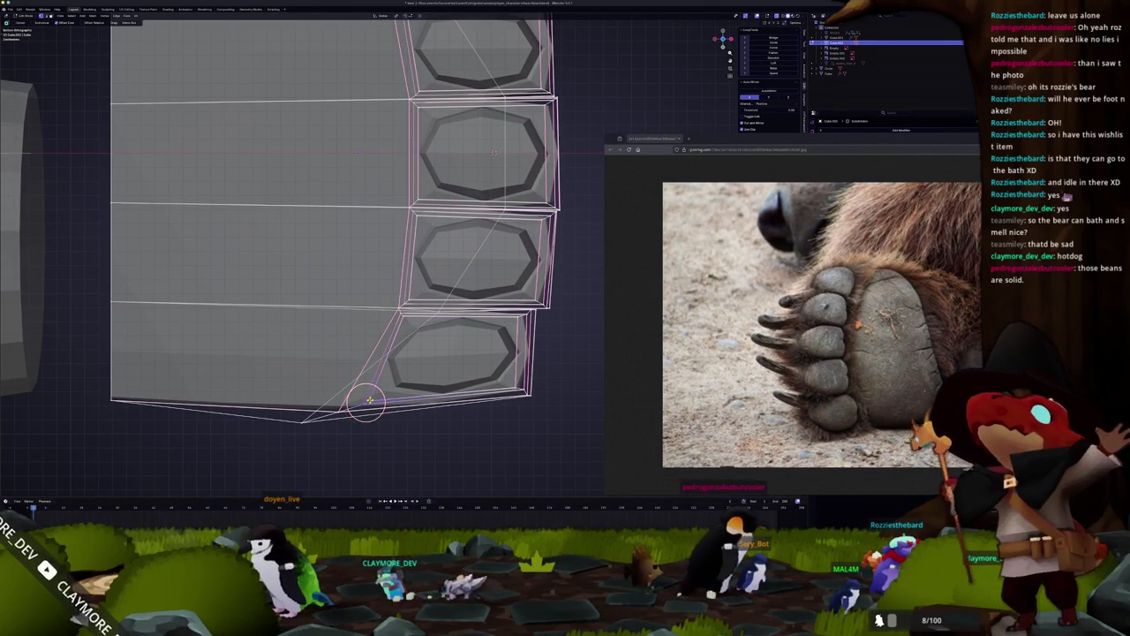
click(393, 378)
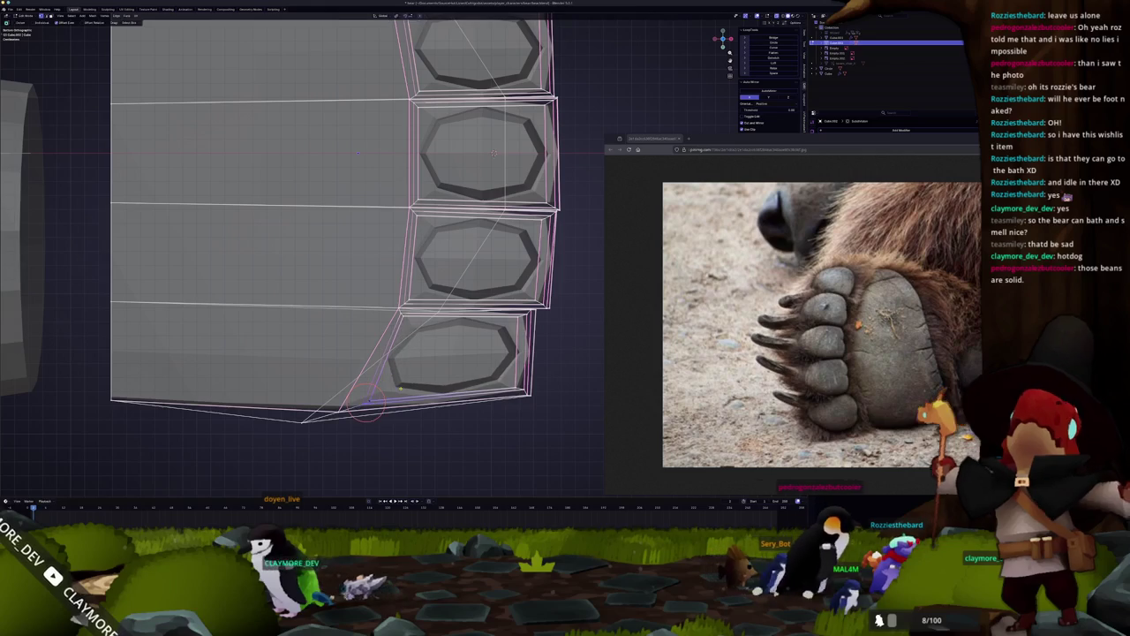
key(g)
key(Tab)
scroll(374, 429, down, 5)
scroll(379, 320, down, 3)
mouse_move(379, 321)
middle_down()
mouse_move(336, 371)
mouse_move(328, 433)
middle_up()
scroll(324, 374, up, 4)
key(Tab)
alt+click(380, 310)
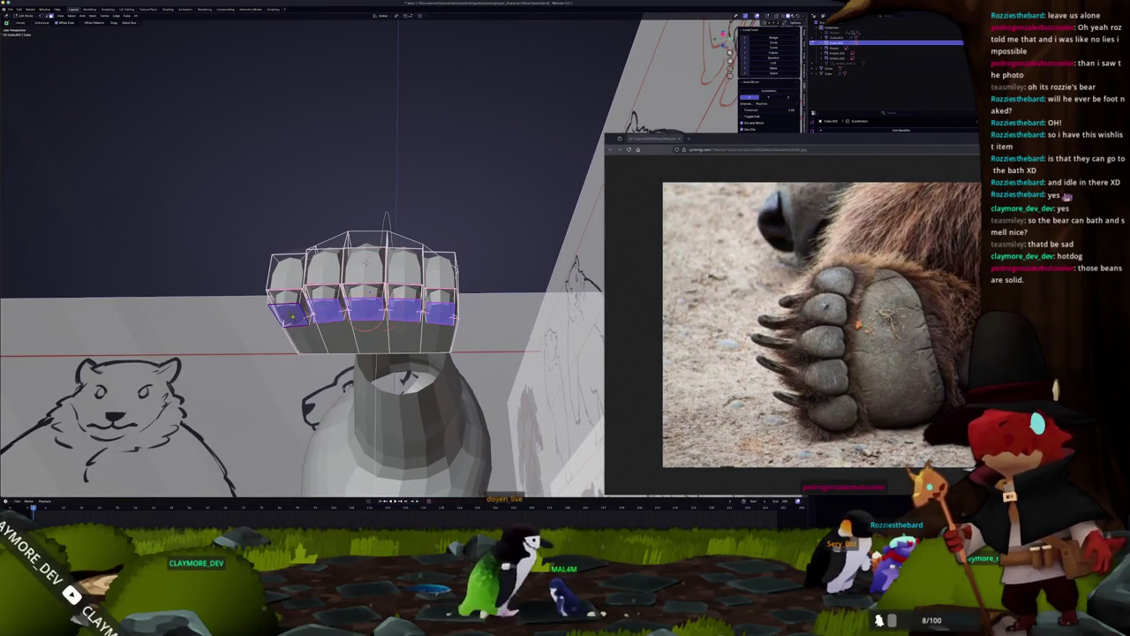
Move the selected toe faces into place from the side view.
key(KP_1)
key(KP_3)
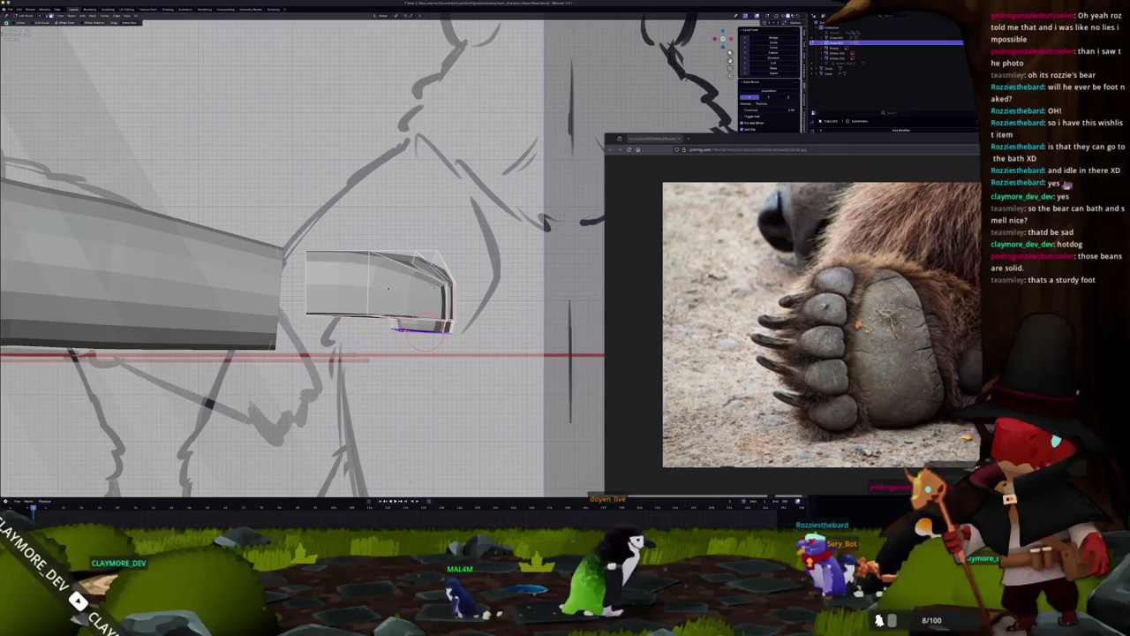
scroll(380, 300, up, 2)
key(g)
click(500, 331)
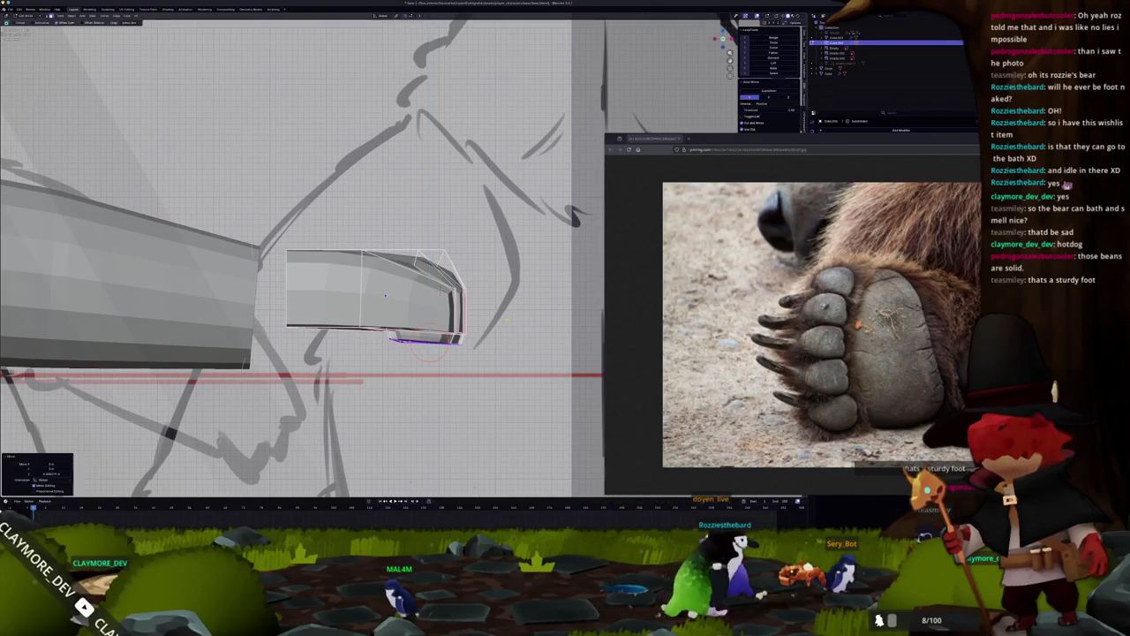
Select a band of faces on the paw's underside and inset them.
key(alt+z)
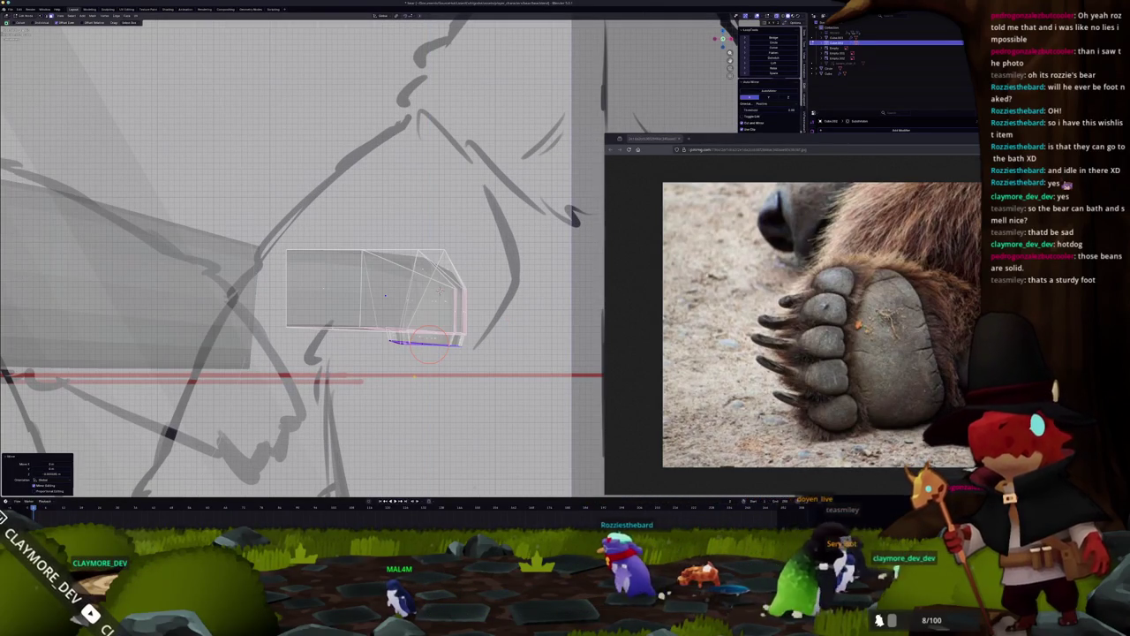
key(a)
middle_drag(412, 284, 400, 322)
key(alt+z)
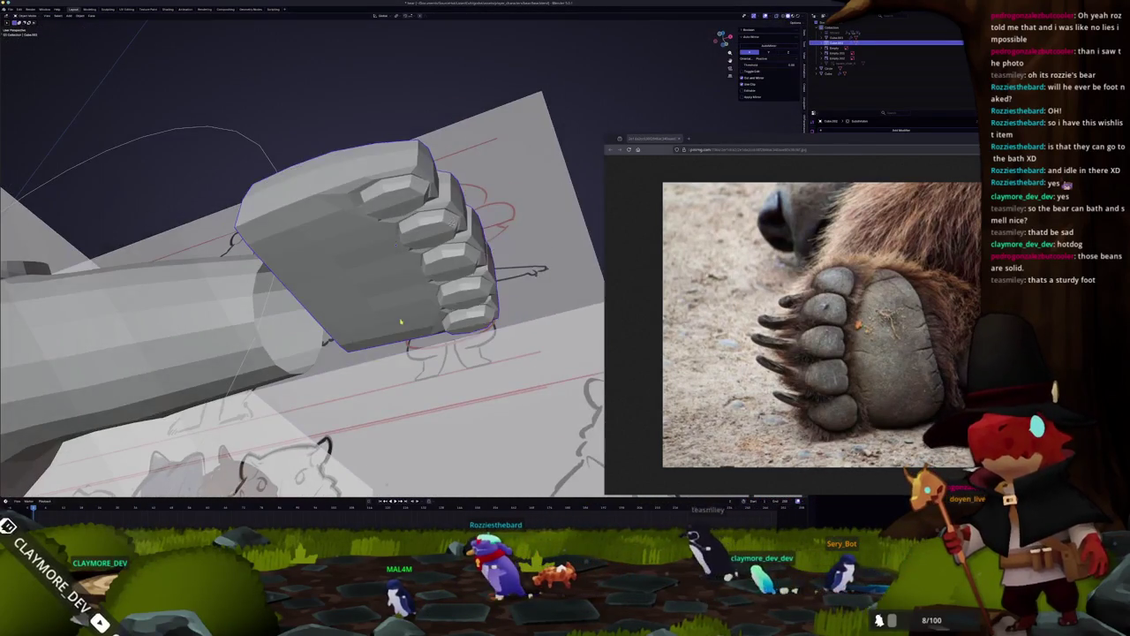
key(Tab)
middle_drag(392, 311, 387, 300)
click(387, 296)
scroll(386, 289, down, 1)
alt+click(375, 296)
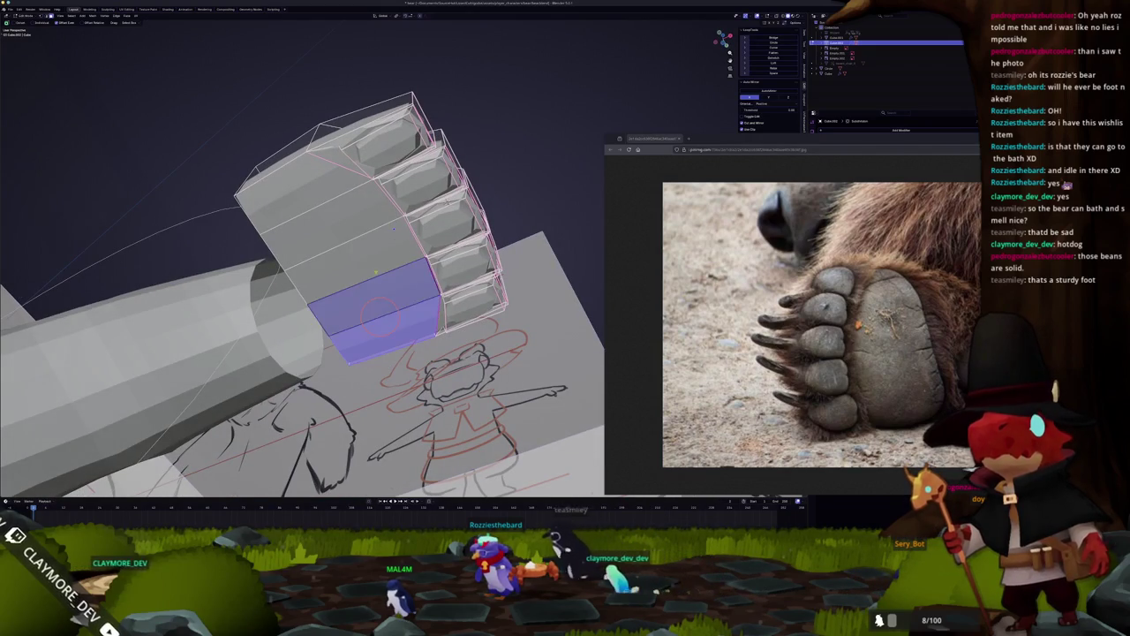
middle_drag(375, 296, 373, 260)
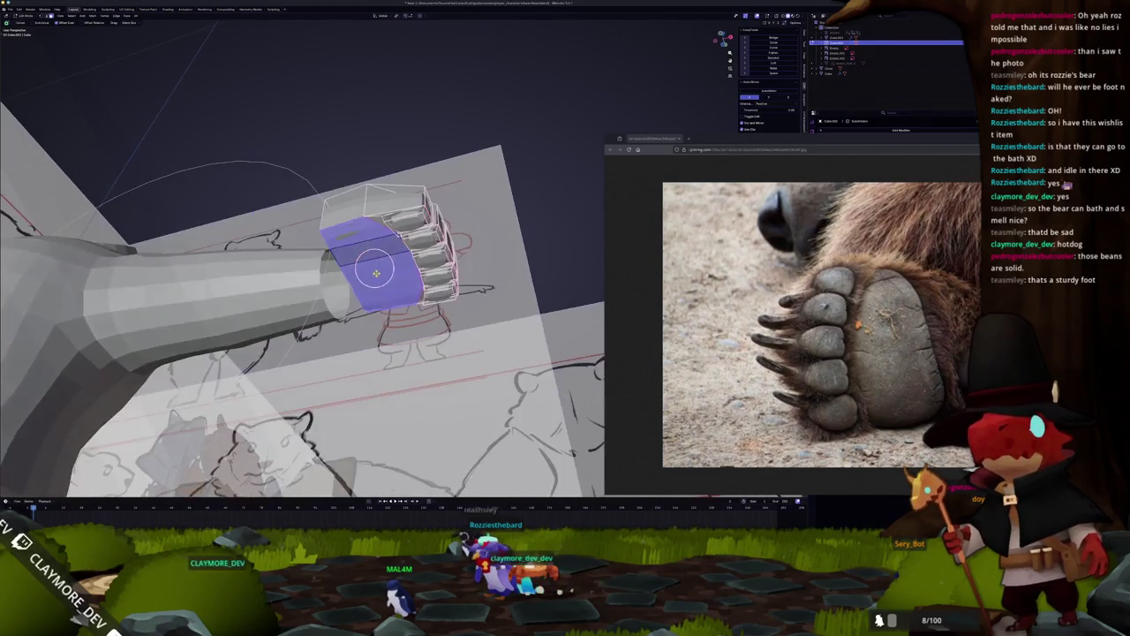
key(i)
click(373, 261)
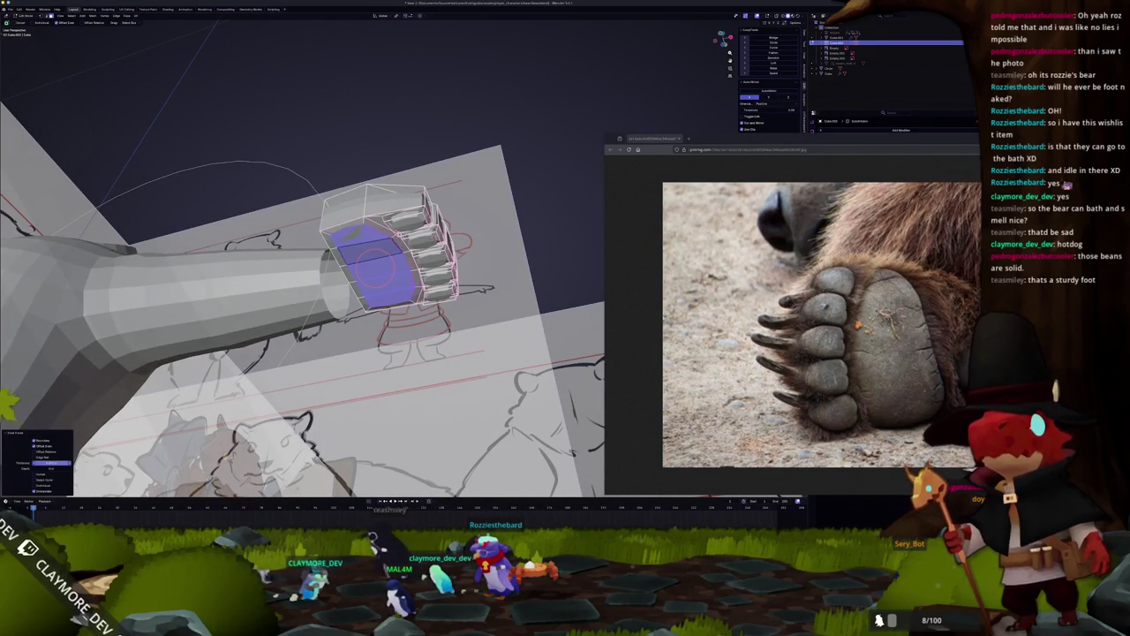
From the top view, slide an edge path across the palm to reshape its outline.
key(KP_7)
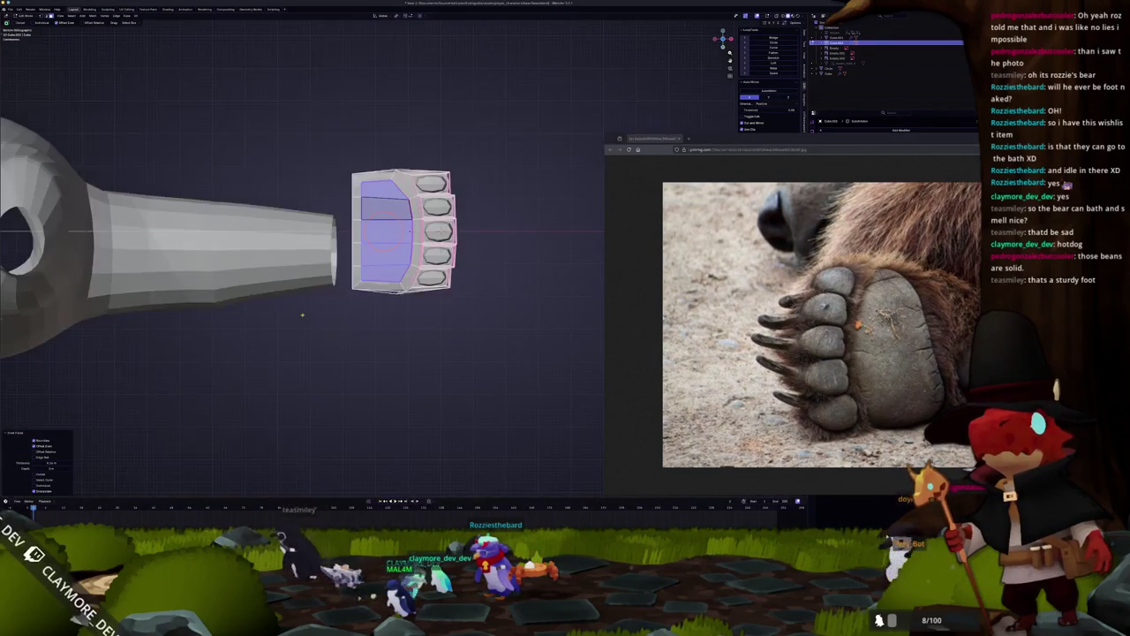
scroll(402, 230, up, 1)
scroll(402, 229, up, 2)
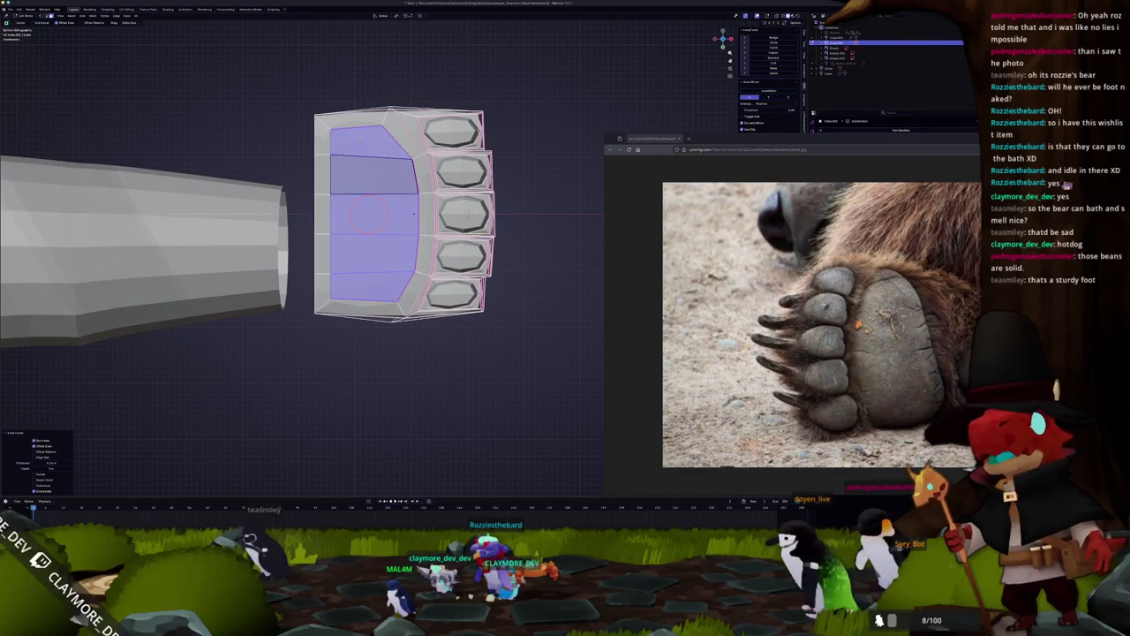
key(alt+a)
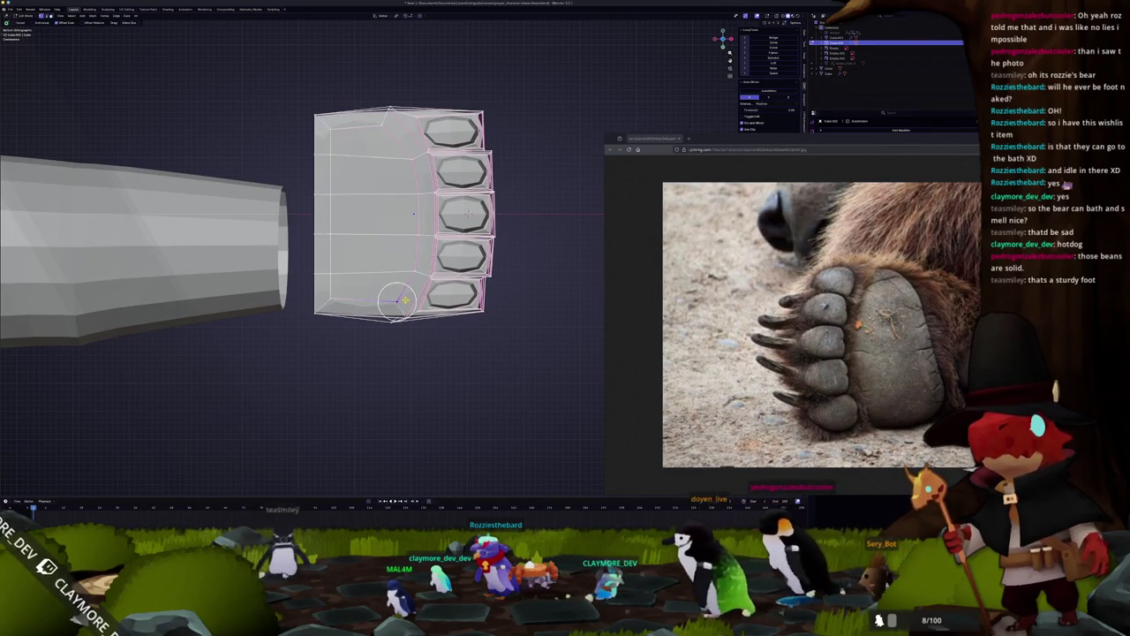
scroll(398, 301, up, 1)
ctrl+click(378, 99)
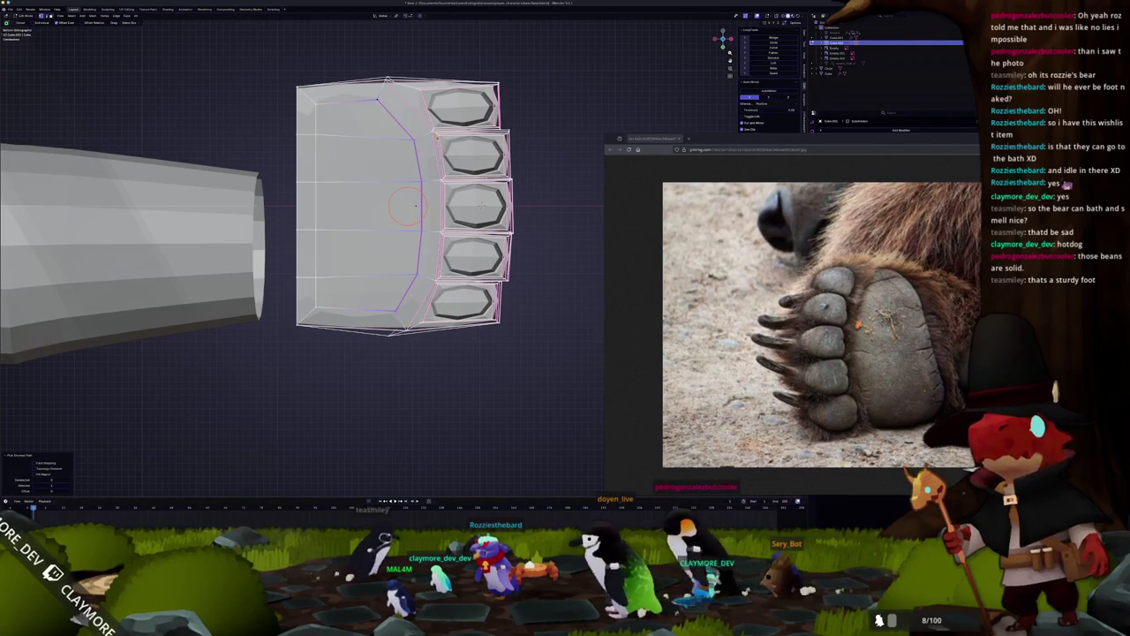
key(g)
key(g)
key(Return)
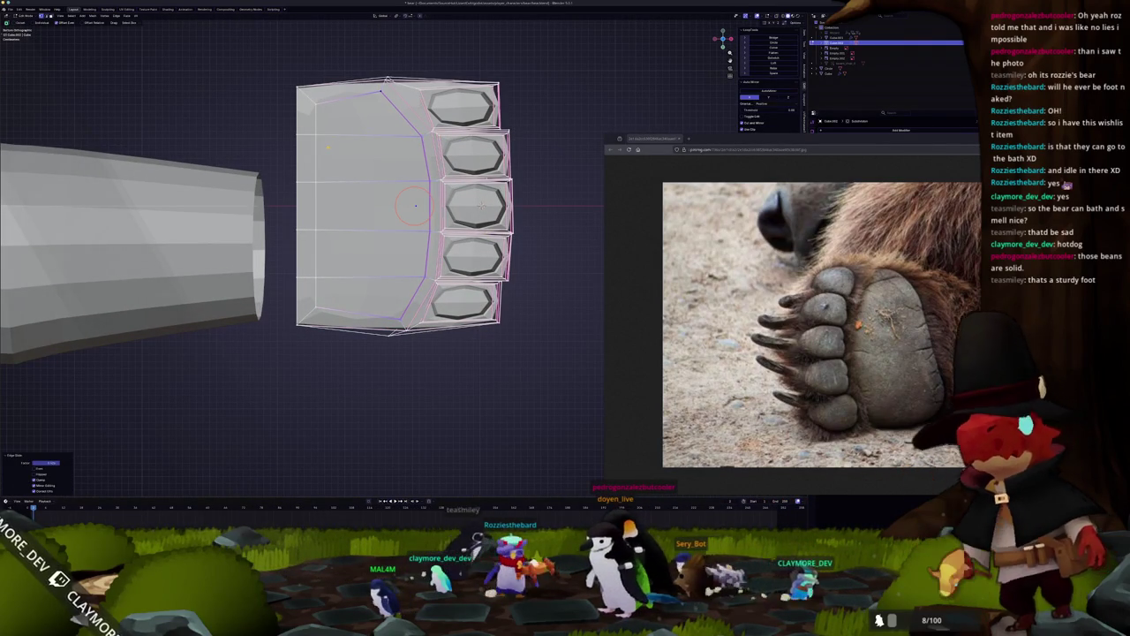
Circle-select the rounded palm faces and extrude them outward.
click(316, 103)
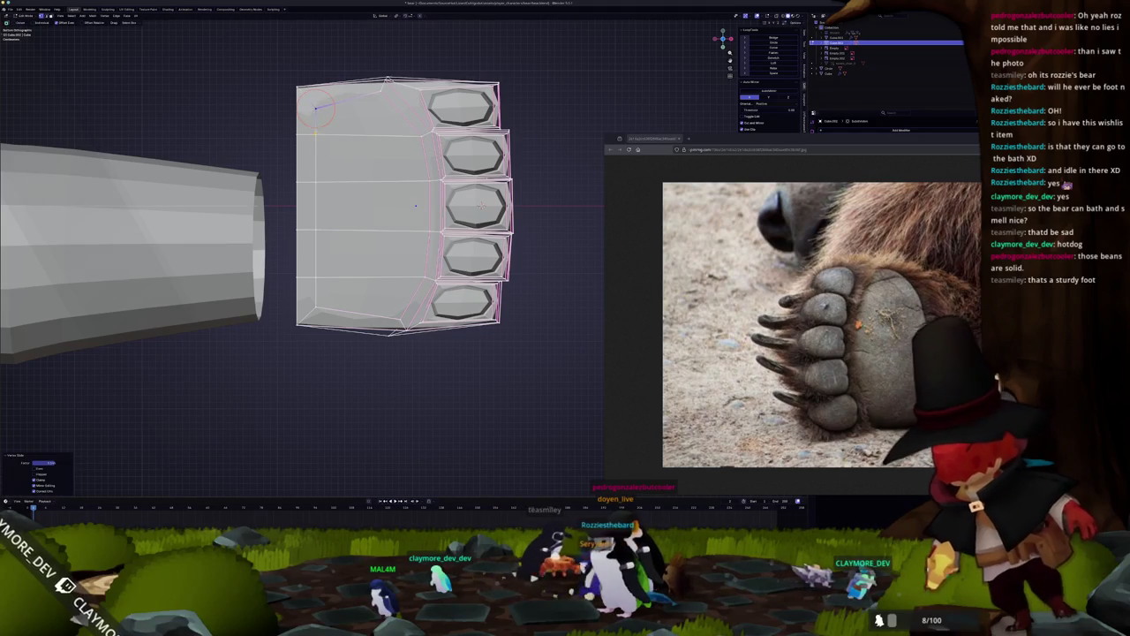
alt+click(316, 209)
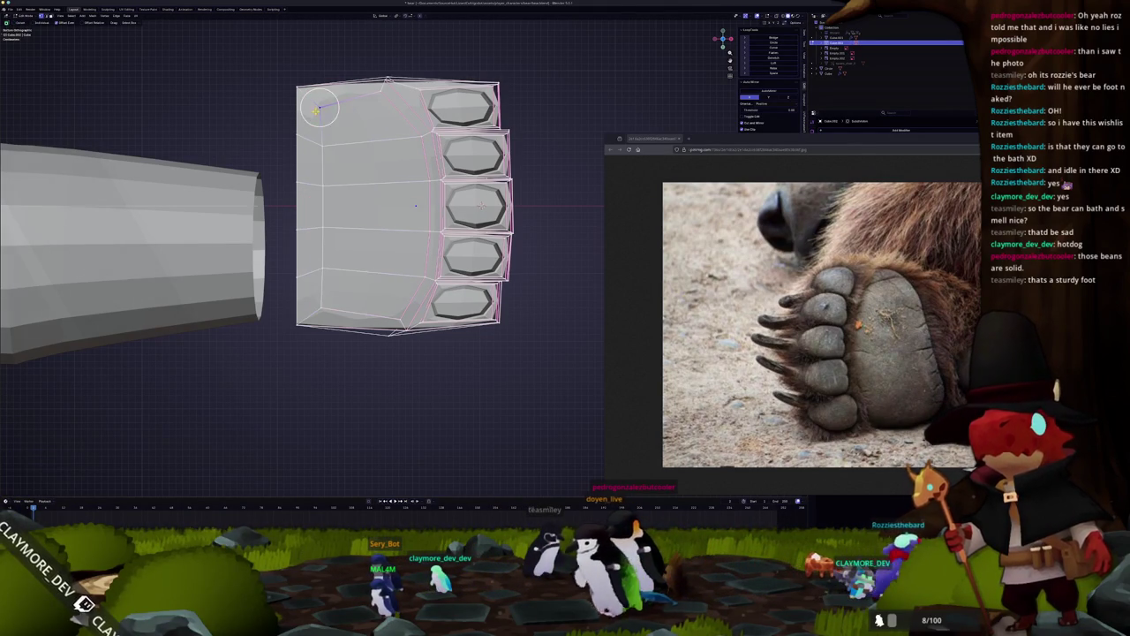
click(320, 310)
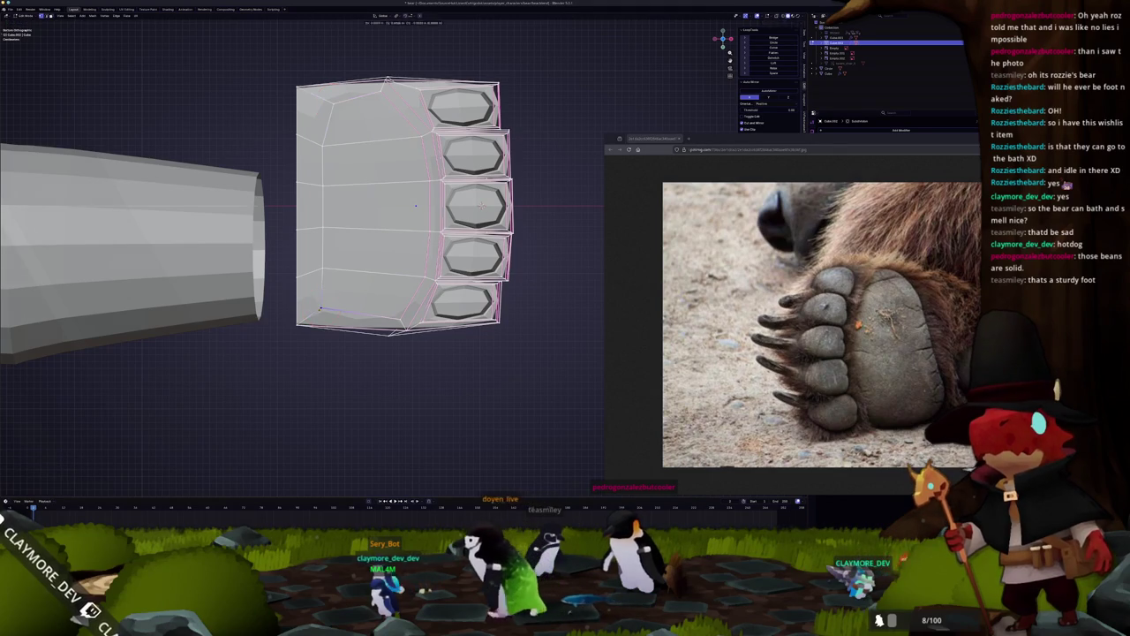
key(c)
mouse_move(336, 305)
mouse_down()
mouse_move(376, 291)
mouse_move(376, 203)
mouse_up()
click(375, 161)
middle_drag(375, 203, 335, 264)
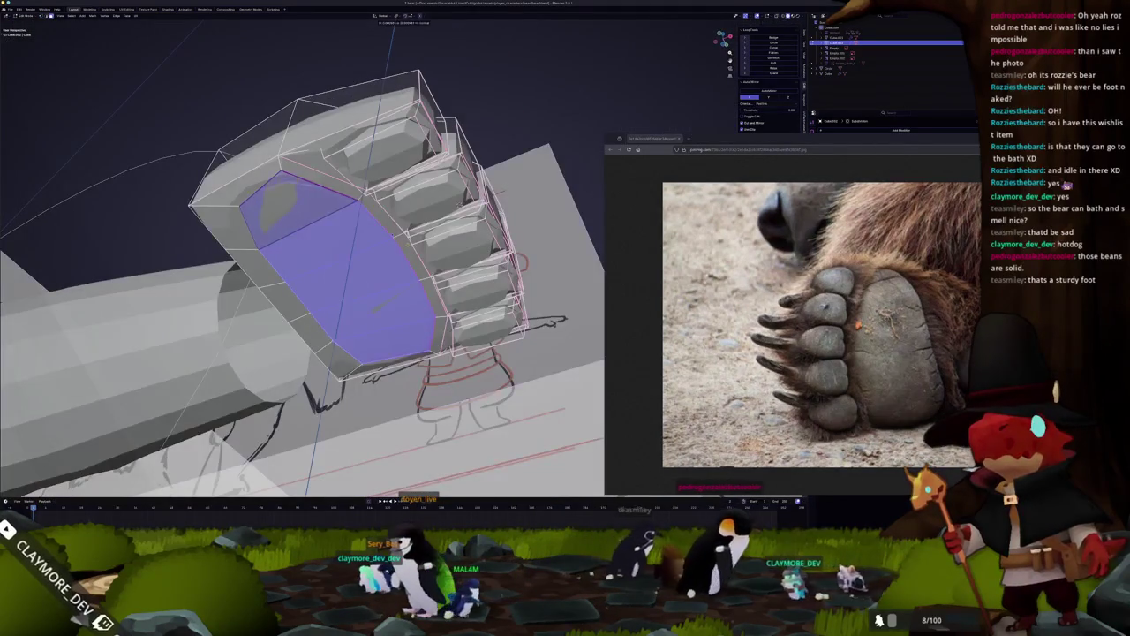
key(e)
key(KP_1)
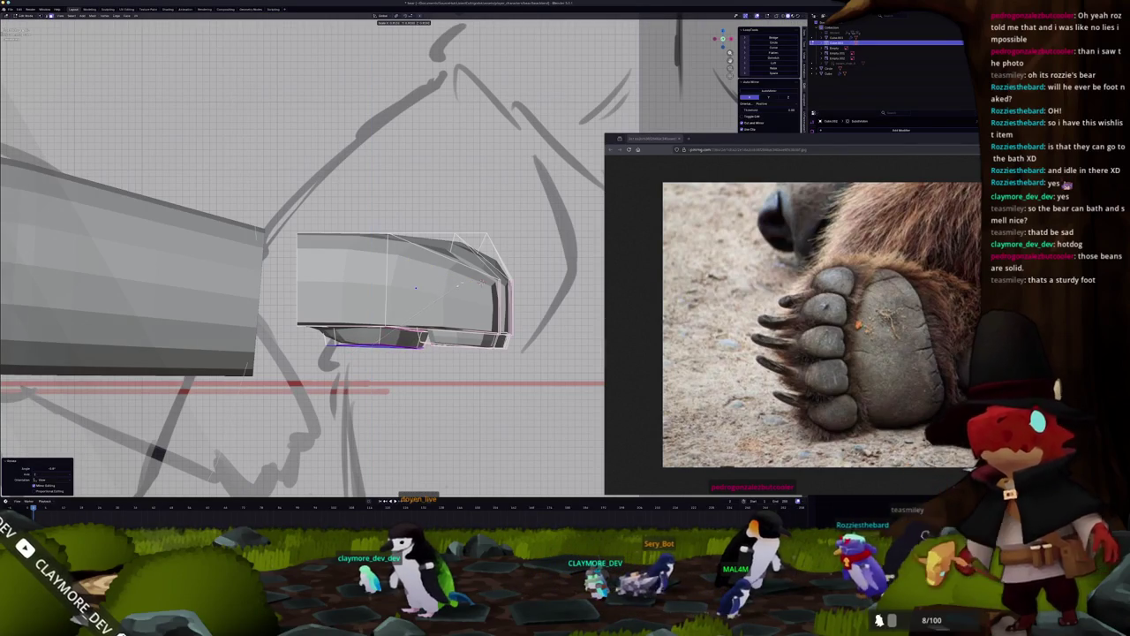
Confirm the palm pad extrusion and inspect it from several angles.
click(459, 285)
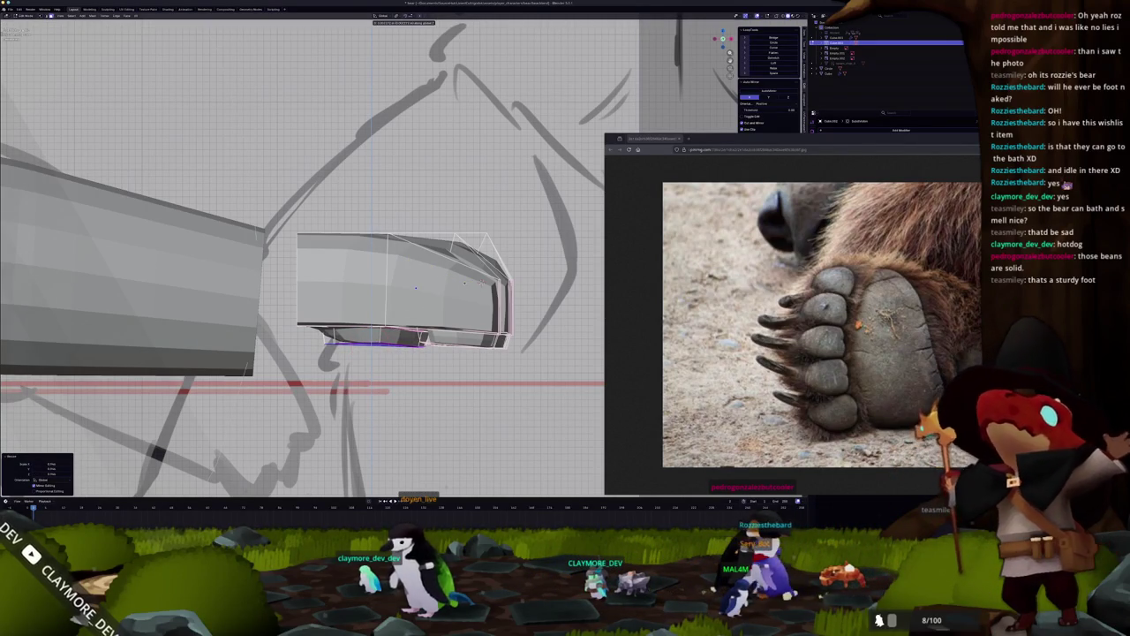
scroll(415, 287, up, 1)
key(Tab)
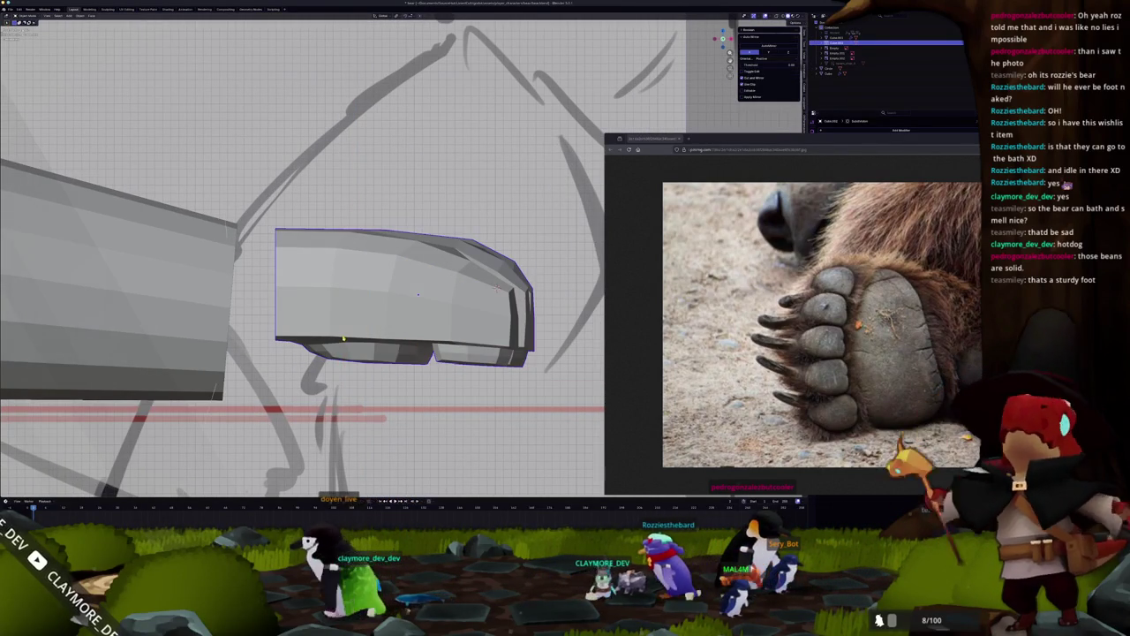
scroll(415, 292, up, 1)
key(Tab)
middle_drag(415, 291, 459, 265)
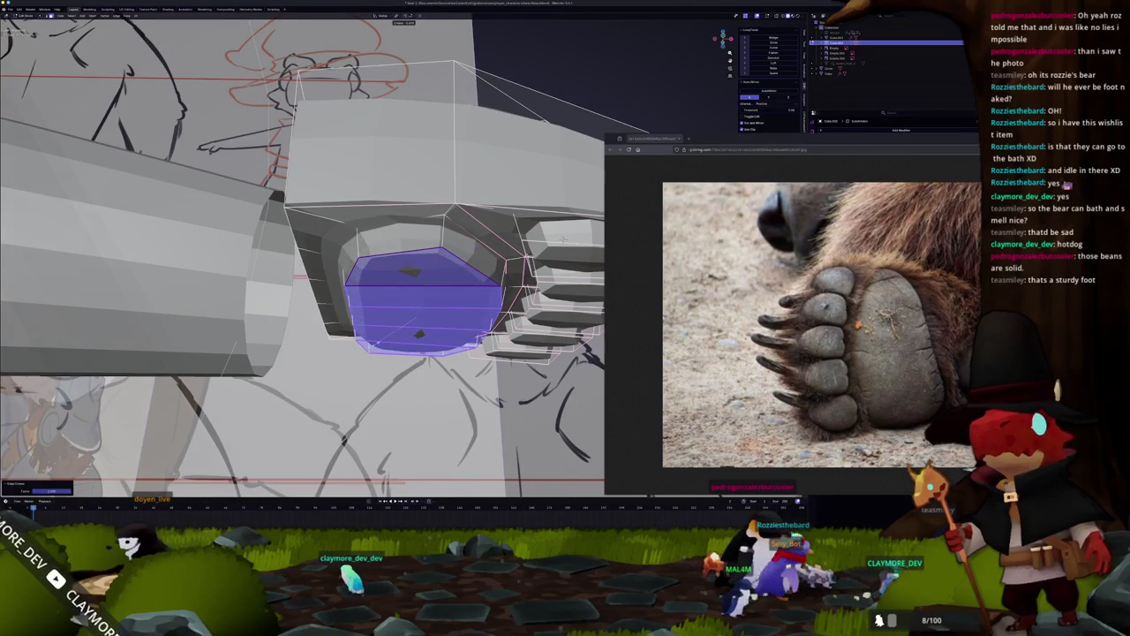
key(Tab)
mouse_move(415, 291)
middle_down()
mouse_move(336, 362)
mouse_move(371, 318)
mouse_move(336, 291)
mouse_move(354, 278)
middle_up()
key(Tab)
Select and inset the toe pad faces, then apply Shade Smooth to the paw.
shift+click(433, 208)
shift+click(448, 230)
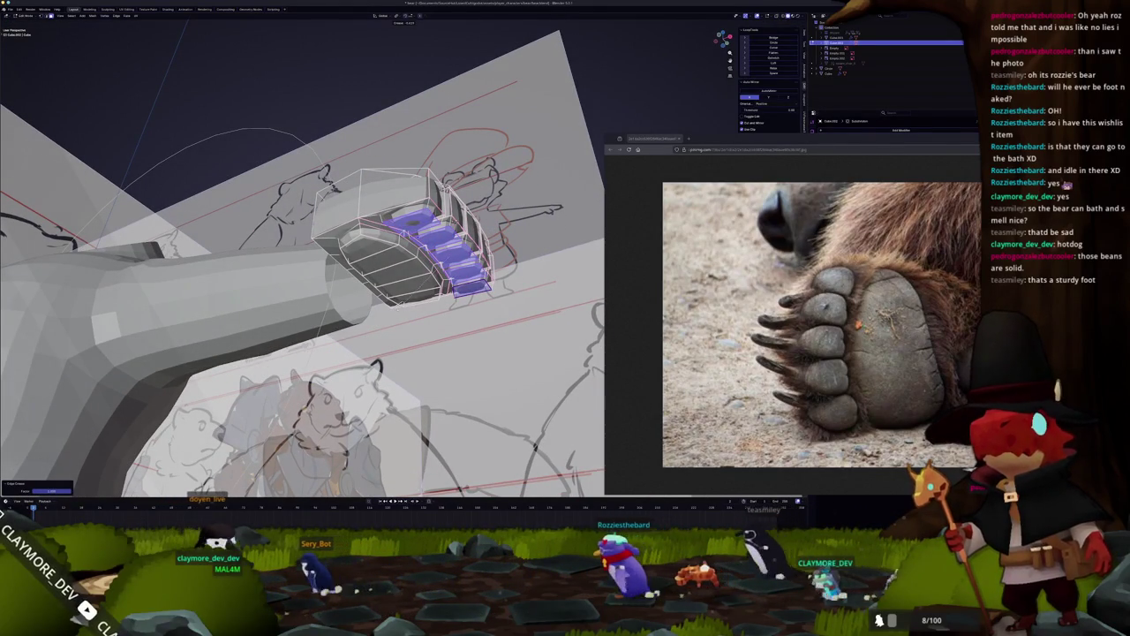
key(i)
right_click(358, 272)
click(384, 326)
mouse_move(384, 326)
middle_down()
mouse_move(441, 229)
mouse_move(433, 220)
mouse_move(451, 251)
mouse_move(433, 243)
mouse_move(389, 256)
mouse_move(362, 239)
middle_up()
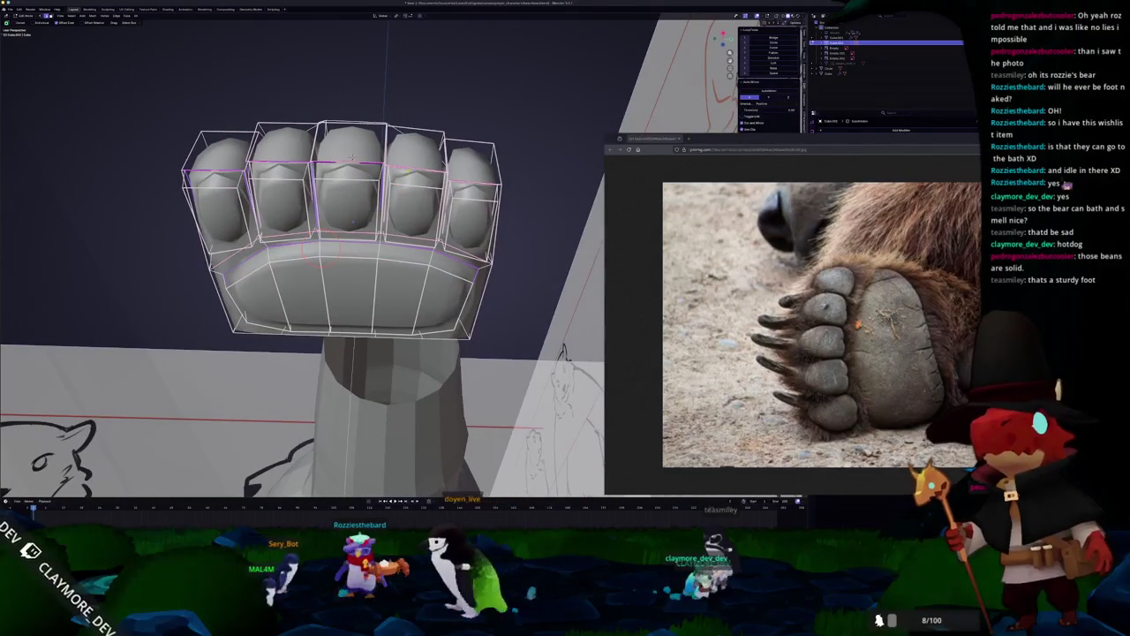
Mark the edge loop across the paw's toes as a seam.
right_click(459, 209)
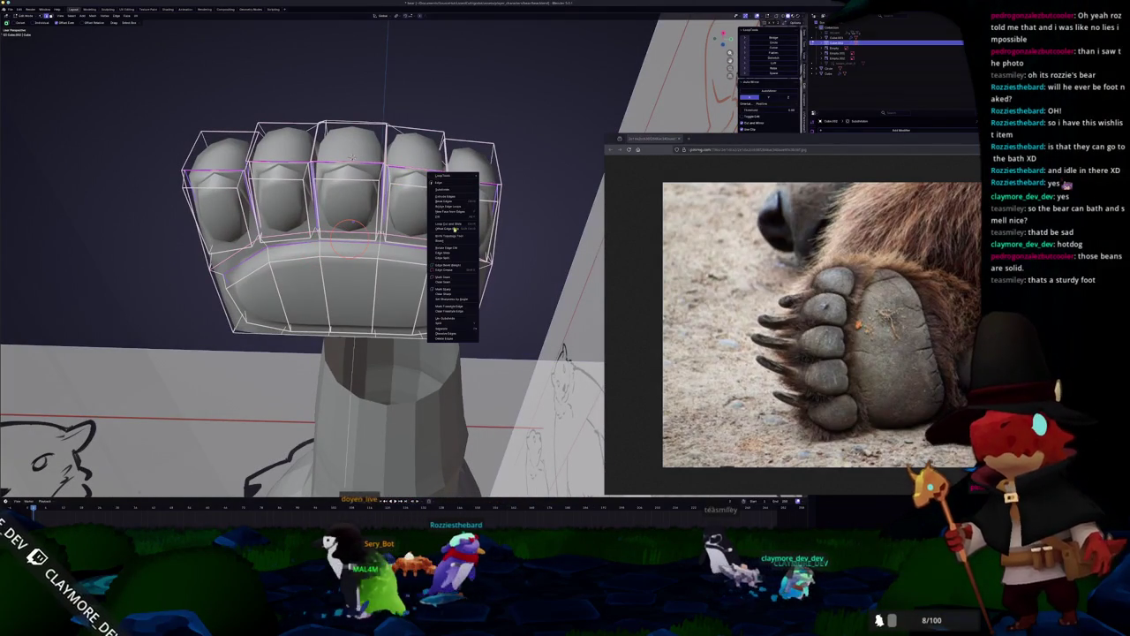
click(444, 290)
scroll(446, 292, down, 3)
mouse_move(446, 292)
middle_down()
mouse_move(379, 264)
mouse_move(353, 322)
middle_up()
Switch to a side orthographic wireframe view and circle-select paw geometry.
key(KP_3)
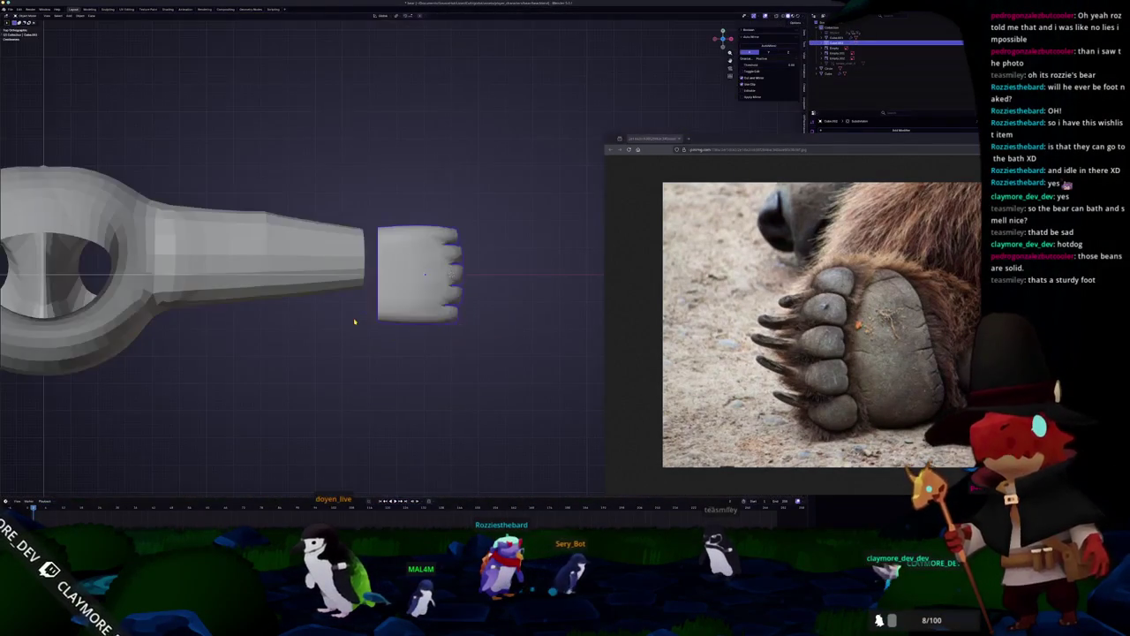
key(Tab)
scroll(354, 321, up, 3)
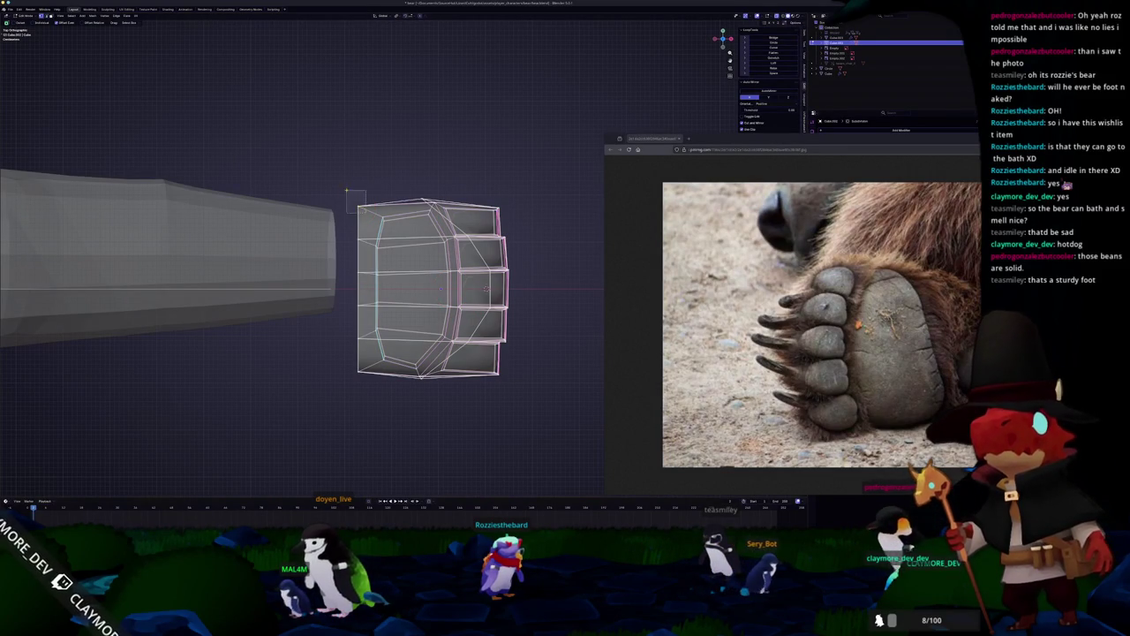
middle_drag(358, 205, 380, 235)
key(shift+z)
key(c)
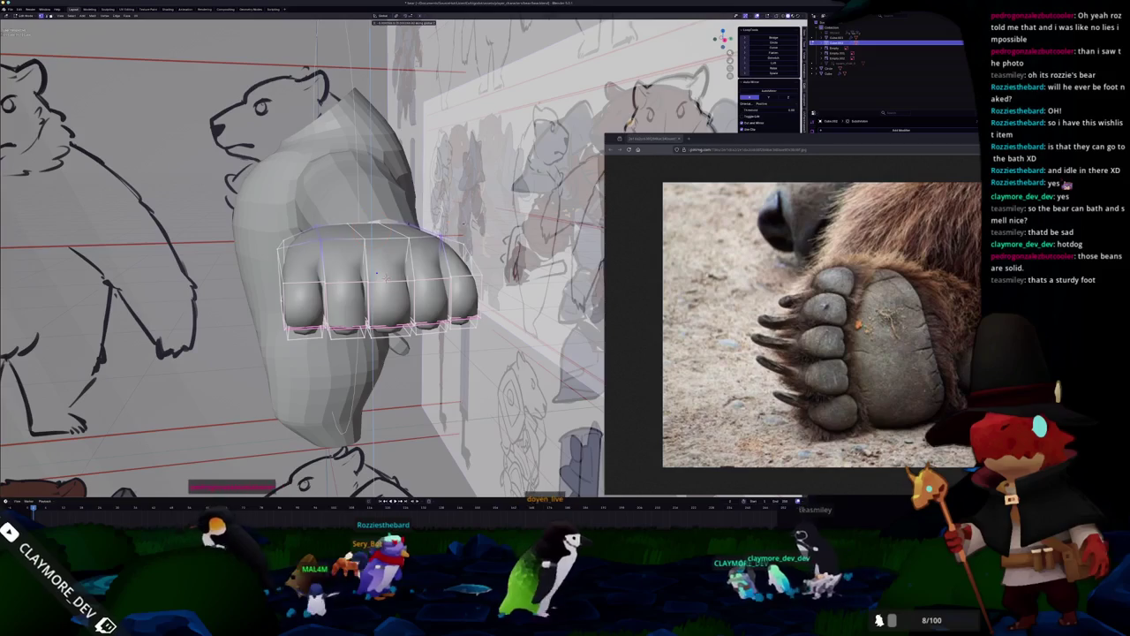
mouse_move(382, 276)
middle_down()
mouse_move(372, 241)
mouse_move(441, 234)
middle_up()
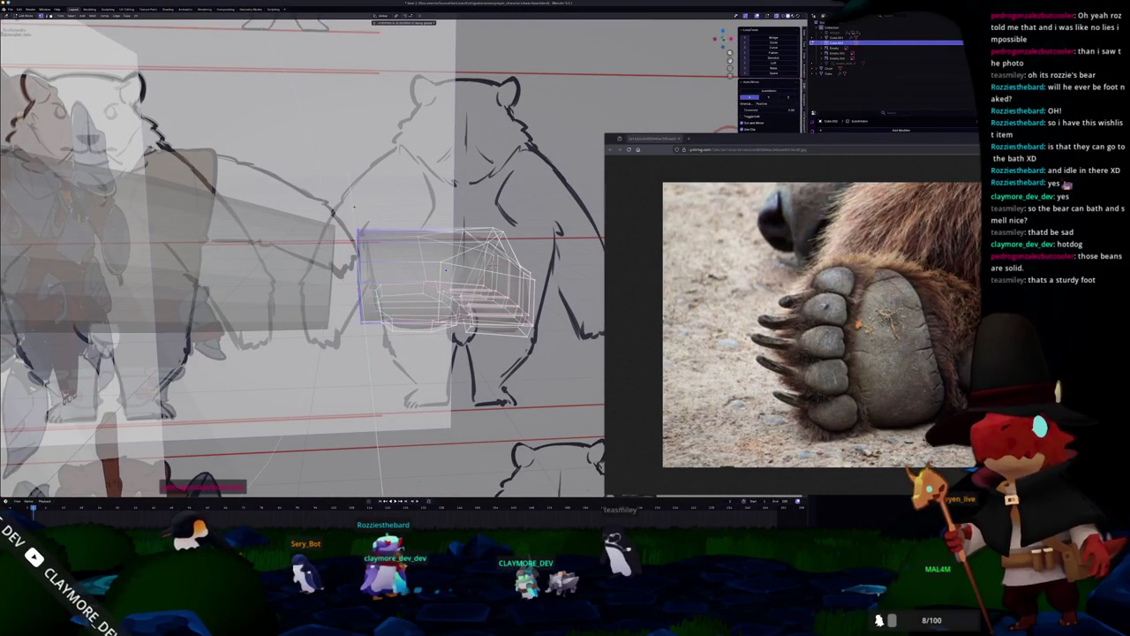
mouse_move(441, 234)
middle_down()
mouse_move(397, 256)
mouse_move(333, 222)
middle_up()
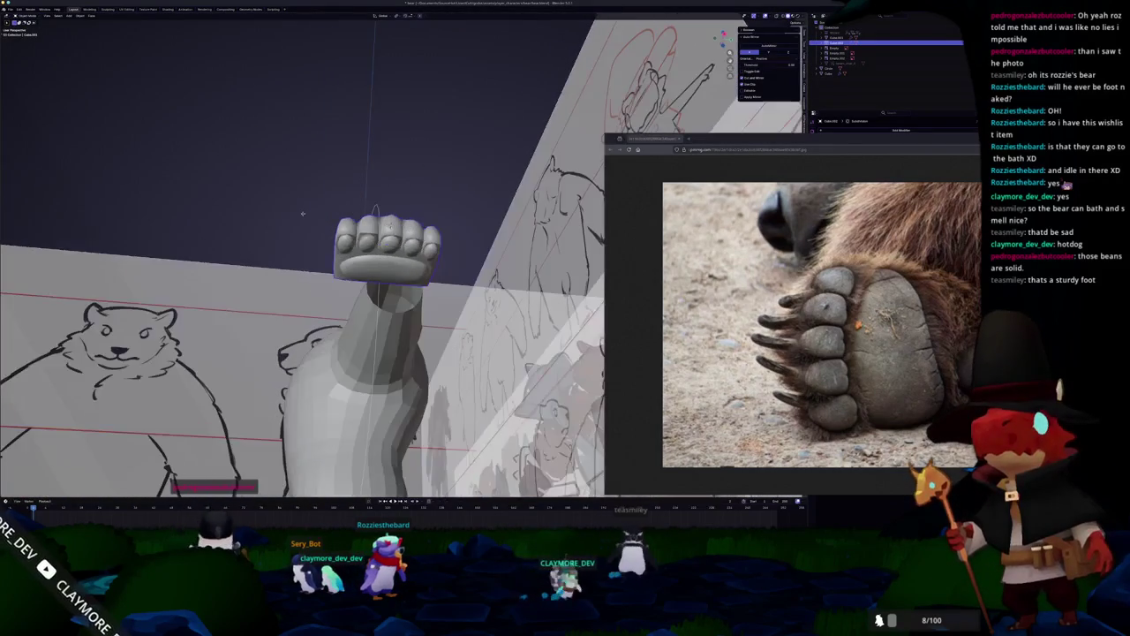
key(ctrl+KP_3)
key(KP_3)
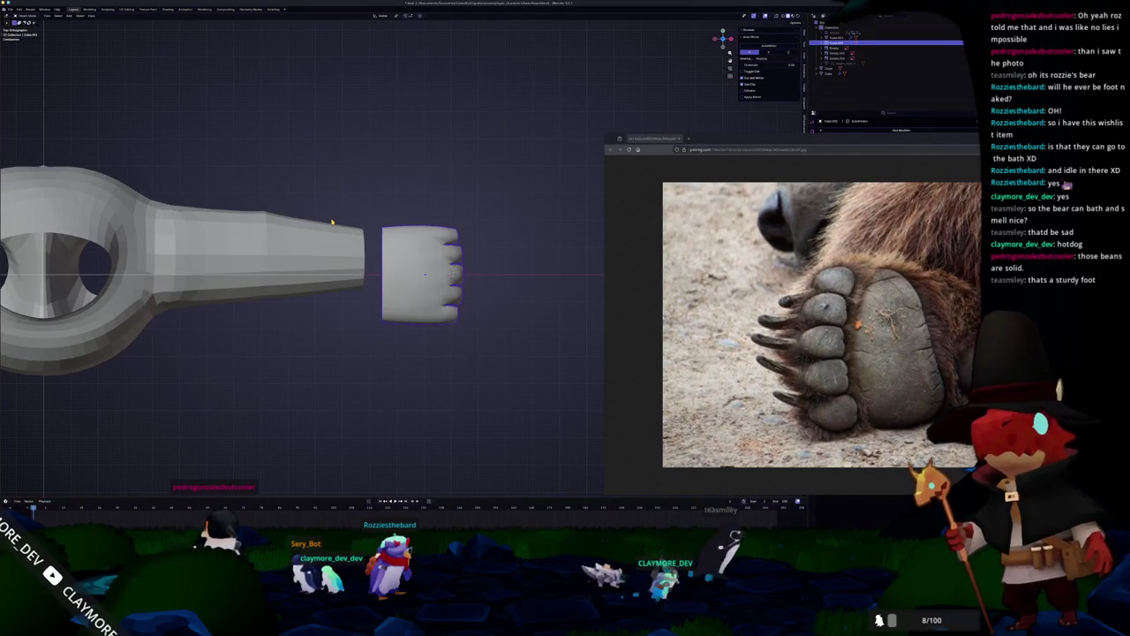
In side view, move the top-right toe vertices left and down.
key(Tab)
middle_drag(333, 223, 362, 283)
key(KP_3)
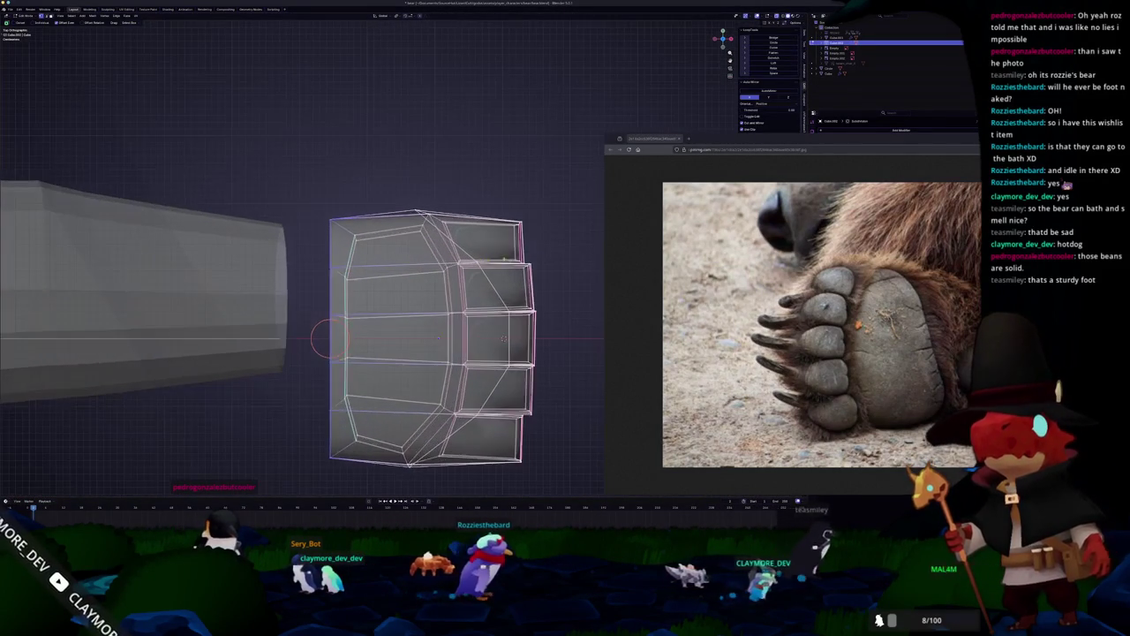
scroll(510, 257, down, 2)
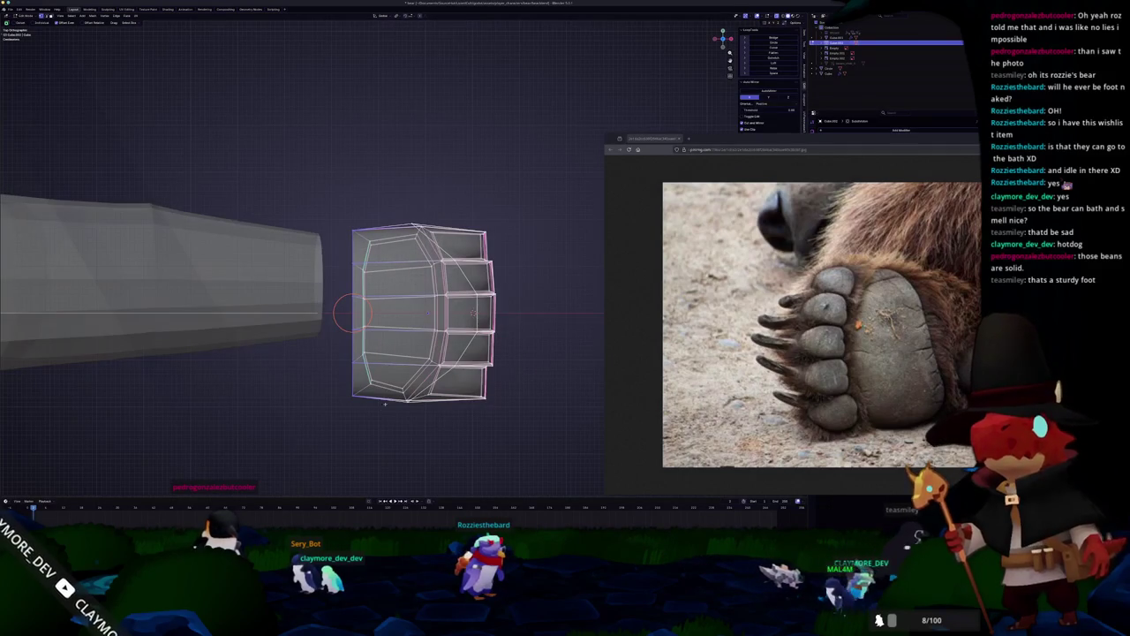
scroll(391, 255, up, 3)
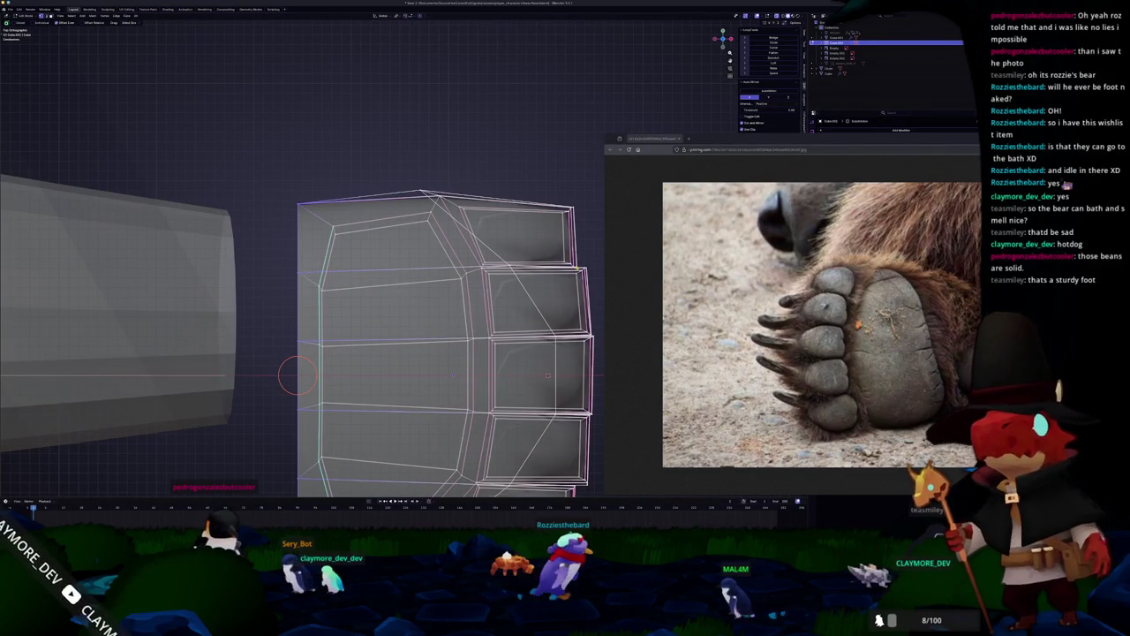
key(g)
click(530, 172)
key(g)
click(519, 165)
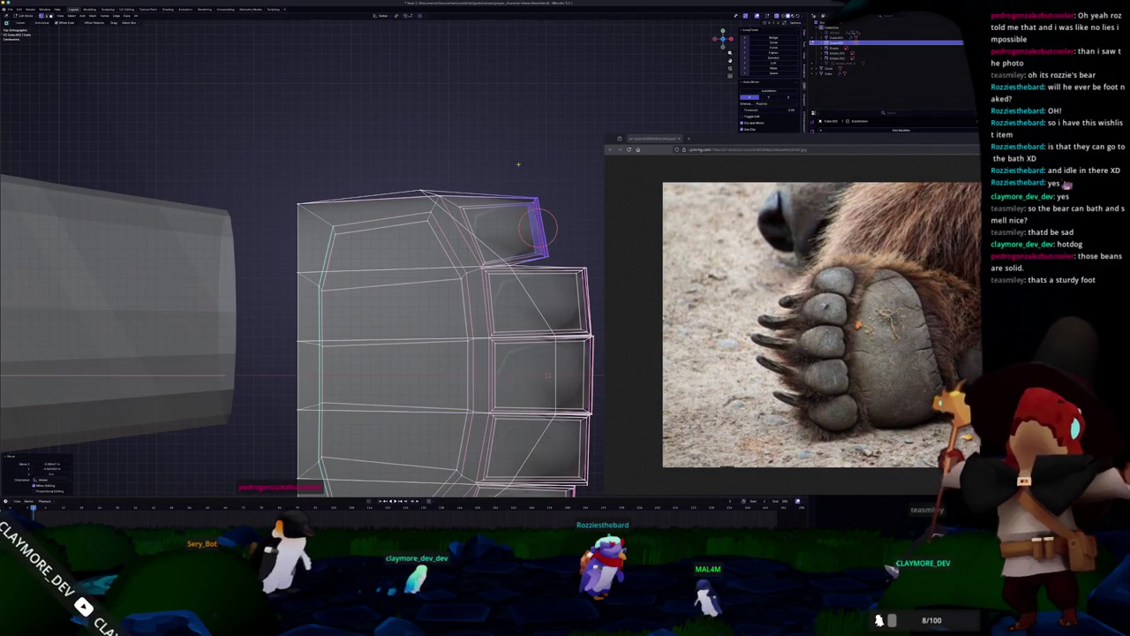
Rotate the top toe's vertices, then bring the bear paw image results forward.
key(r)
click(514, 157)
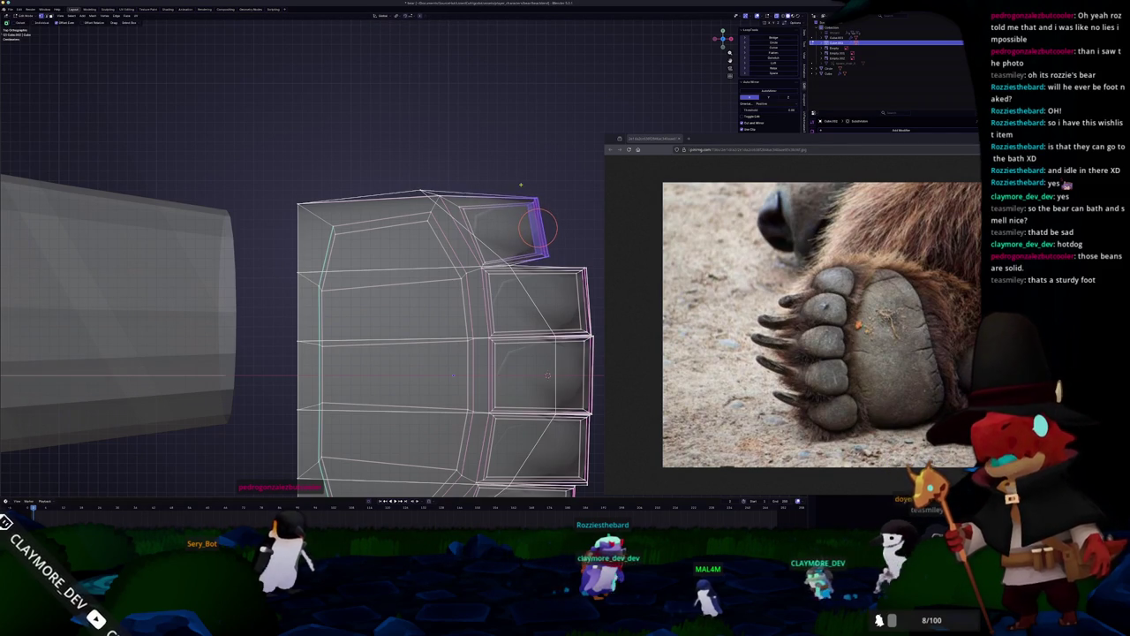
scroll(397, 292, down, 4)
key(Tab)
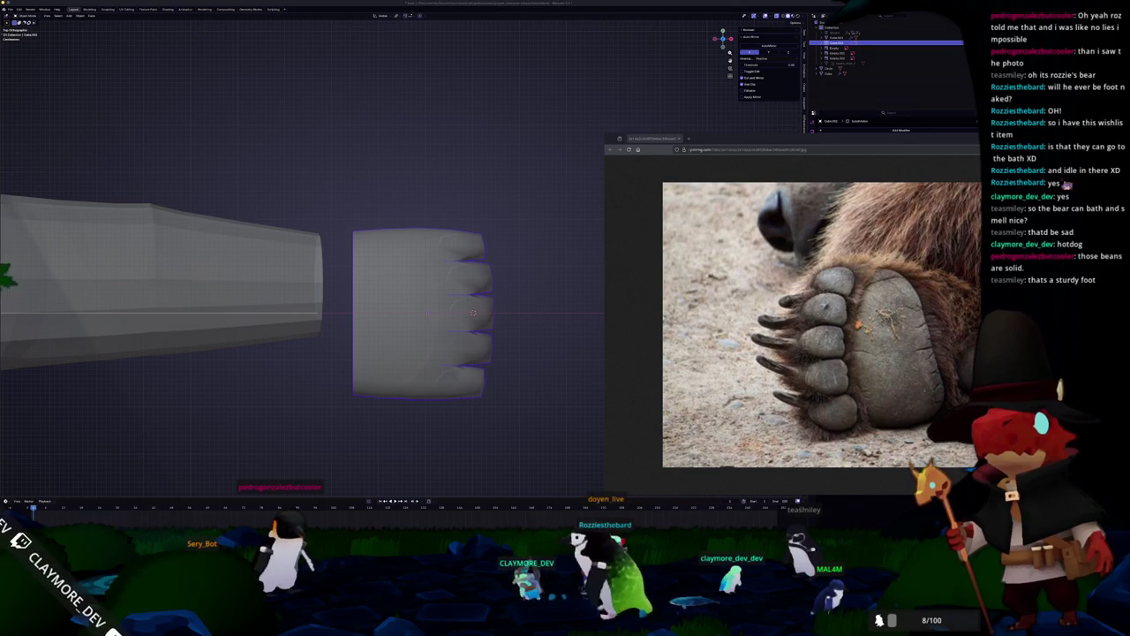
key(alt+Tab)
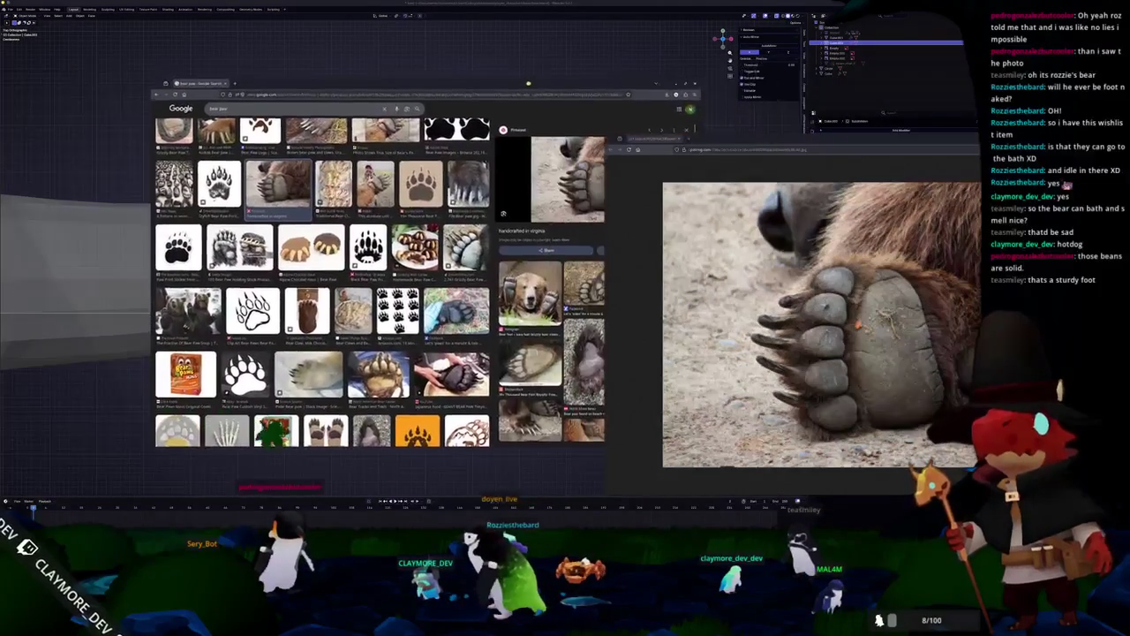
Preview the grizzly and North American Bear Center paw photos, then minimize the results window.
click(466, 247)
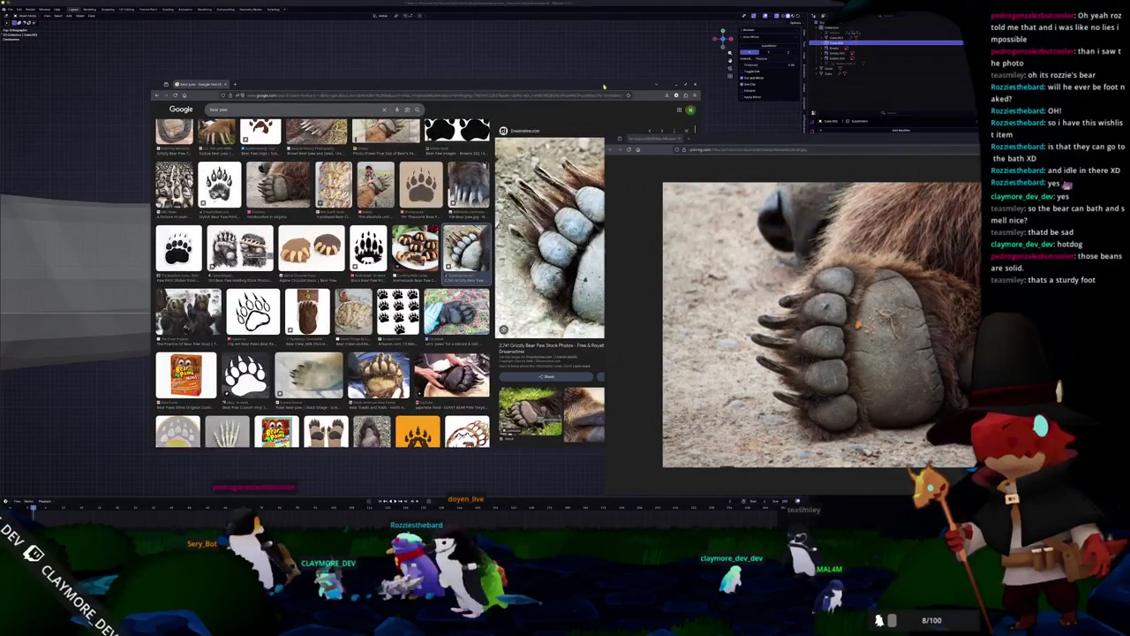
drag(604, 86, 489, 73)
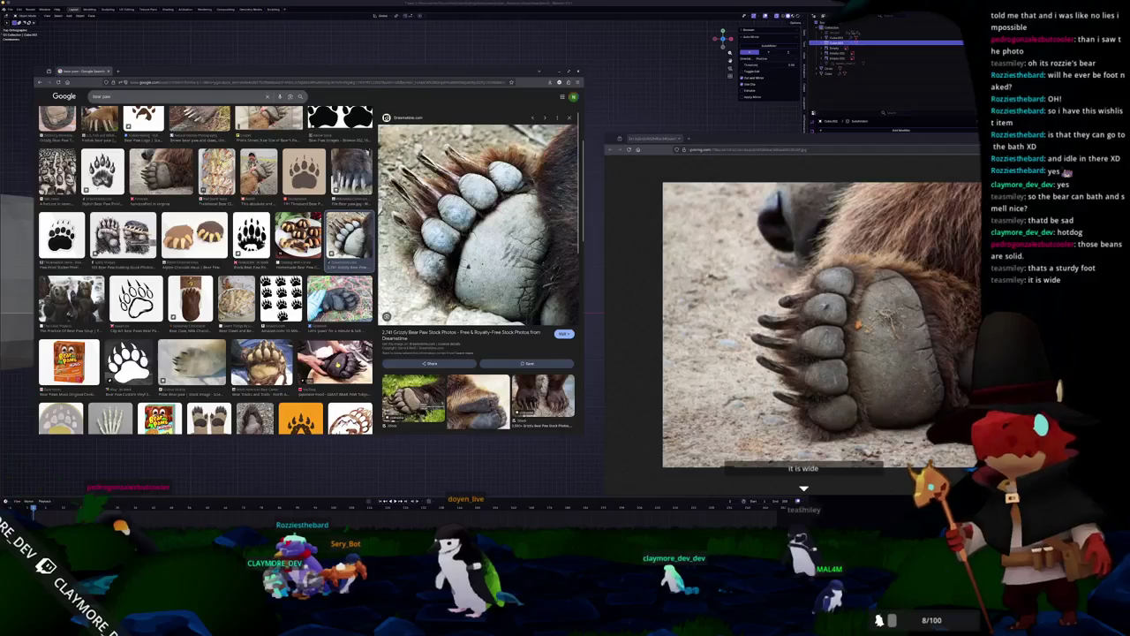
scroll(208, 265, down, 2)
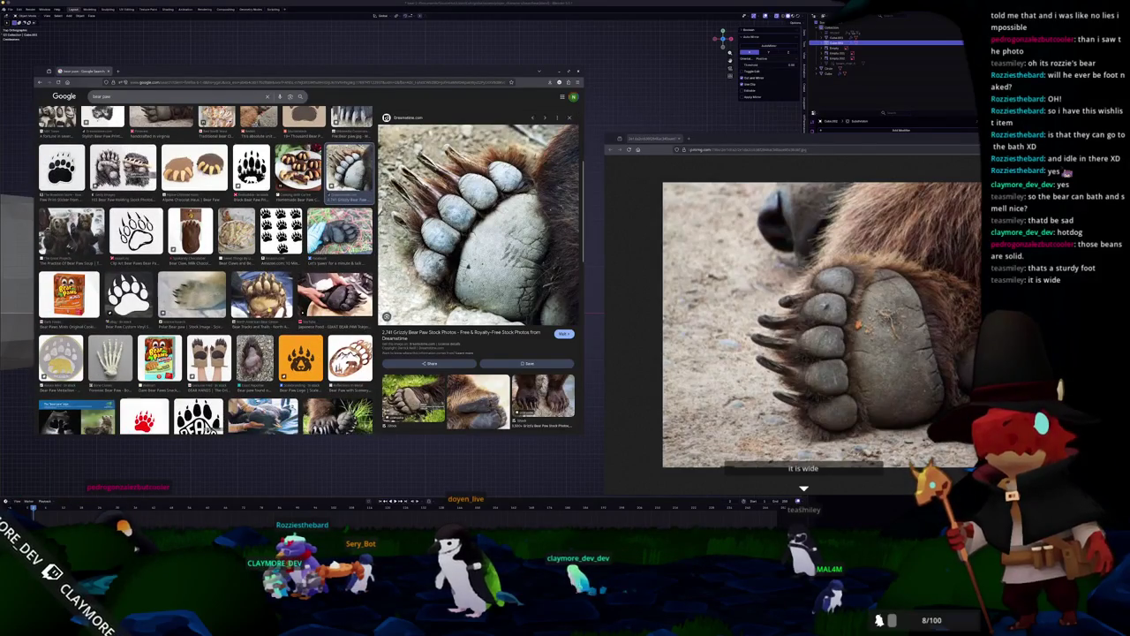
click(262, 294)
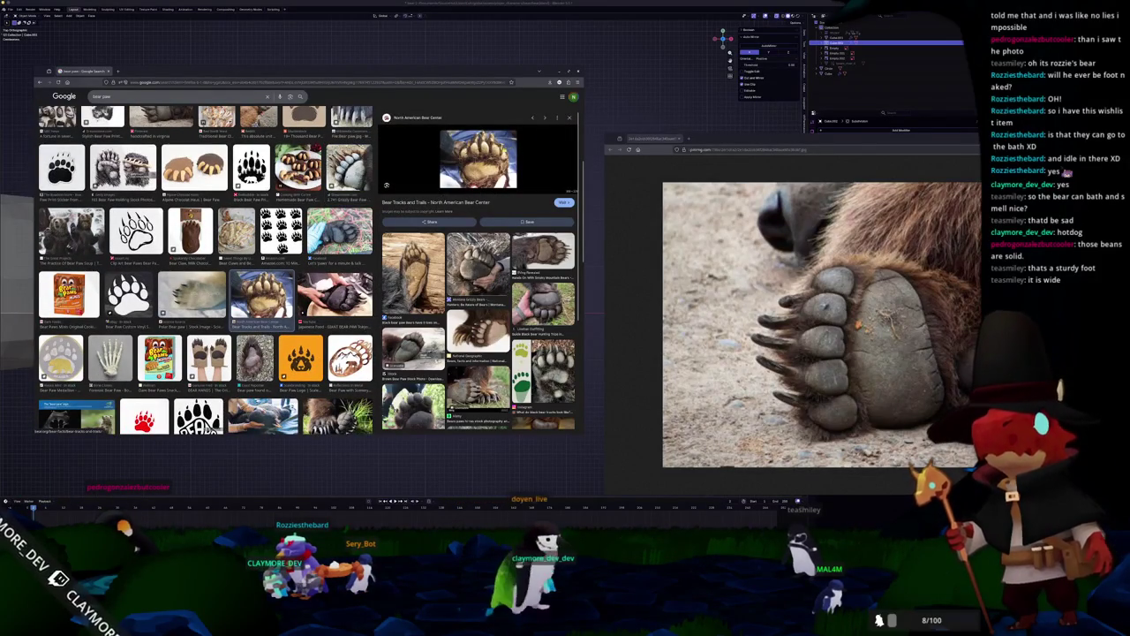
click(638, 97)
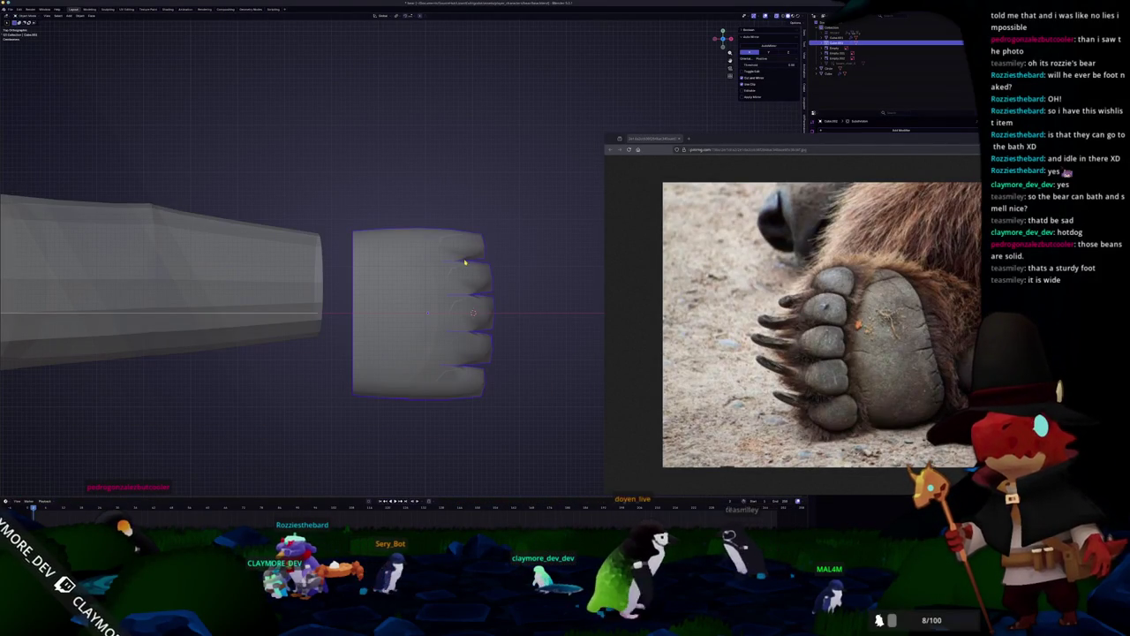
In Edit Mode, slide the top-right toe edge inward and slant the bottom-right toe edge.
key(Tab)
scroll(530, 240, up, 3)
key(Escape)
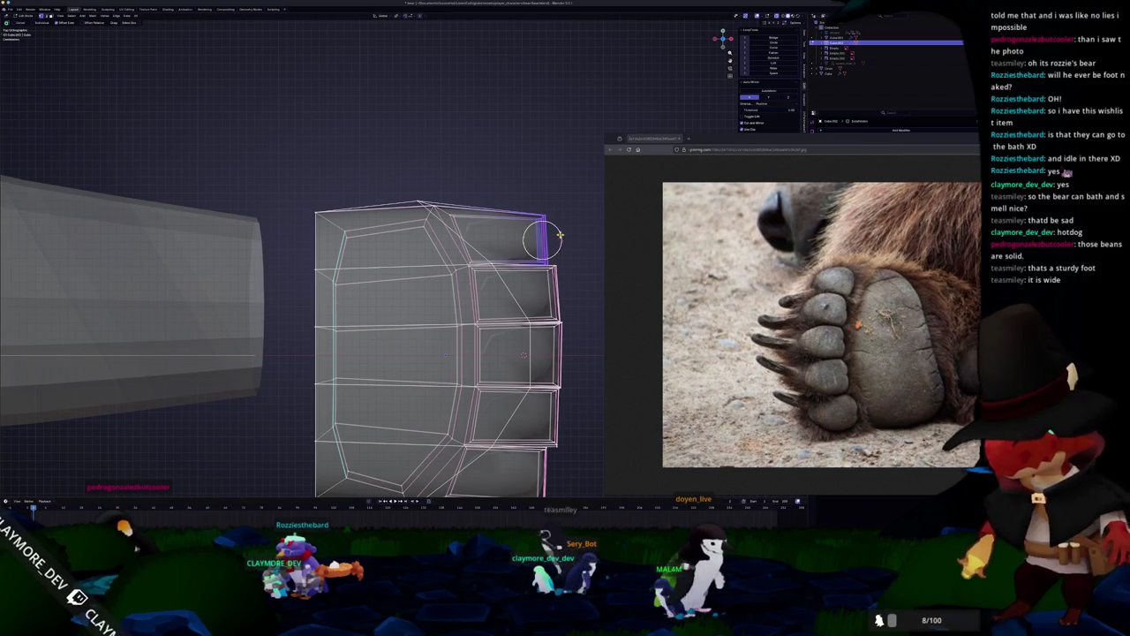
drag(534, 231, 543, 227)
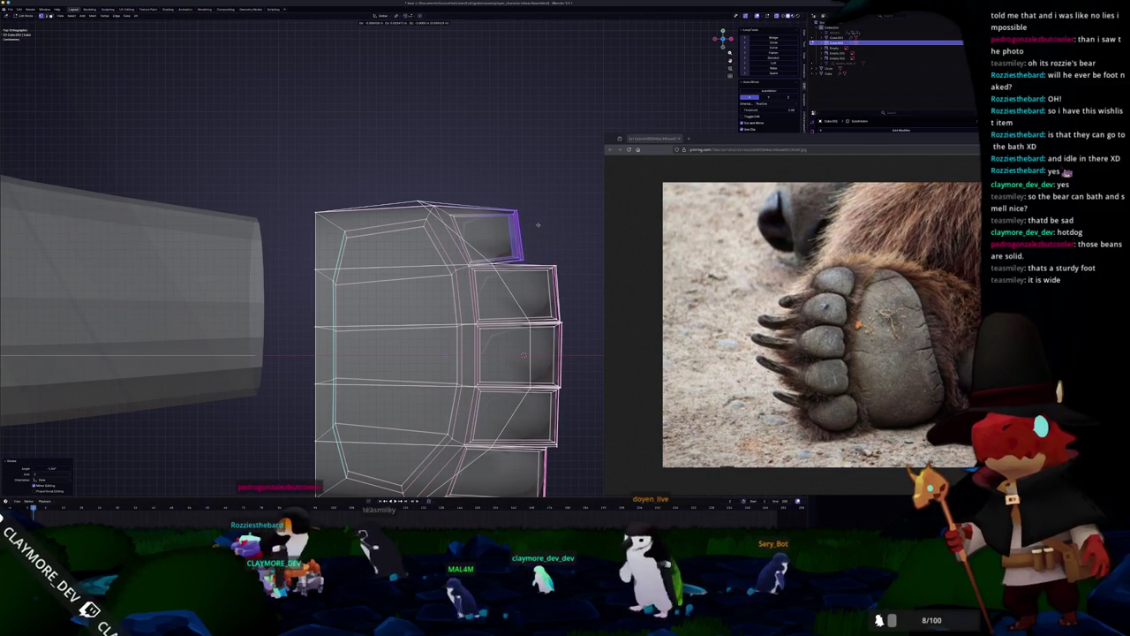
shift+middle_drag(519, 236, 499, 111)
click(528, 352)
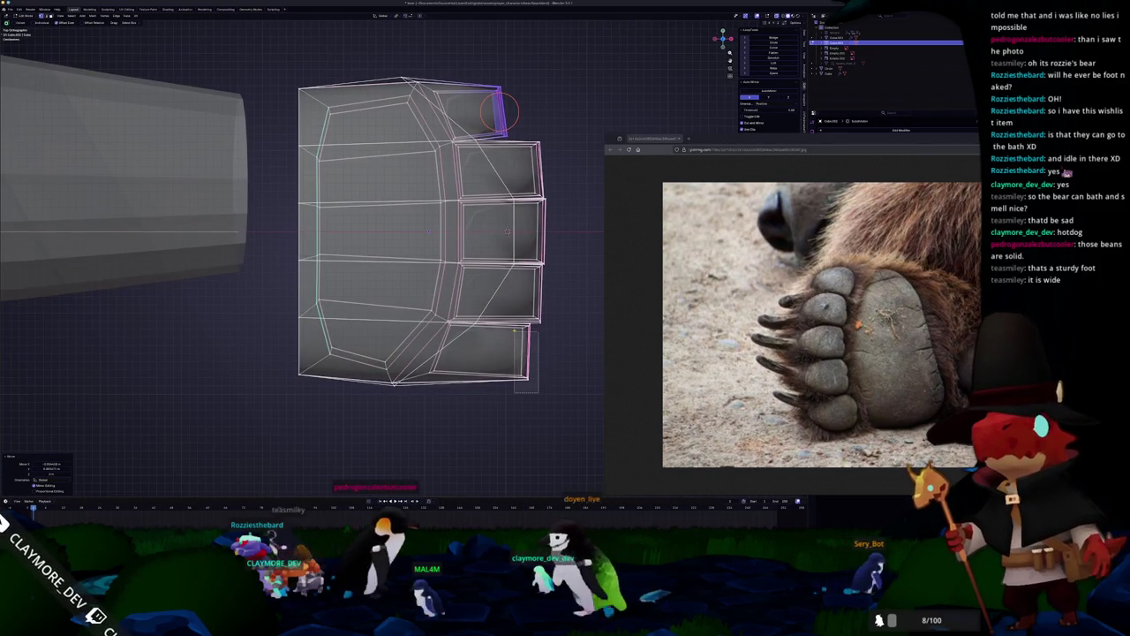
key(g)
click(527, 350)
key(r)
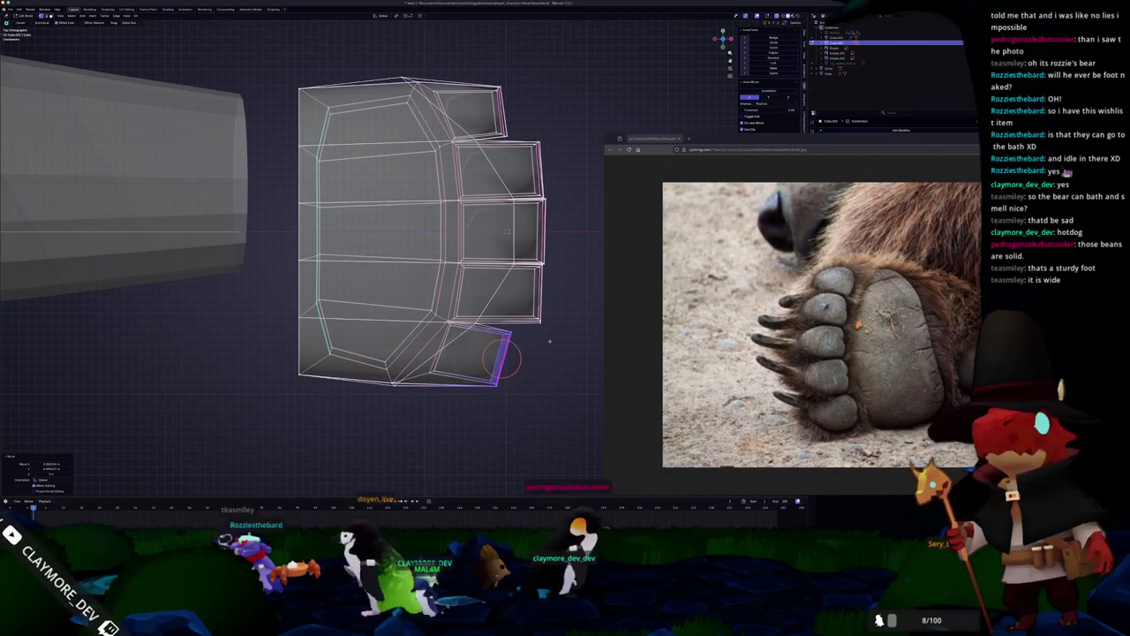
click(501, 357)
Extrude a toe's narrow side face outward and scale it.
click(537, 292)
scroll(543, 291, up, 2)
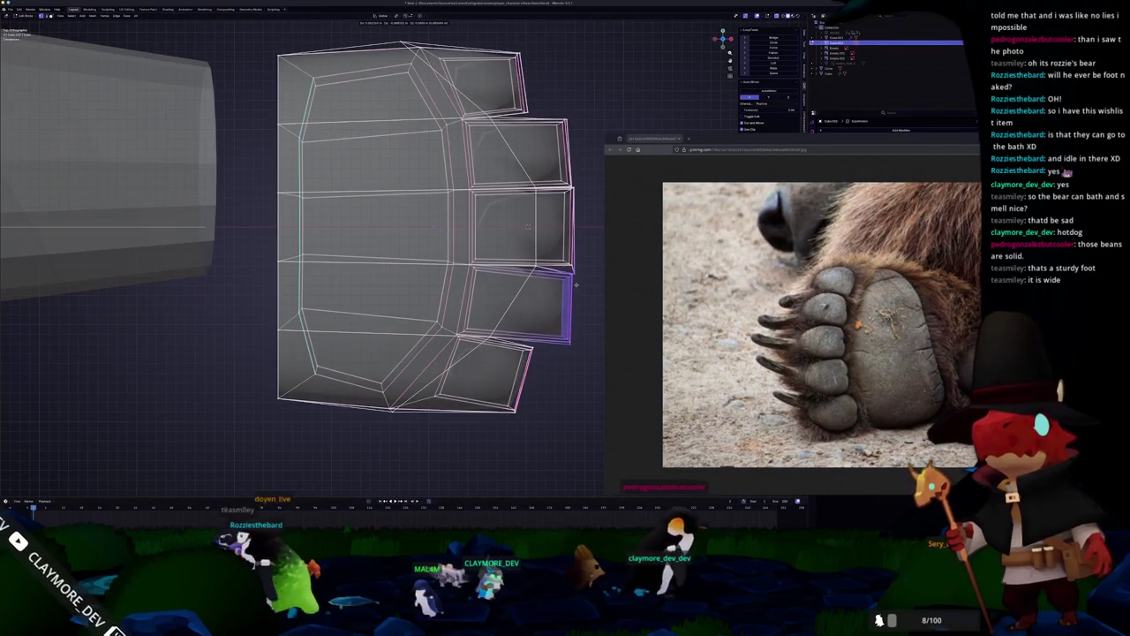
click(522, 378)
scroll(530, 371, up, 2)
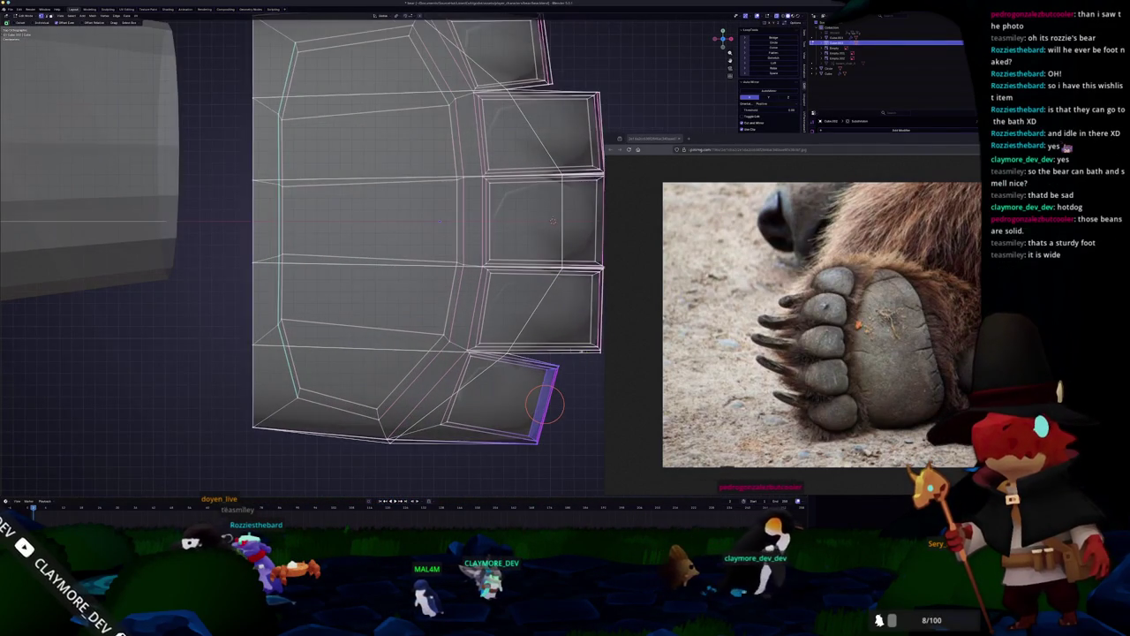
scroll(492, 382, up, 1)
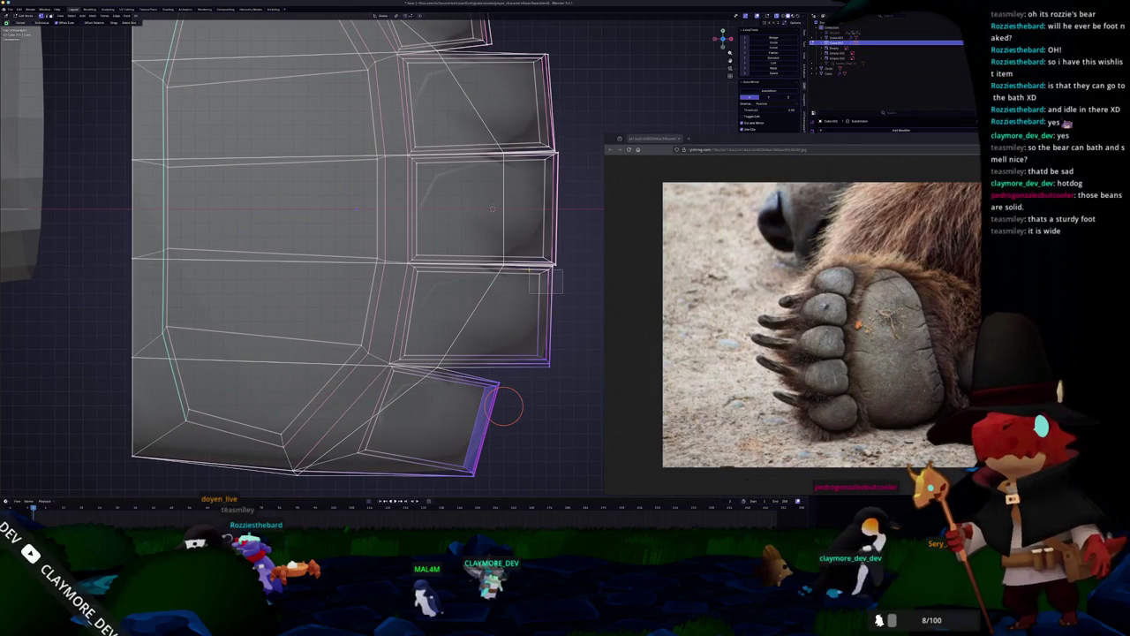
scroll(531, 414, up, 1)
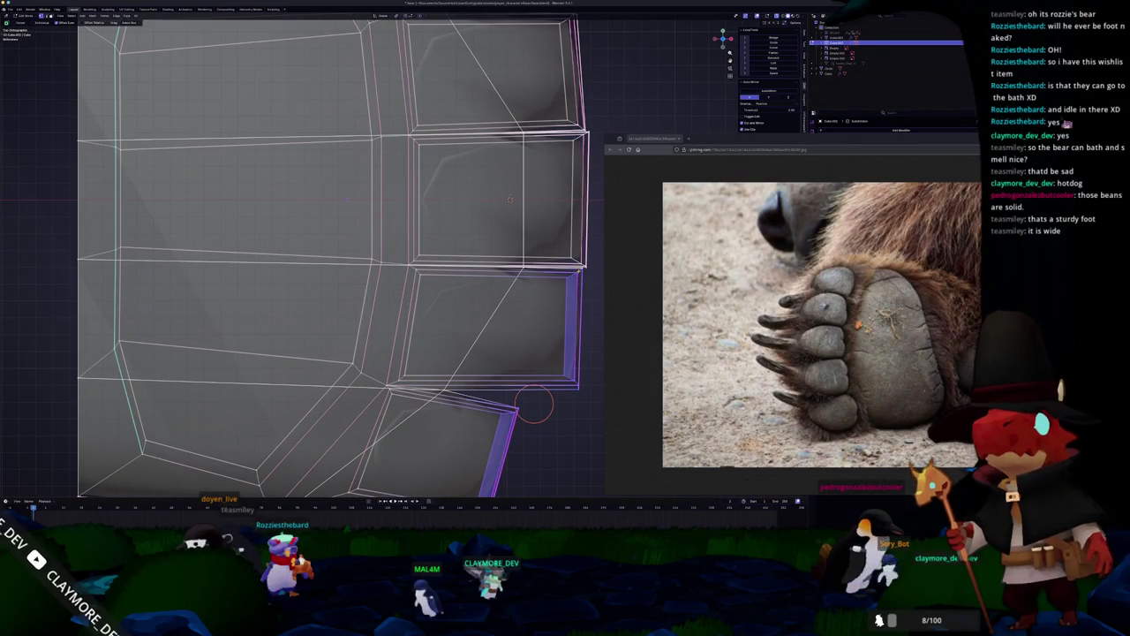
scroll(537, 397, down, 1)
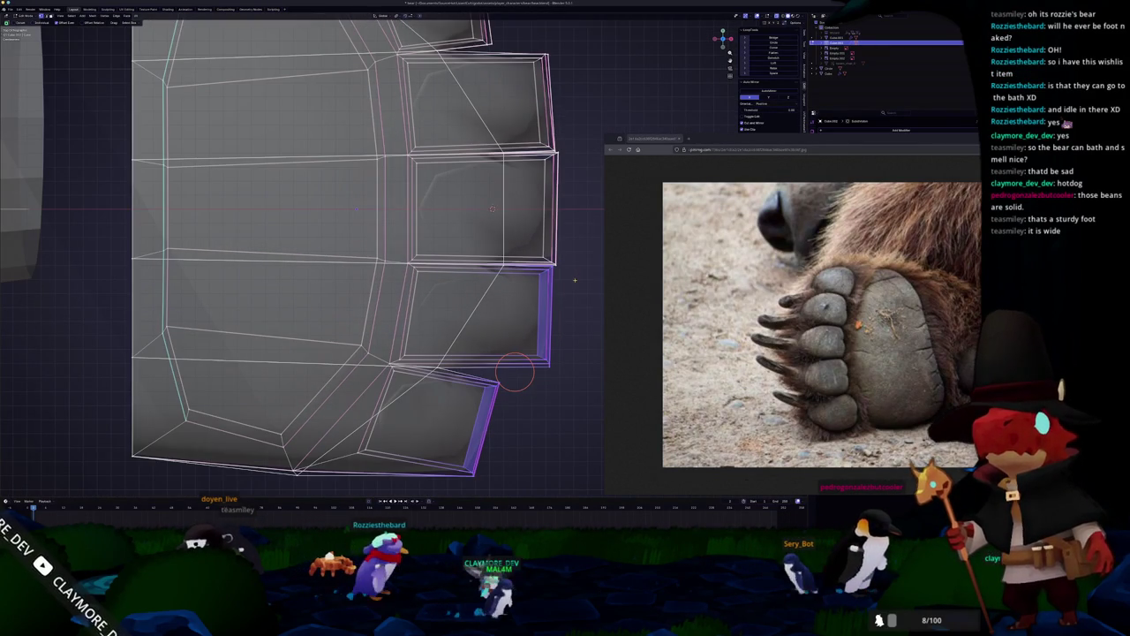
click(572, 361)
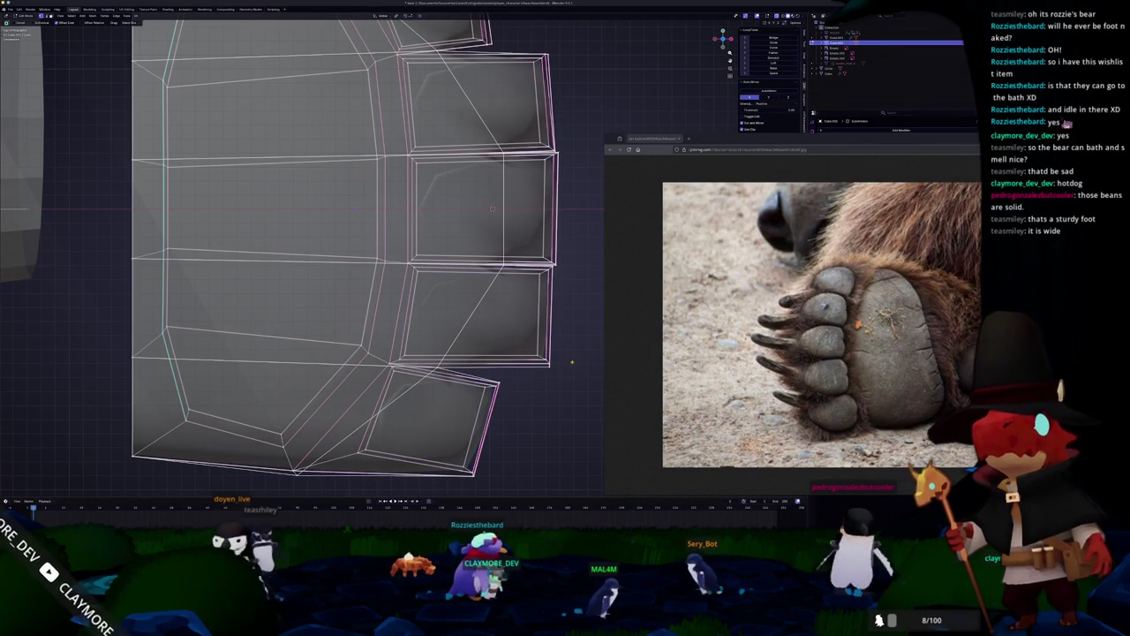
scroll(530, 423, up, 1)
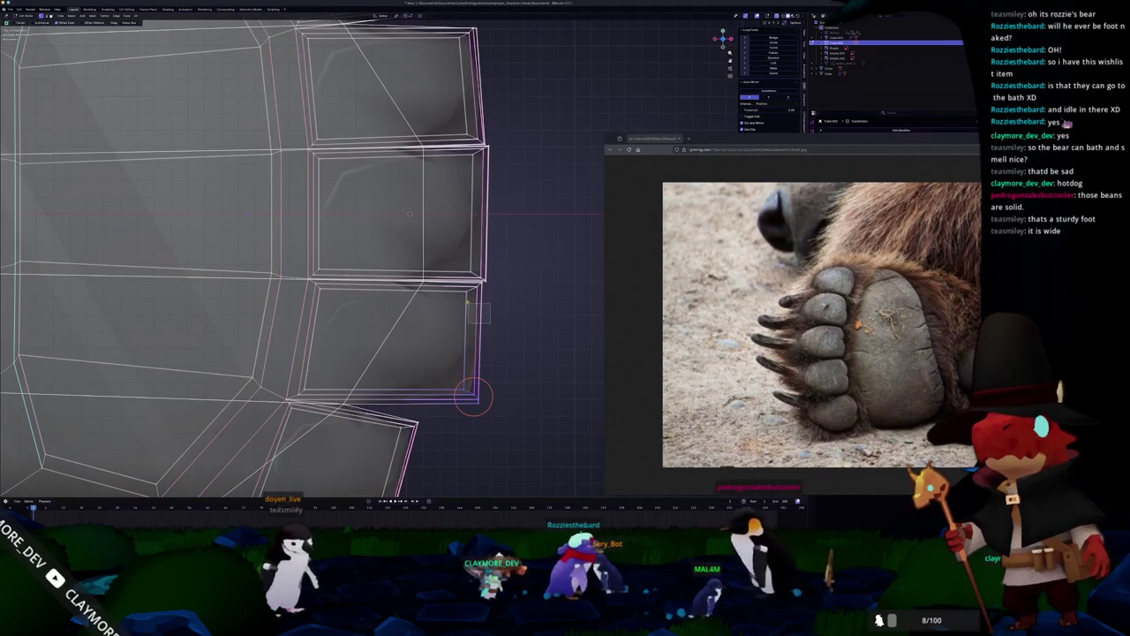
click(471, 397)
scroll(495, 406, up, 1)
scroll(526, 420, up, 1)
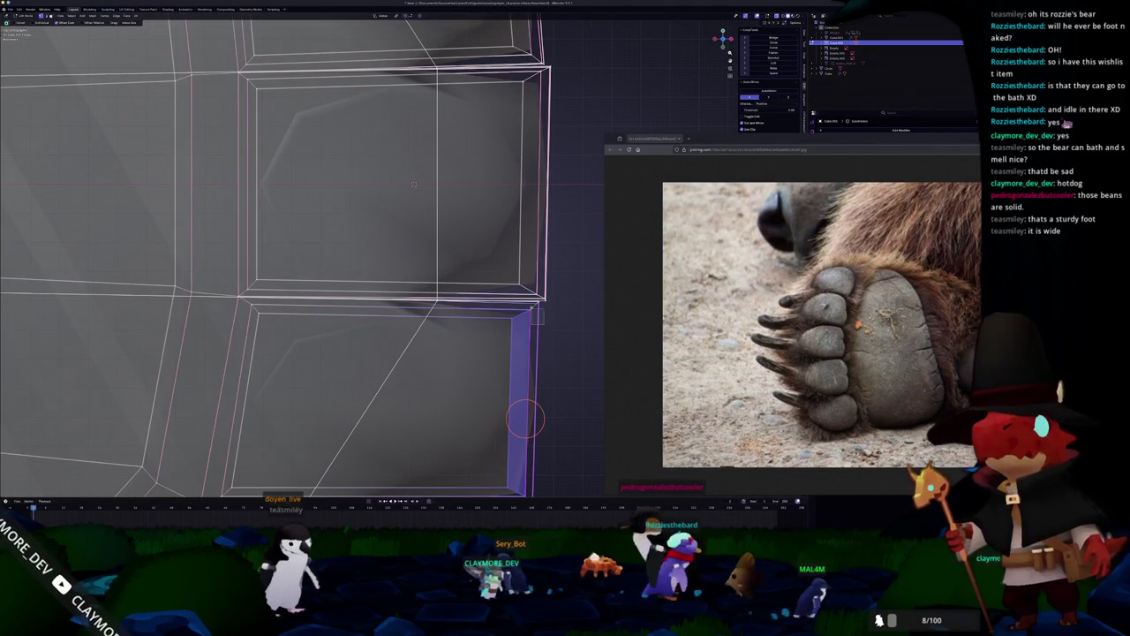
scroll(522, 405, down, 4)
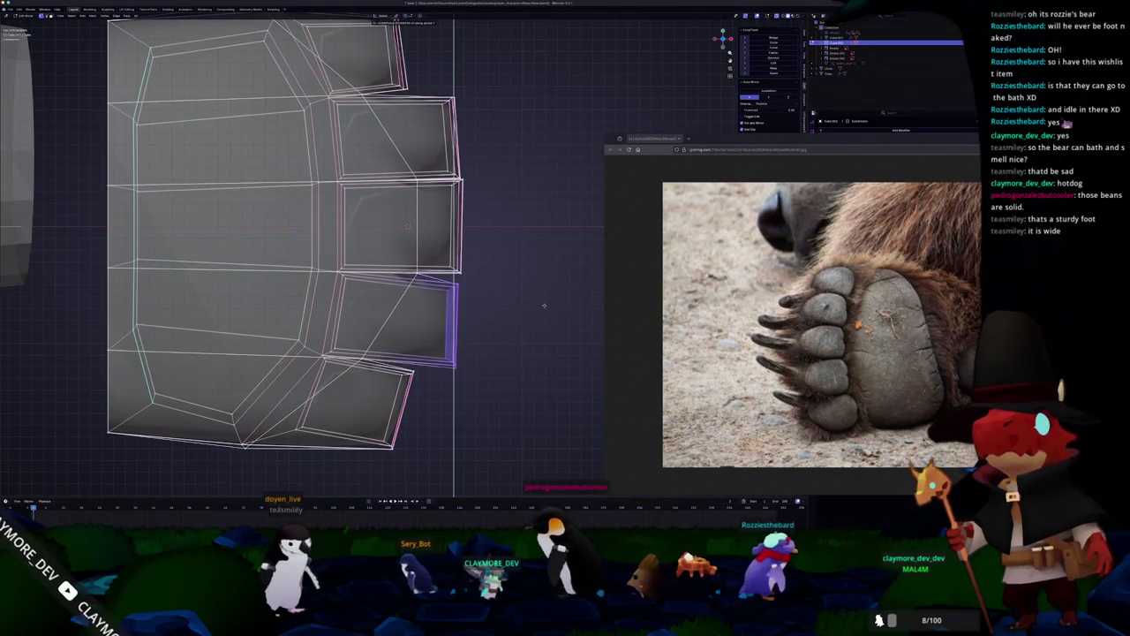
key(e)
click(551, 310)
key(s)
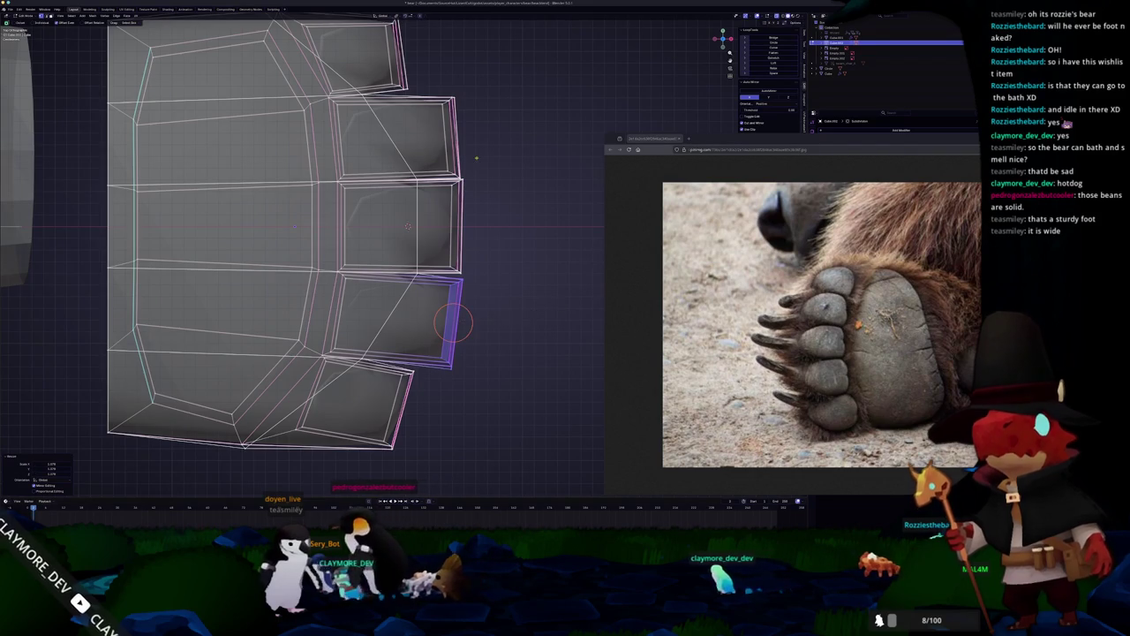
In top orthographic view, move the lower-right and middle toe edges, then leave Edit Mode.
middle_drag(477, 155, 470, 215)
scroll(487, 74, up, 4)
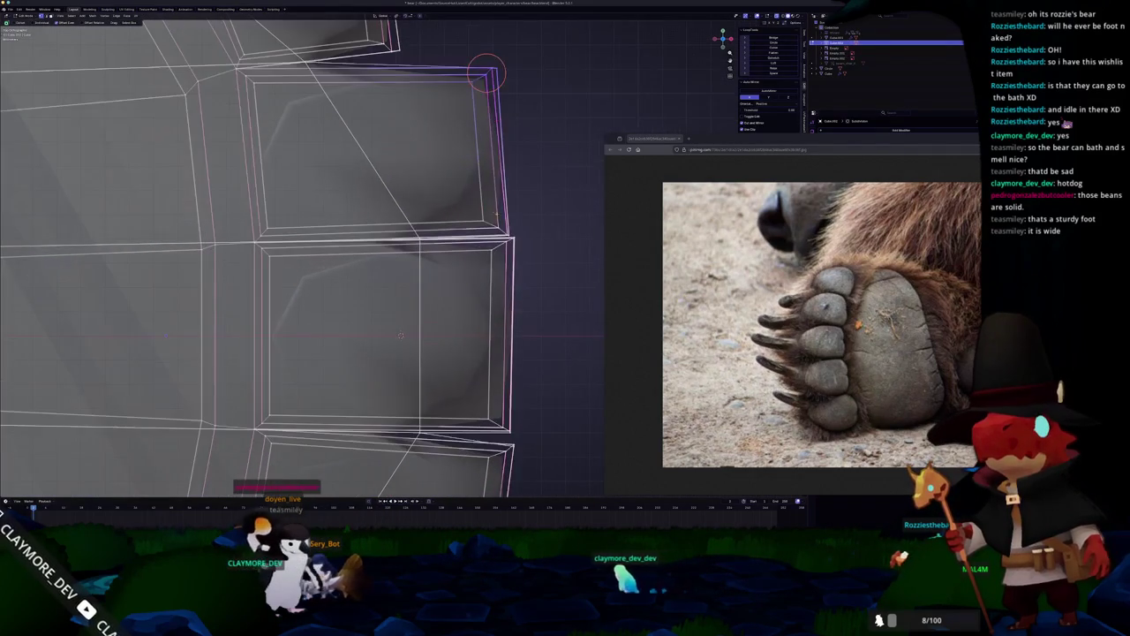
key(KP_7)
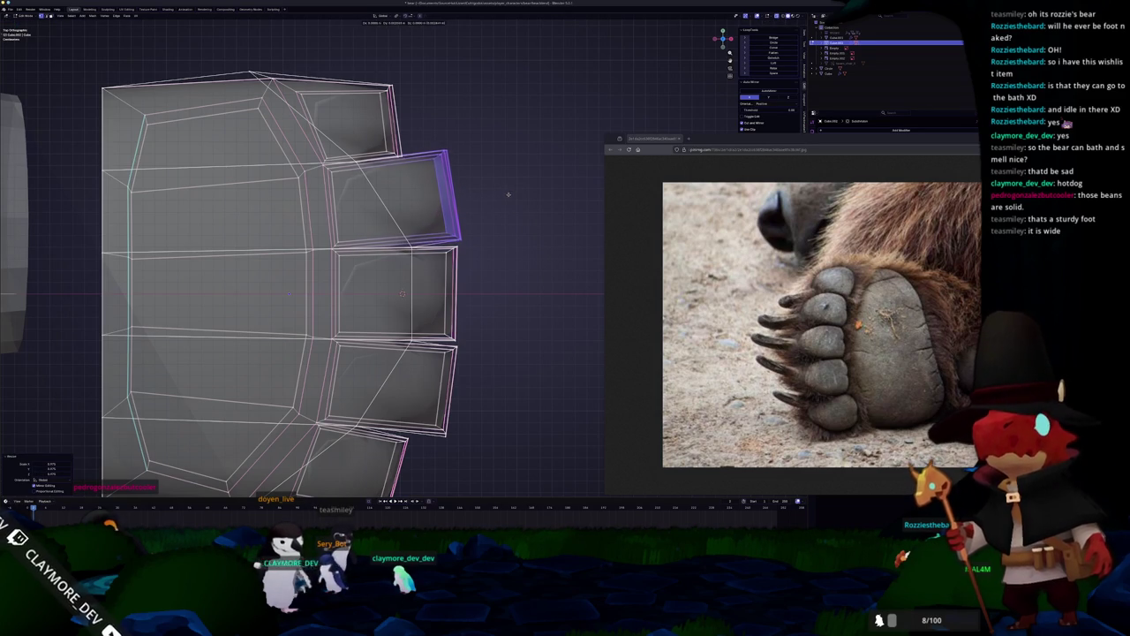
shift+middle_drag(503, 219, 514, 177)
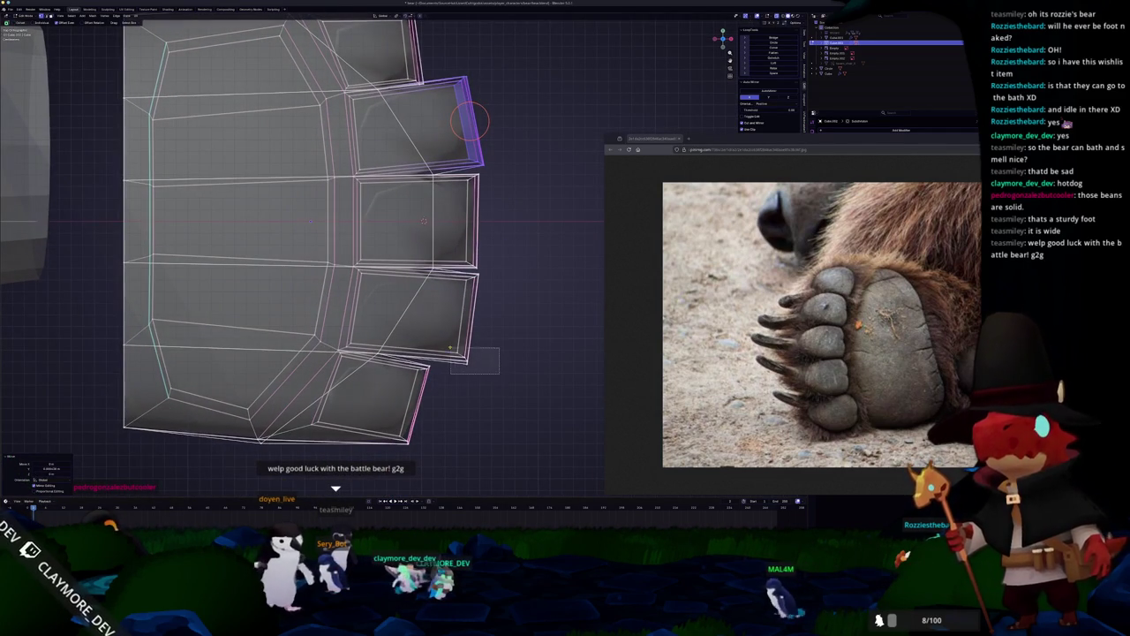
drag(498, 373, 455, 351)
key(g)
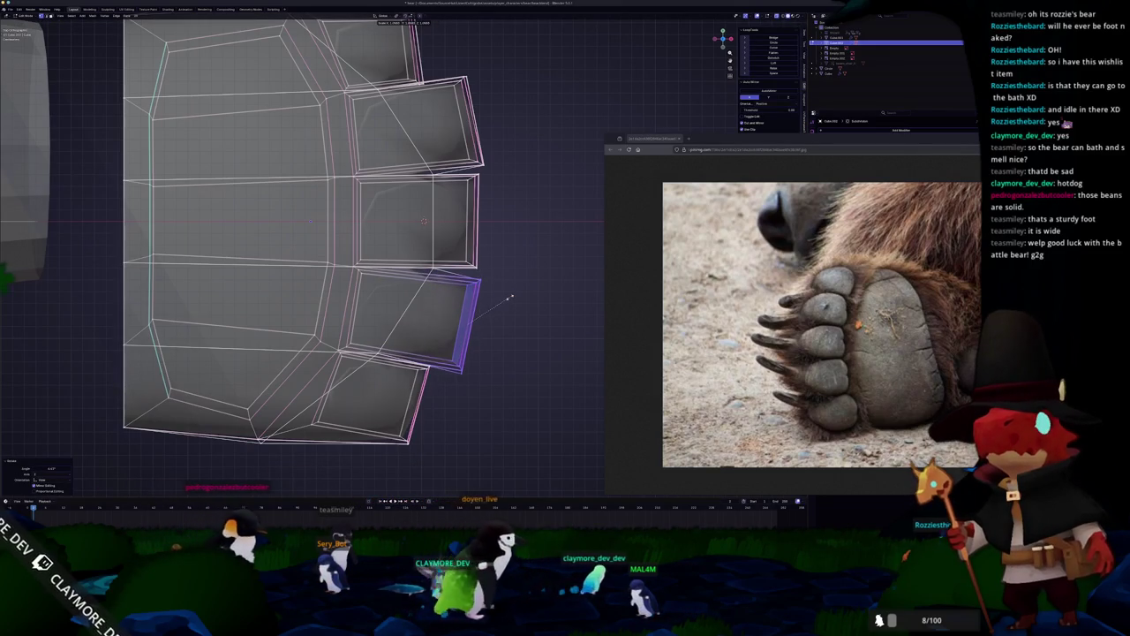
click(489, 184)
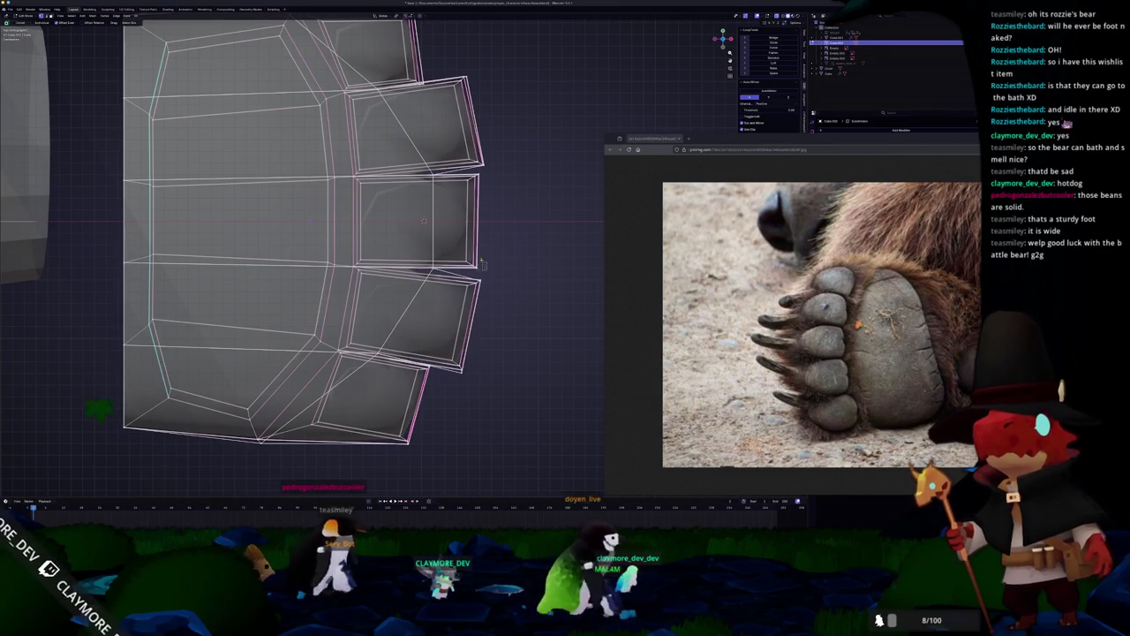
key(g)
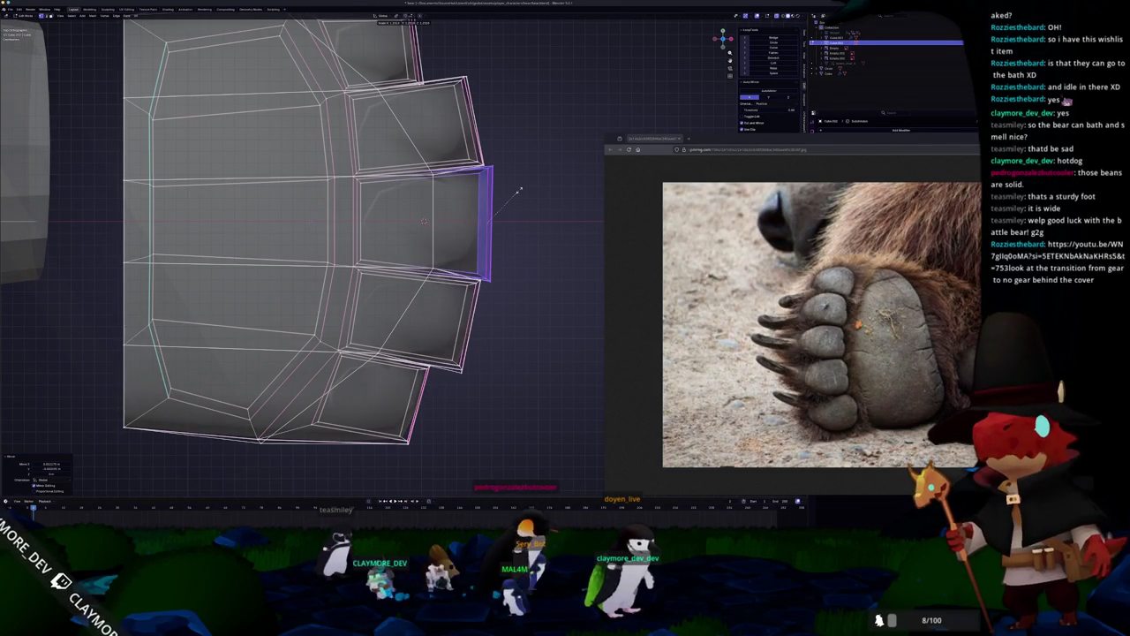
click(519, 189)
key(Tab)
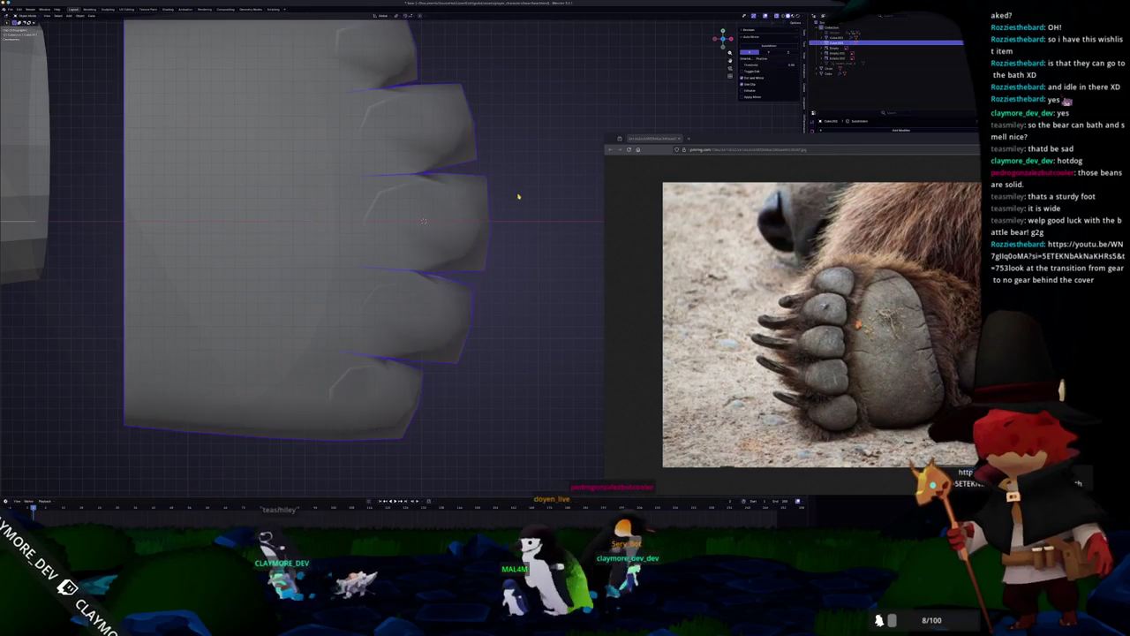
Select the fist's bottom face loop in Edit Mode, then orbit to view it from below.
scroll(504, 235, down, 3)
middle_drag(495, 242, 425, 265)
key(Tab)
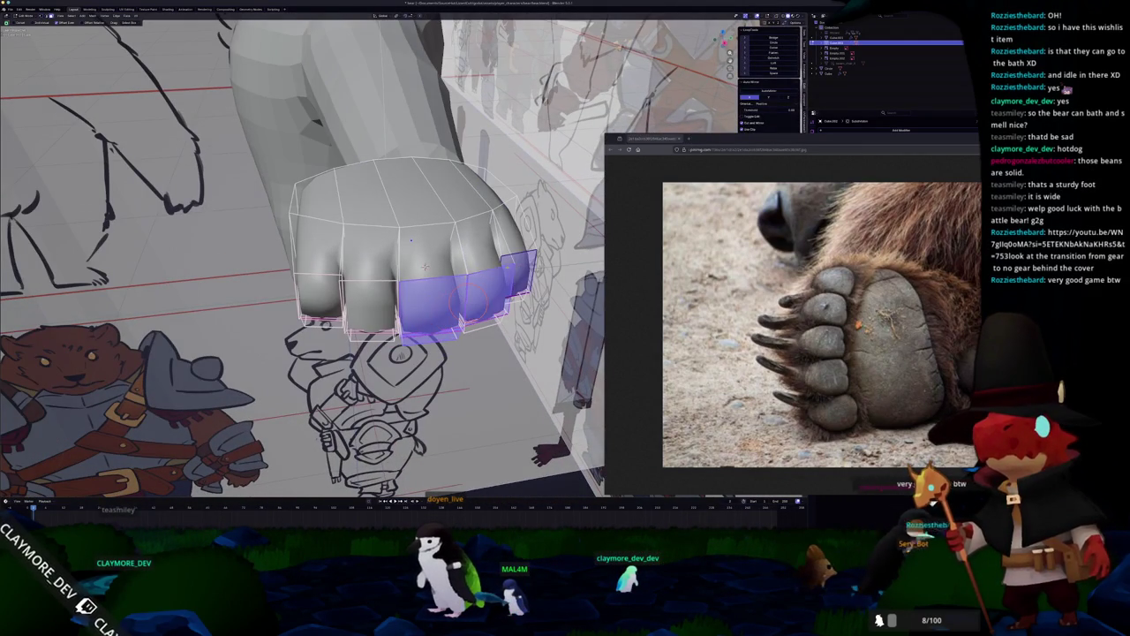
alt+click(425, 266)
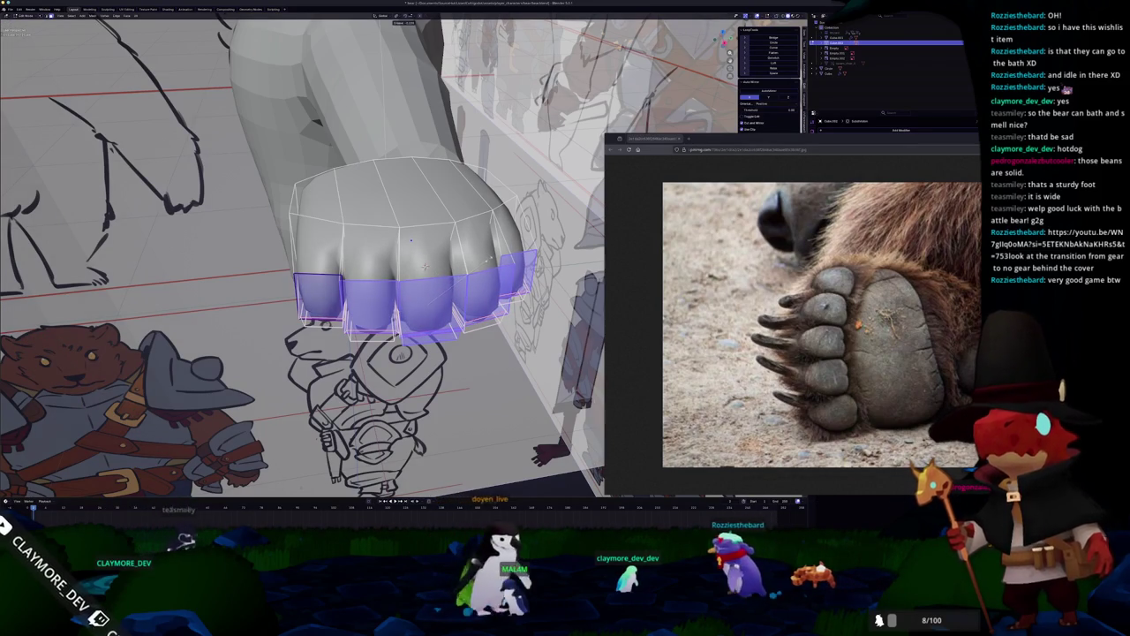
key(Tab)
mouse_move(425, 266)
middle_down()
mouse_move(453, 230)
mouse_move(426, 264)
middle_up()
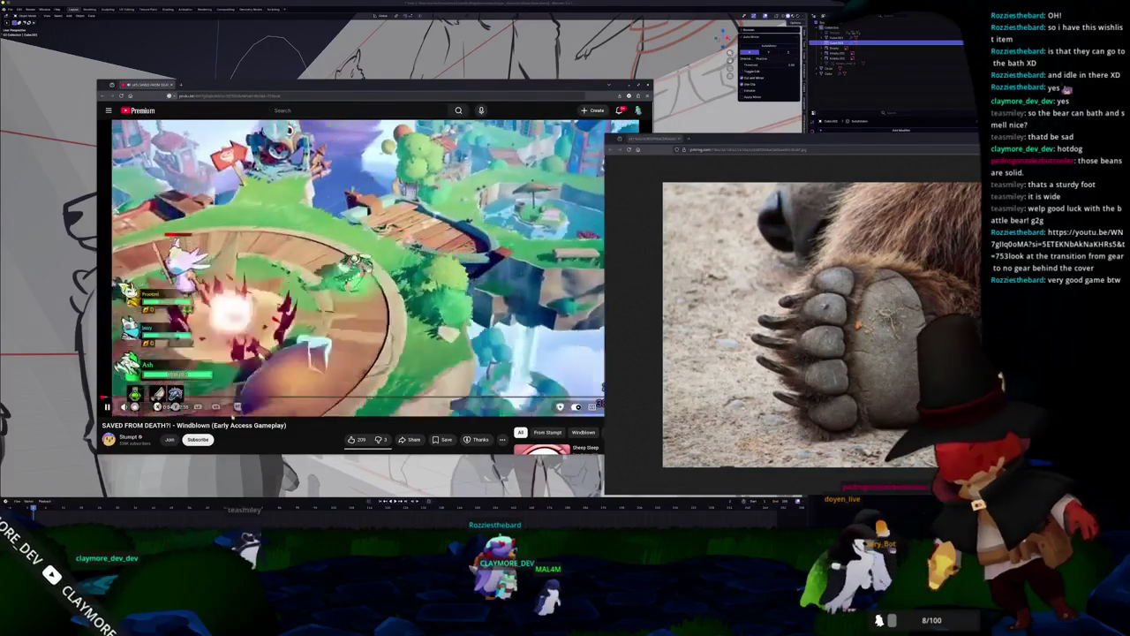
Pause, resume and seek ahead in the current YouTube video.
key(space)
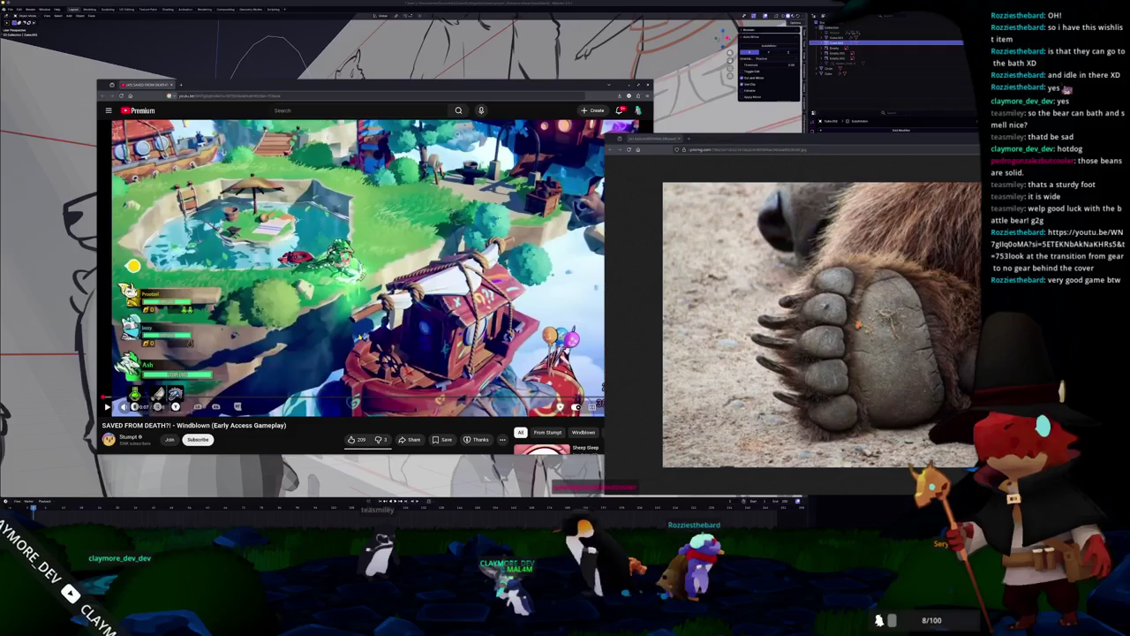
key(space)
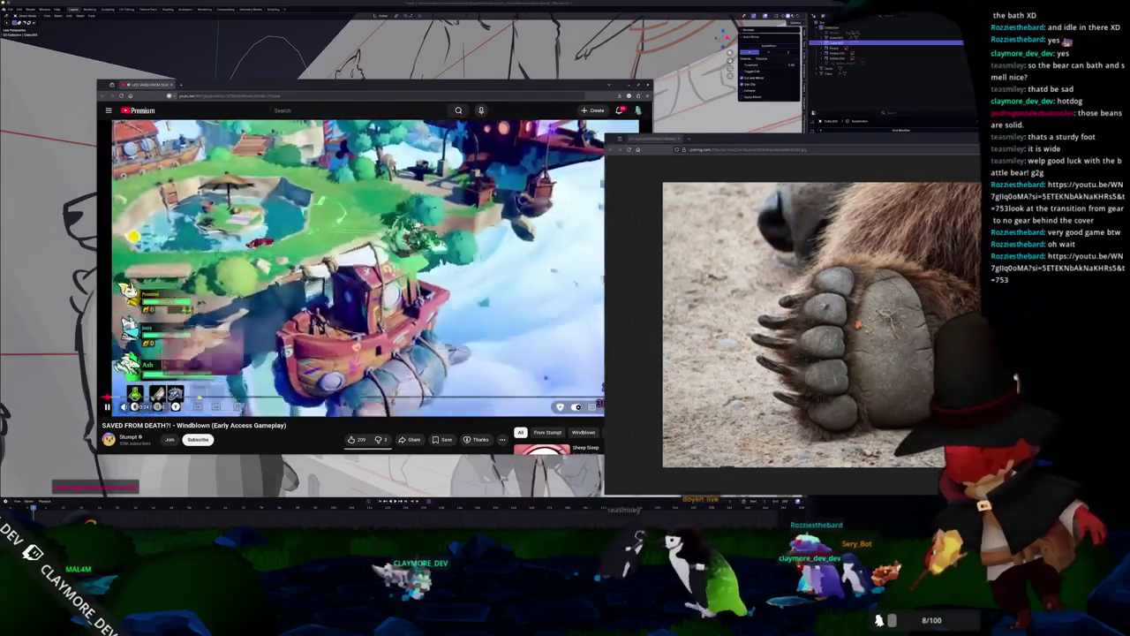
click(194, 398)
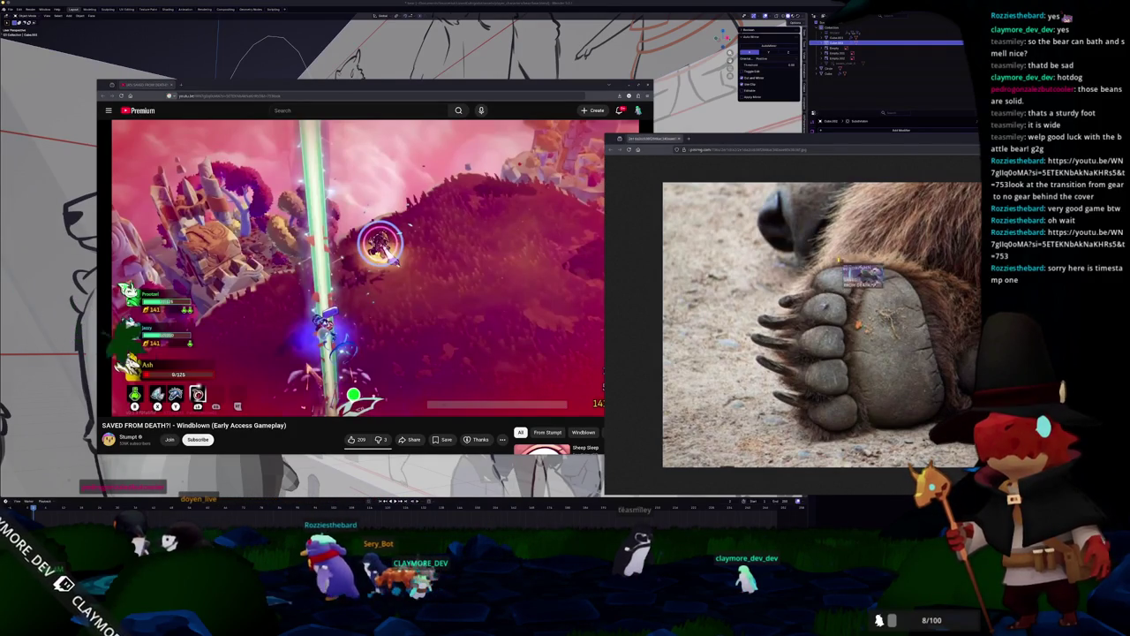
Load the shared SAVED FROM DEATH?! Windblown video, play it, pause it, and scroll below.
drag(288, 116, 366, 257)
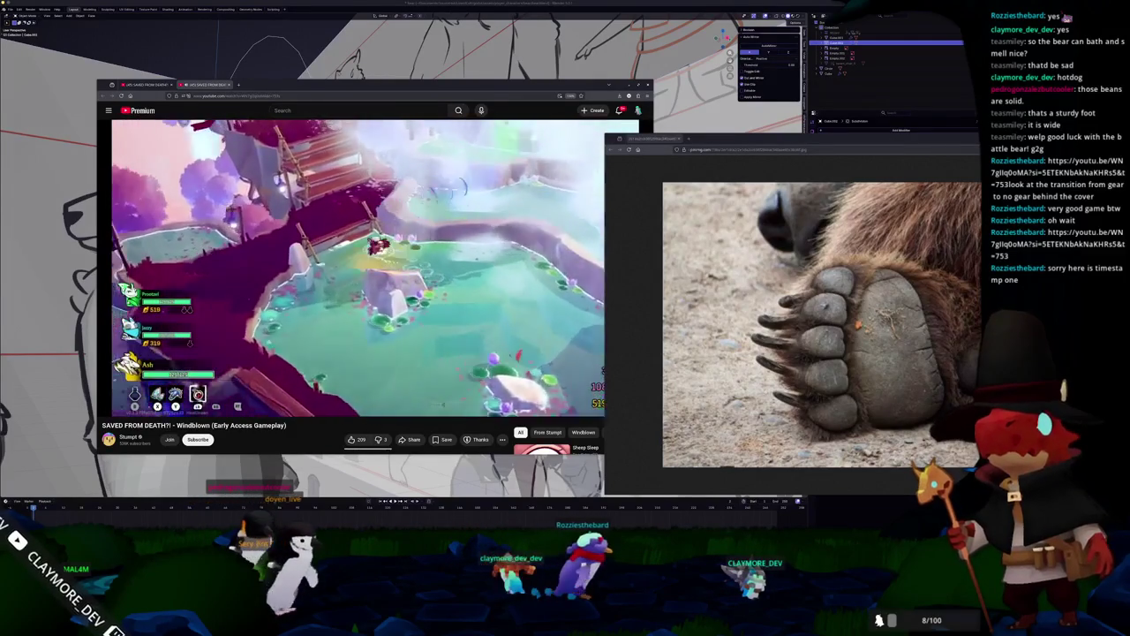
key(space)
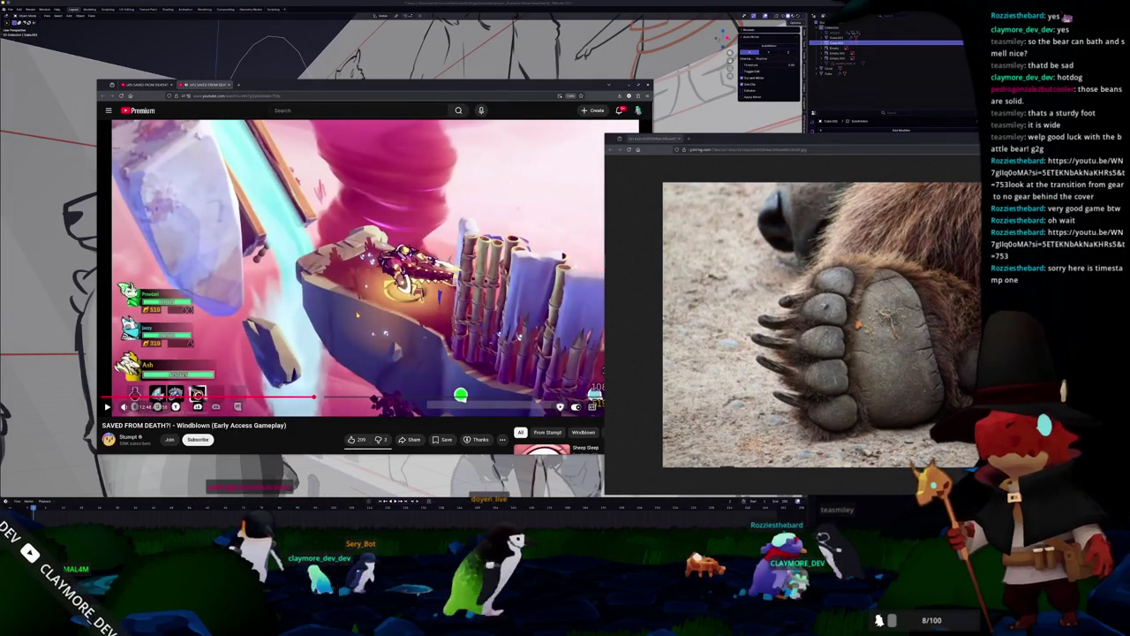
key(space)
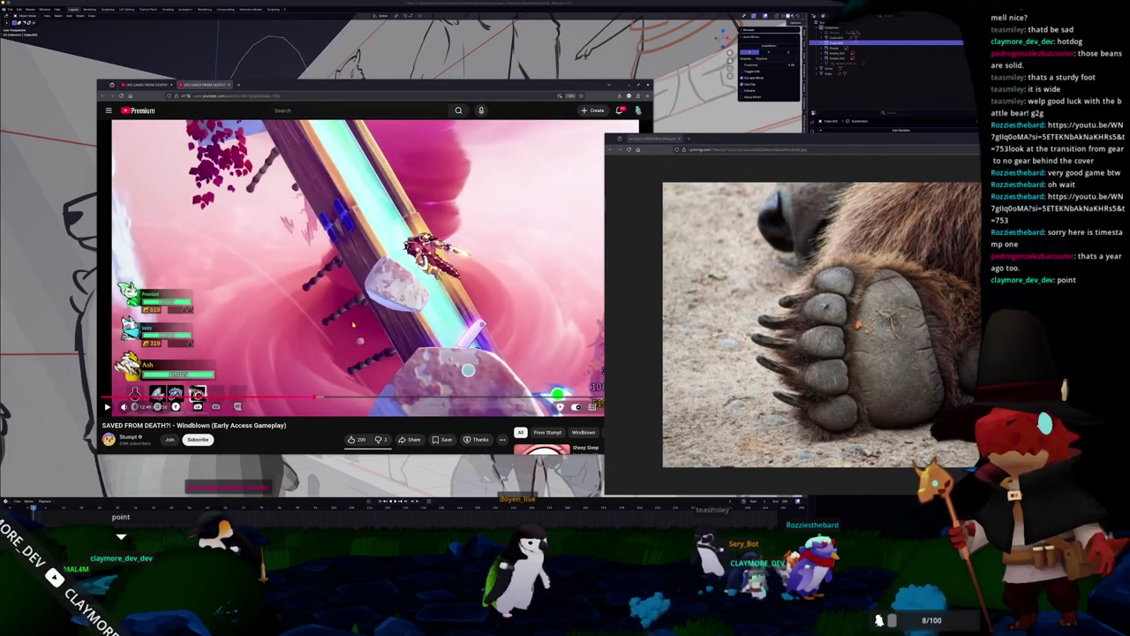
click(353, 325)
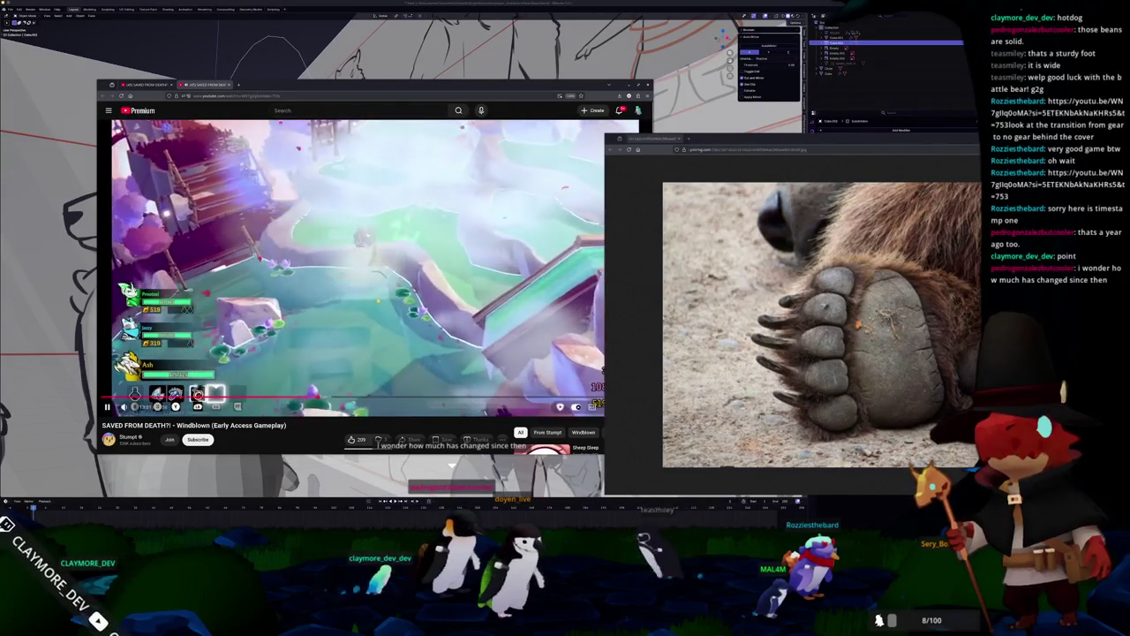
key(space)
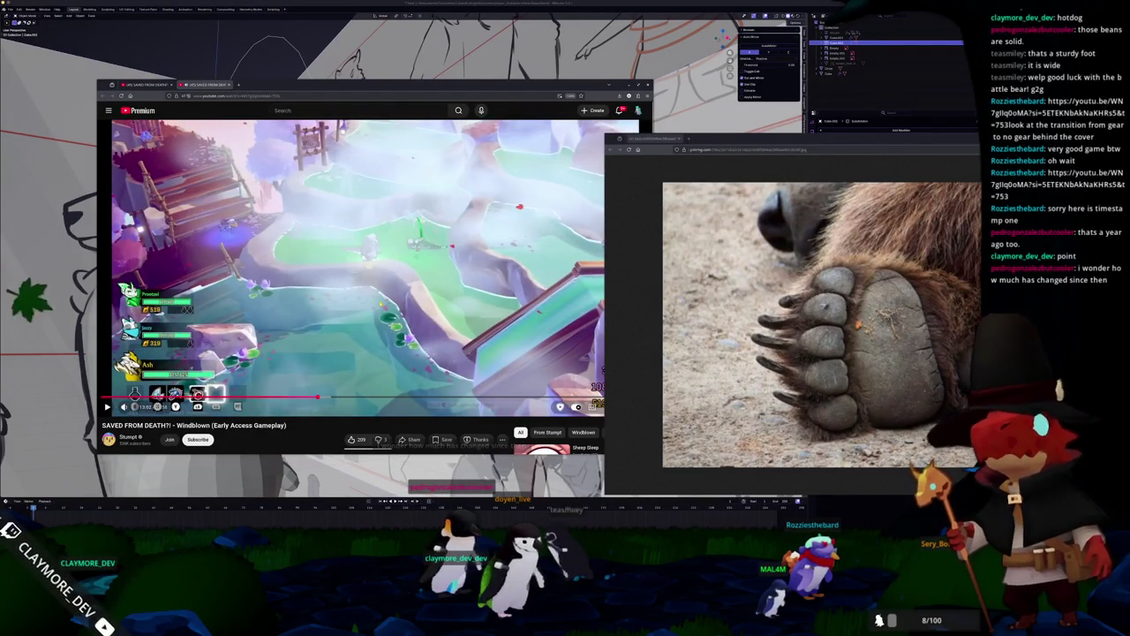
scroll(328, 325, down, 5)
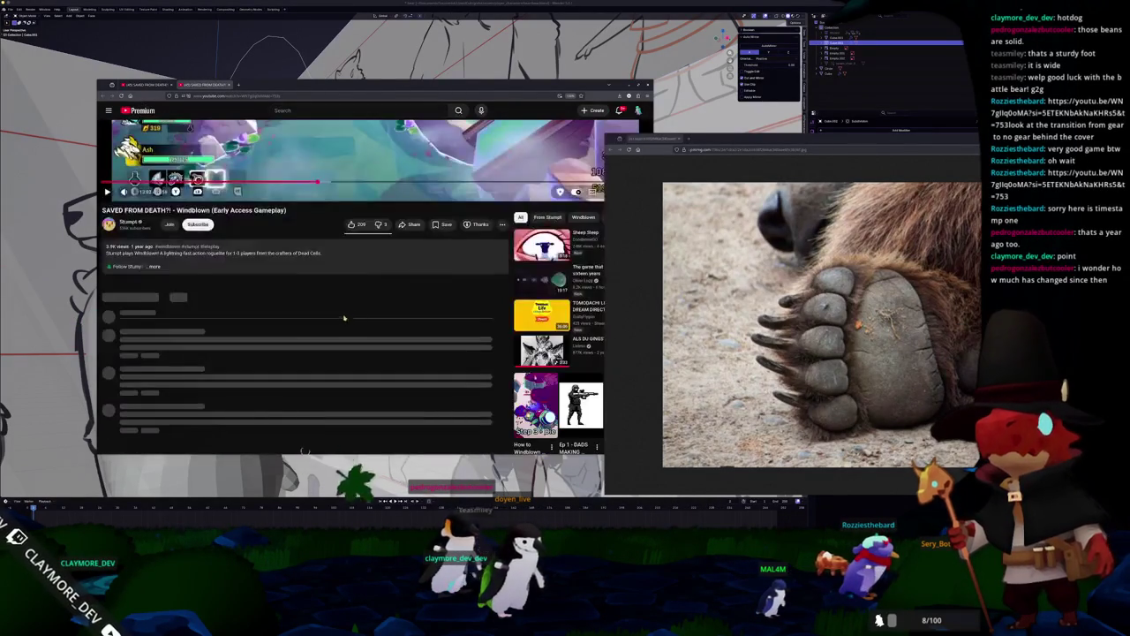
Expand the video's description and search Google for 'Windblown' in a new tab.
scroll(327, 325, up, 5)
scroll(300, 336, down, 1)
click(278, 350)
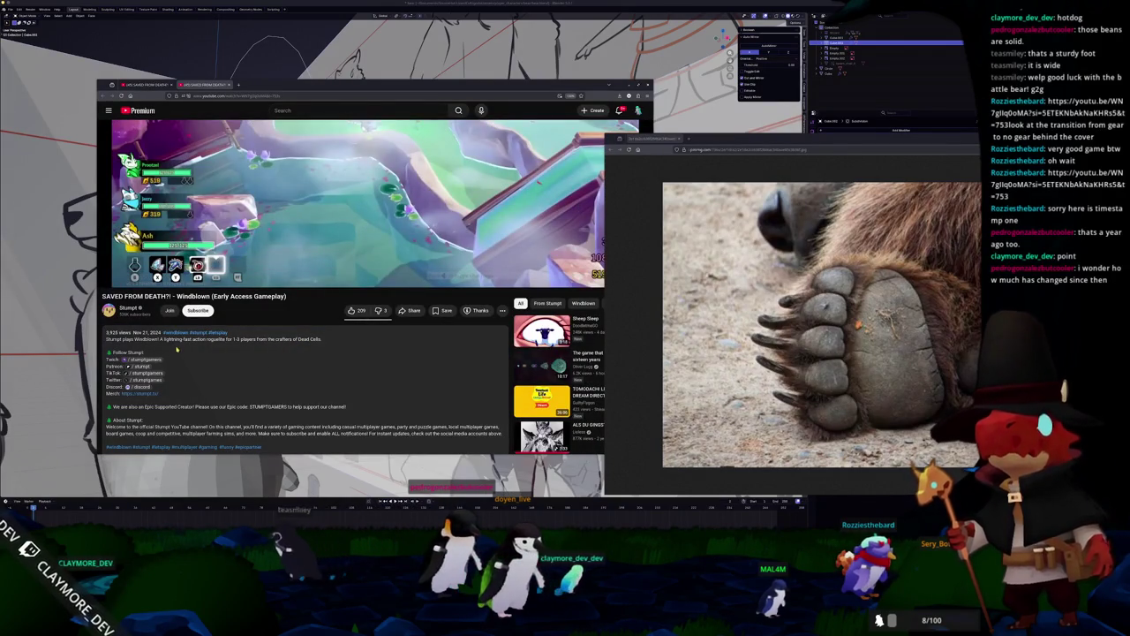
scroll(175, 349, down, 1)
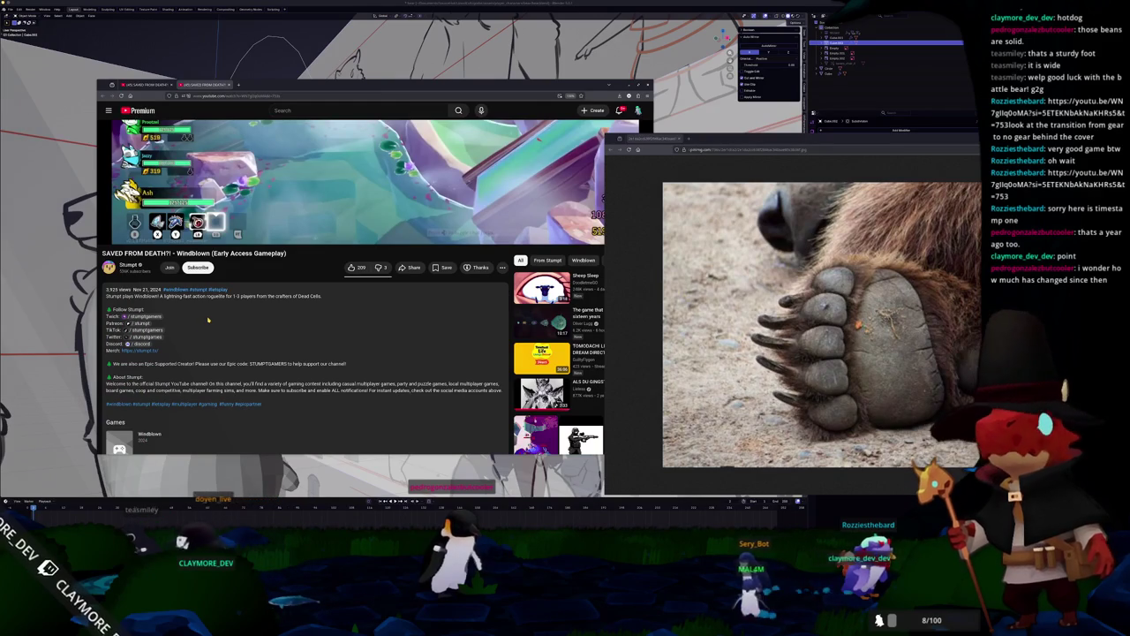
scroll(215, 327, down, 2)
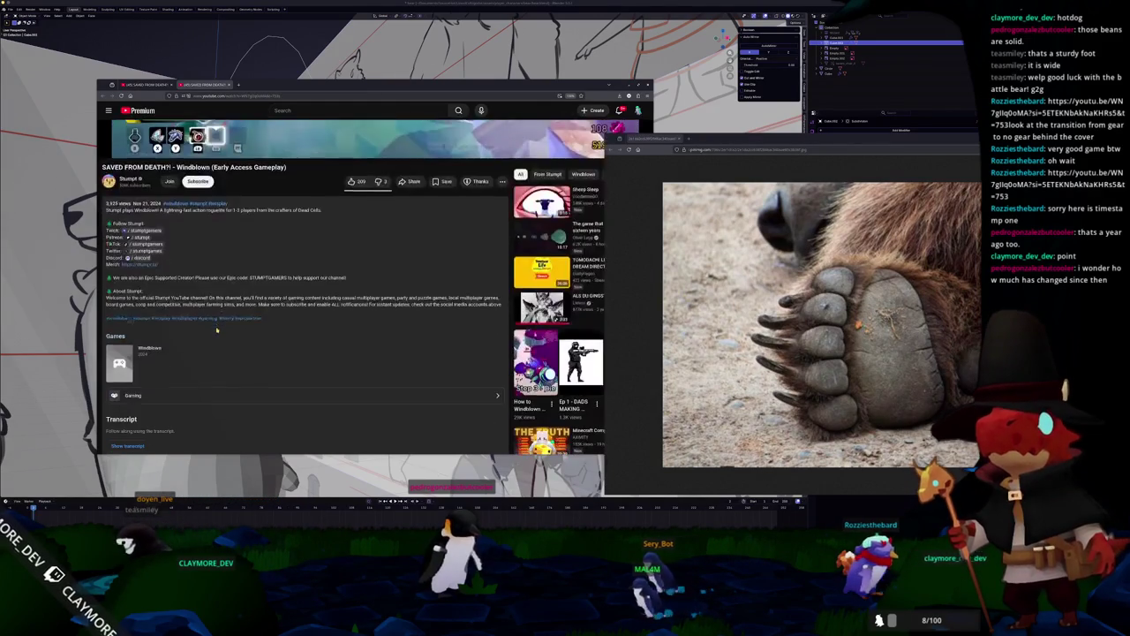
scroll(217, 328, down, 1)
scroll(218, 332, up, 2)
scroll(218, 332, up, 1)
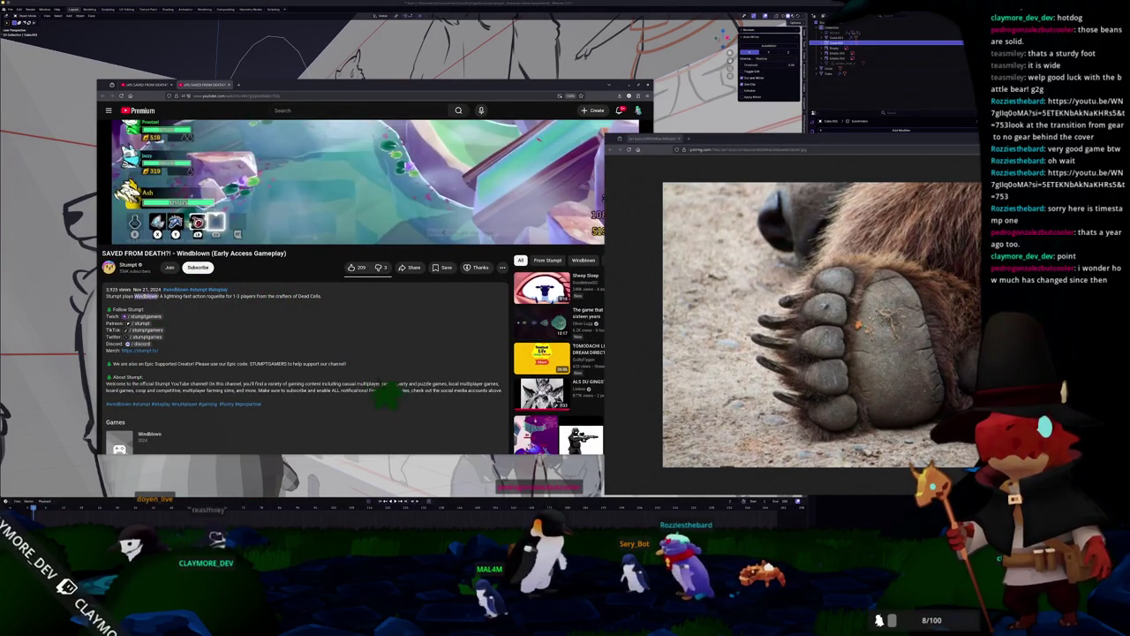
click(161, 346)
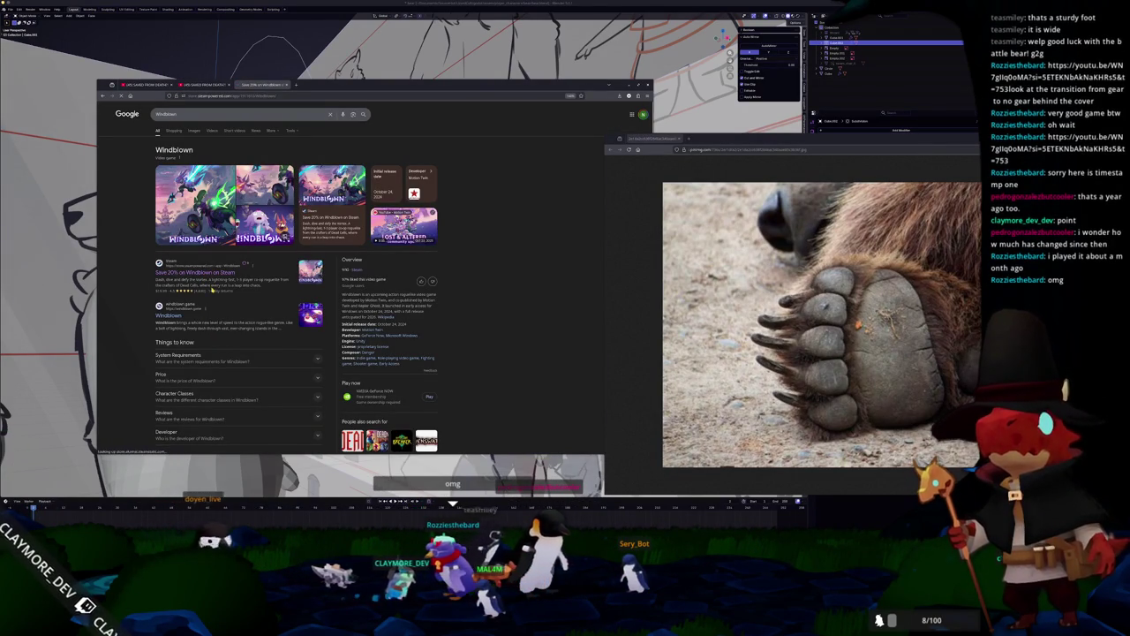
Open the Windblown Steam store page from the search results and scroll through it.
click(212, 289)
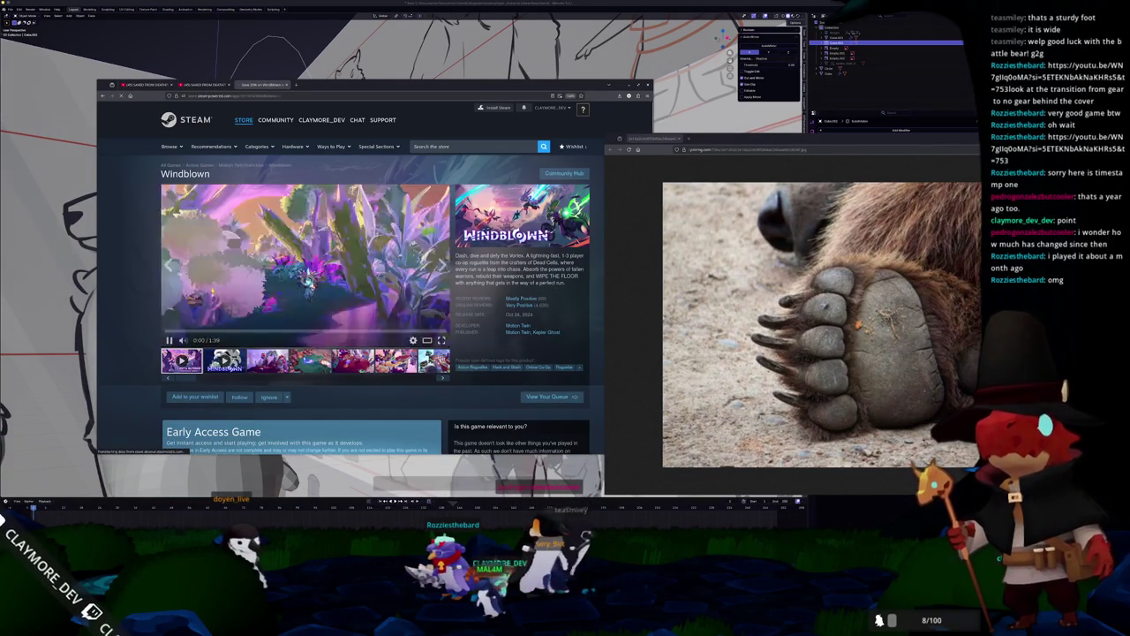
scroll(177, 321, down, 3)
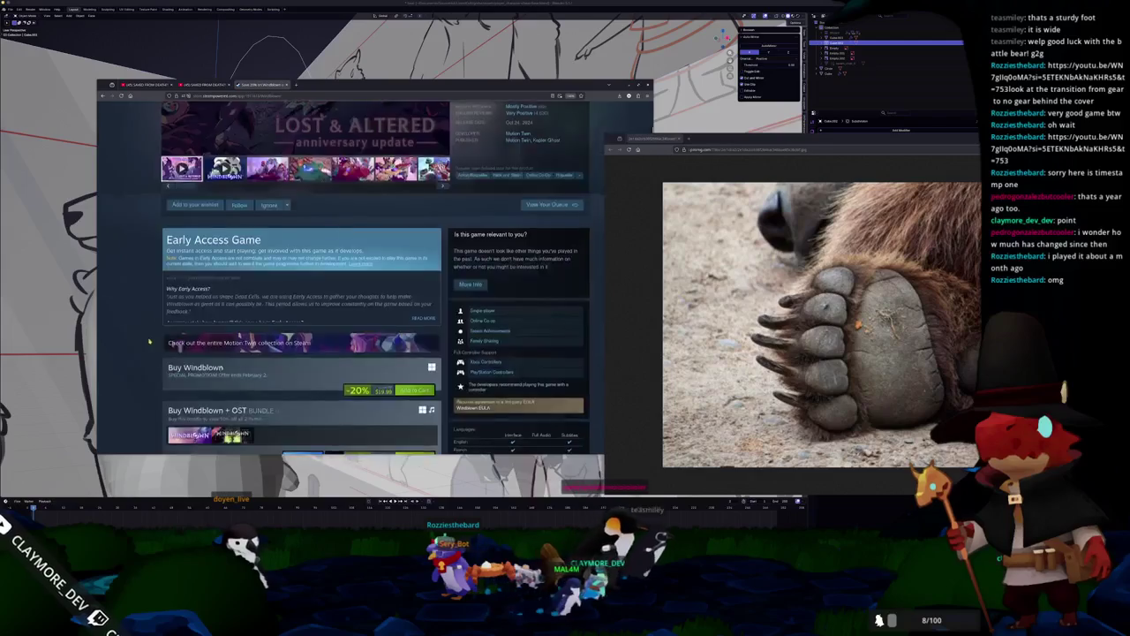
scroll(157, 333, down, 1)
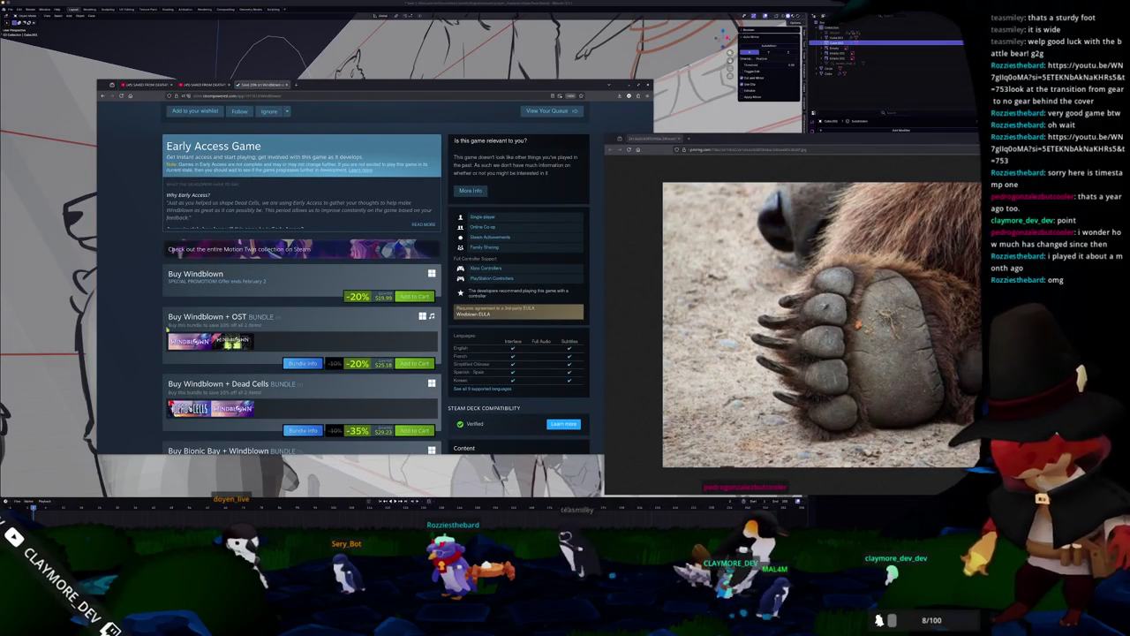
scroll(202, 324, down, 2)
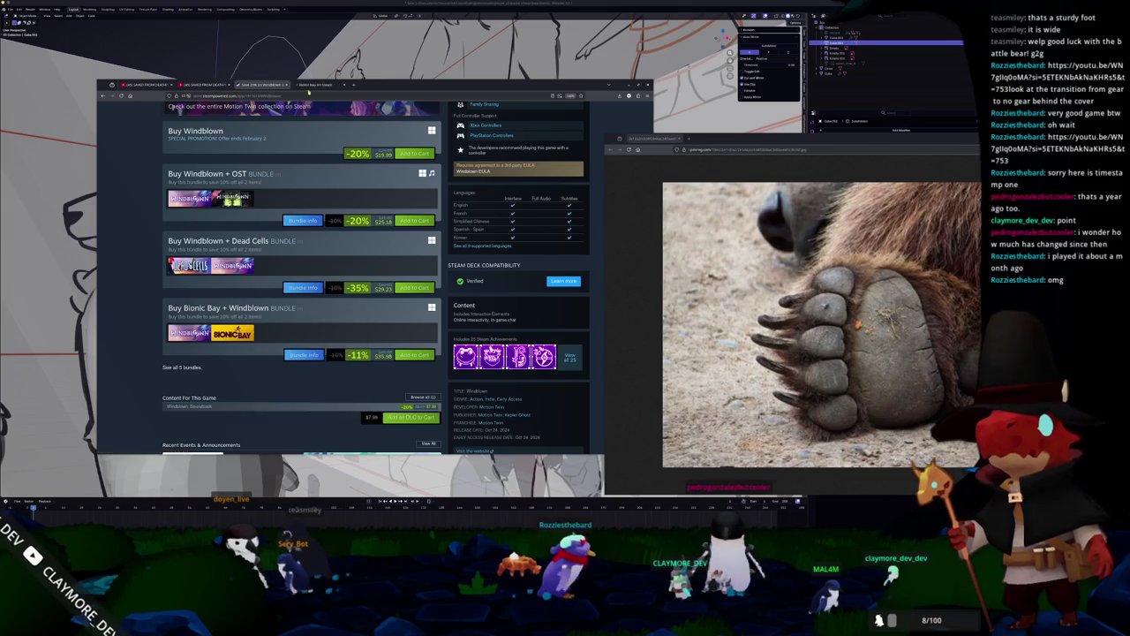
Close the Bionic Bay store tab and enlarge Windblown's fifth screenshot.
click(318, 84)
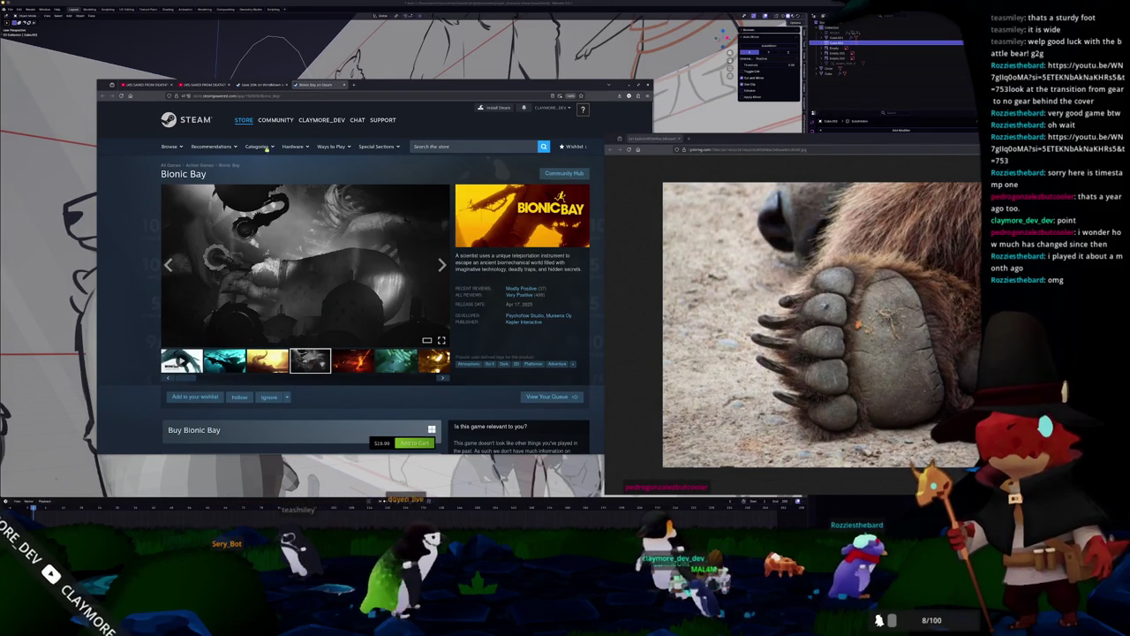
middle_click(318, 87)
scroll(371, 354, up, 5)
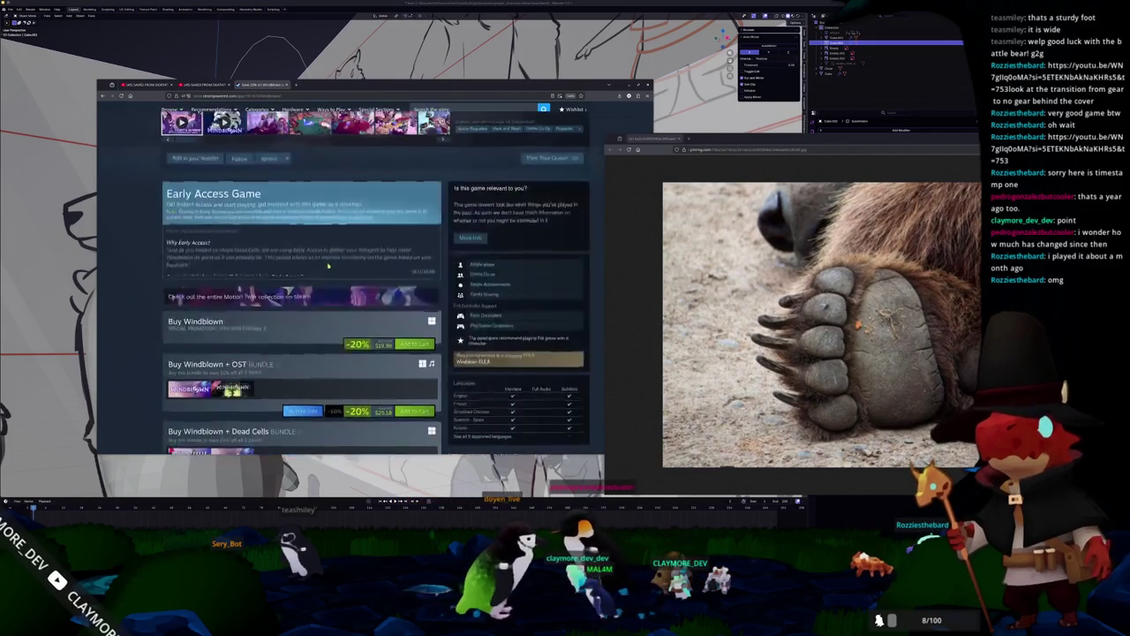
scroll(371, 354, up, 5)
scroll(353, 305, up, 2)
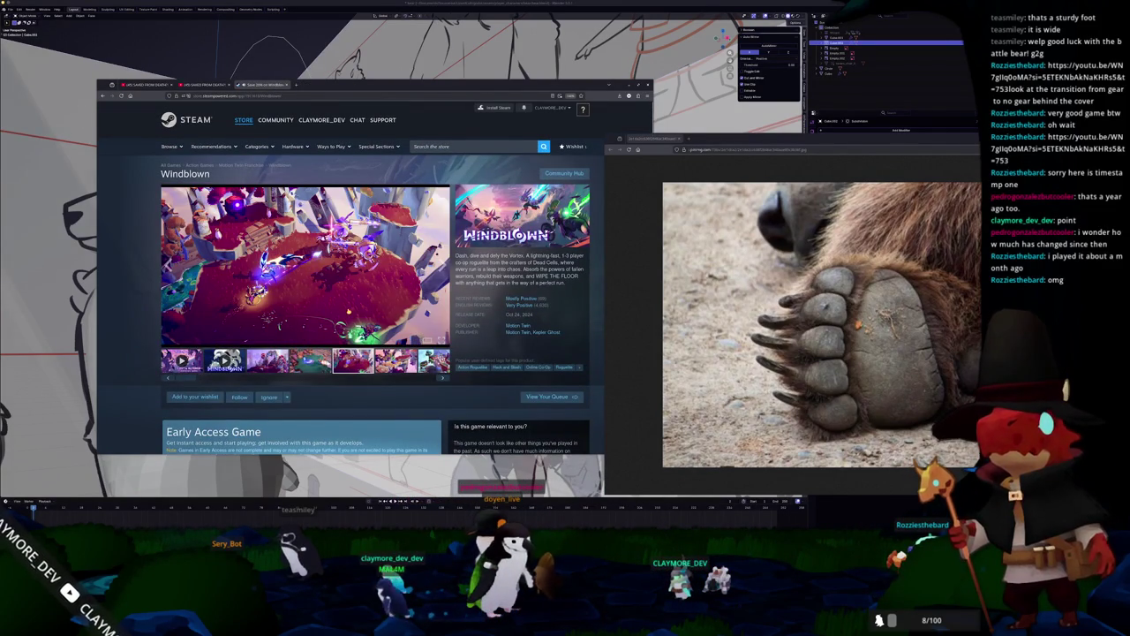
click(348, 311)
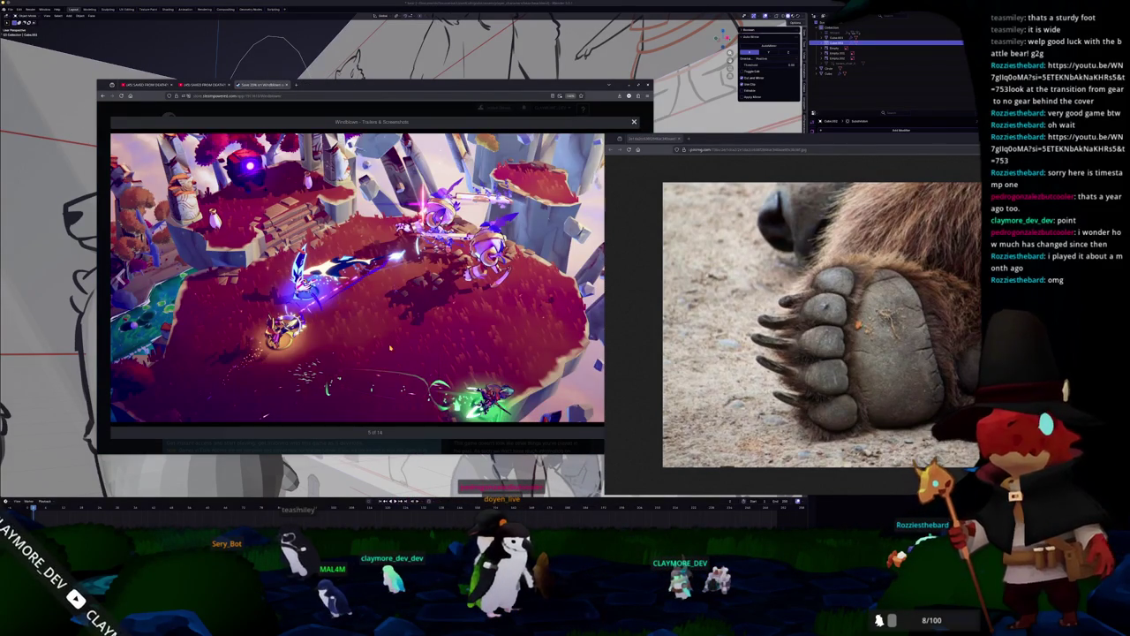
Enlarge the animated Windblown screenshot in its tab, then return to the store tab.
click(321, 86)
click(400, 327)
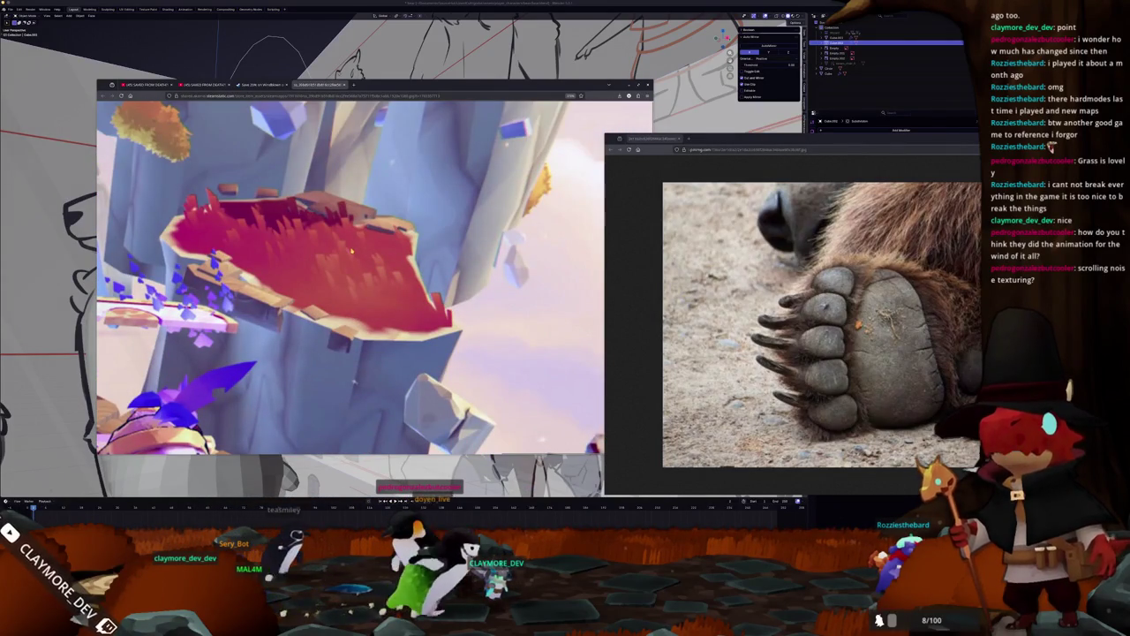
click(262, 85)
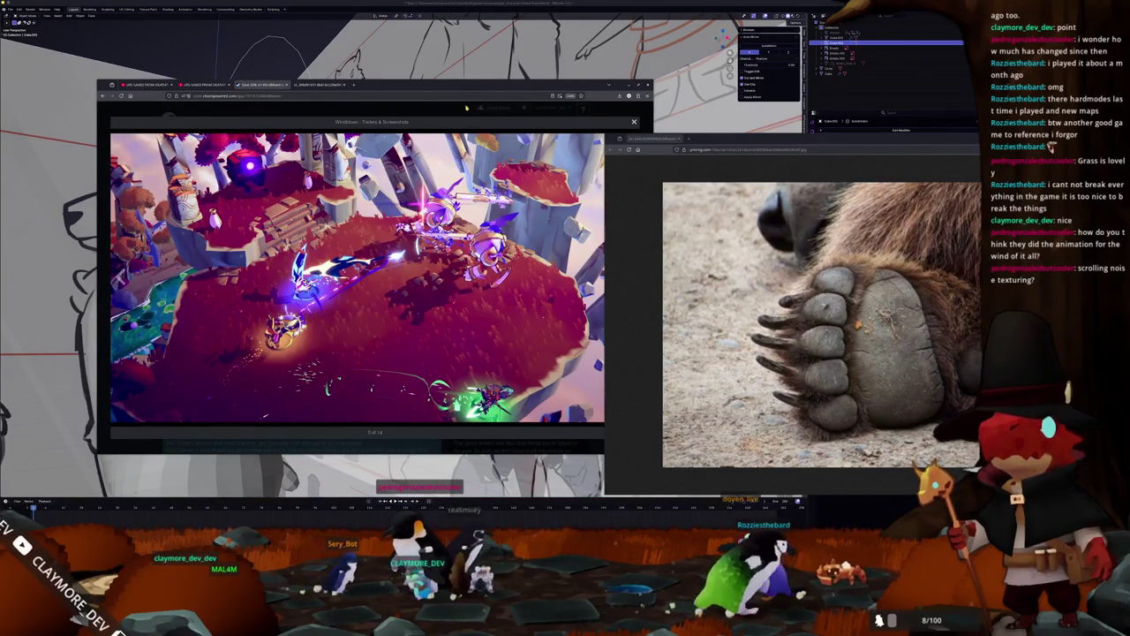
Close the lightbox, view screenshot 7 of 14 enlarged, then close it.
key(Escape)
scroll(375, 274, down, 2)
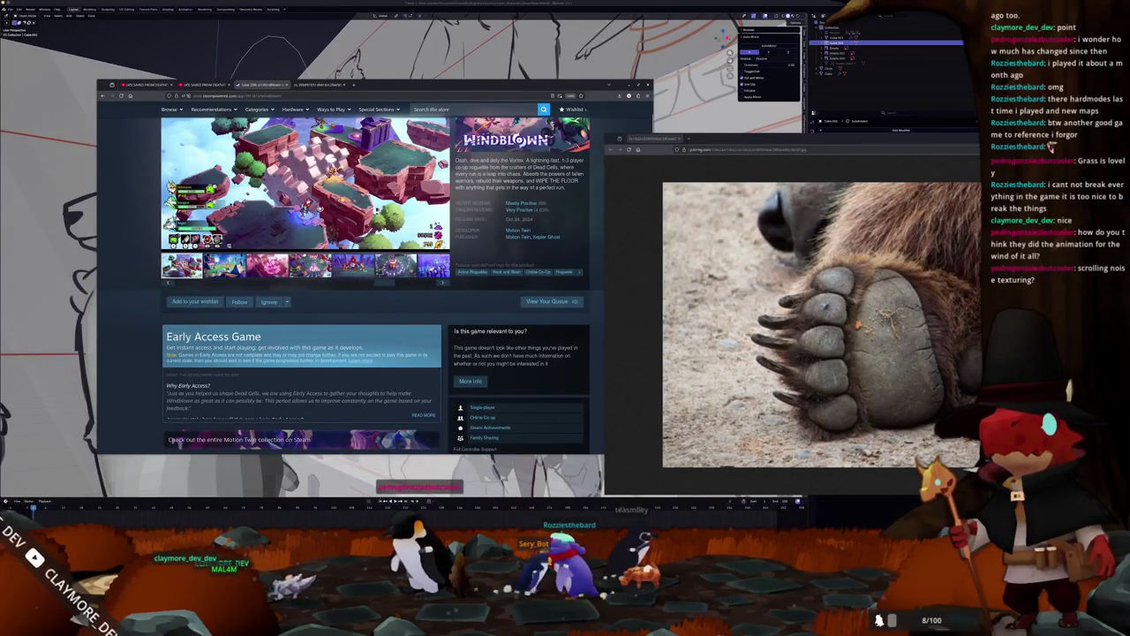
click(305, 184)
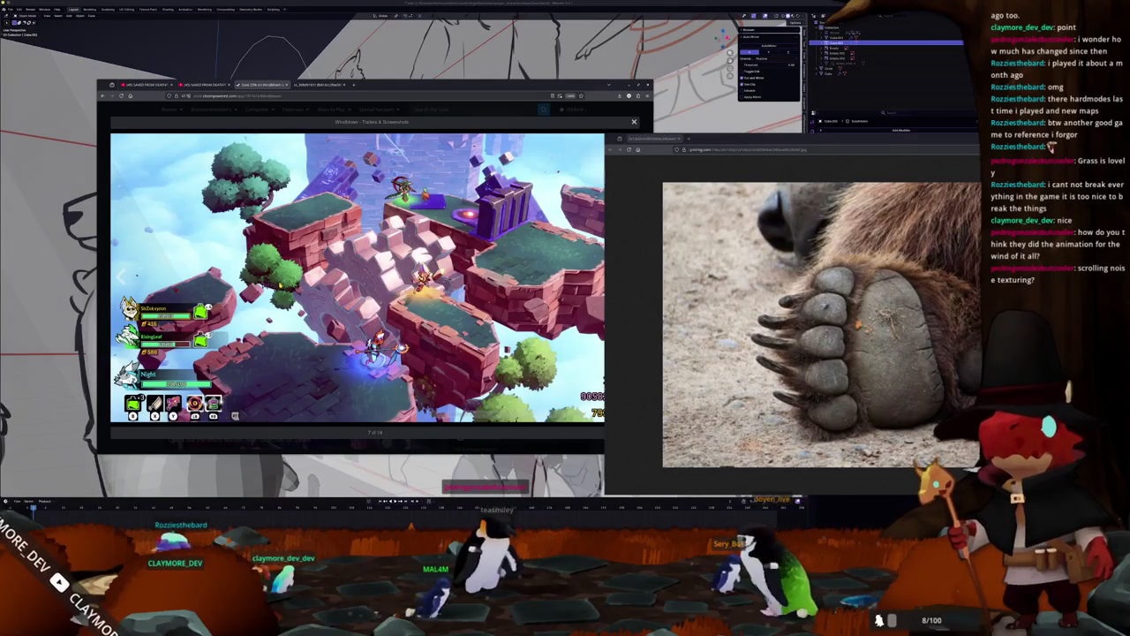
click(634, 122)
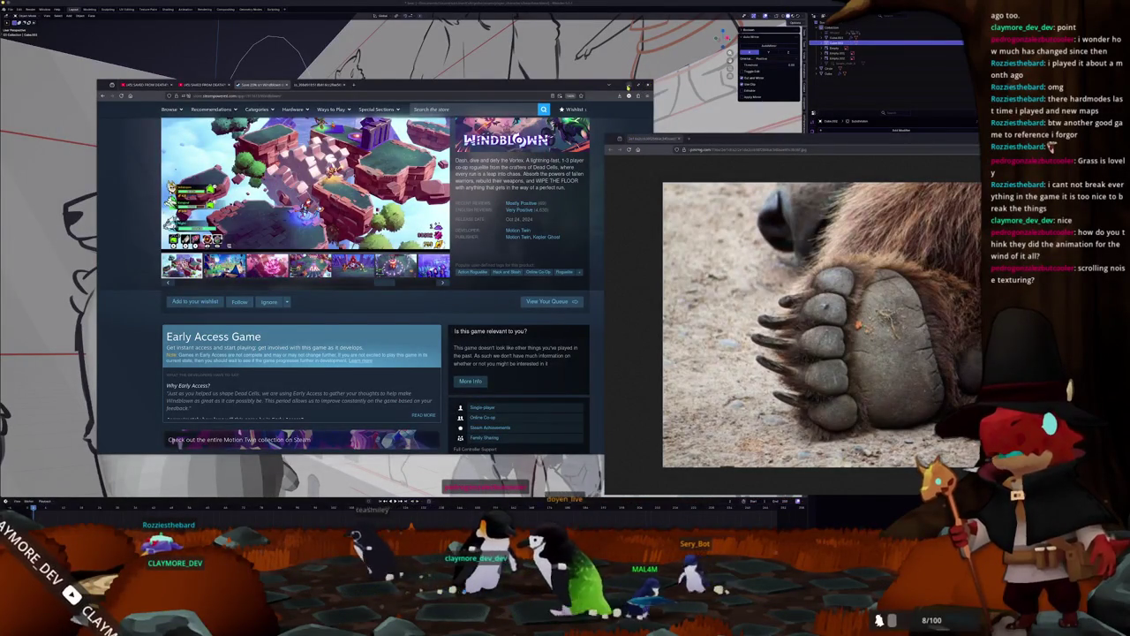
Switch back to Blender, zoom the viewport, and bring the bear-paw reference photo forward.
key(alt+Tab)
scroll(548, 152, up, 1)
scroll(549, 152, up, 1)
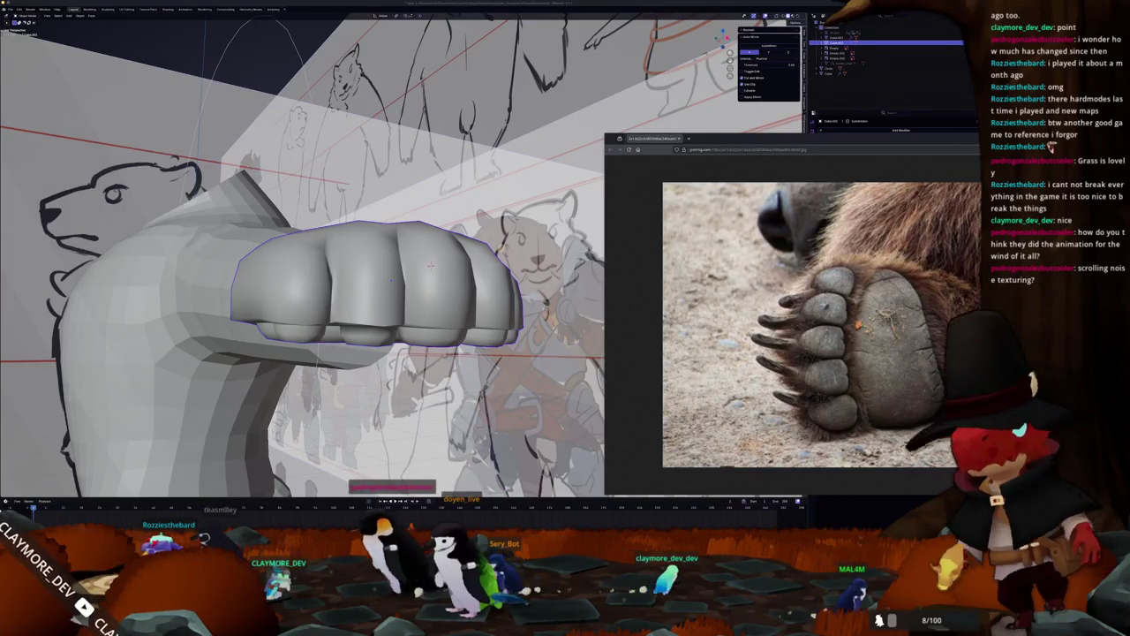
key(alt+Tab)
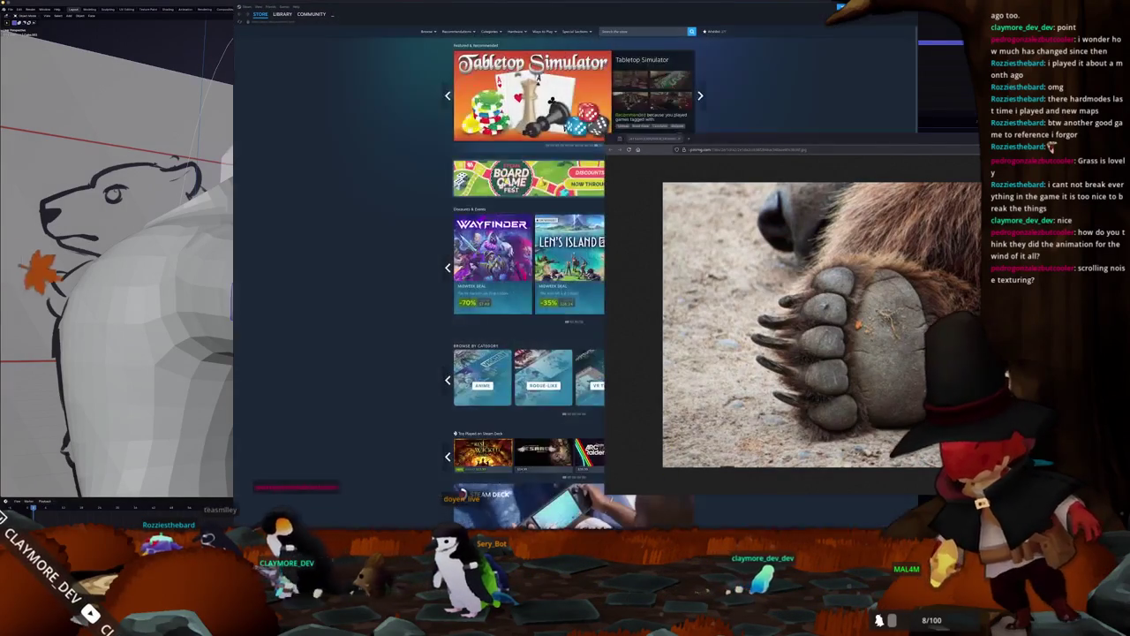
key(alt+Tab)
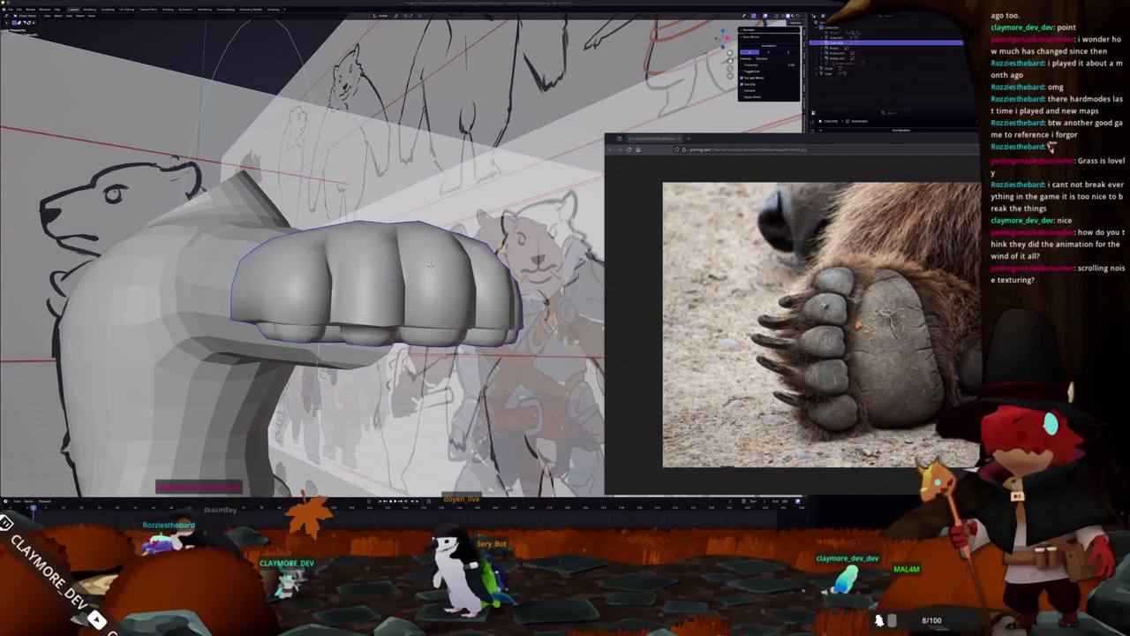
key(alt+Tab)
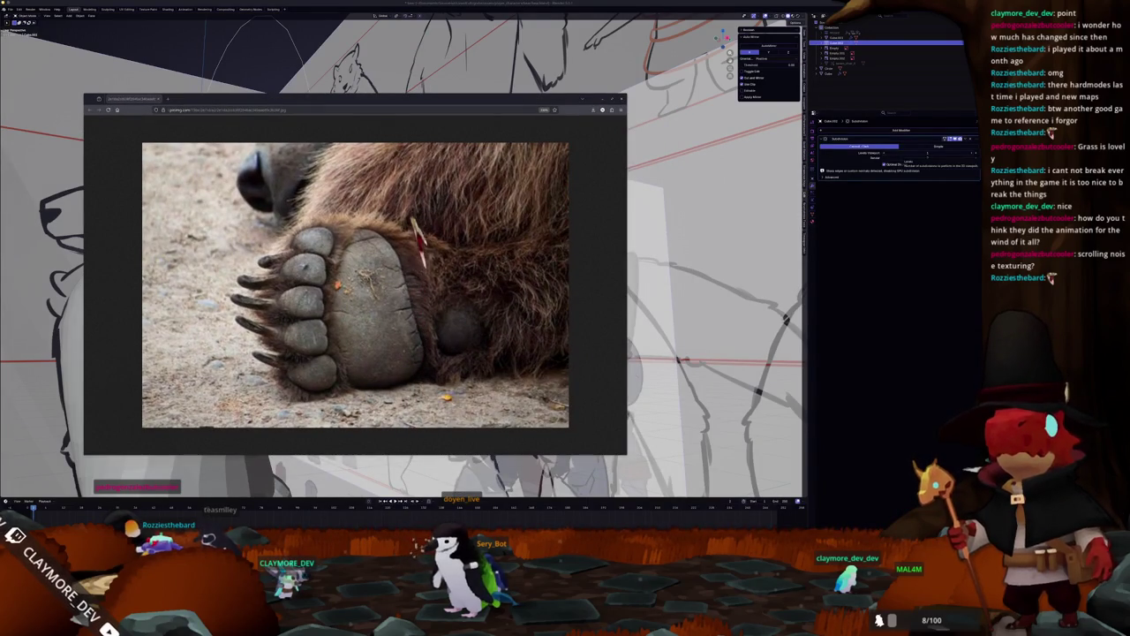